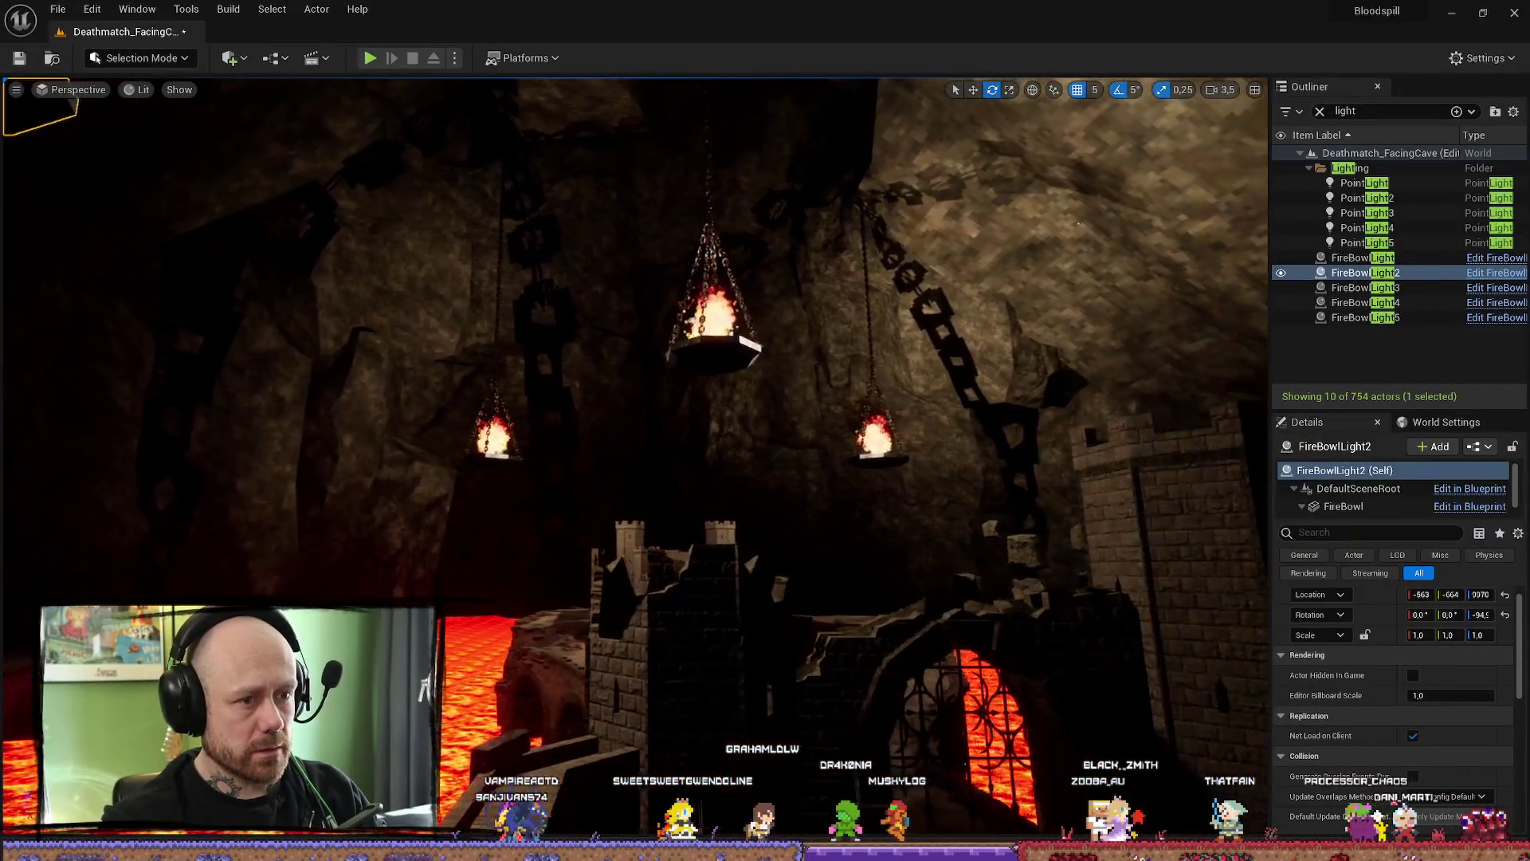
- Fly around the lava cave inspecting the hanging fire bowls with the second point light selected
{"action": "key", "text": "f"}
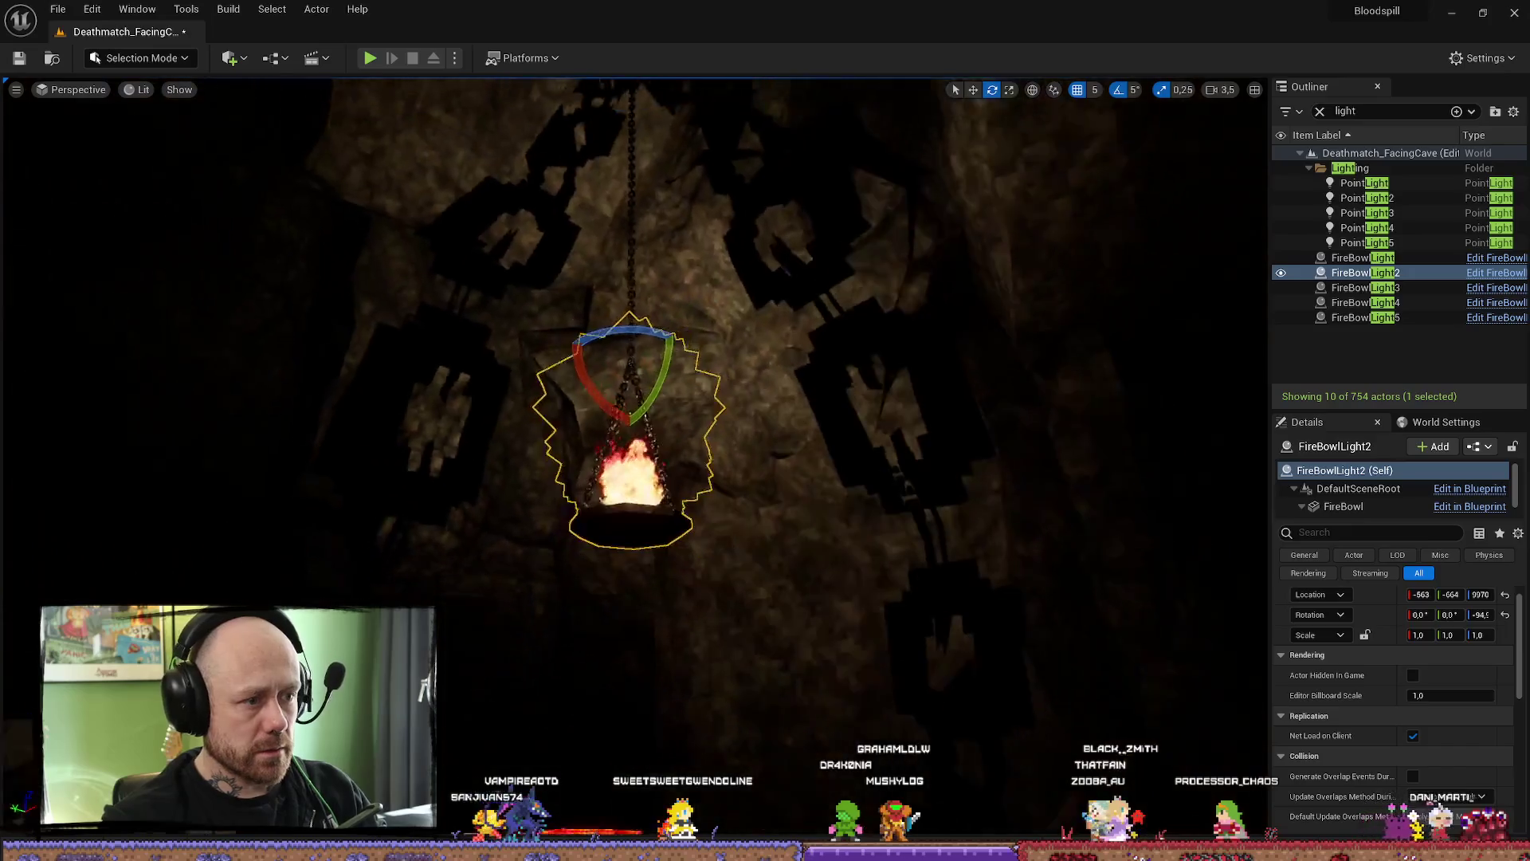
{"action": "left_click", "coordinate": [651, 402]}
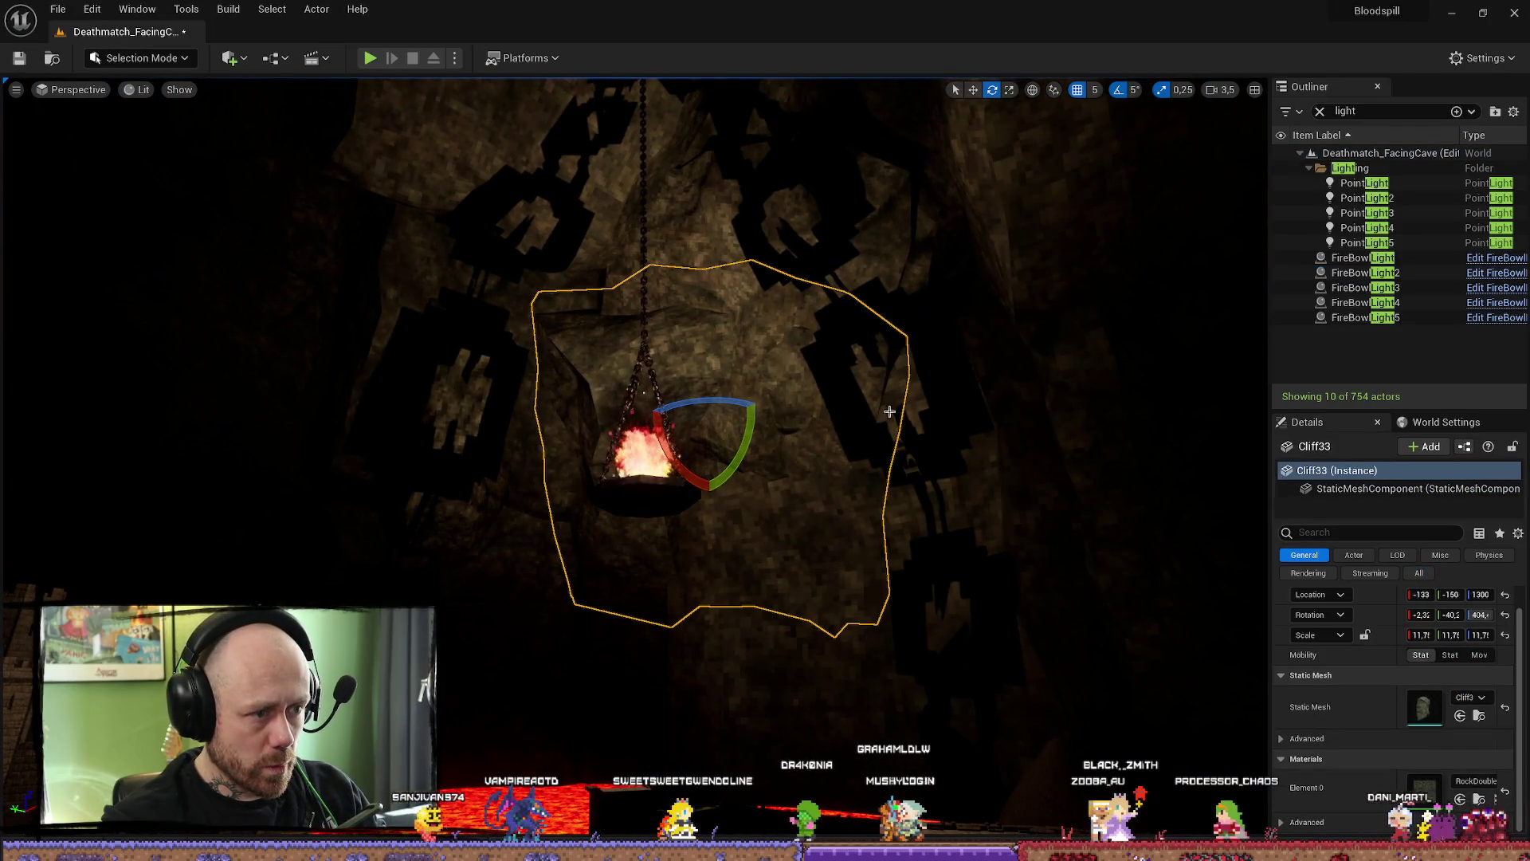
{"action": "left_click", "coordinate": [1391, 199]}
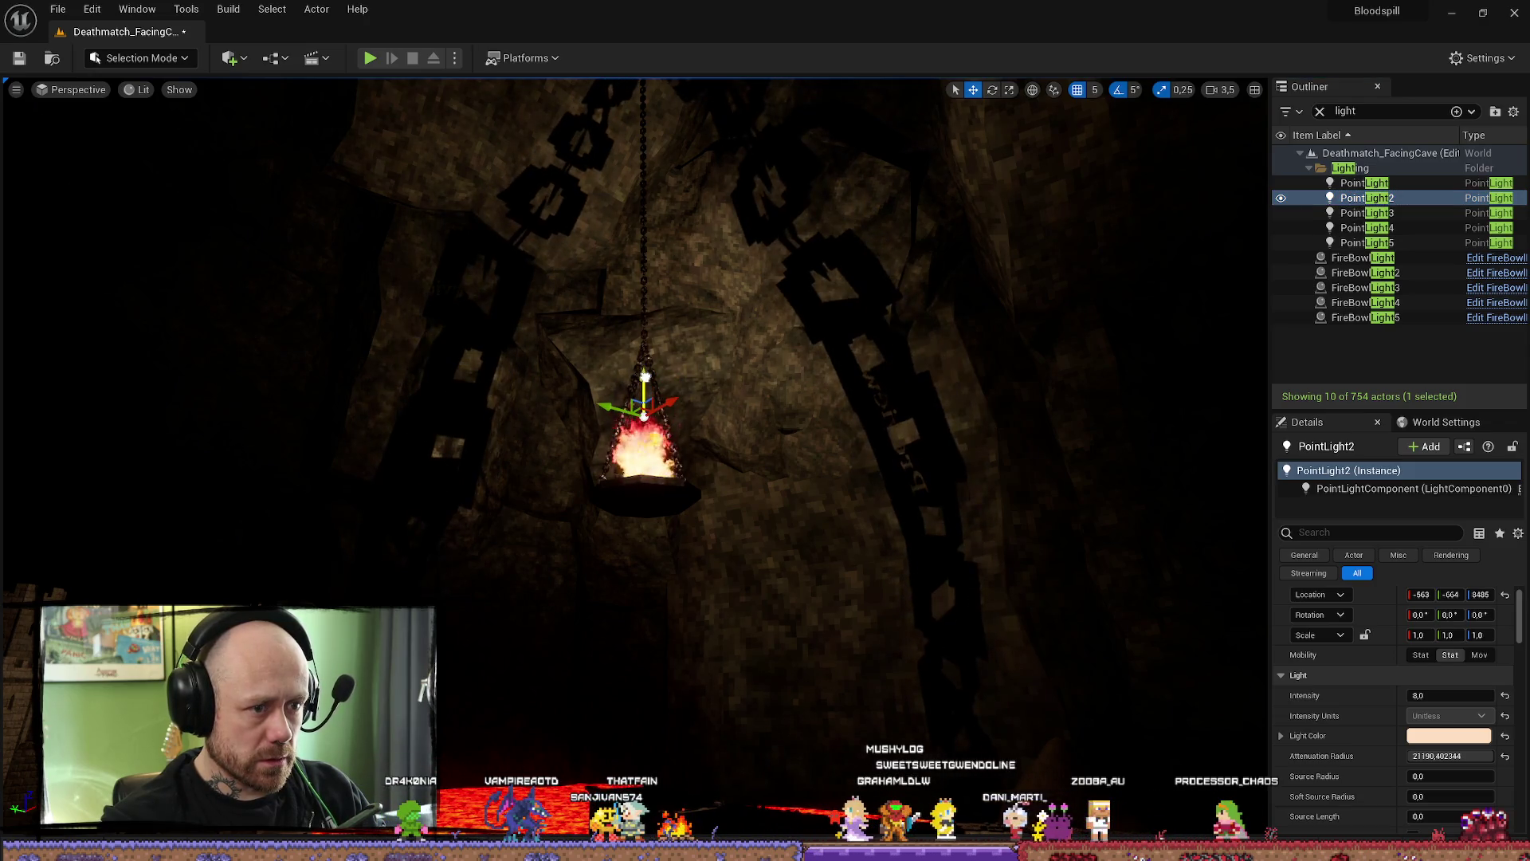
{"action": "key", "text": "s"}
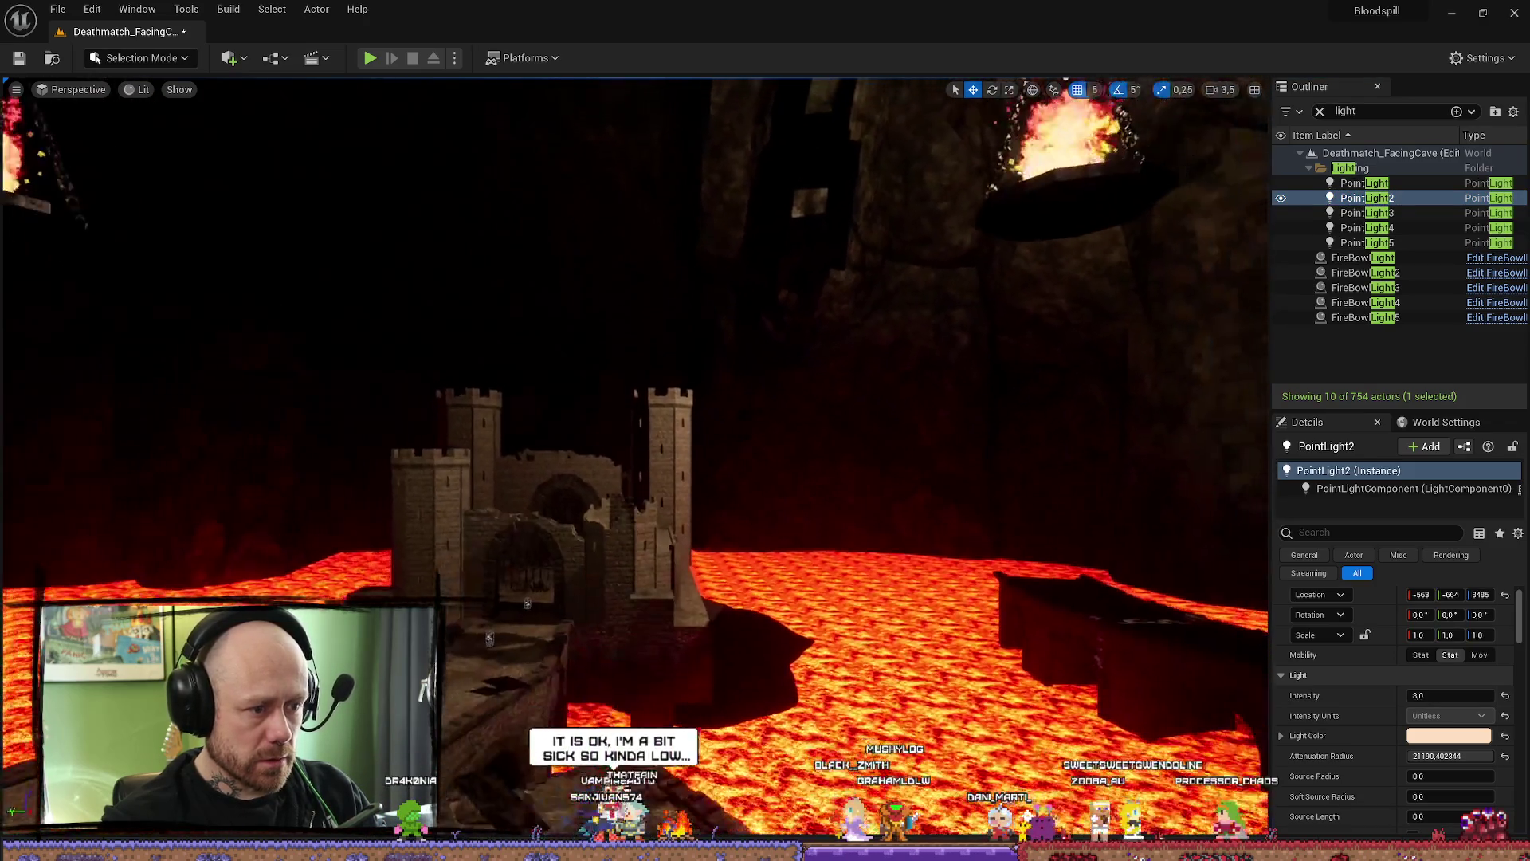
{"action": "key", "text": "f"}
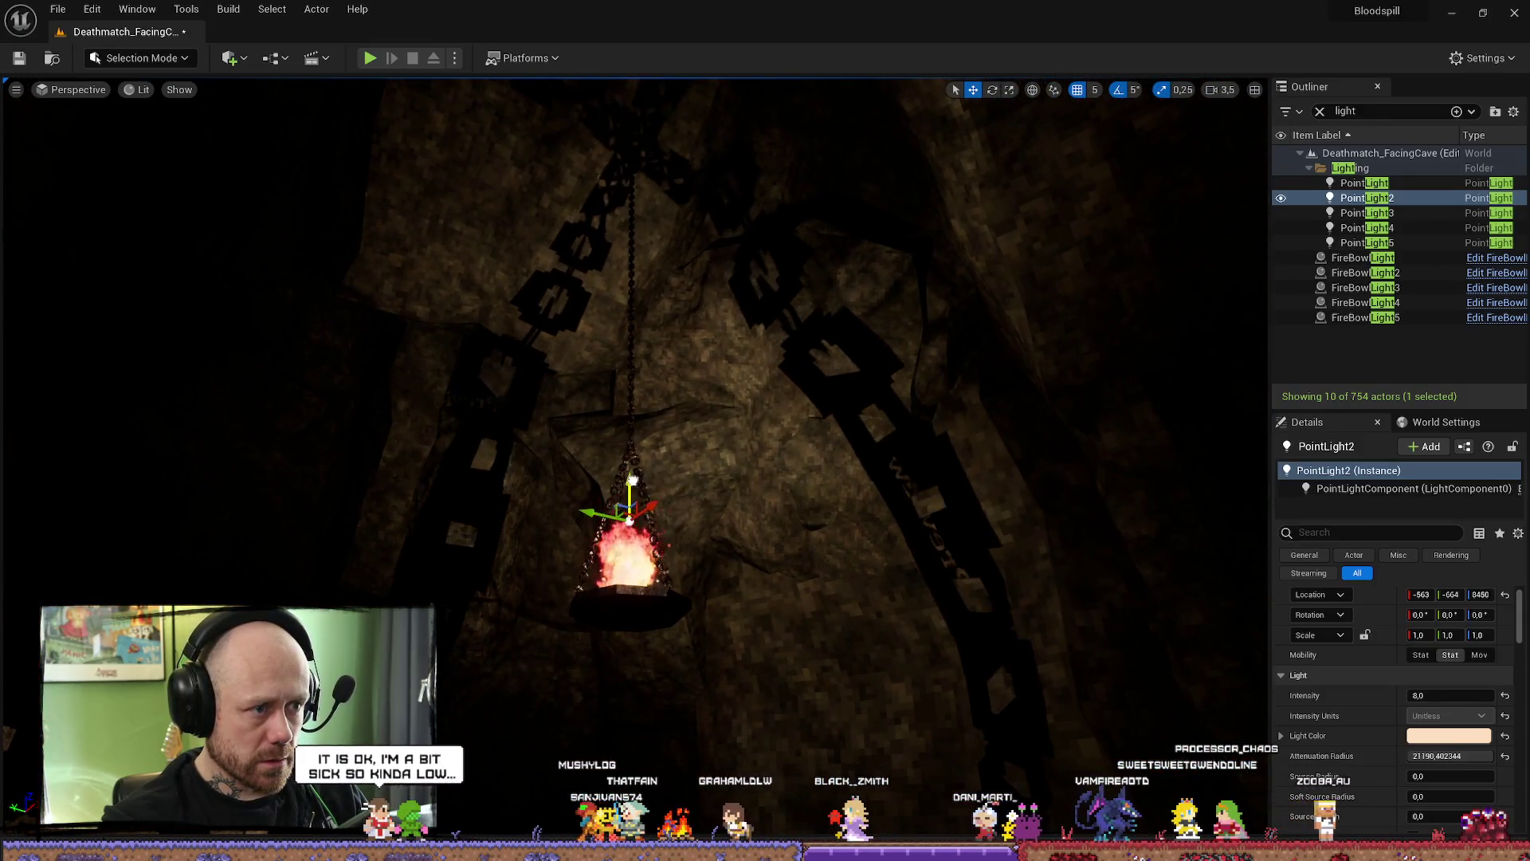
{"action": "key", "text": "s"}
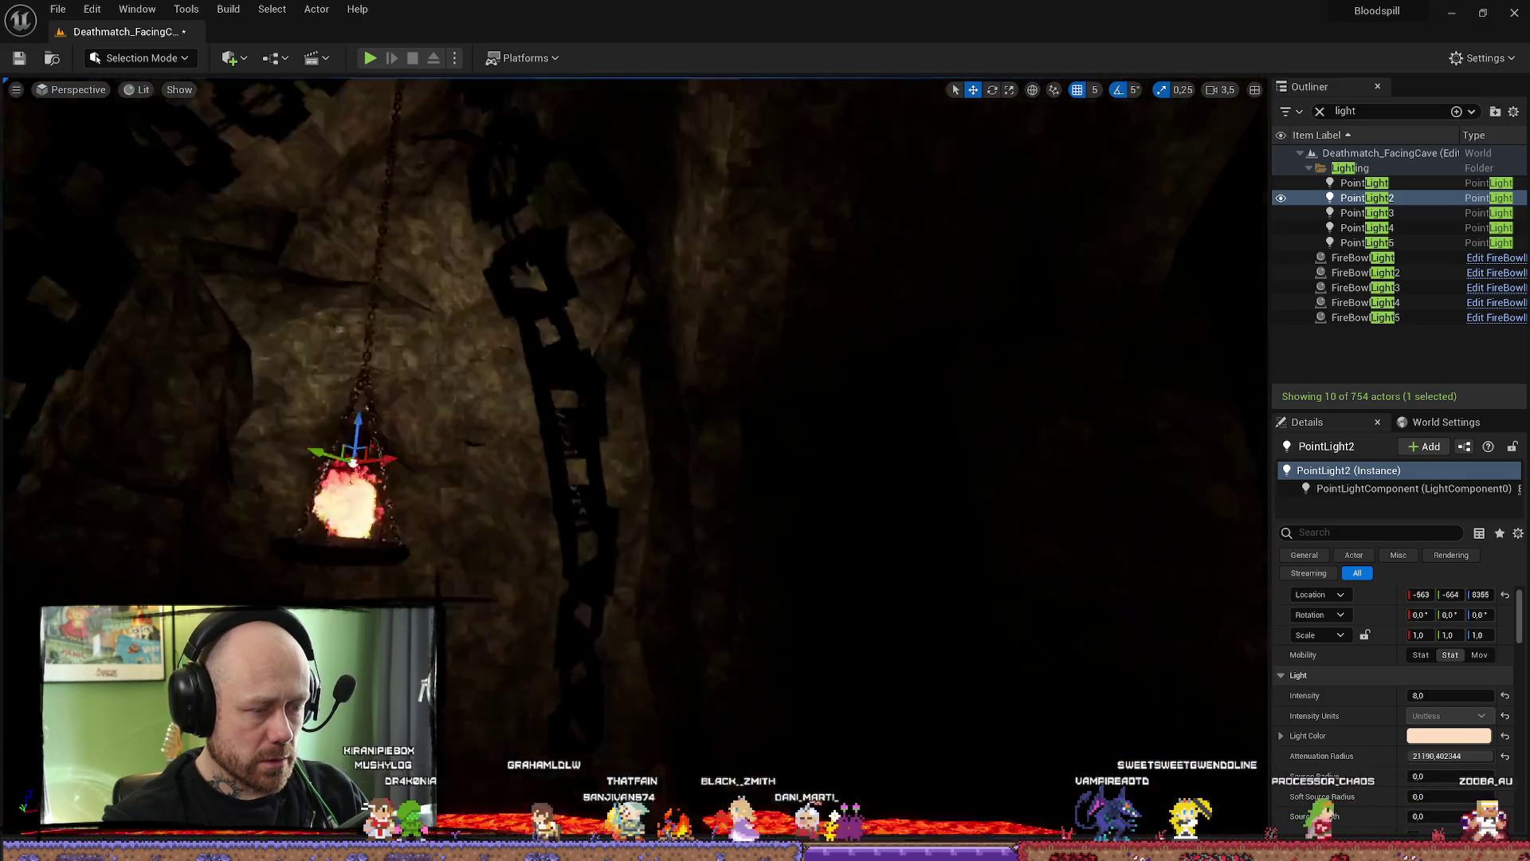
{"action": "key", "text": "a"}
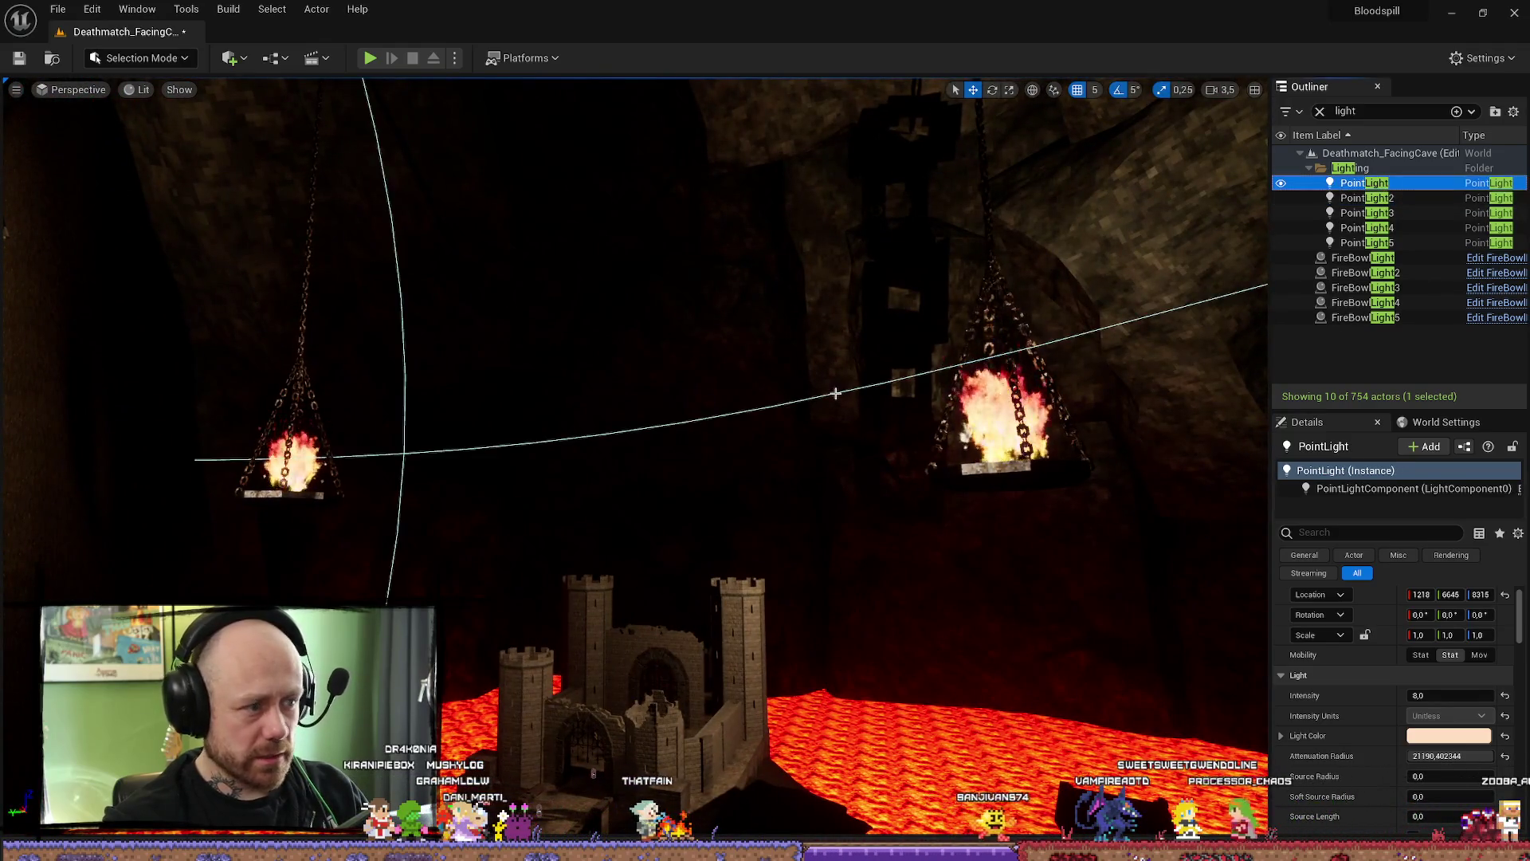
{"action": "key", "text": "w"}
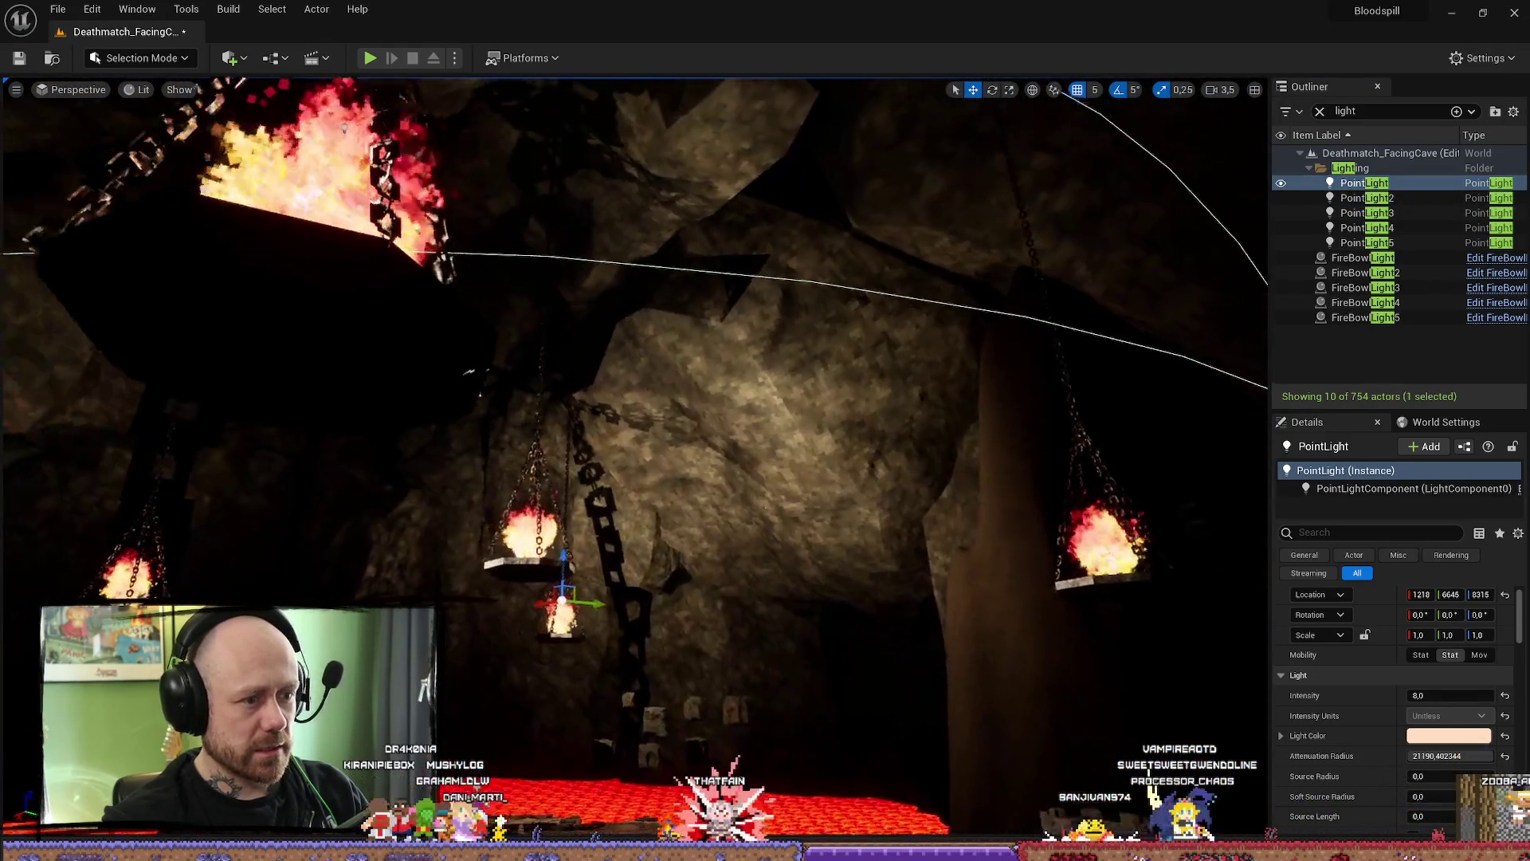
{"action": "key", "text": "w"}
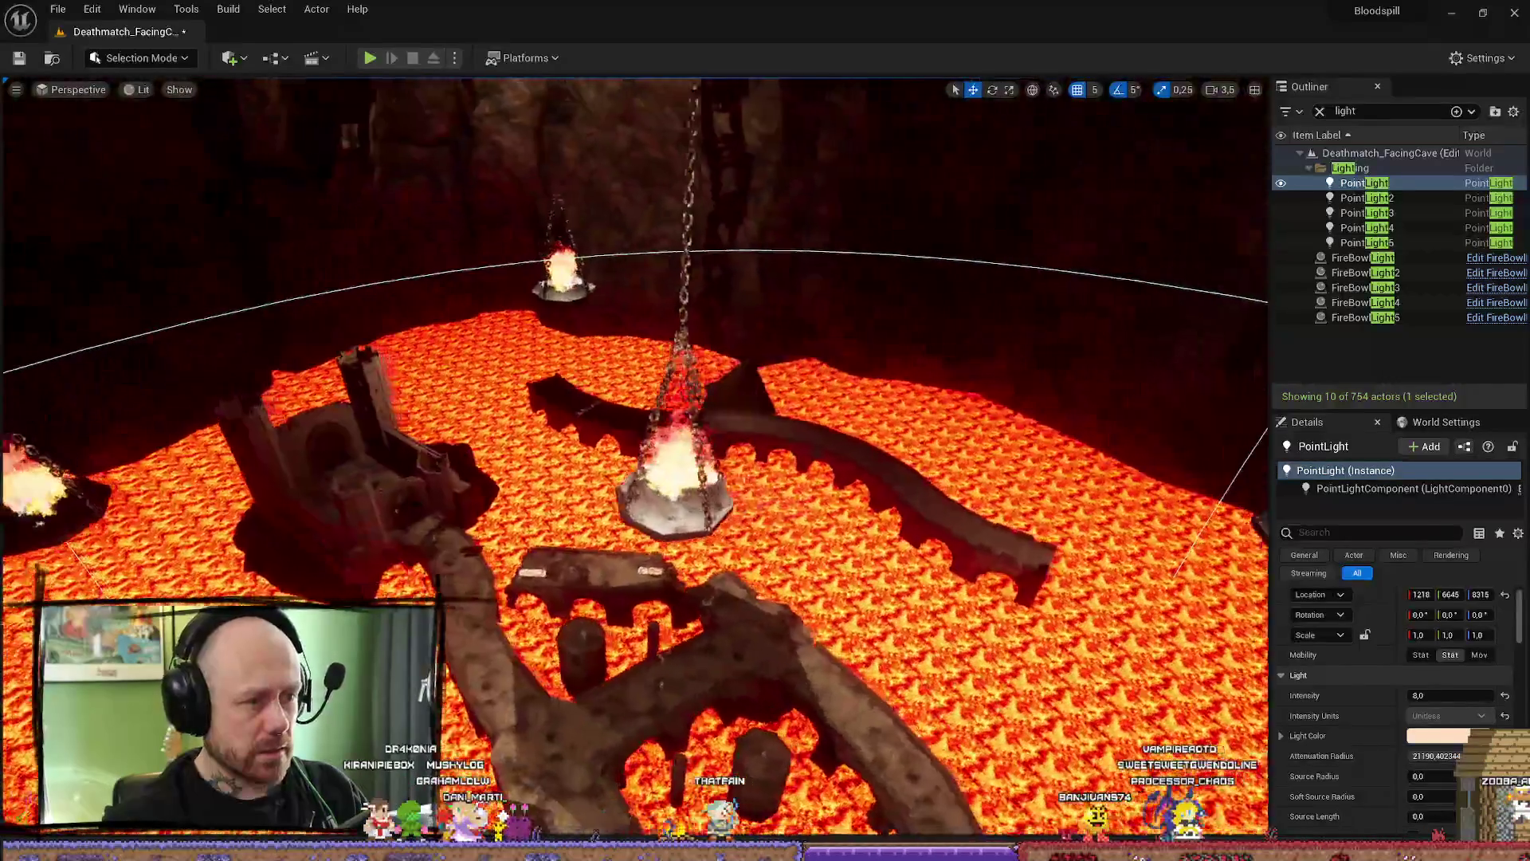
{"action": "key", "text": "w"}
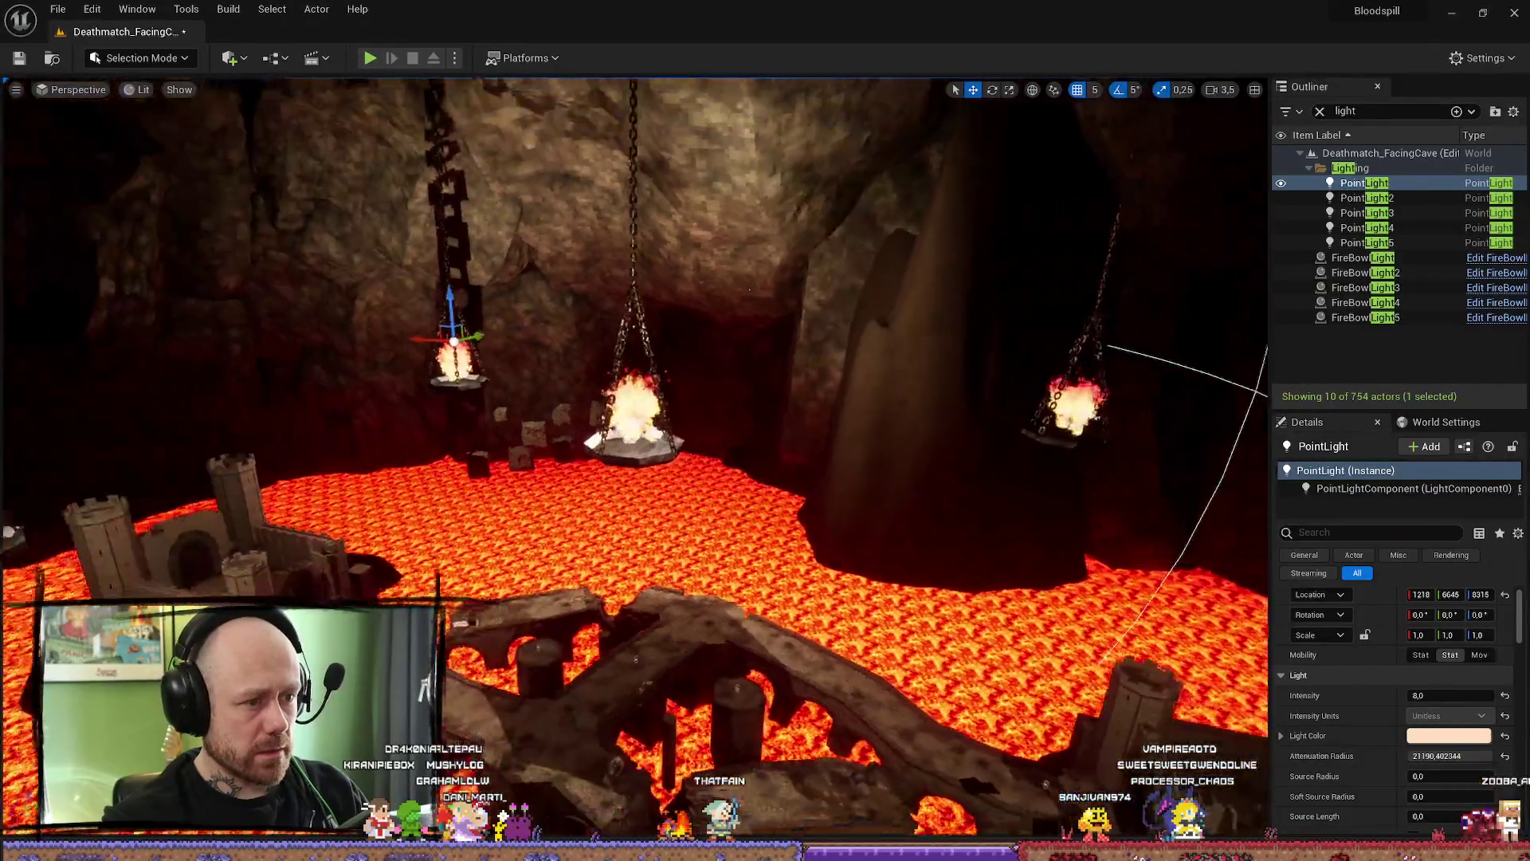
{"action": "key", "text": "a"}
{"action": "key", "text": "d"}
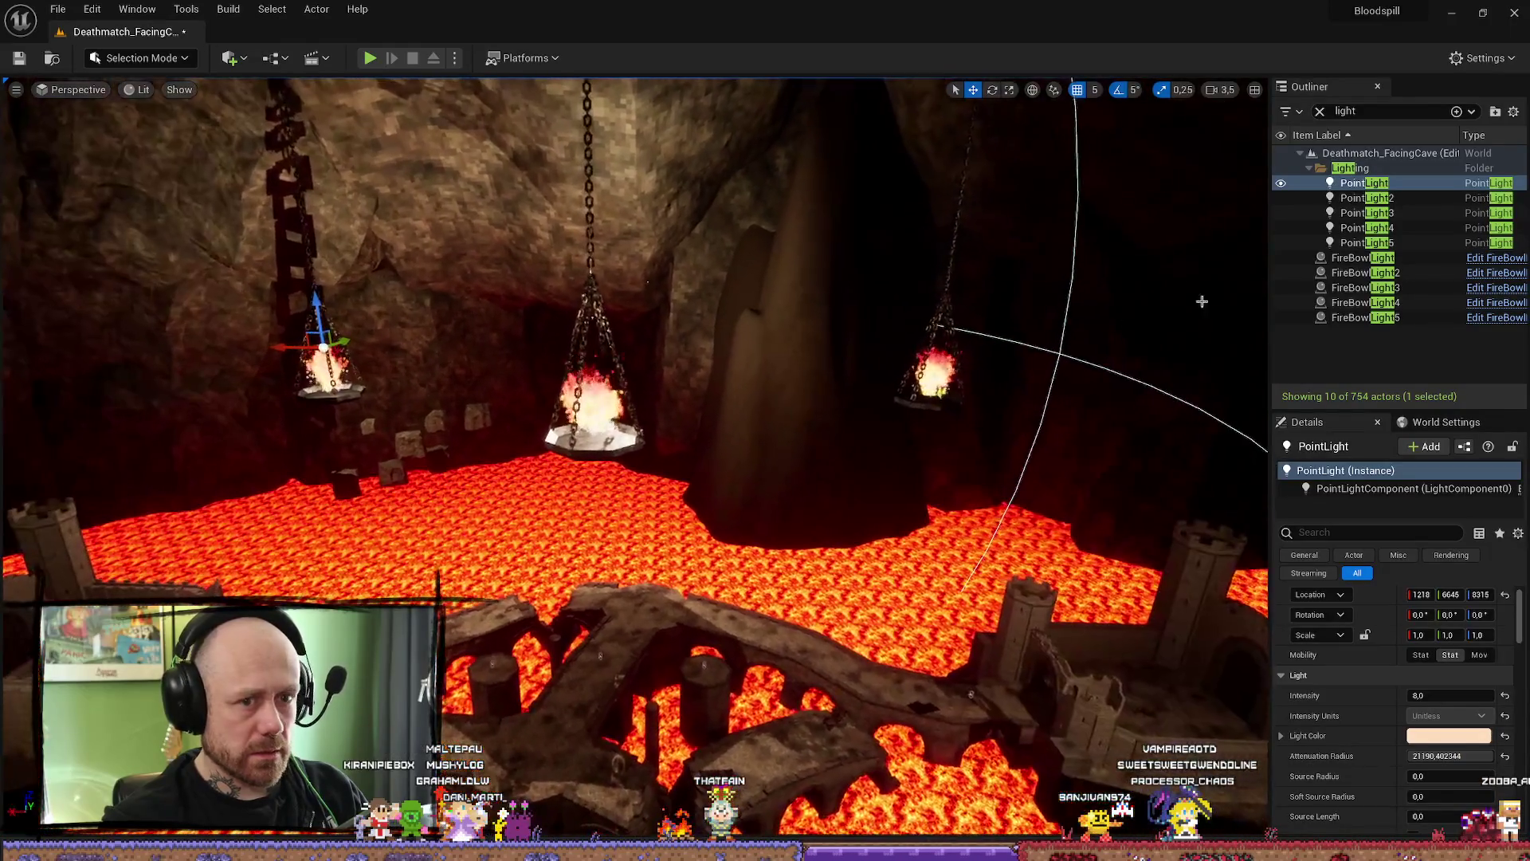
{"action": "key", "text": "s"}
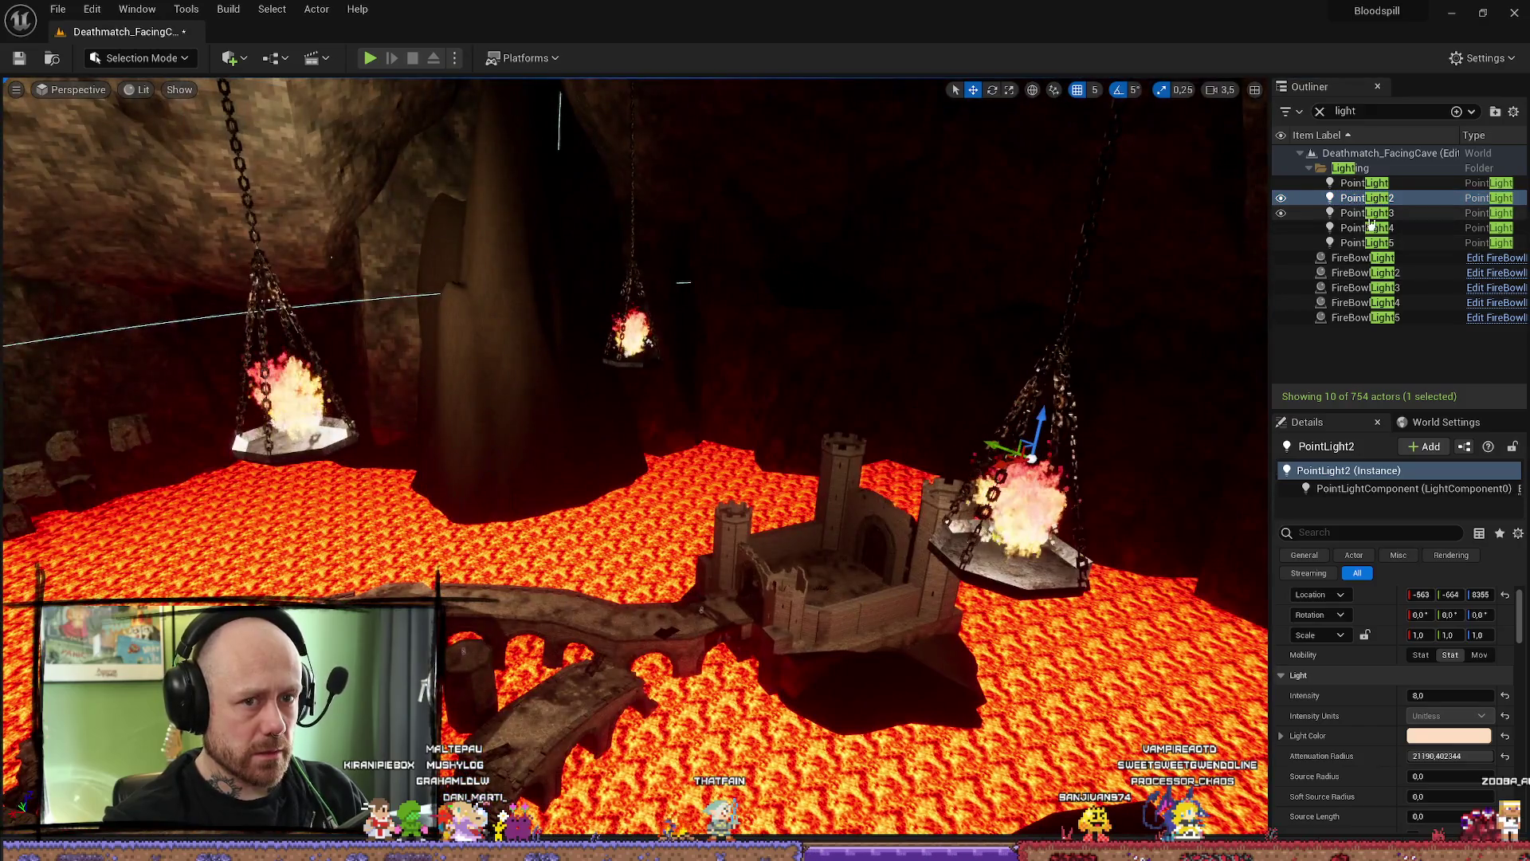
- Select the third fire bowl and copy its Location from the Details panel
{"action": "left_click", "coordinate": [1375, 214]}
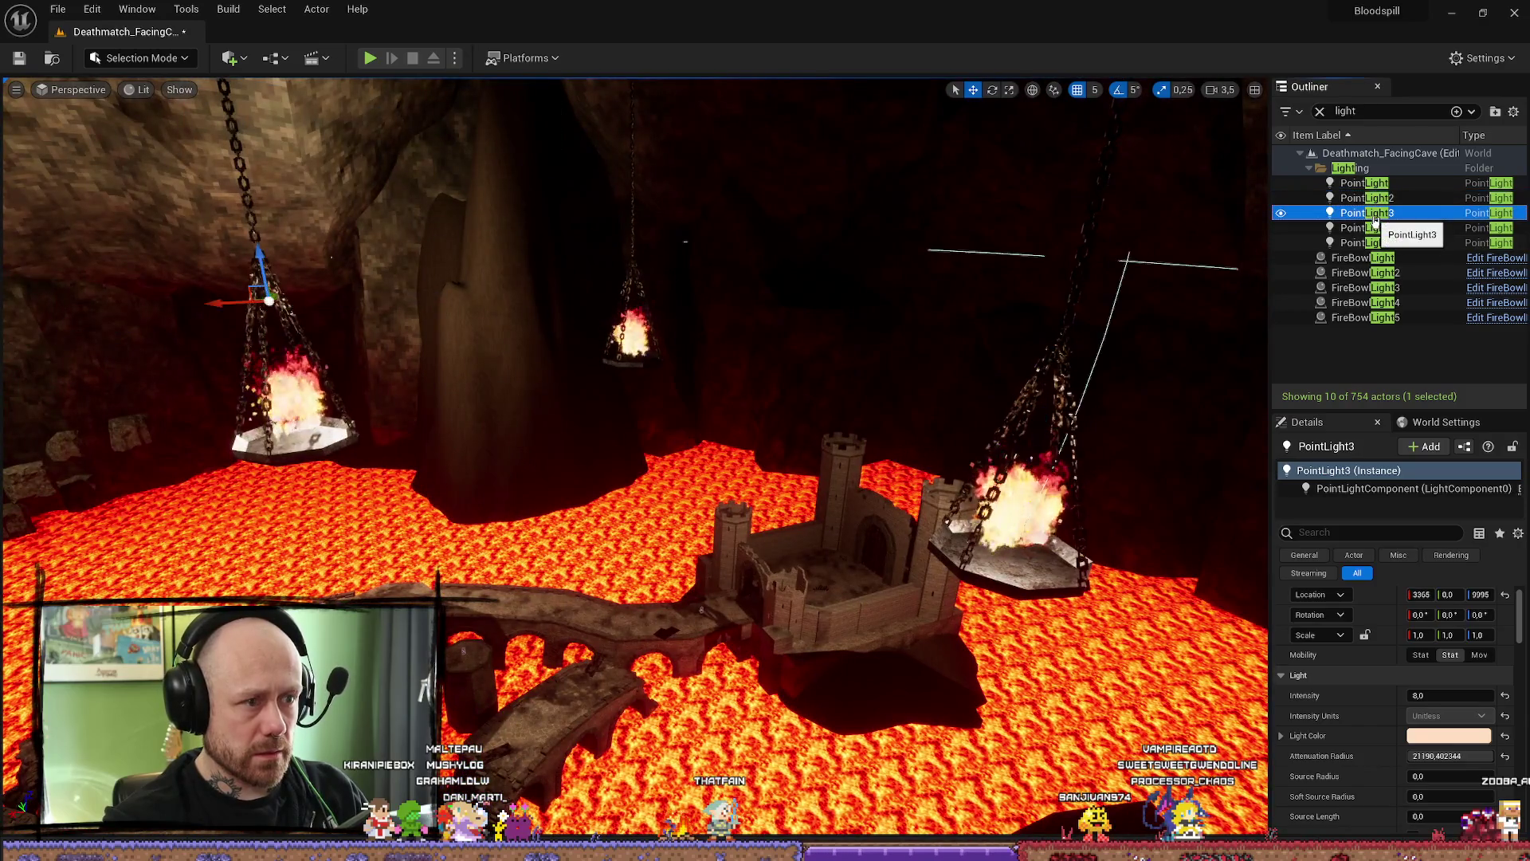
{"action": "left_click", "coordinate": [1365, 228]}
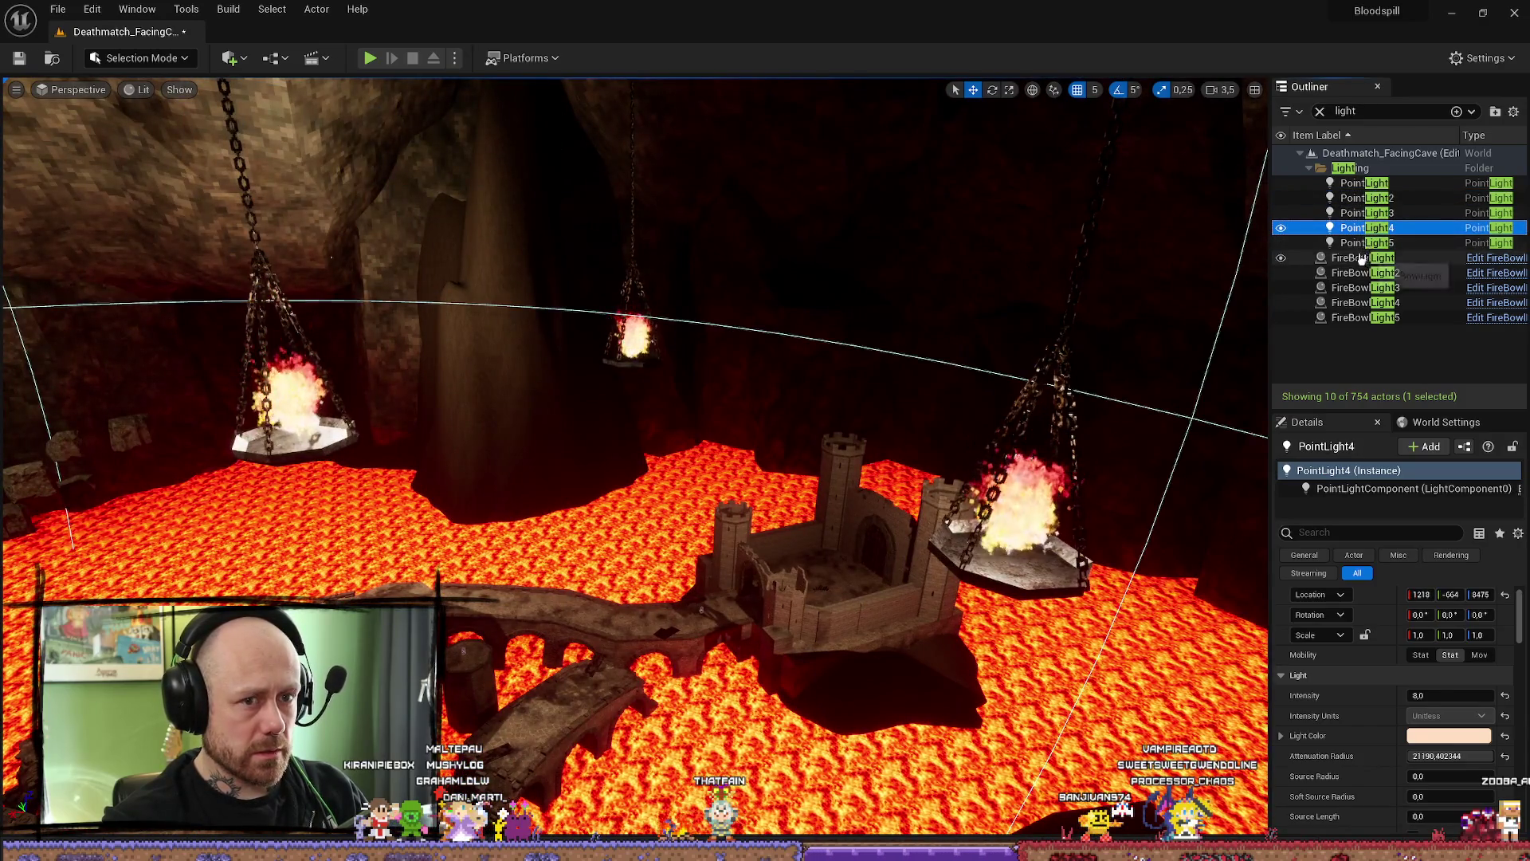
{"action": "key", "text": "w"}
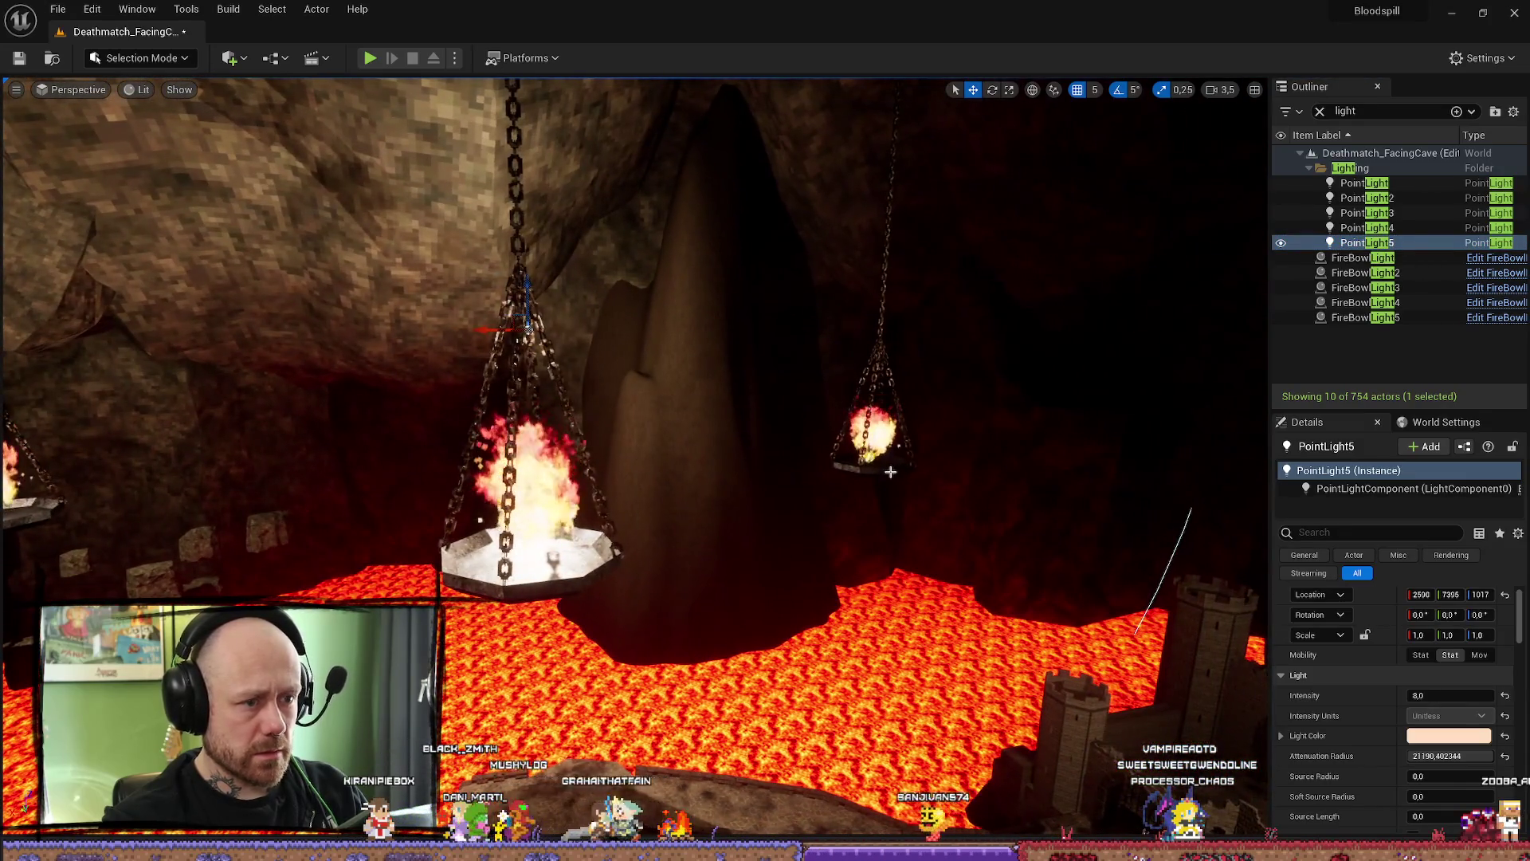
{"action": "left_click", "coordinate": [891, 475]}
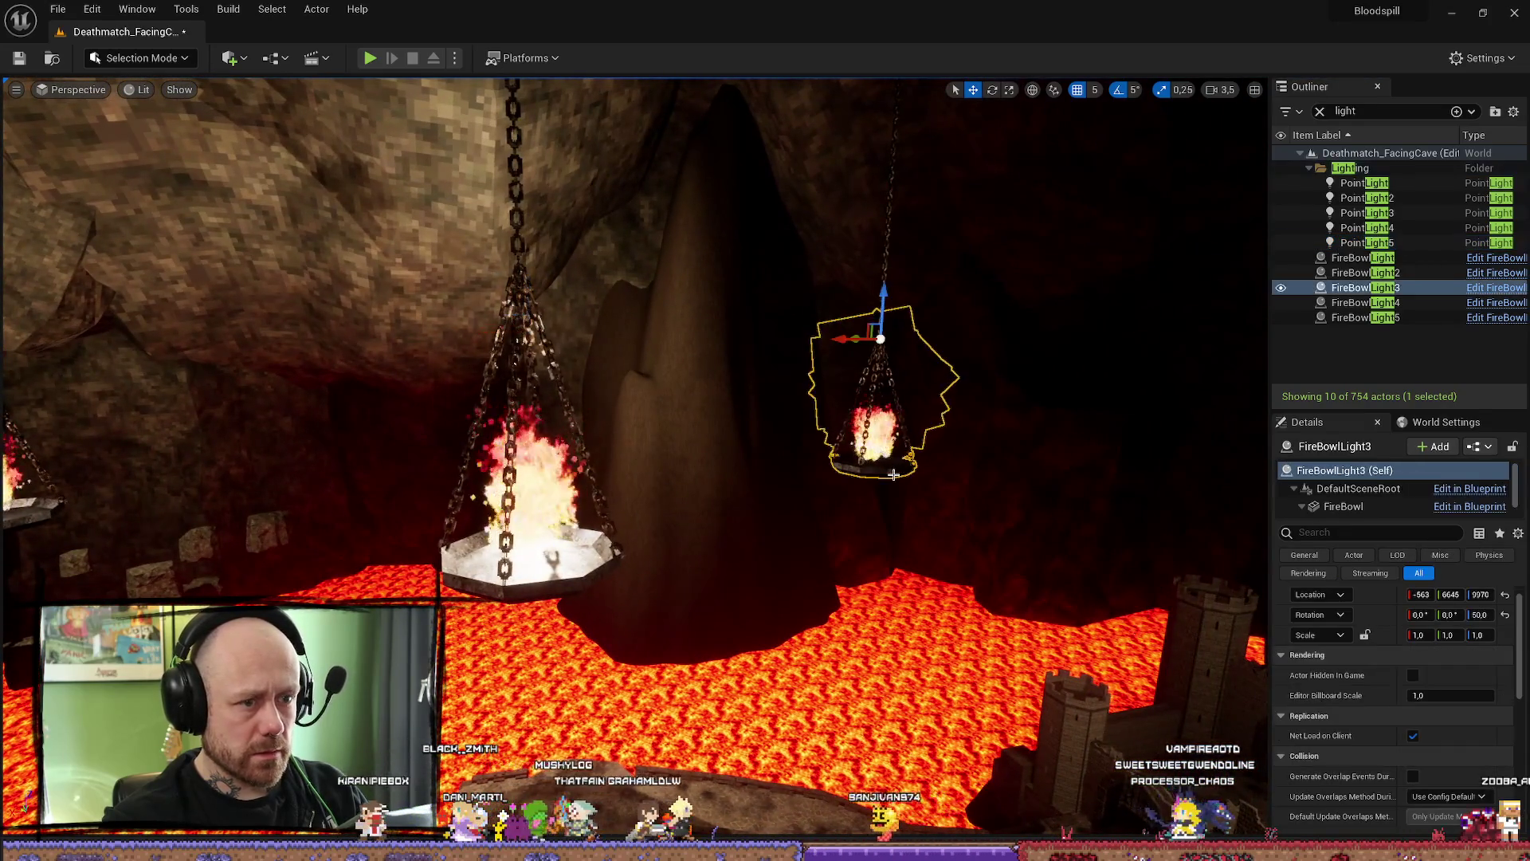
{"action": "right_click", "coordinate": [1396, 611]}
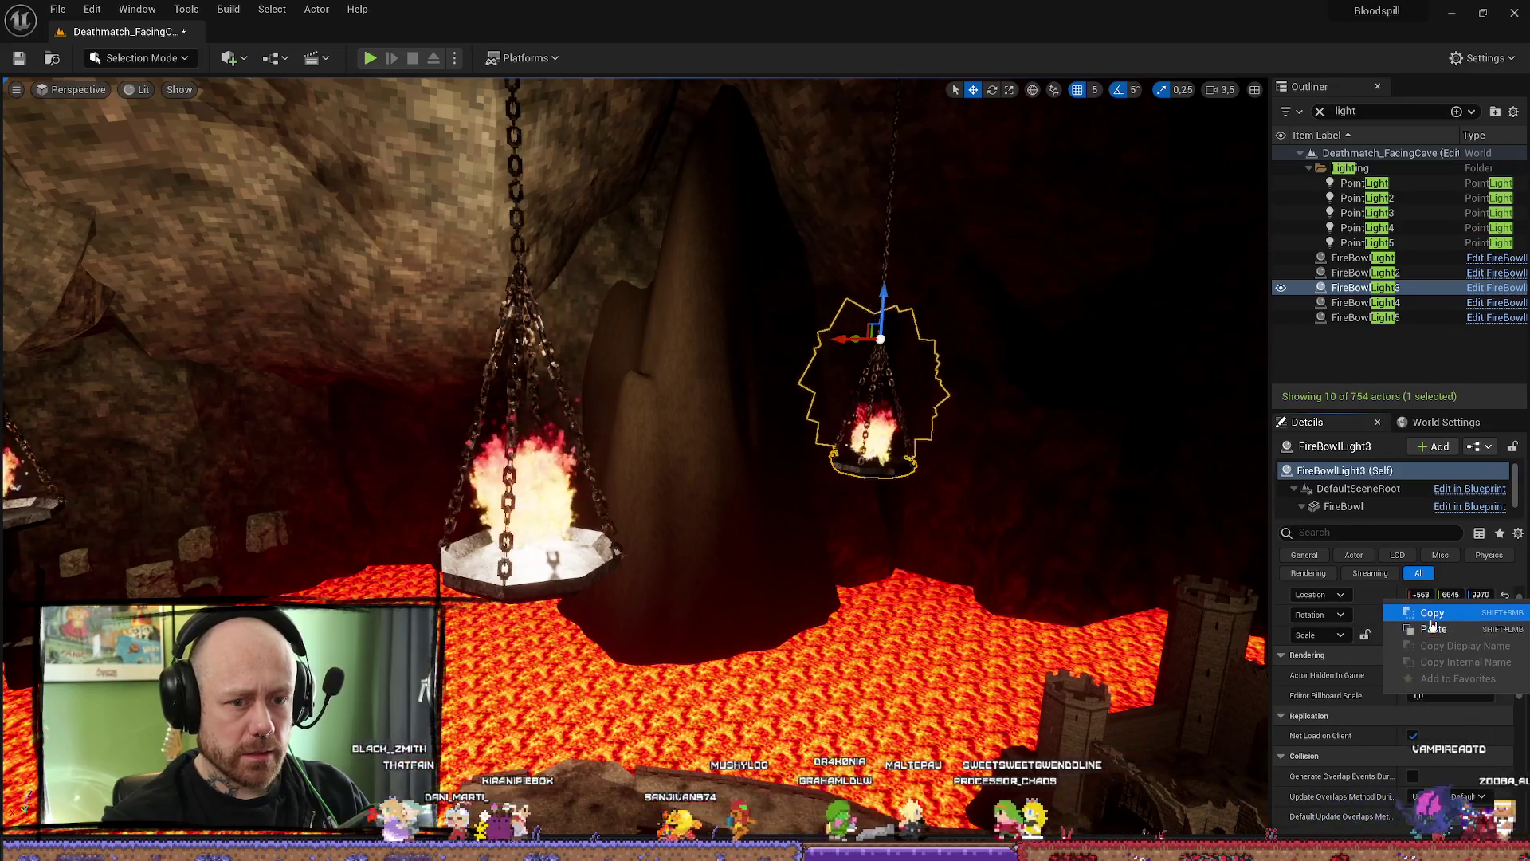
{"action": "left_click", "coordinate": [1434, 622]}
- Paste that location onto PointLight5 and drag the light down into the bowl
{"action": "left_click", "coordinate": [1383, 243]}
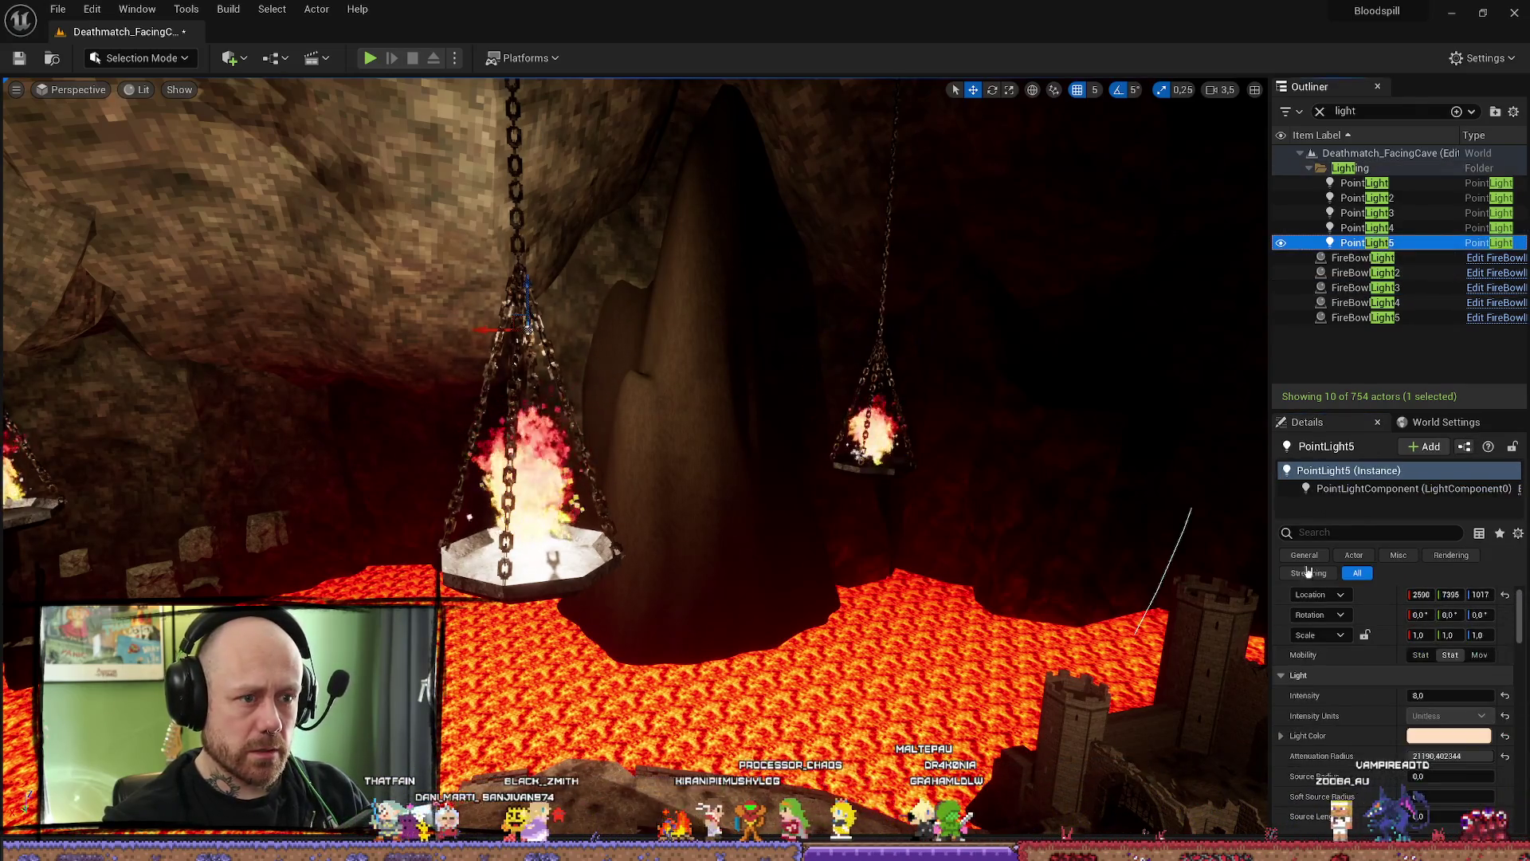
{"action": "left_click", "coordinate": [1434, 630]}
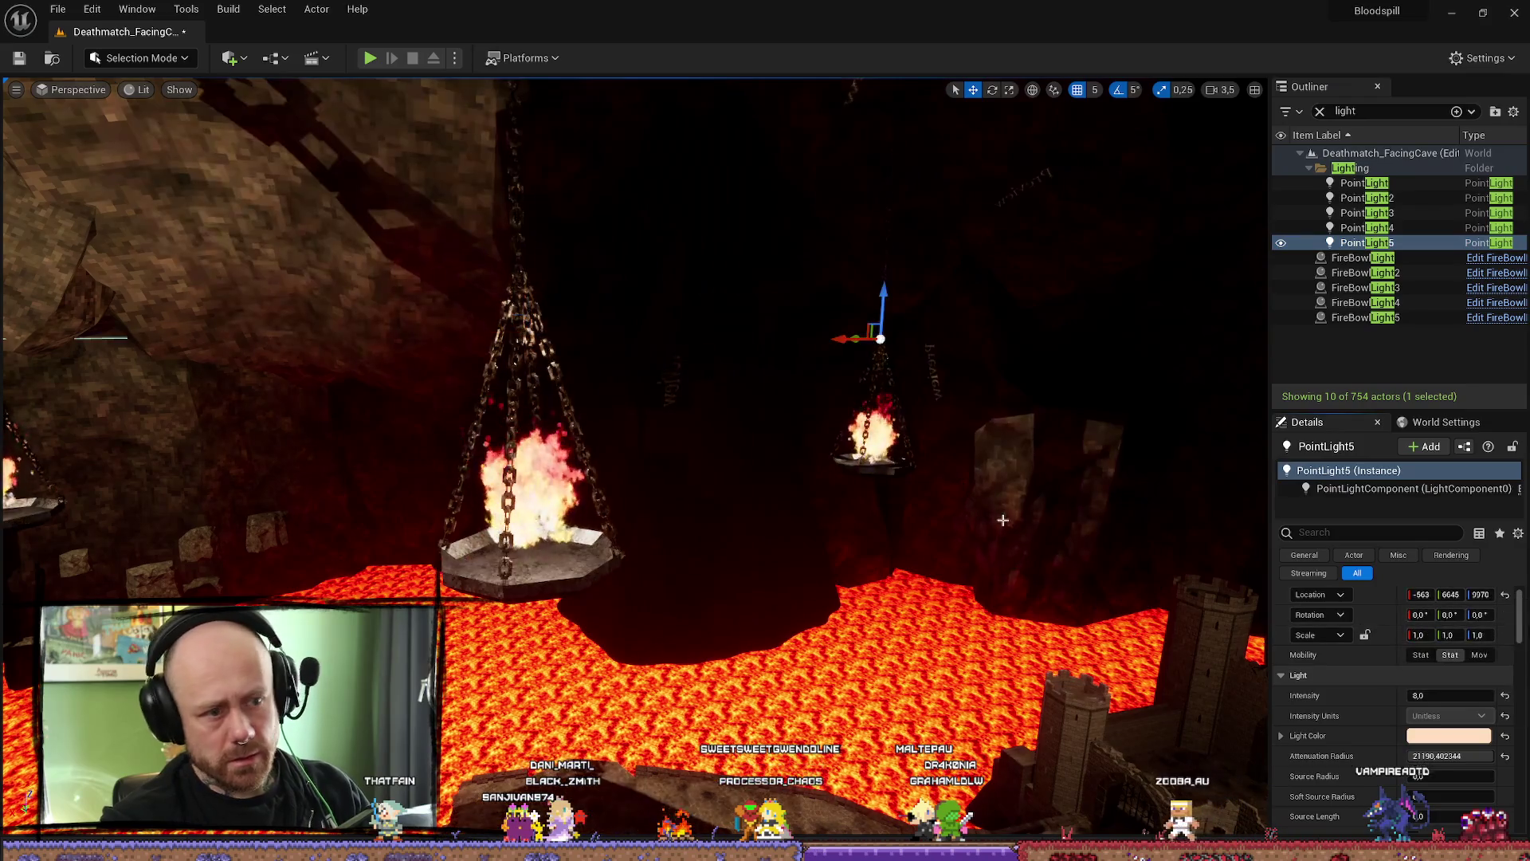
{"action": "mouse_move", "coordinate": [886, 291]}
{"action": "left_mouse_down"}
{"action": "mouse_move", "coordinate": [897, 379]}
{"action": "mouse_move", "coordinate": [897, 346]}
{"action": "mouse_move", "coordinate": [725, 629]}
{"action": "mouse_move", "coordinate": [621, 490]}
{"action": "mouse_move", "coordinate": [669, 526]}
{"action": "mouse_move", "coordinate": [662, 514]}
{"action": "mouse_move", "coordinate": [598, 550]}
{"action": "mouse_move", "coordinate": [741, 537]}
{"action": "mouse_move", "coordinate": [694, 538]}
{"action": "left_mouse_up"}
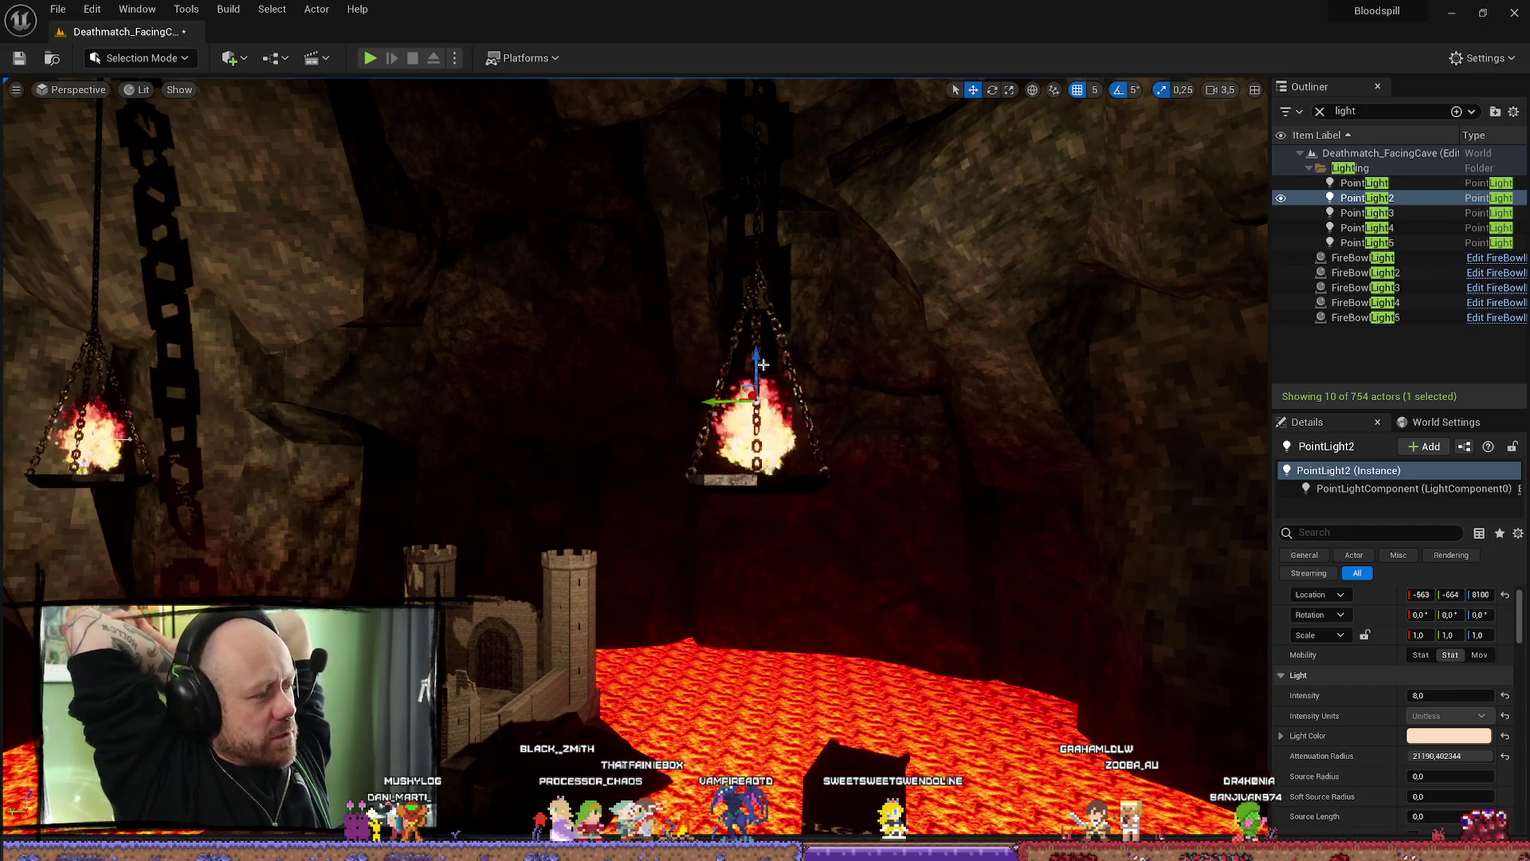
- Fly around the braziers and focus on the fourth point light to check its placement
{"action": "left_click_drag", "start_coordinate": [648, 434], "coordinate": [648, 433]}
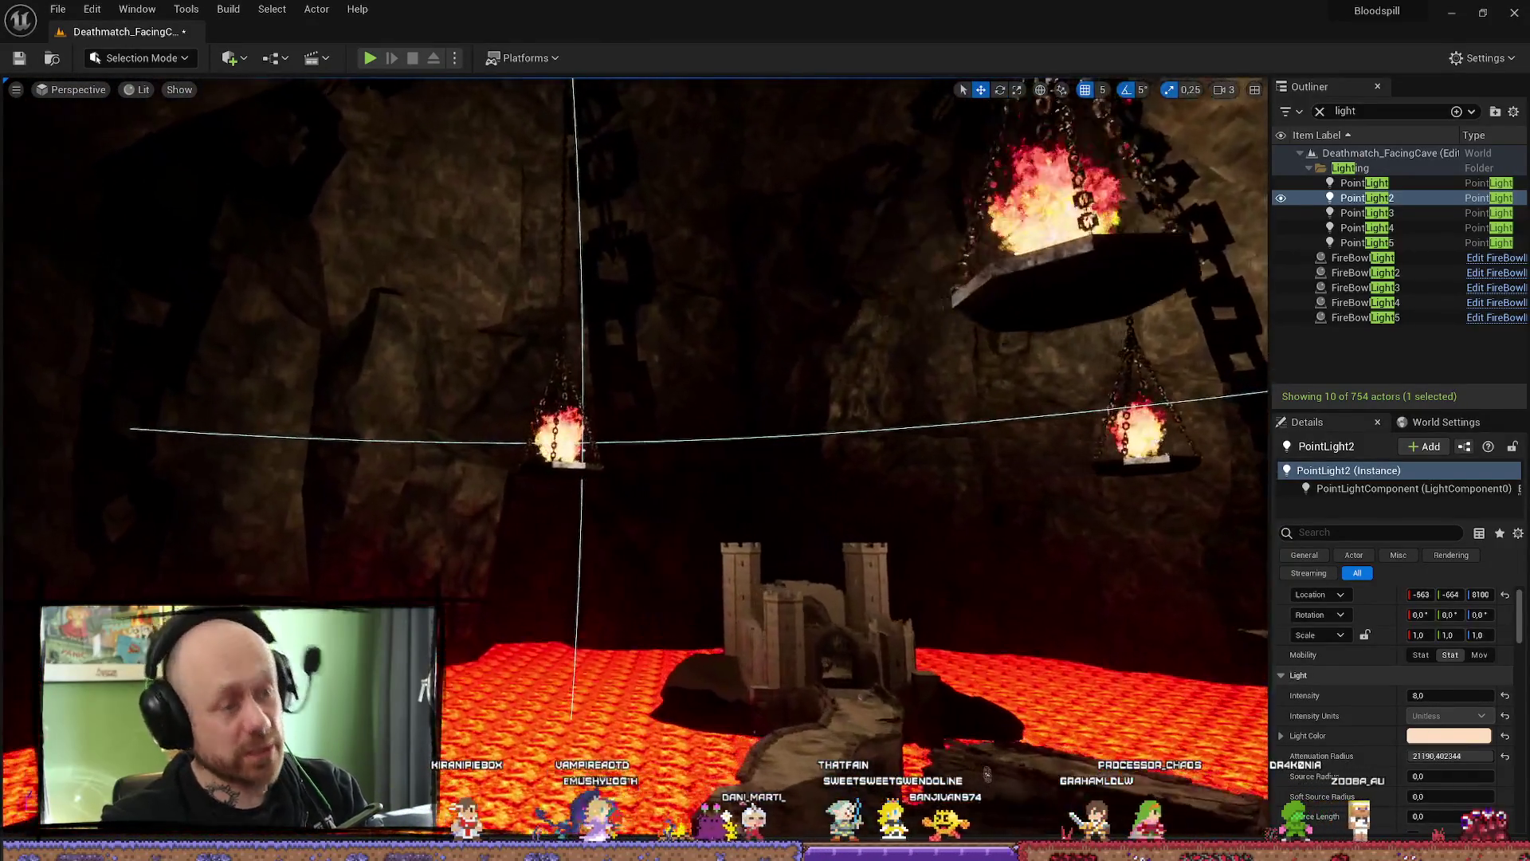
{"action": "left_click_drag", "start_coordinate": [509, 568], "coordinate": [508, 566]}
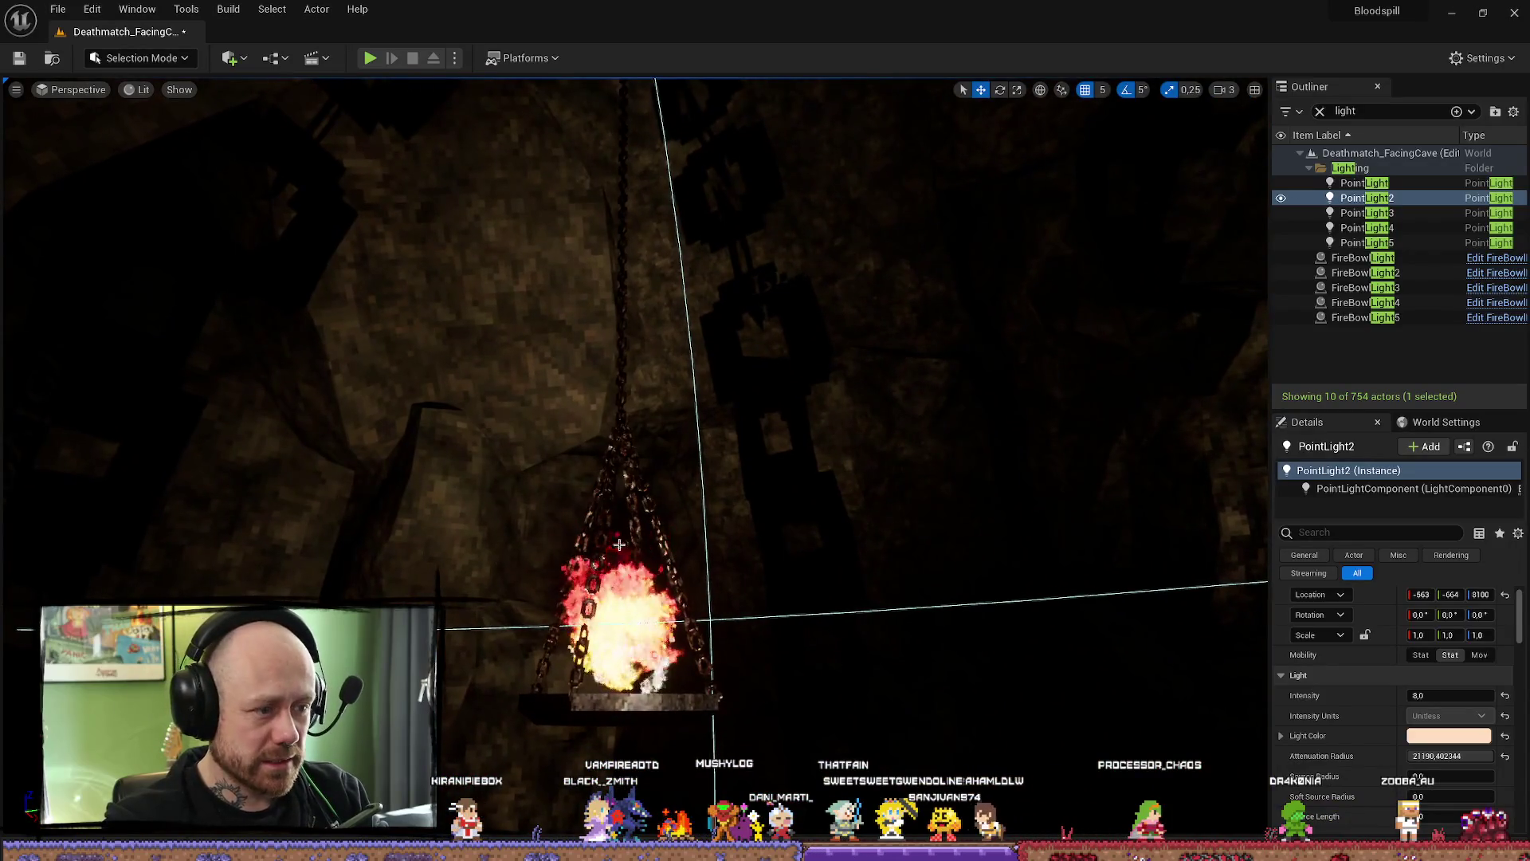
{"action": "double_click", "coordinate": [1365, 227]}
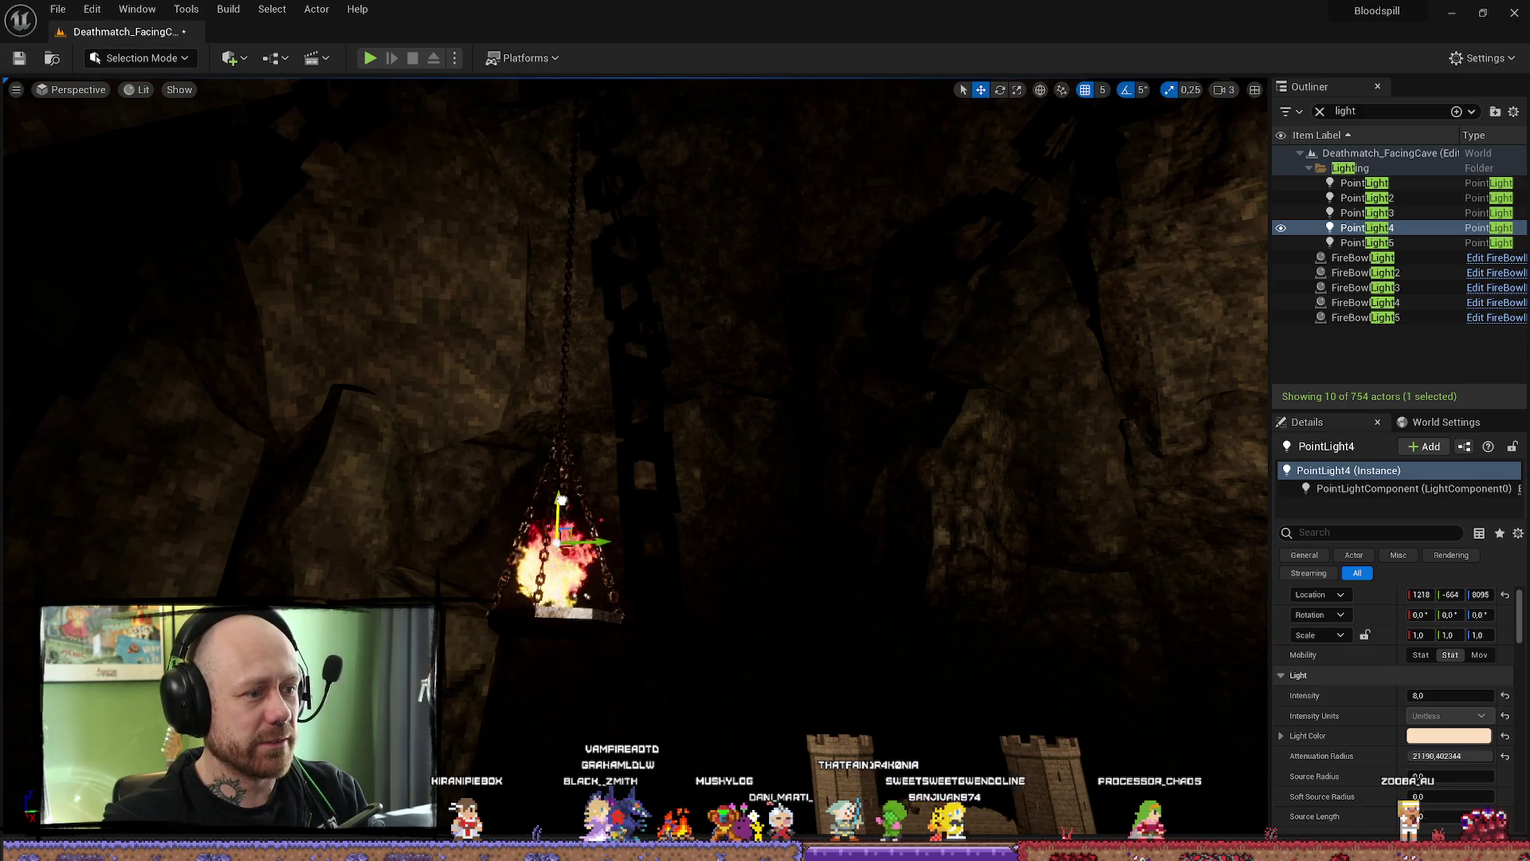
{"action": "left_click_drag", "start_coordinate": [530, 435], "coordinate": [529, 434]}
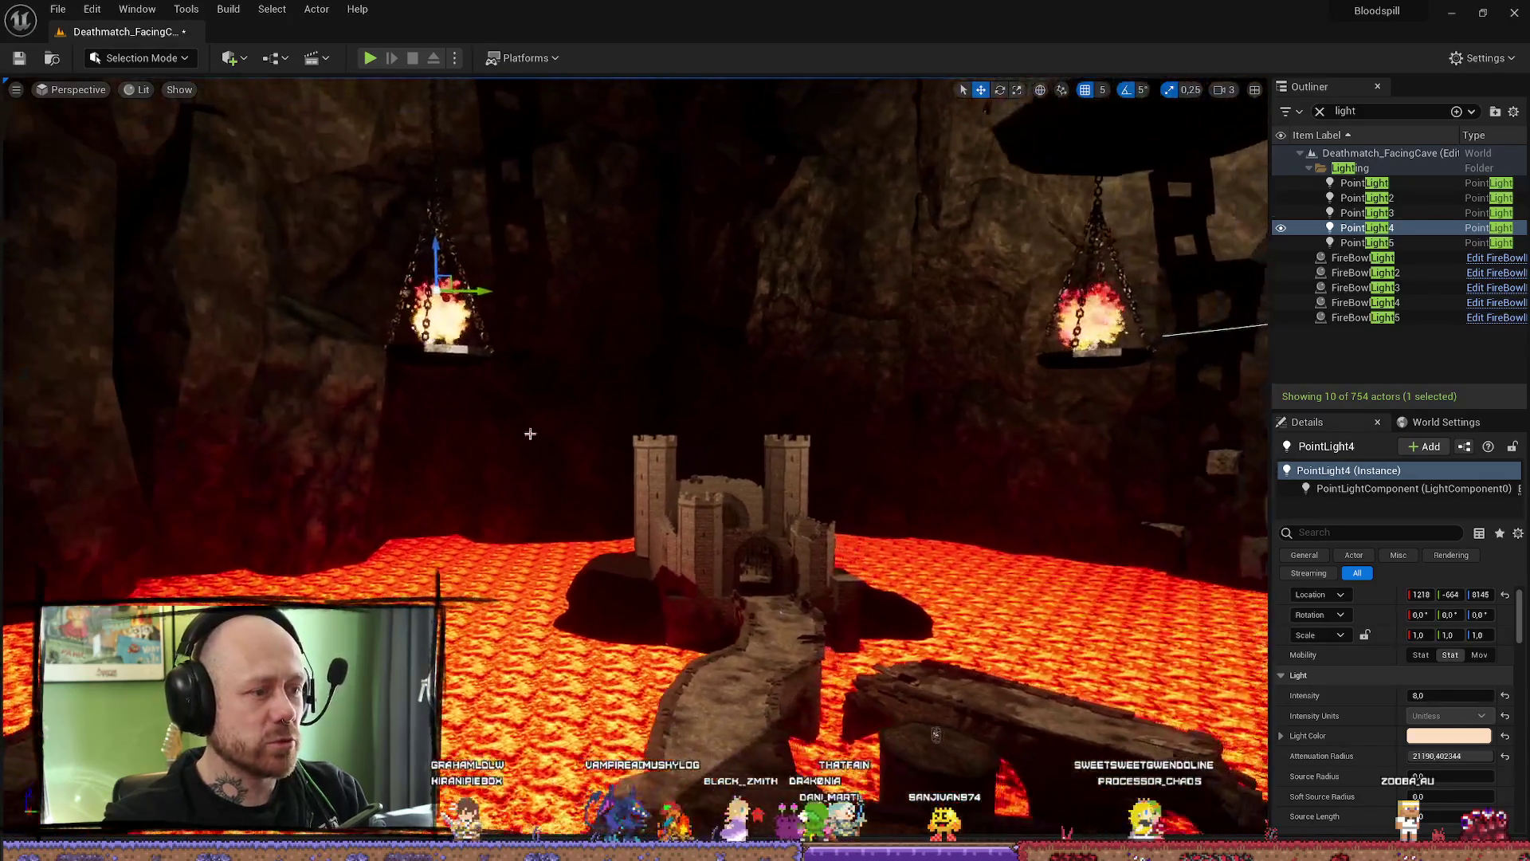
{"action": "left_click_drag", "start_coordinate": [920, 729], "coordinate": [920, 729]}
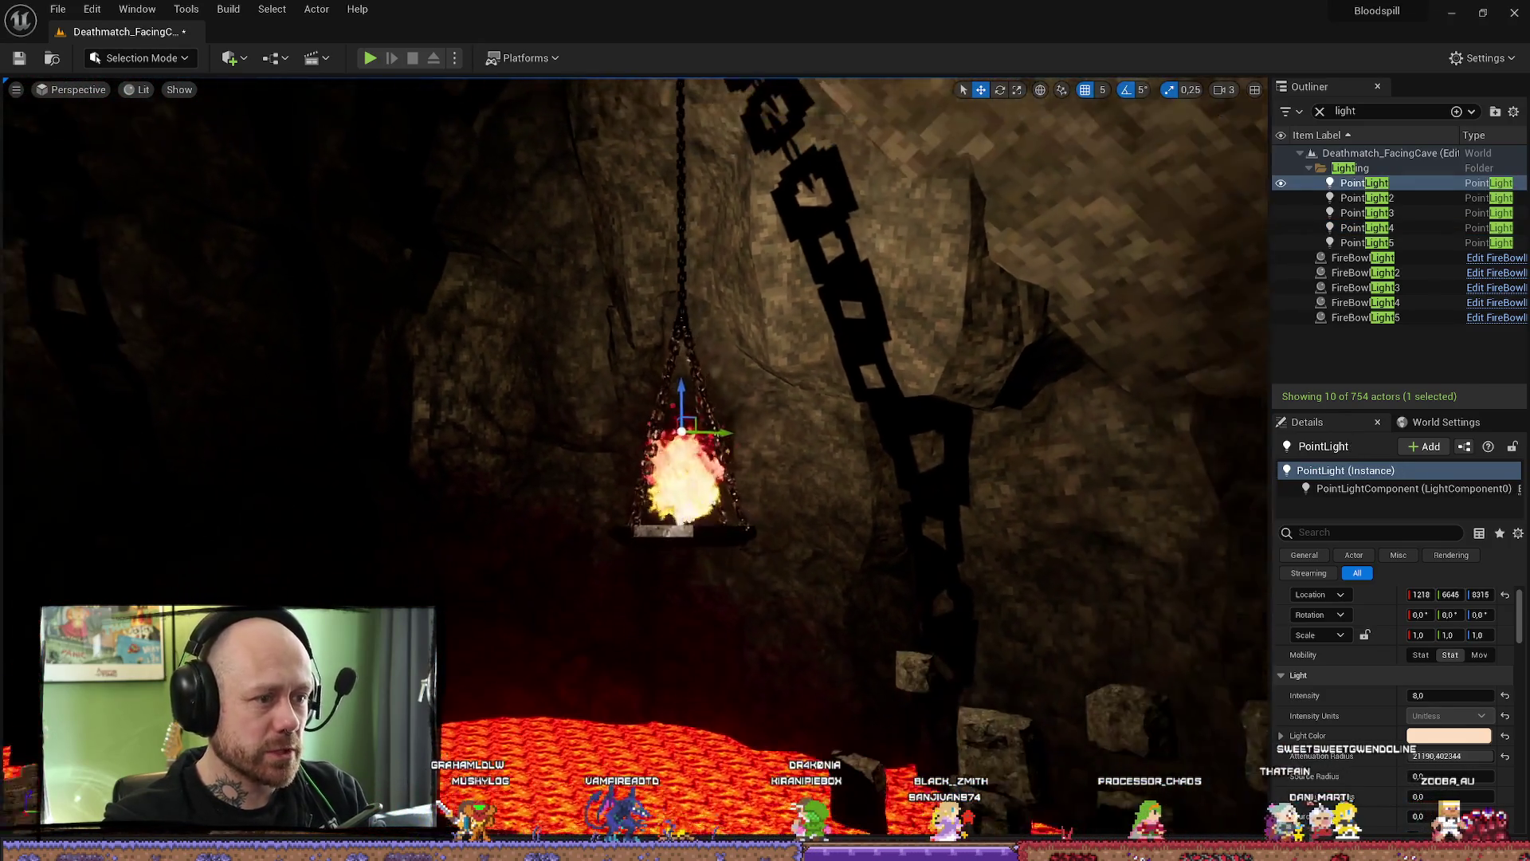
{"action": "left_click_drag", "start_coordinate": [637, 425], "coordinate": [635, 425]}
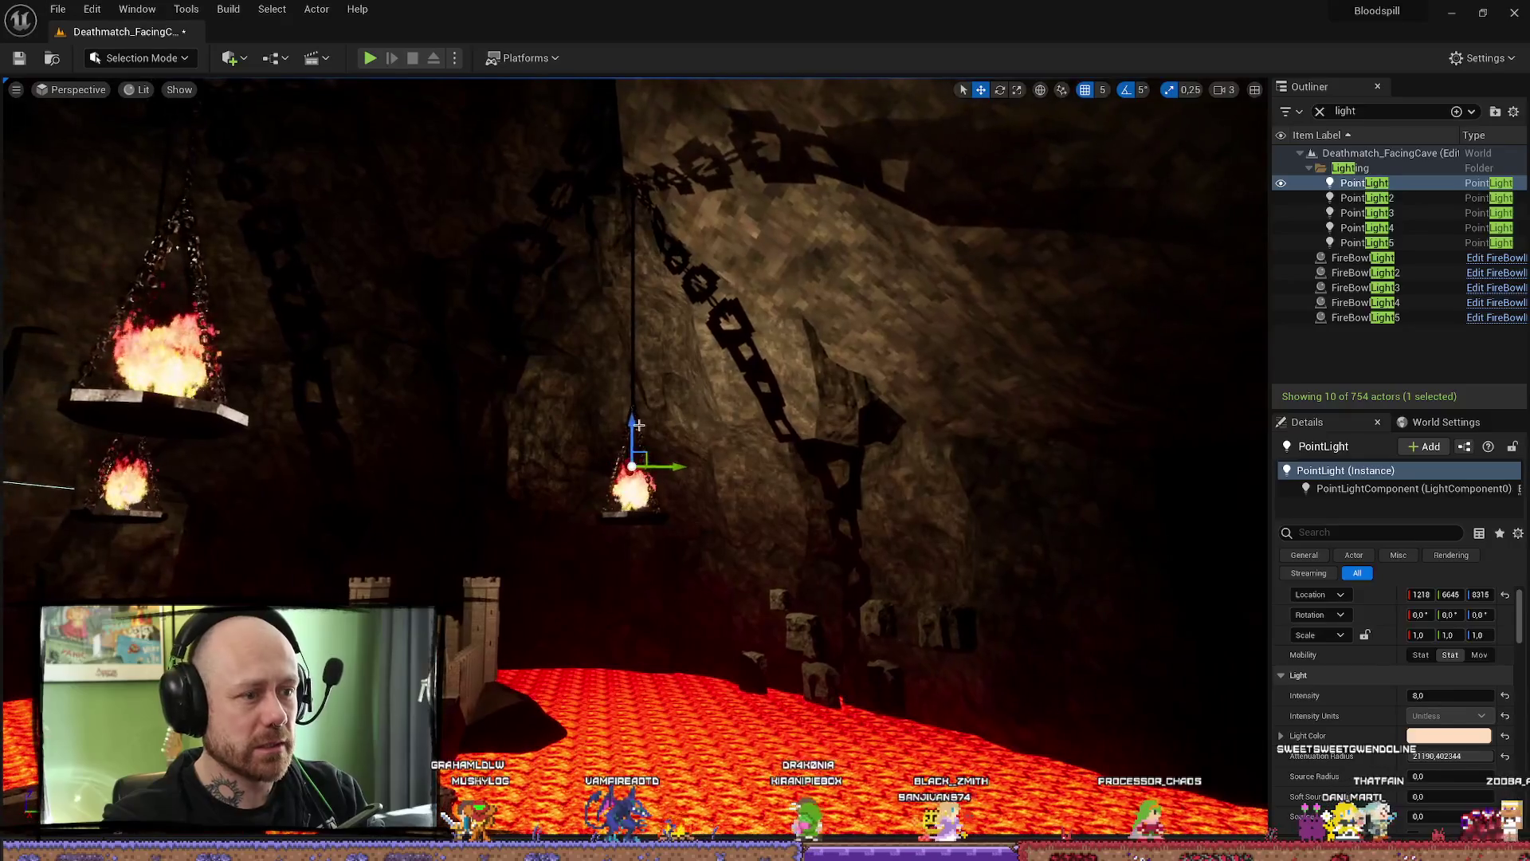
{"action": "mouse_move", "coordinate": [634, 466]}
{"action": "left_mouse_down"}
{"action": "mouse_move", "coordinate": [618, 430]}
{"action": "mouse_move", "coordinate": [549, 428]}
{"action": "mouse_move", "coordinate": [634, 431]}
{"action": "left_mouse_up"}
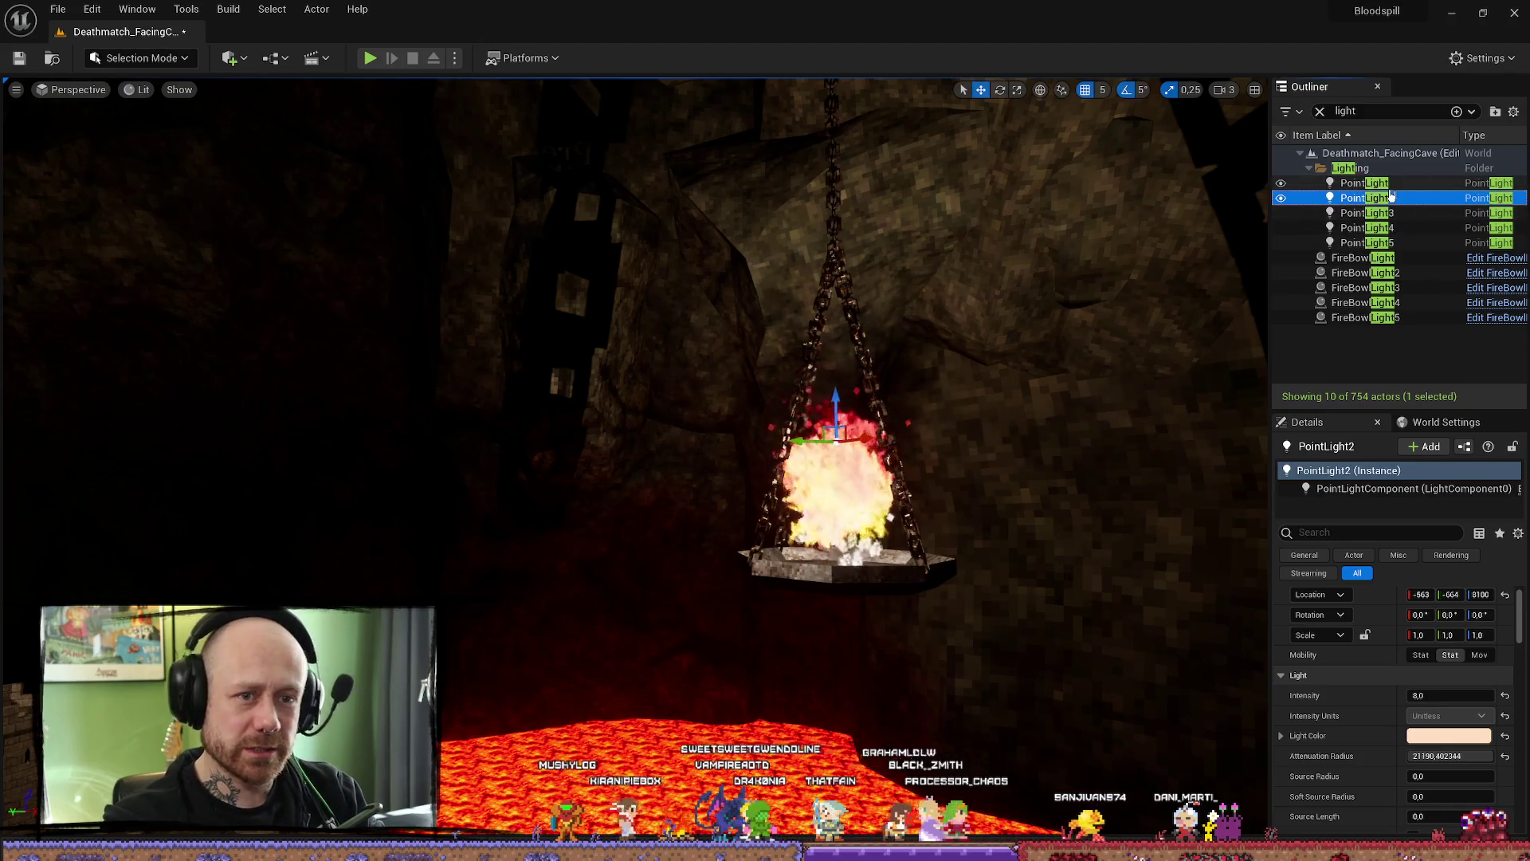
- Set all five point lights' Mobility to Static and save the level
{"action": "left_click", "coordinate": [1392, 244], "text": "shift"}
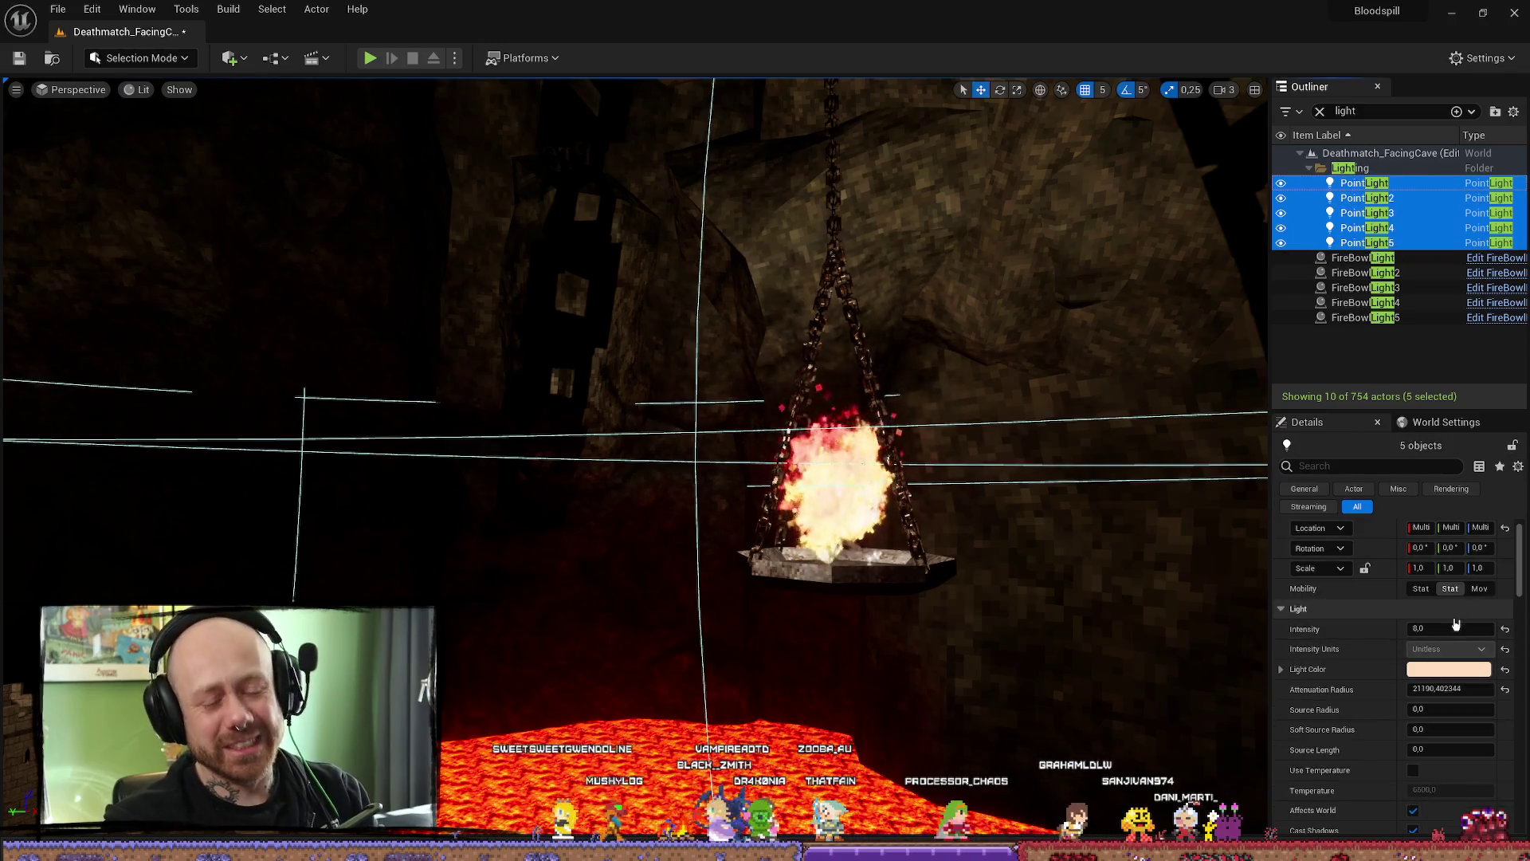
{"action": "left_click", "coordinate": [1419, 589]}
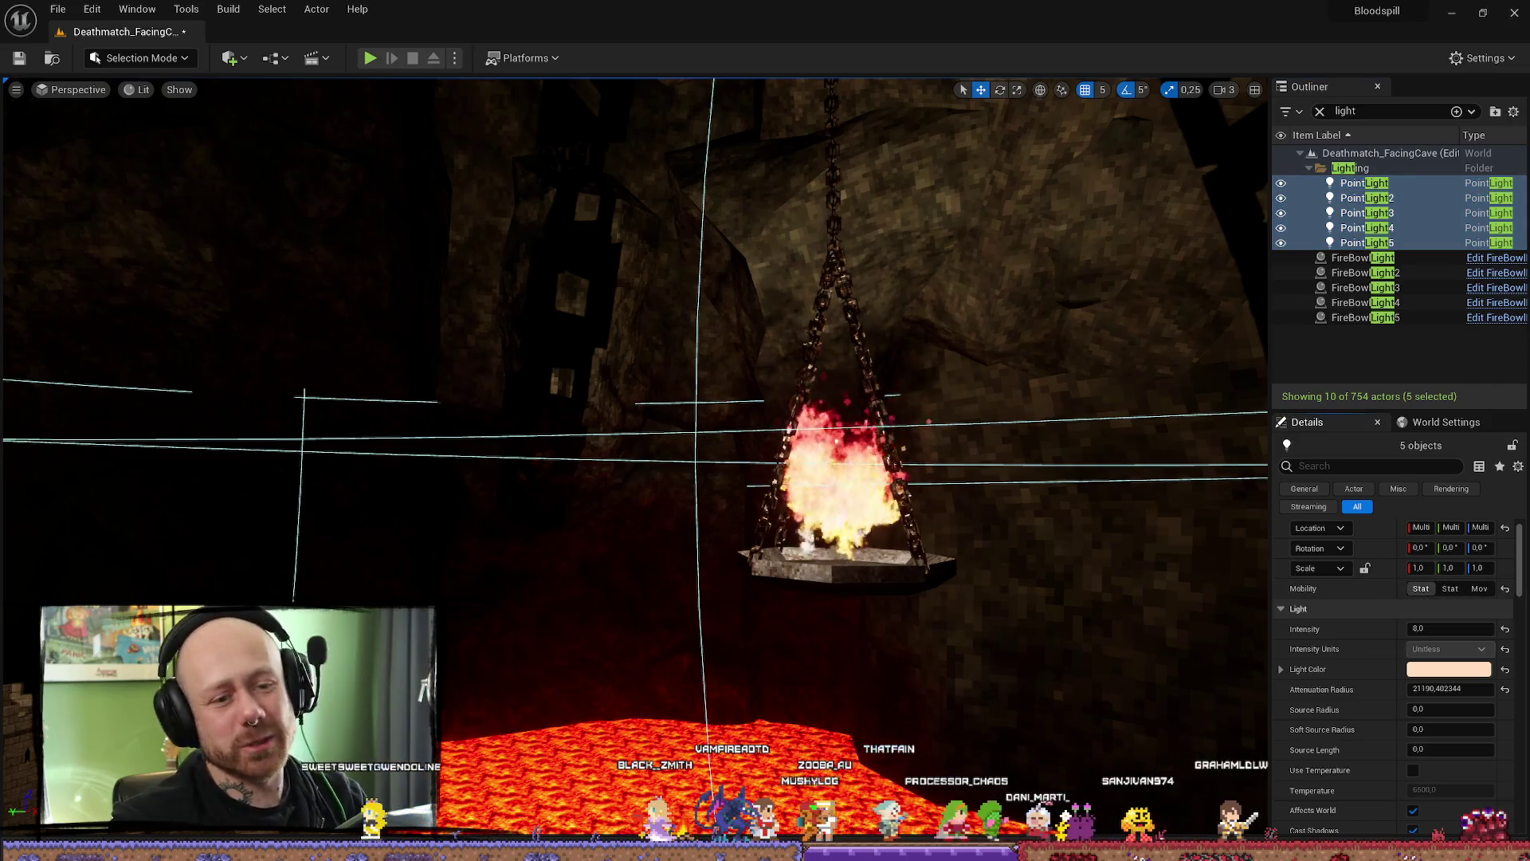
{"action": "left_click", "coordinate": [20, 58]}
- Fly over the lava and focus on the third point light
{"action": "left_click_drag", "start_coordinate": [425, 503], "coordinate": [794, 491]}
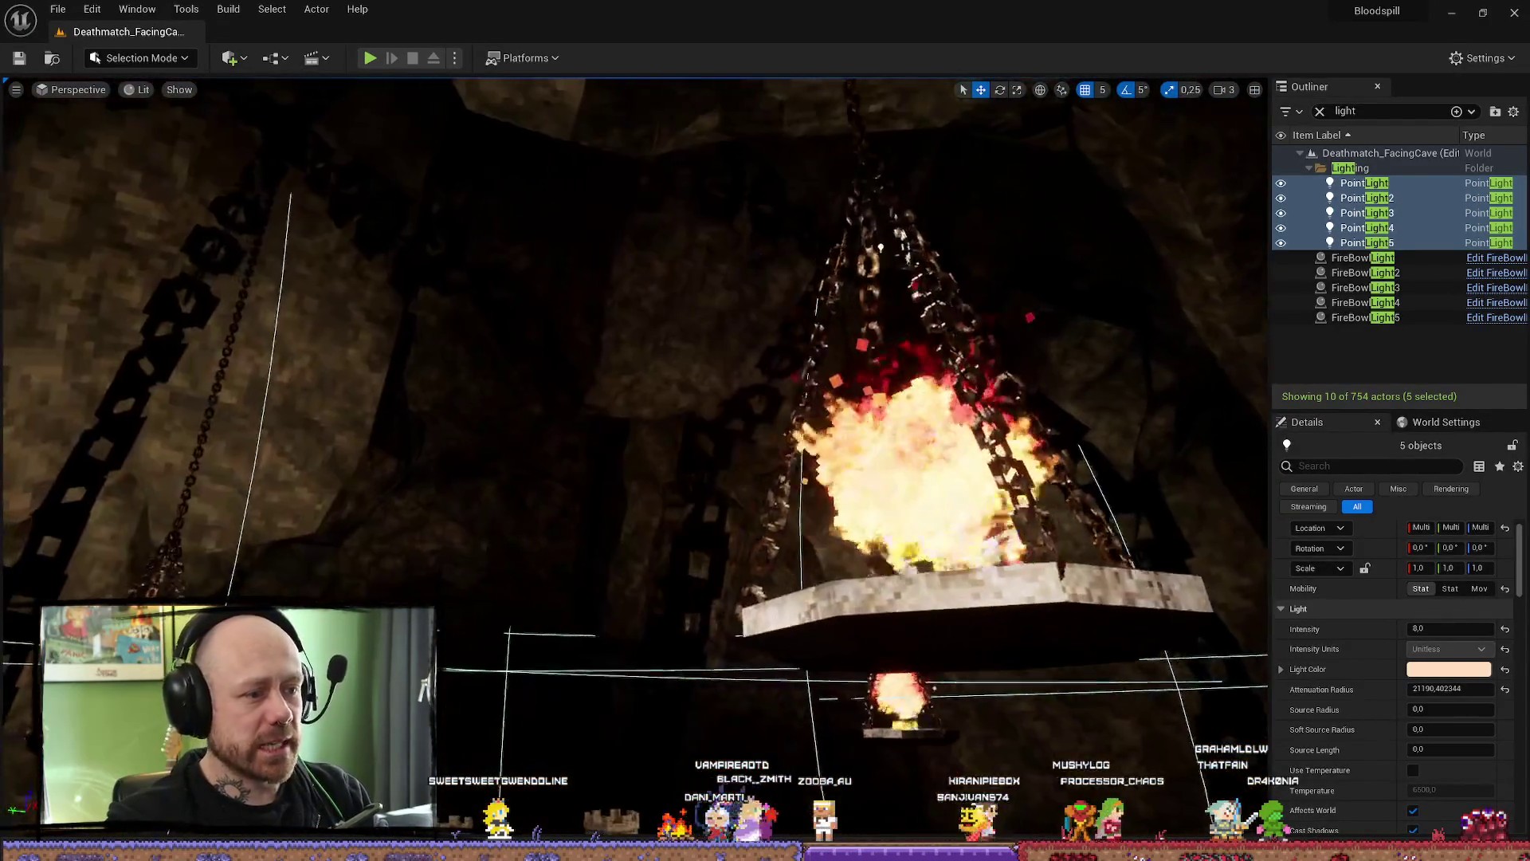
{"action": "left_click_drag", "start_coordinate": [794, 491], "coordinate": [1079, 343]}
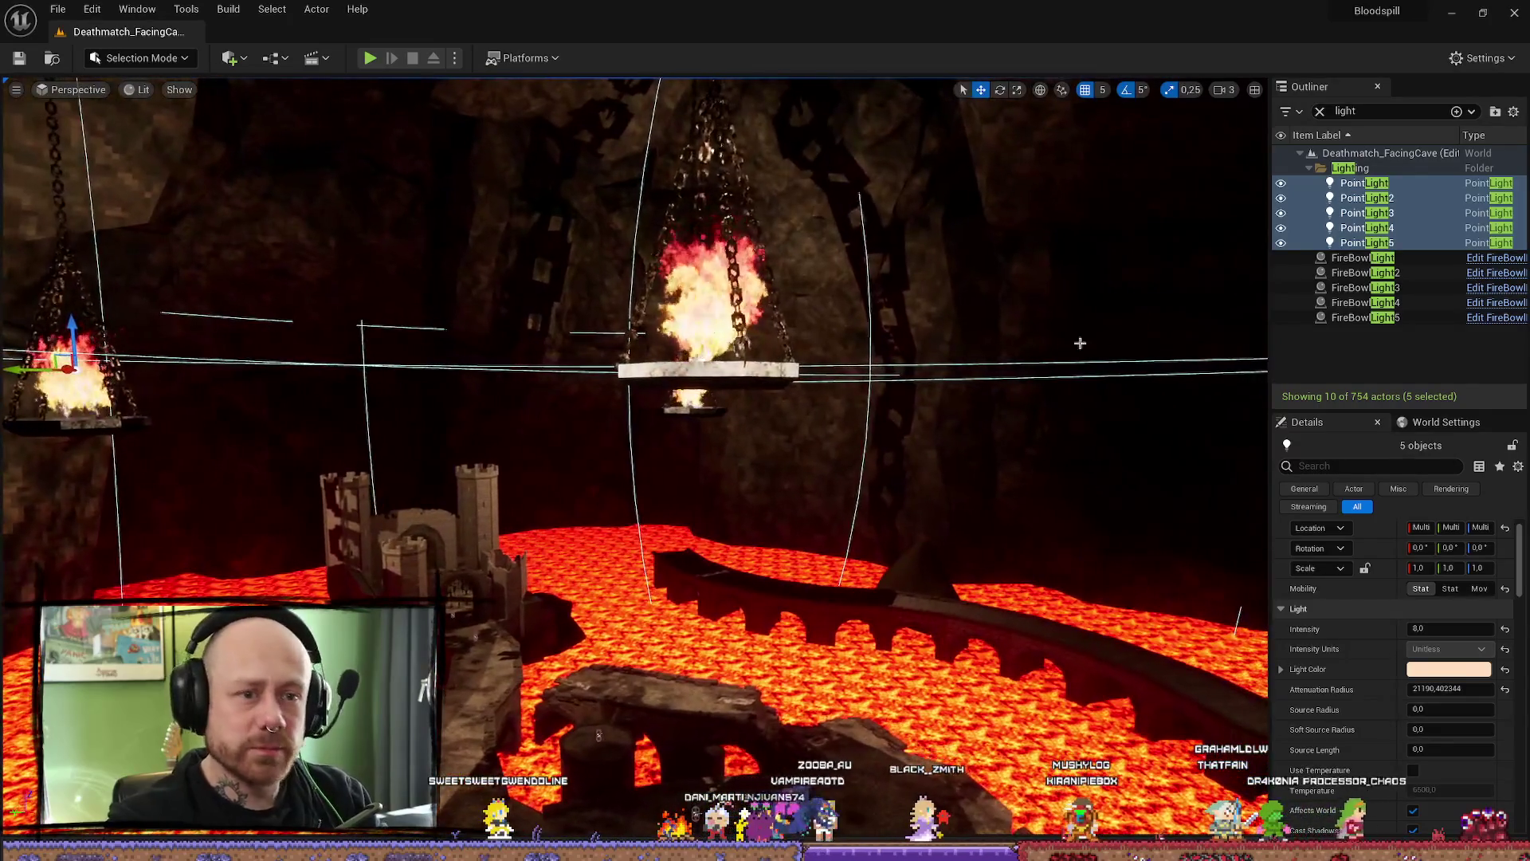
{"action": "double_click", "coordinate": [1366, 212]}
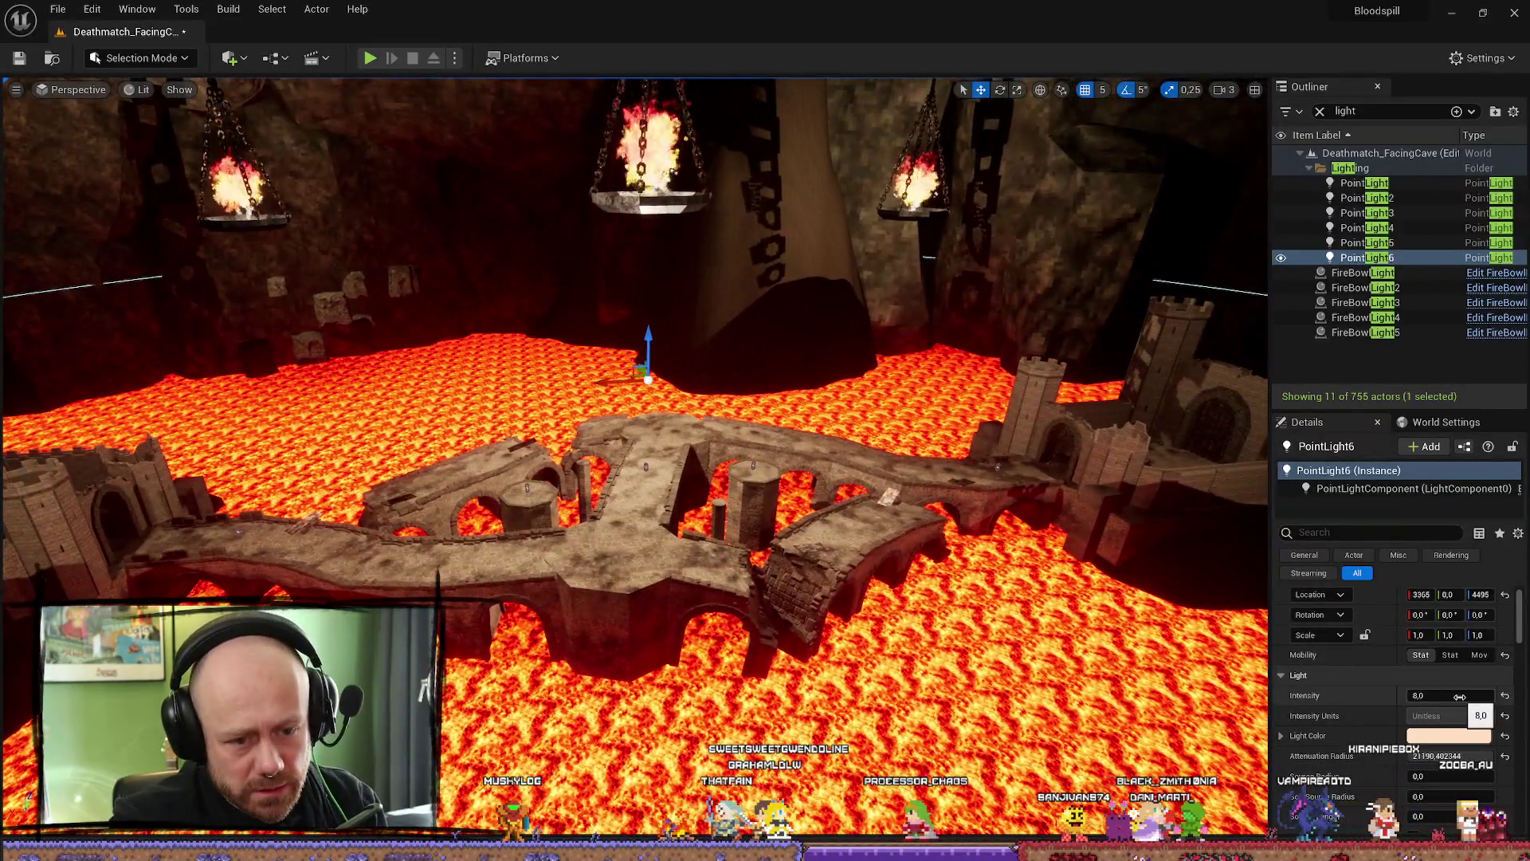
- Try several intensities on PointLight6 and settle on an intensity of 4
{"action": "mouse_move", "coordinate": [1458, 697]}
{"action": "left_mouse_down"}
{"action": "mouse_move", "coordinate": [1411, 697]}
{"action": "mouse_move", "coordinate": [1455, 695]}
{"action": "left_mouse_up"}
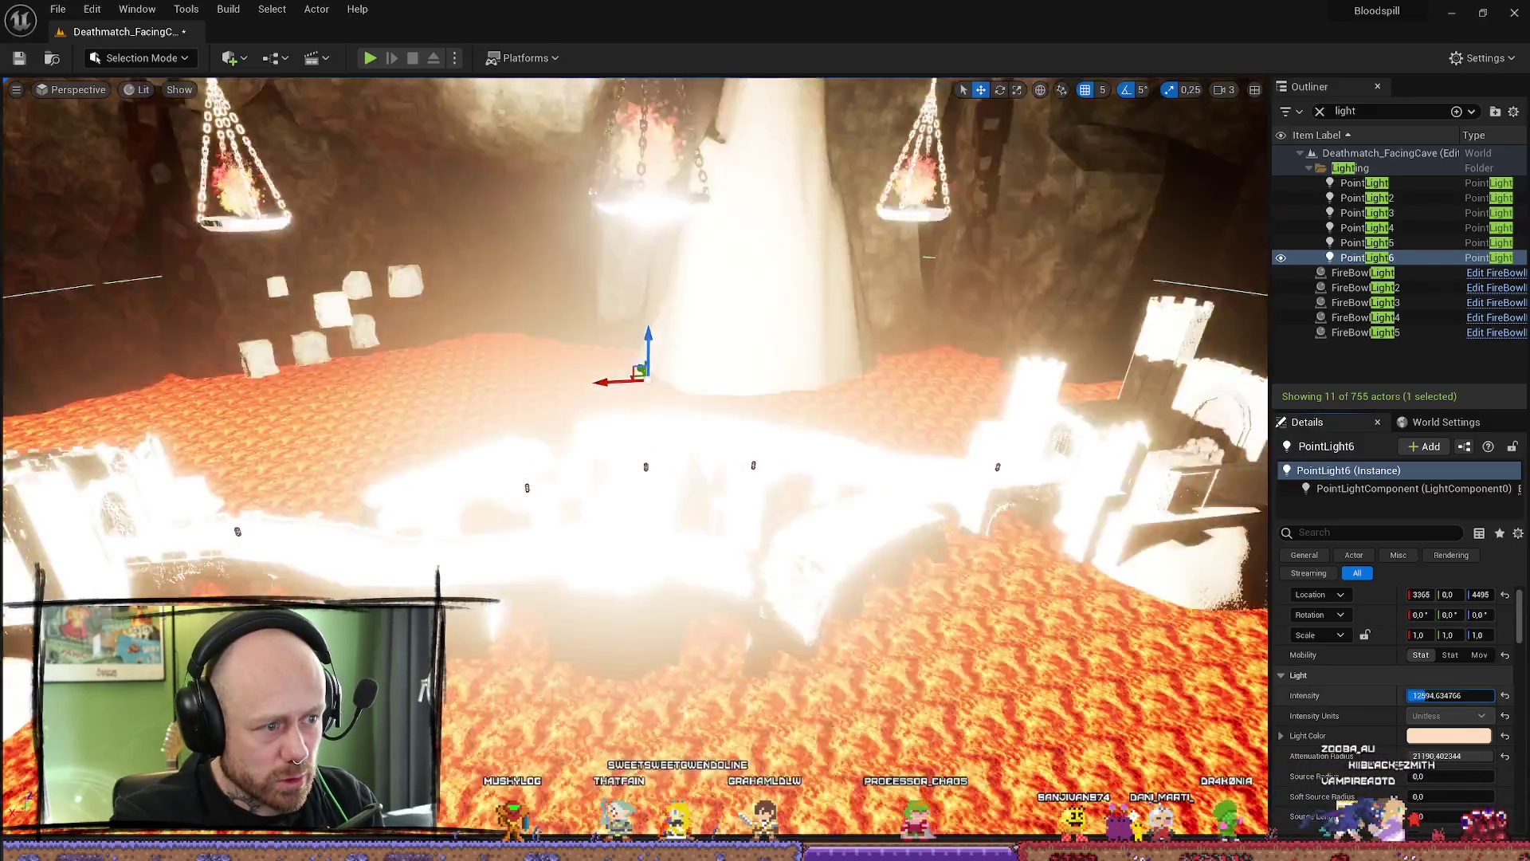
{"action": "type", "text": "80000"}
{"action": "key", "text": "Return"}
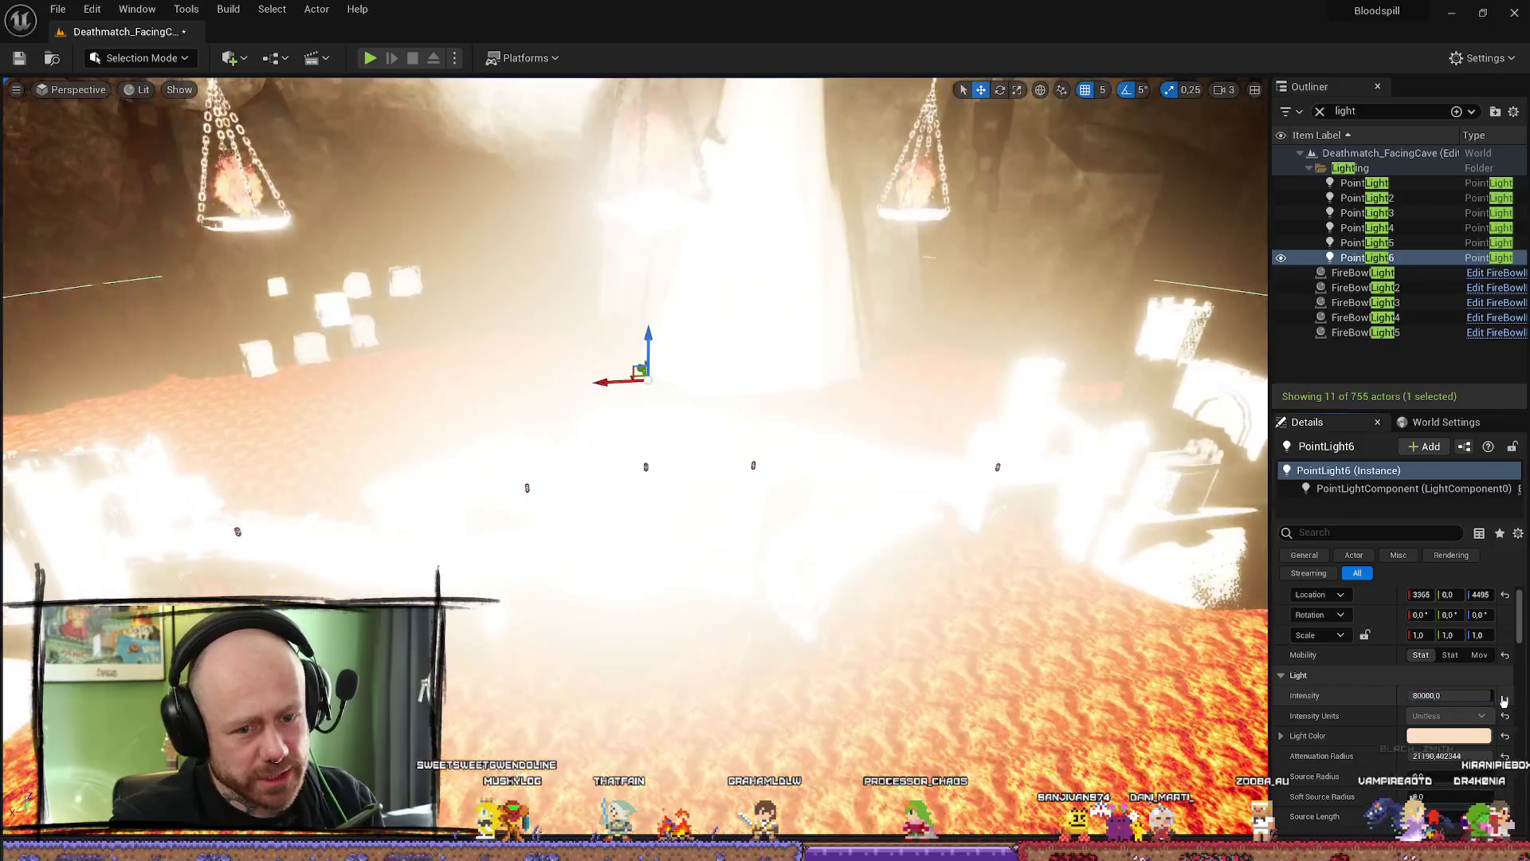
{"action": "type", "text": "8"}
{"action": "key", "text": "Return"}
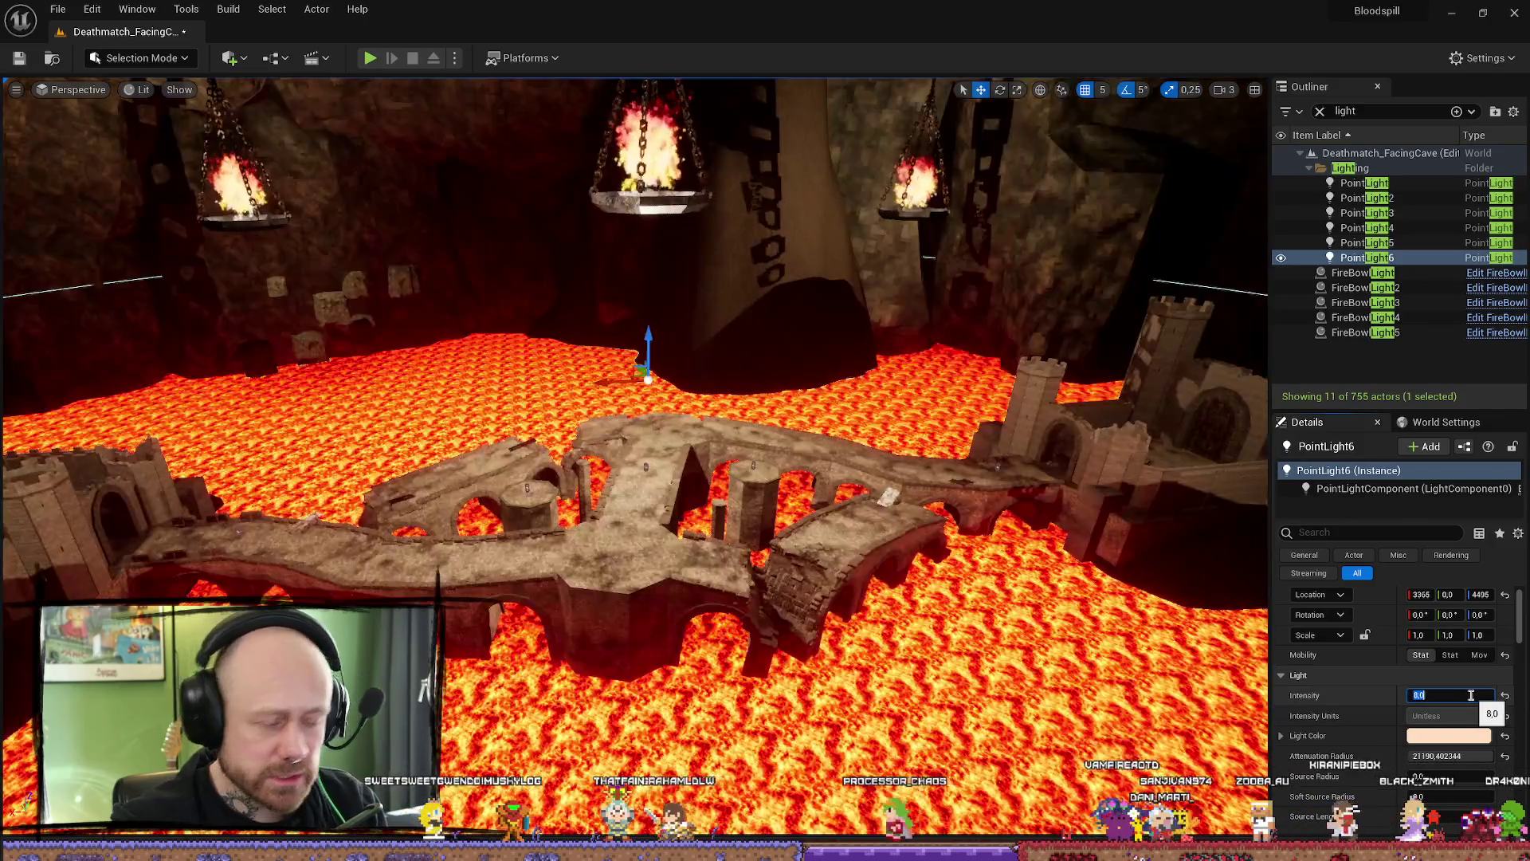
{"action": "type", "text": "4"}
{"action": "key", "text": "Return"}
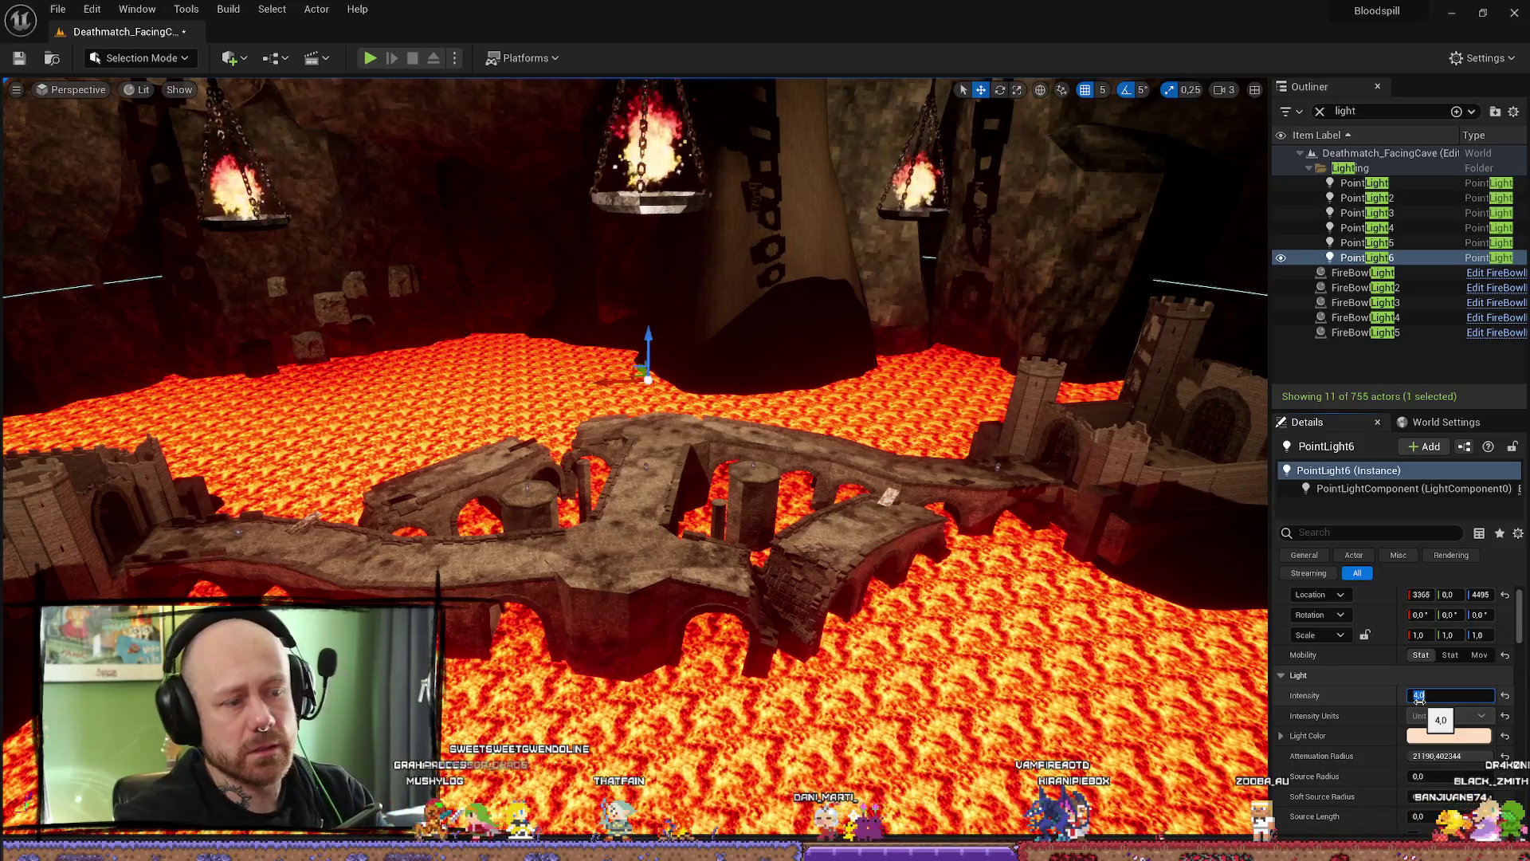
{"action": "left_click_drag", "start_coordinate": [718, 622], "coordinate": [828, 620]}
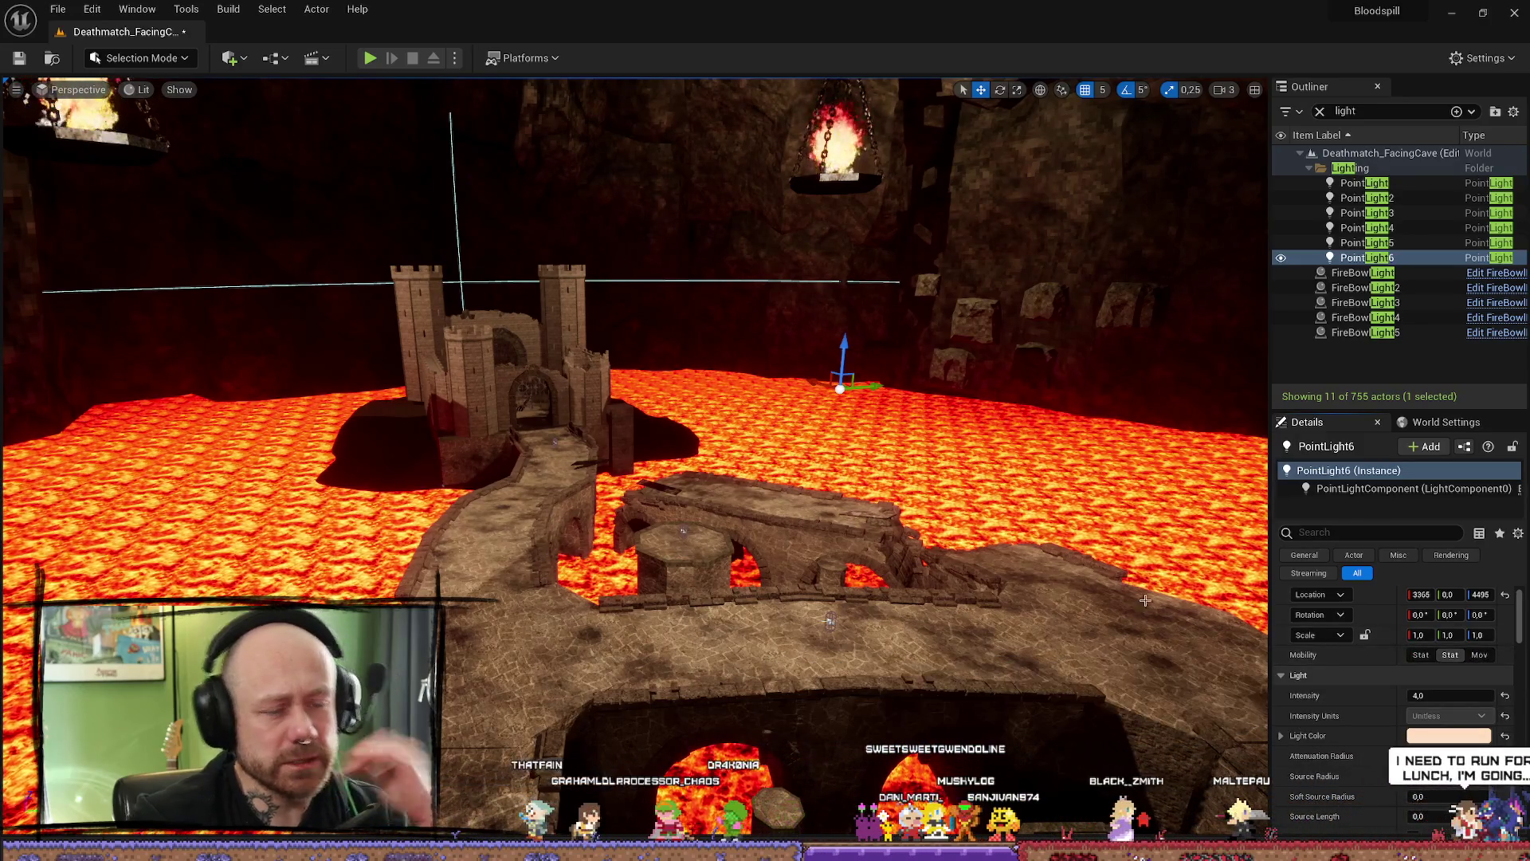
- Alt-drag PointLight down to duplicate it as PointLight7 beneath a fire bowl and make it stationary
{"action": "mouse_move", "coordinate": [828, 620]}
{"action": "left_mouse_down"}
{"action": "mouse_move", "coordinate": [829, 539]}
{"action": "mouse_move", "coordinate": [828, 562]}
{"action": "left_mouse_up"}
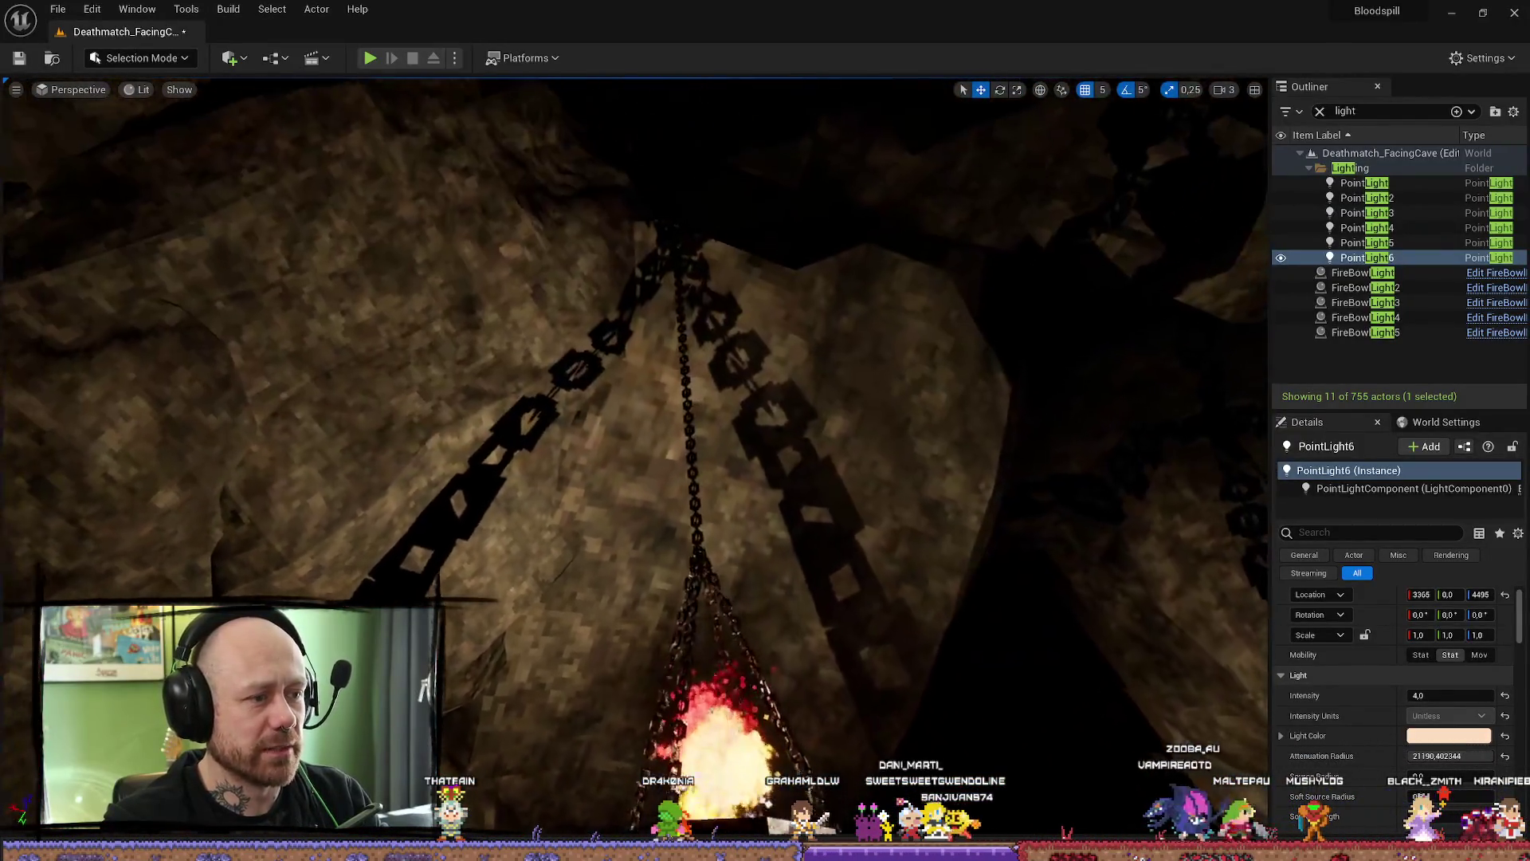
{"action": "left_click_drag", "start_coordinate": [647, 583], "coordinate": [647, 582]}
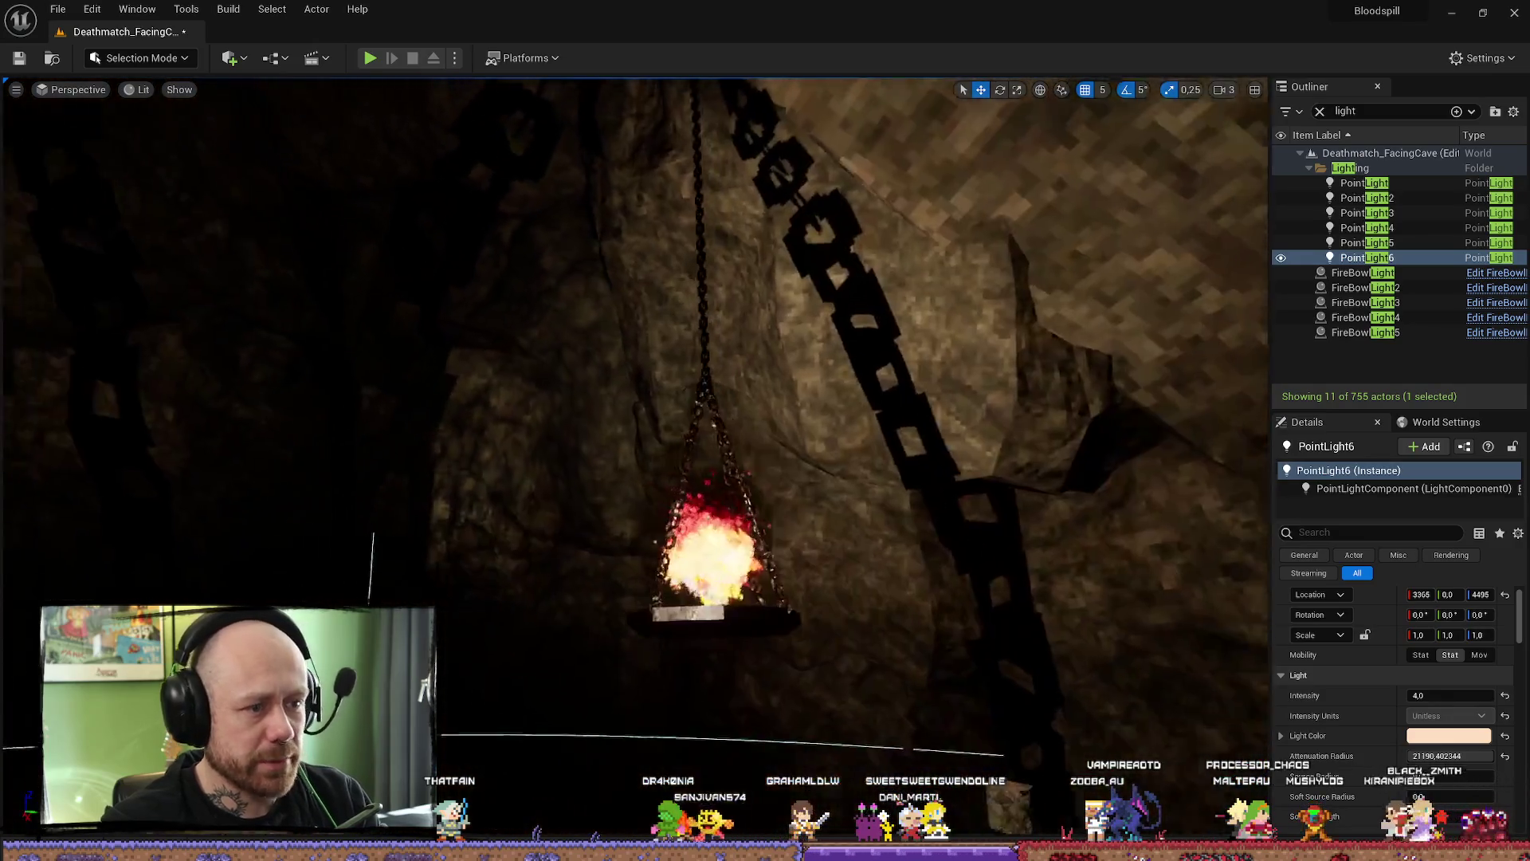
{"action": "left_click_drag", "start_coordinate": [782, 365], "coordinate": [783, 365]}
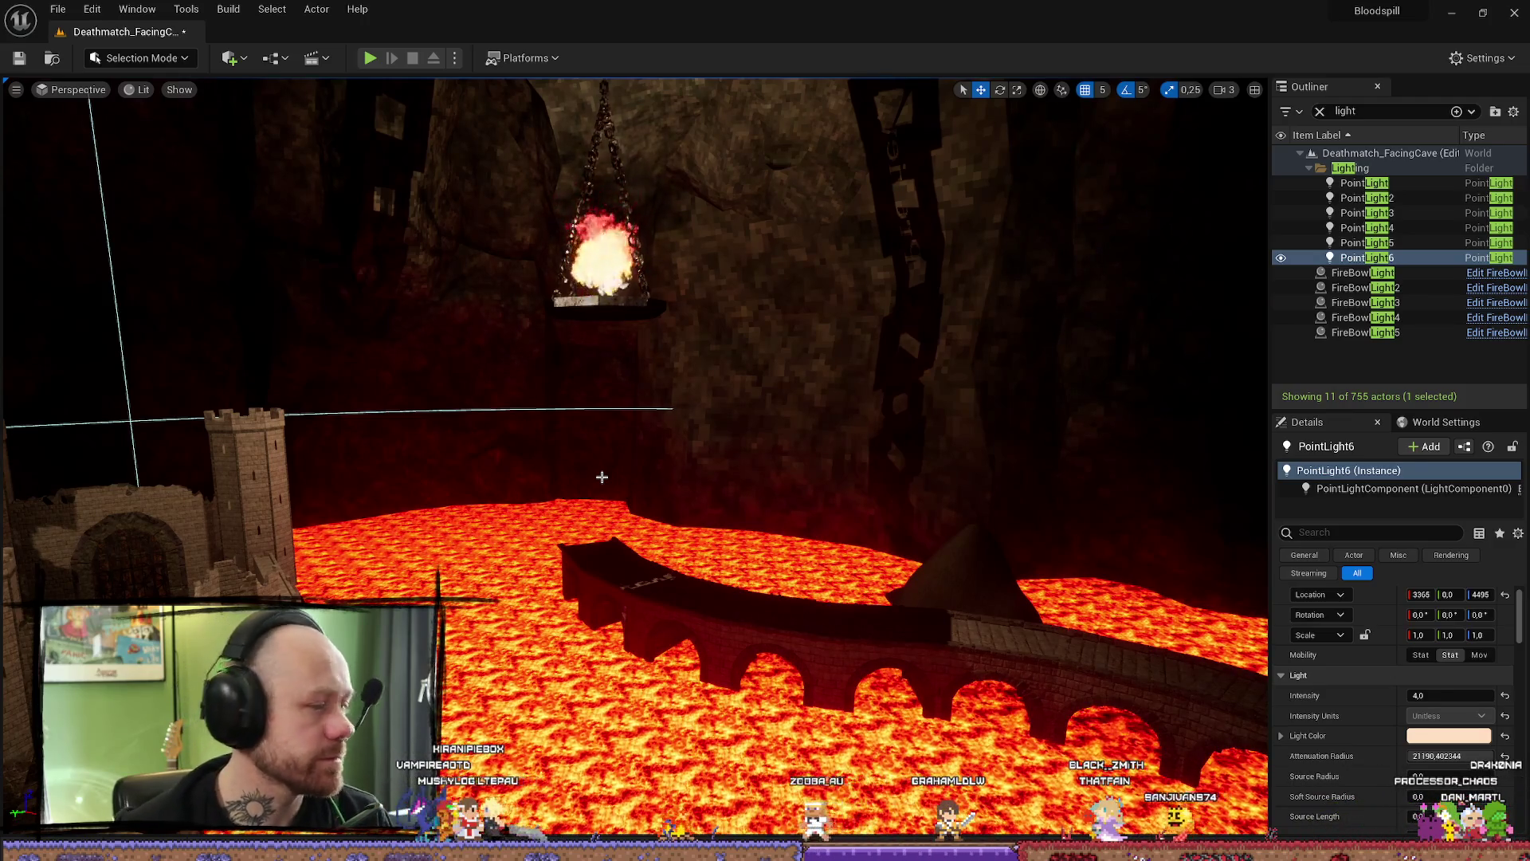
{"action": "left_click_drag", "start_coordinate": [612, 402], "coordinate": [614, 402]}
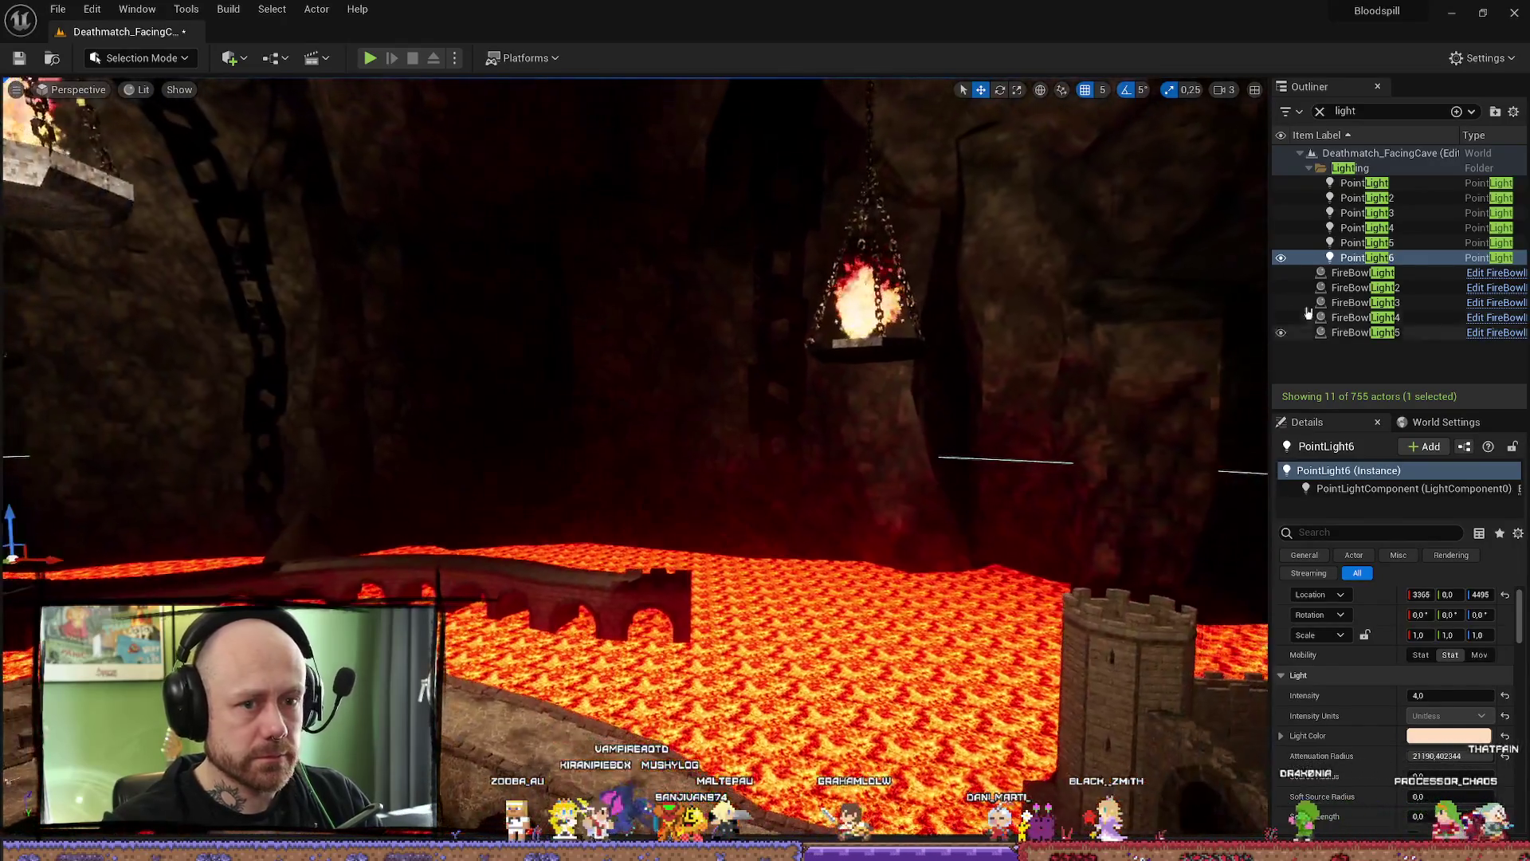
{"action": "left_click_drag", "start_coordinate": [613, 403], "coordinate": [613, 402]}
{"action": "double_click", "coordinate": [1376, 183]}
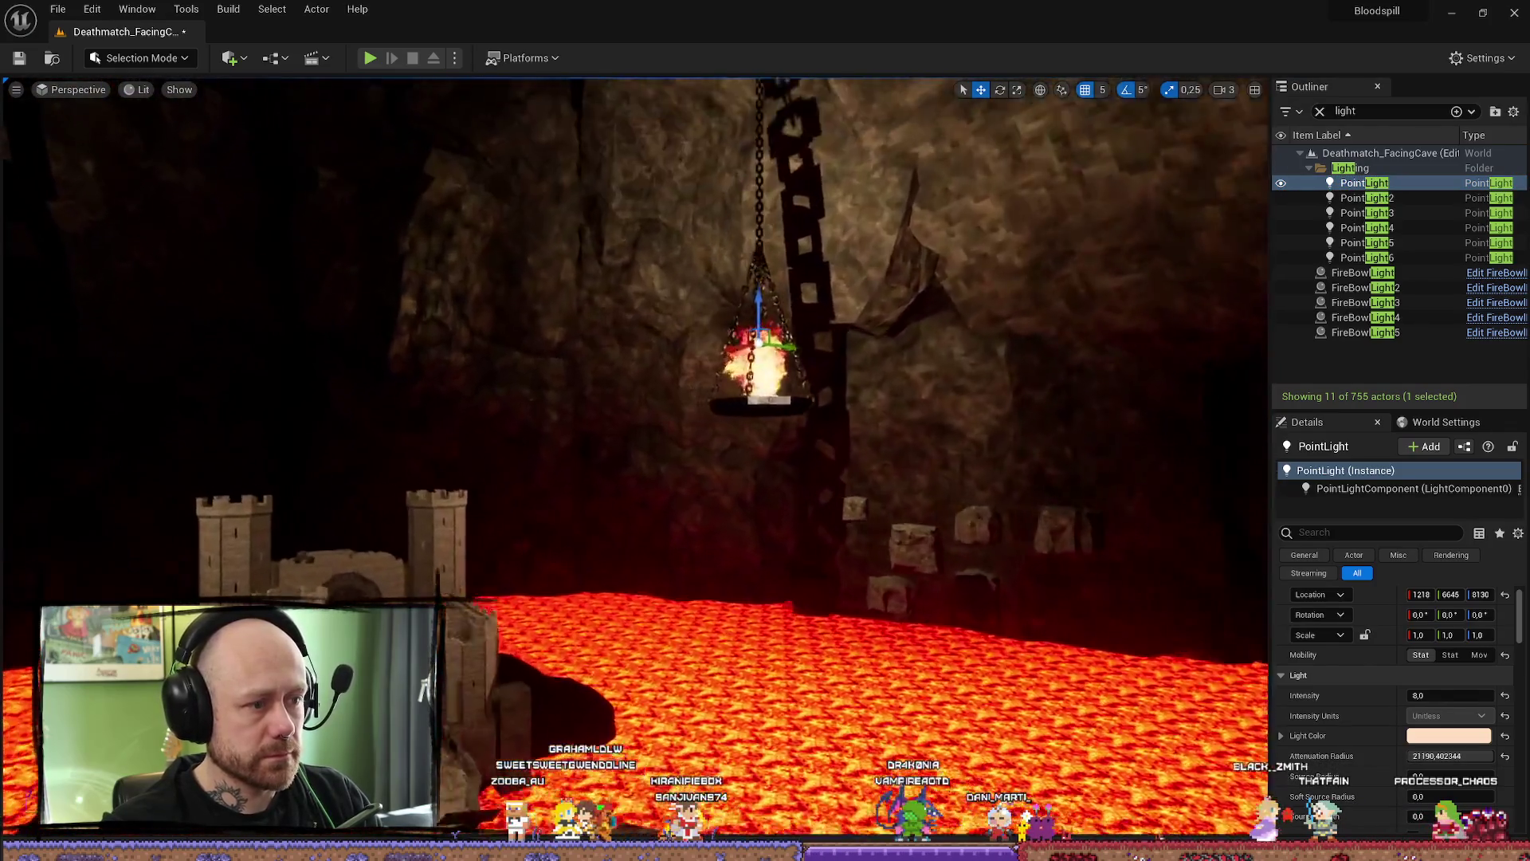
{"action": "left_click_drag", "start_coordinate": [733, 392], "coordinate": [734, 392]}
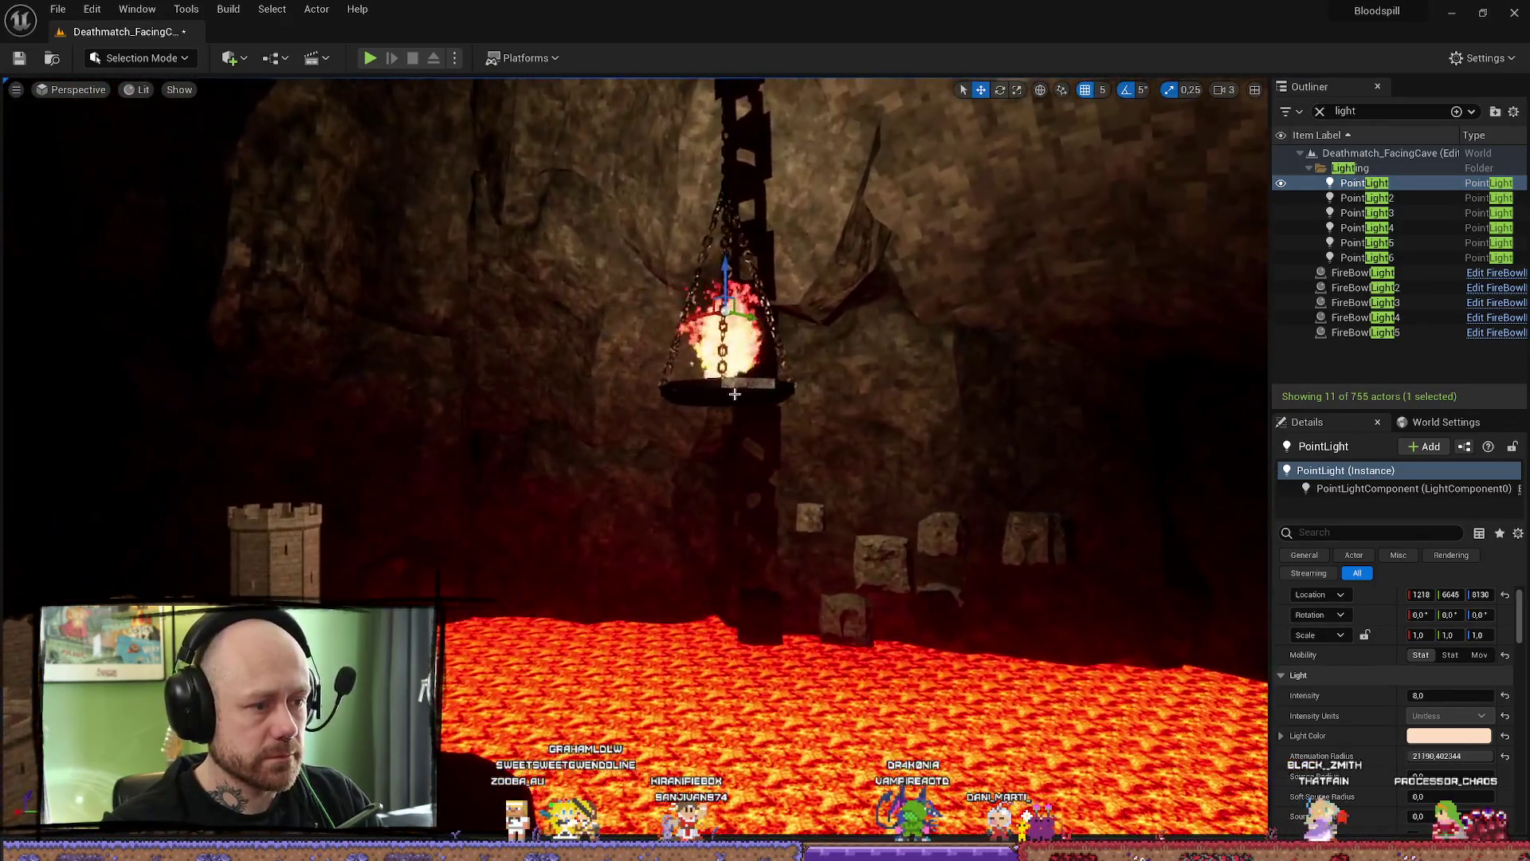
{"action": "mouse_move", "coordinate": [725, 278]}
{"action": "left_mouse_down"}
{"action": "mouse_move", "coordinate": [726, 427]}
{"action": "mouse_move", "coordinate": [749, 424]}
{"action": "mouse_move", "coordinate": [724, 521]}
{"action": "left_mouse_up"}
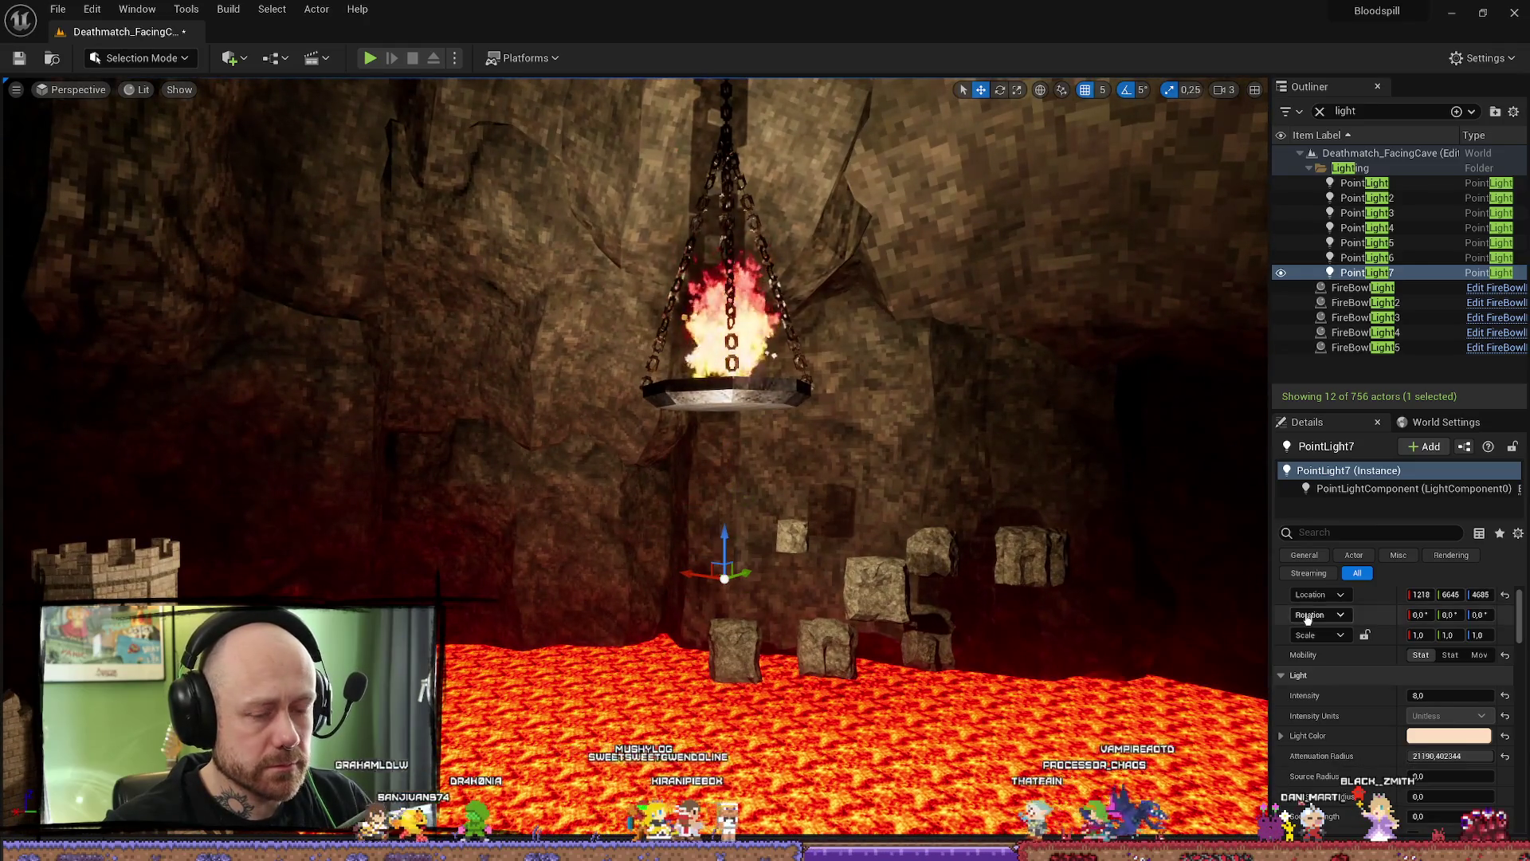
{"action": "left_click", "coordinate": [1450, 654]}
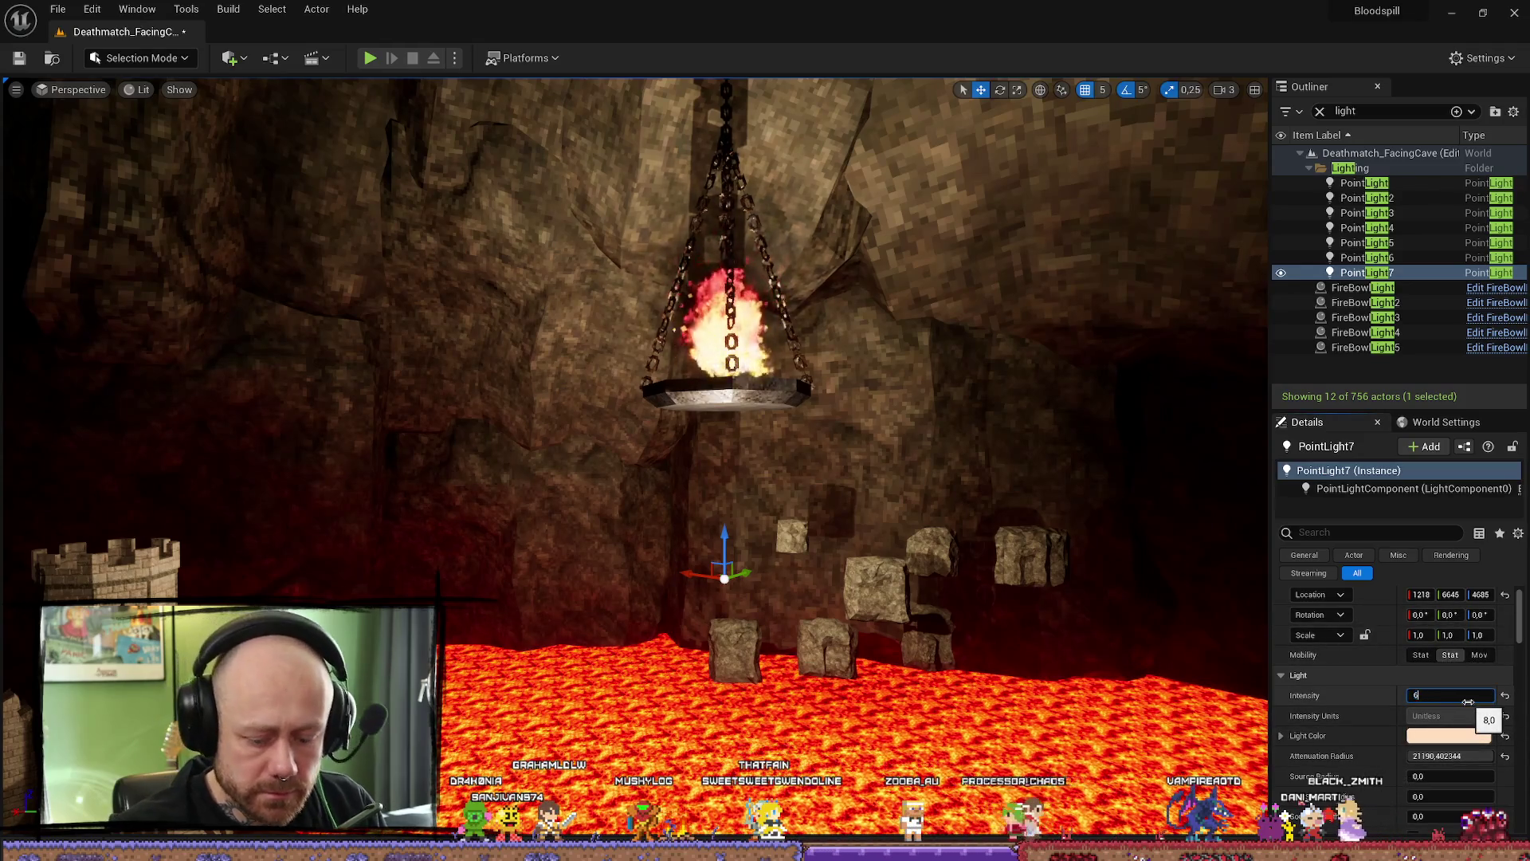
- Compare PointLight6 and PointLight7 while flying across the lava to the castle wall
{"action": "left_click_drag", "start_coordinate": [783, 631], "coordinate": [706, 400]}
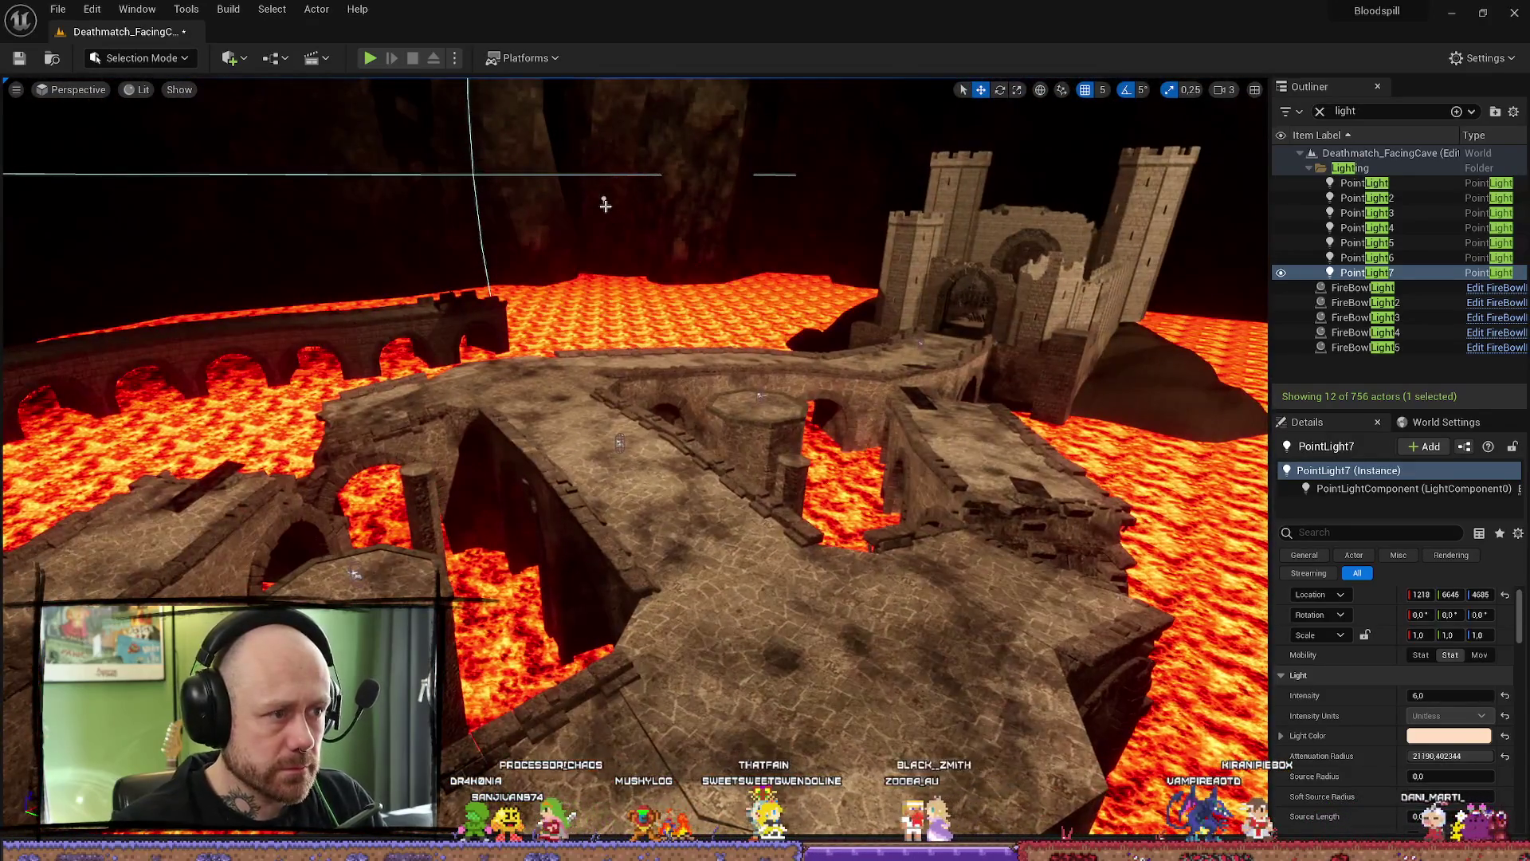
{"action": "left_click", "coordinate": [604, 198]}
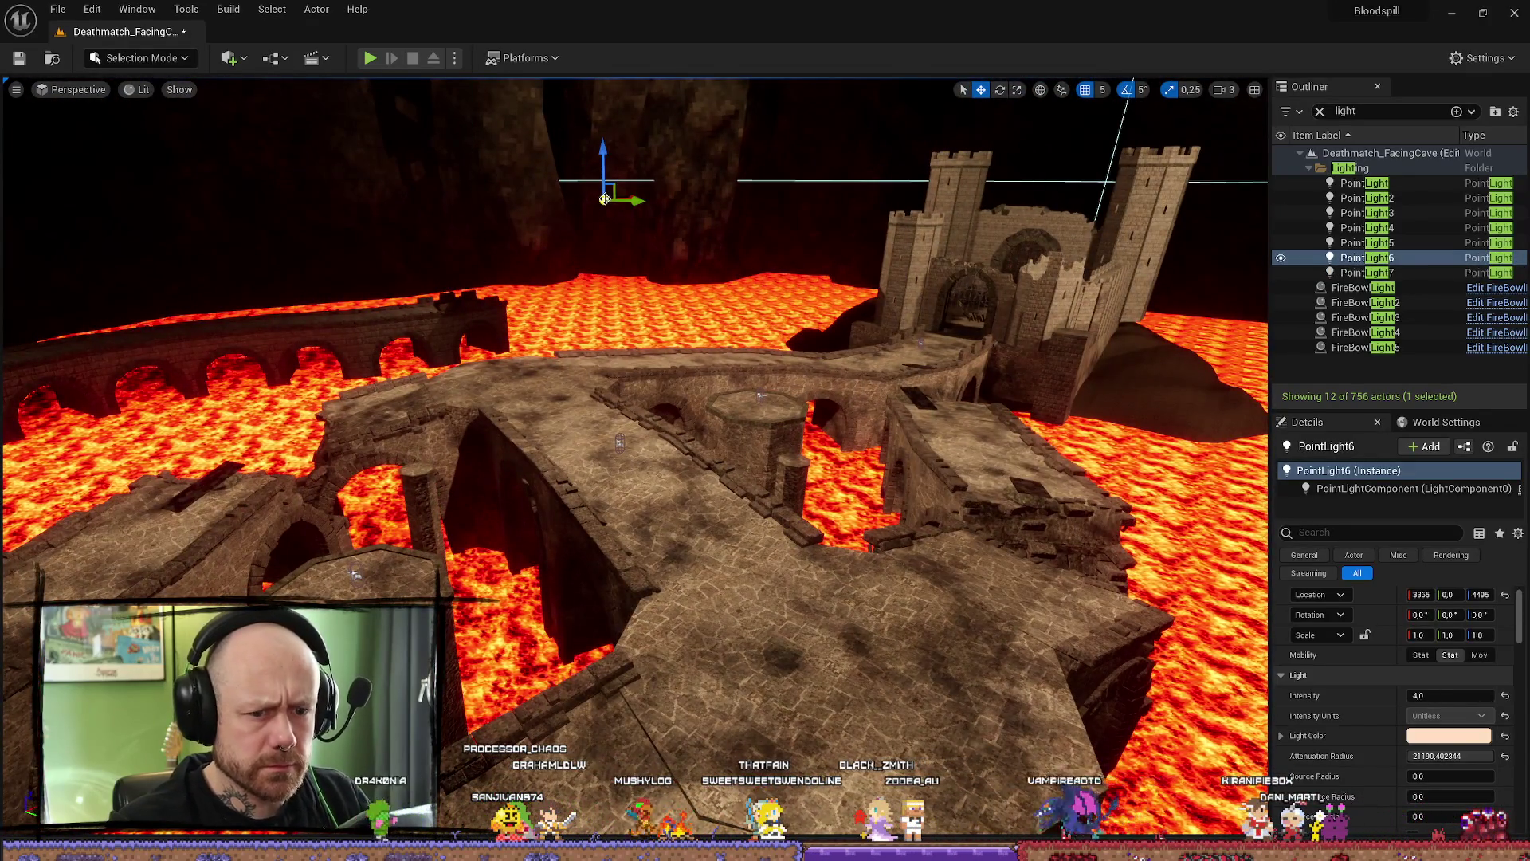
{"action": "left_click_drag", "start_coordinate": [604, 199], "coordinate": [516, 351]}
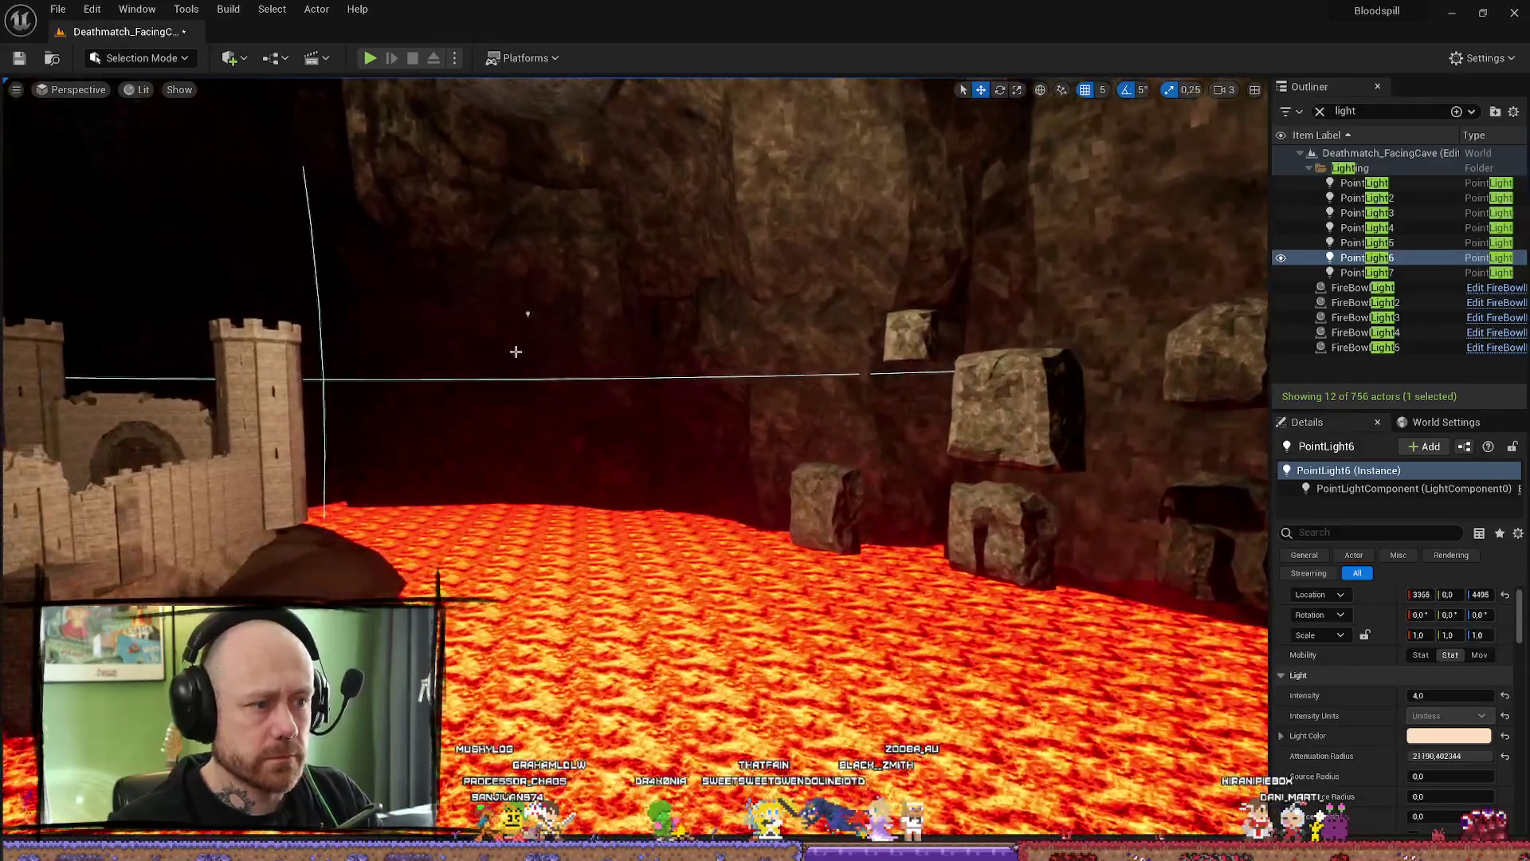
{"action": "left_click", "coordinate": [532, 318]}
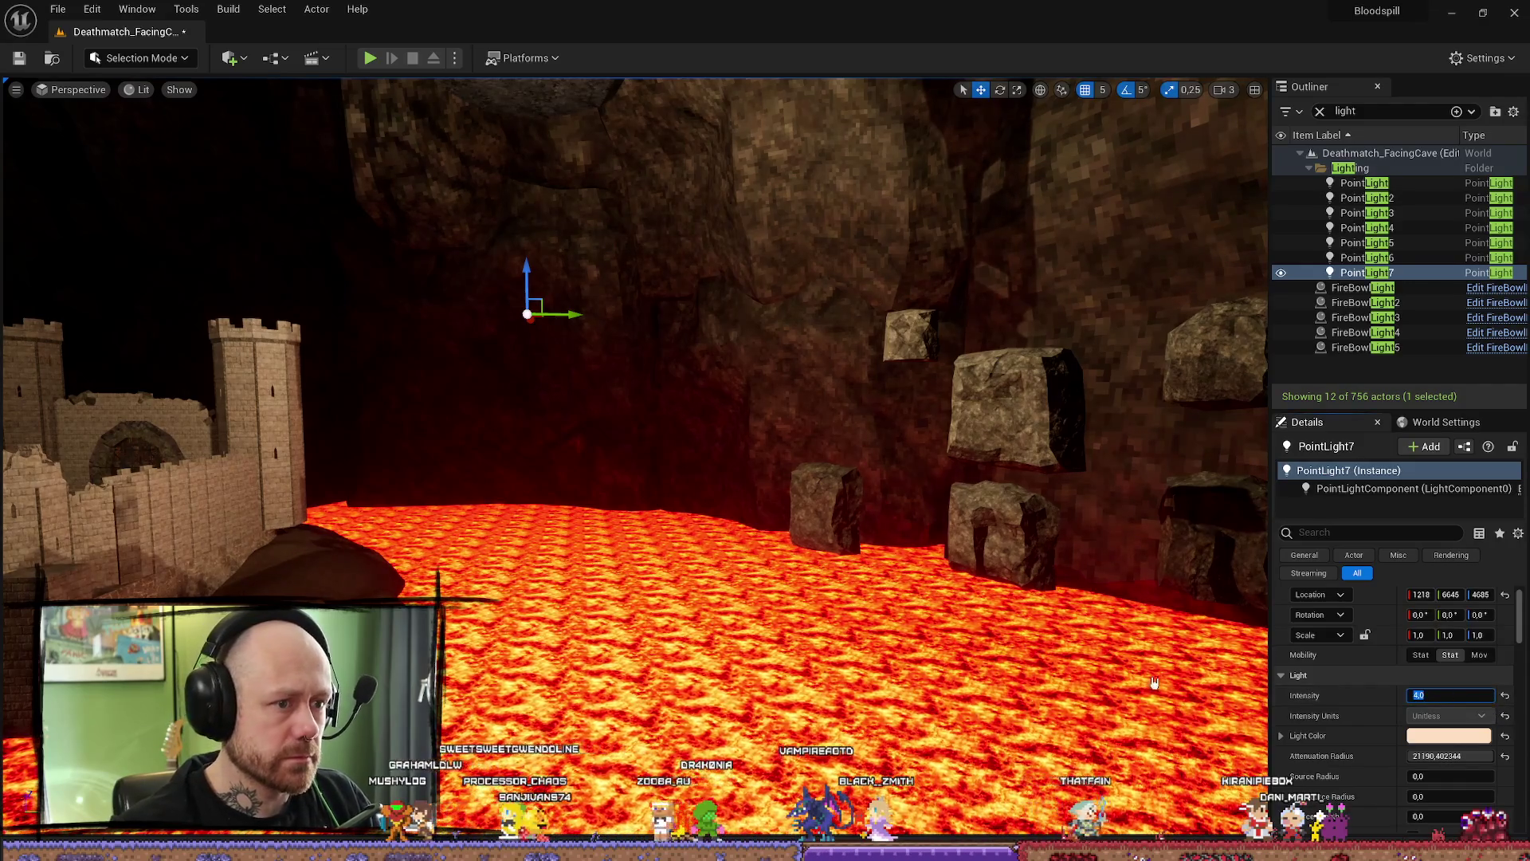
{"action": "left_click_drag", "start_coordinate": [1154, 685], "coordinate": [1076, 538]}
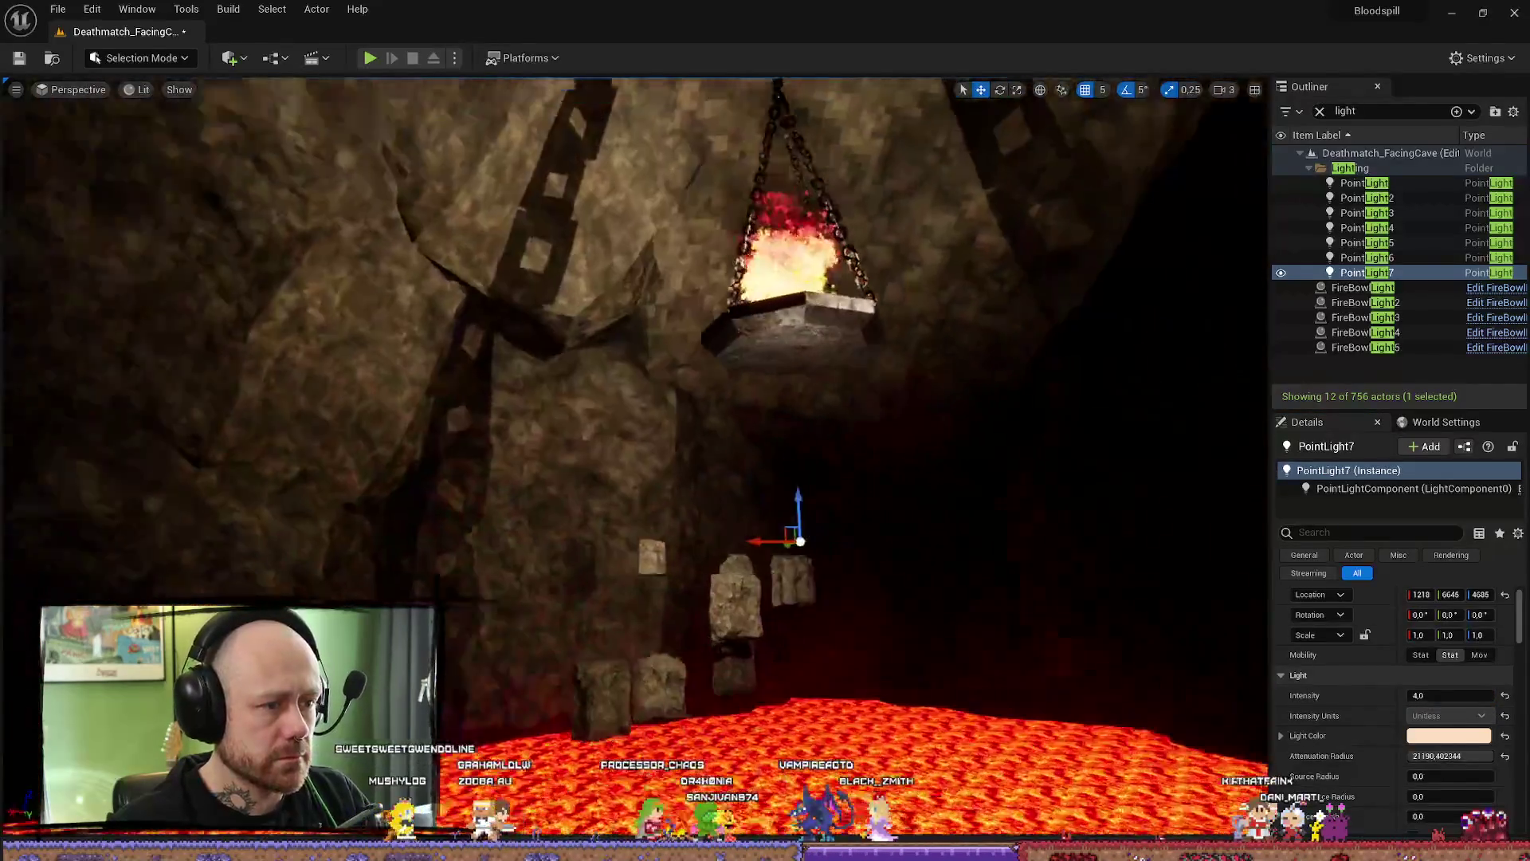
{"action": "mouse_move", "coordinate": [1076, 538]}
{"action": "left_mouse_down"}
{"action": "mouse_move", "coordinate": [748, 531]}
{"action": "mouse_move", "coordinate": [765, 502]}
{"action": "left_mouse_up"}
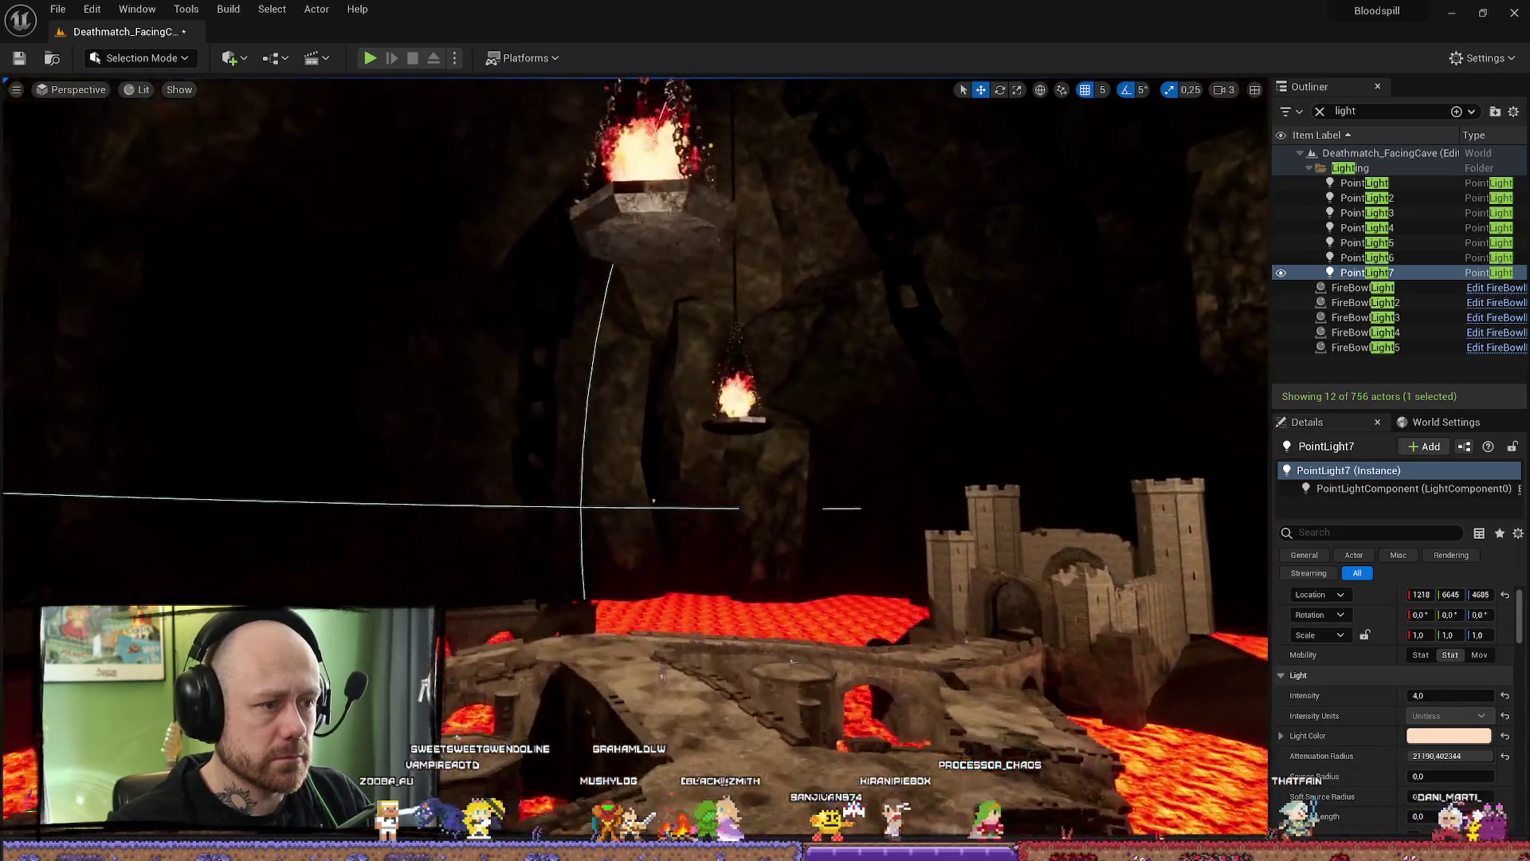
{"action": "mouse_move", "coordinate": [653, 501]}
{"action": "left_mouse_down"}
{"action": "mouse_move", "coordinate": [669, 502]}
{"action": "mouse_move", "coordinate": [478, 486]}
{"action": "left_mouse_up"}
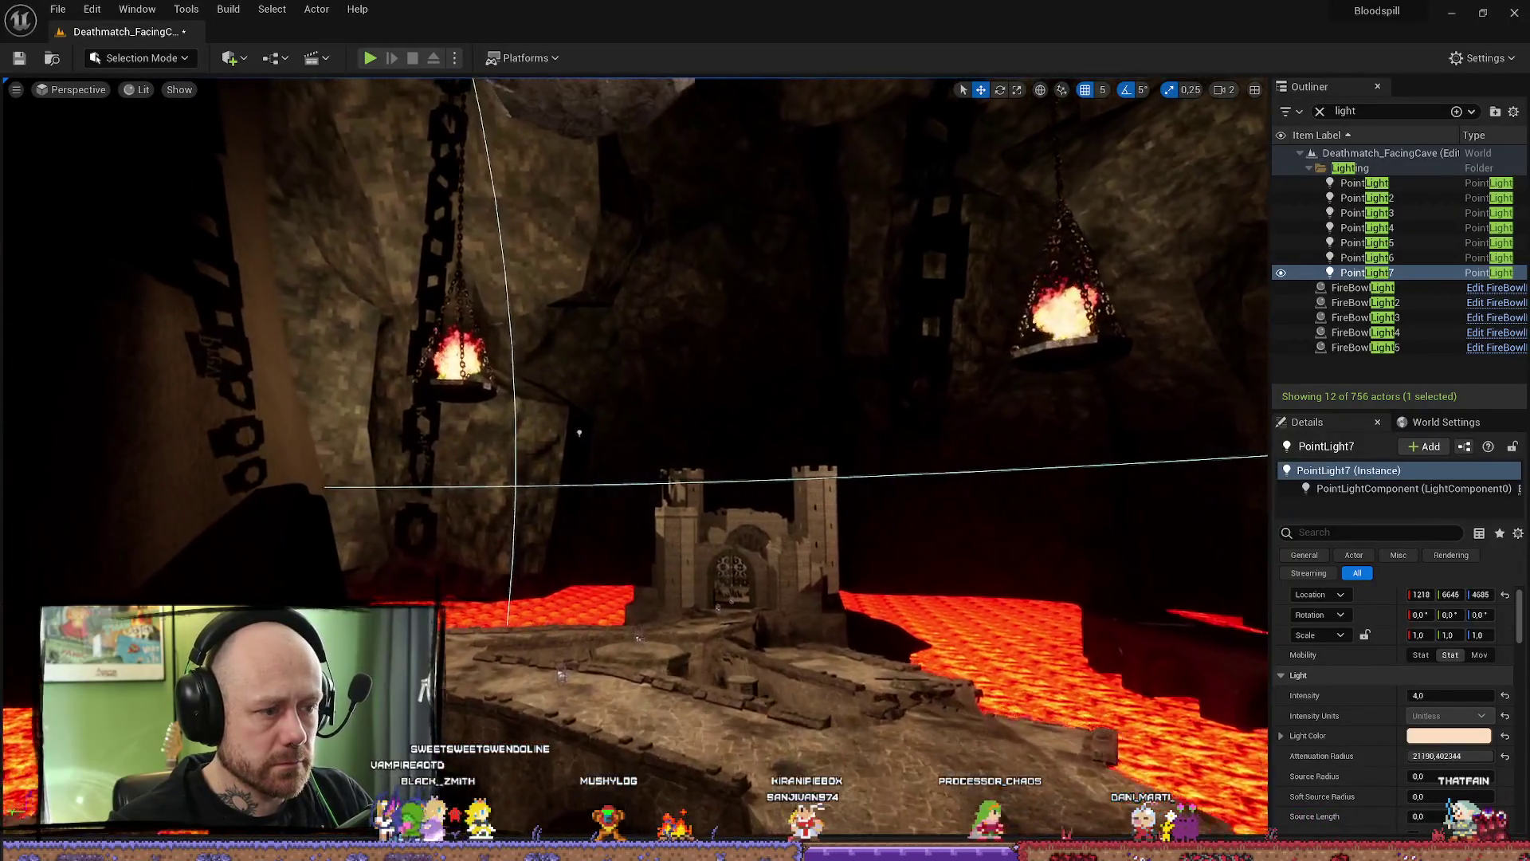
{"action": "mouse_move", "coordinate": [580, 431]}
{"action": "left_mouse_down"}
{"action": "mouse_move", "coordinate": [891, 359]}
{"action": "mouse_move", "coordinate": [836, 359]}
{"action": "left_mouse_up"}
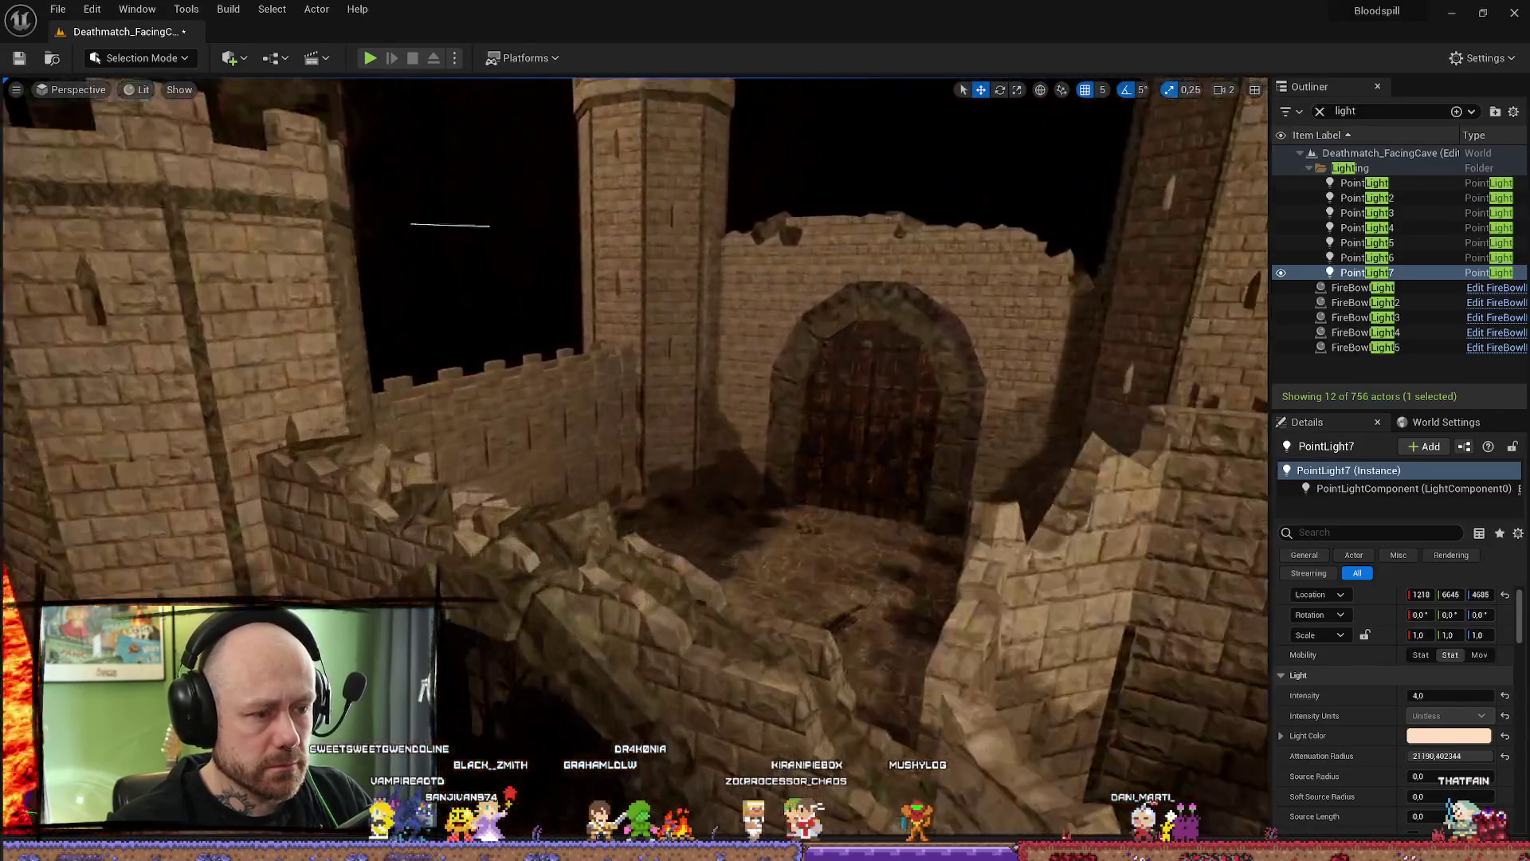
{"action": "mouse_move", "coordinate": [837, 359]}
{"action": "left_mouse_down"}
{"action": "mouse_move", "coordinate": [765, 431]}
{"action": "mouse_move", "coordinate": [766, 395]}
{"action": "mouse_move", "coordinate": [718, 395]}
{"action": "mouse_move", "coordinate": [909, 395]}
{"action": "left_mouse_up"}
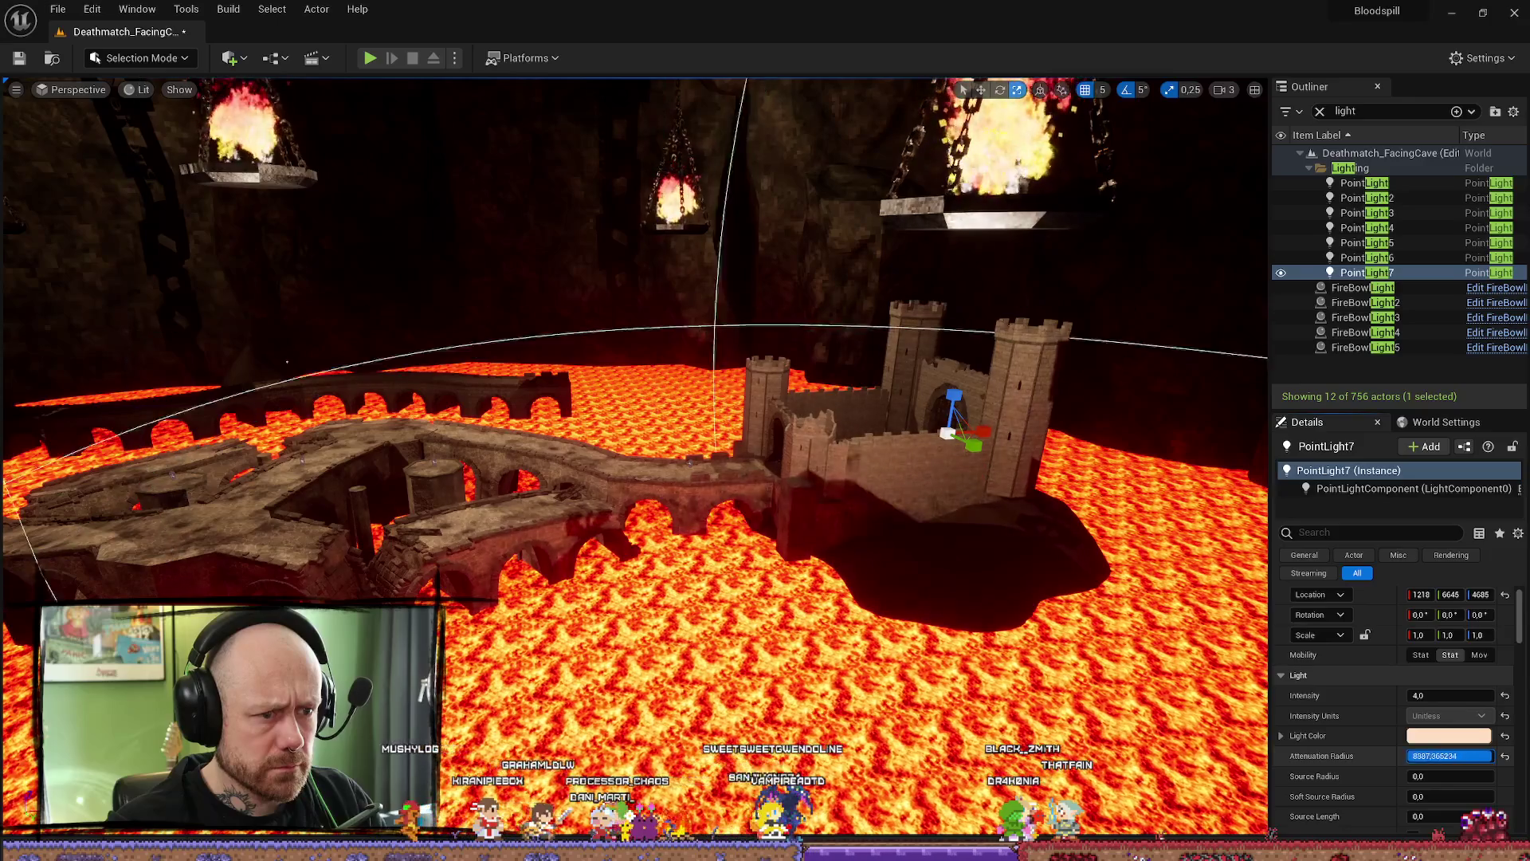
- Adjust PointLight7's attenuation radius up and down while viewing the castle
{"action": "left_click_drag", "start_coordinate": [1449, 755], "coordinate": [1489, 756]}
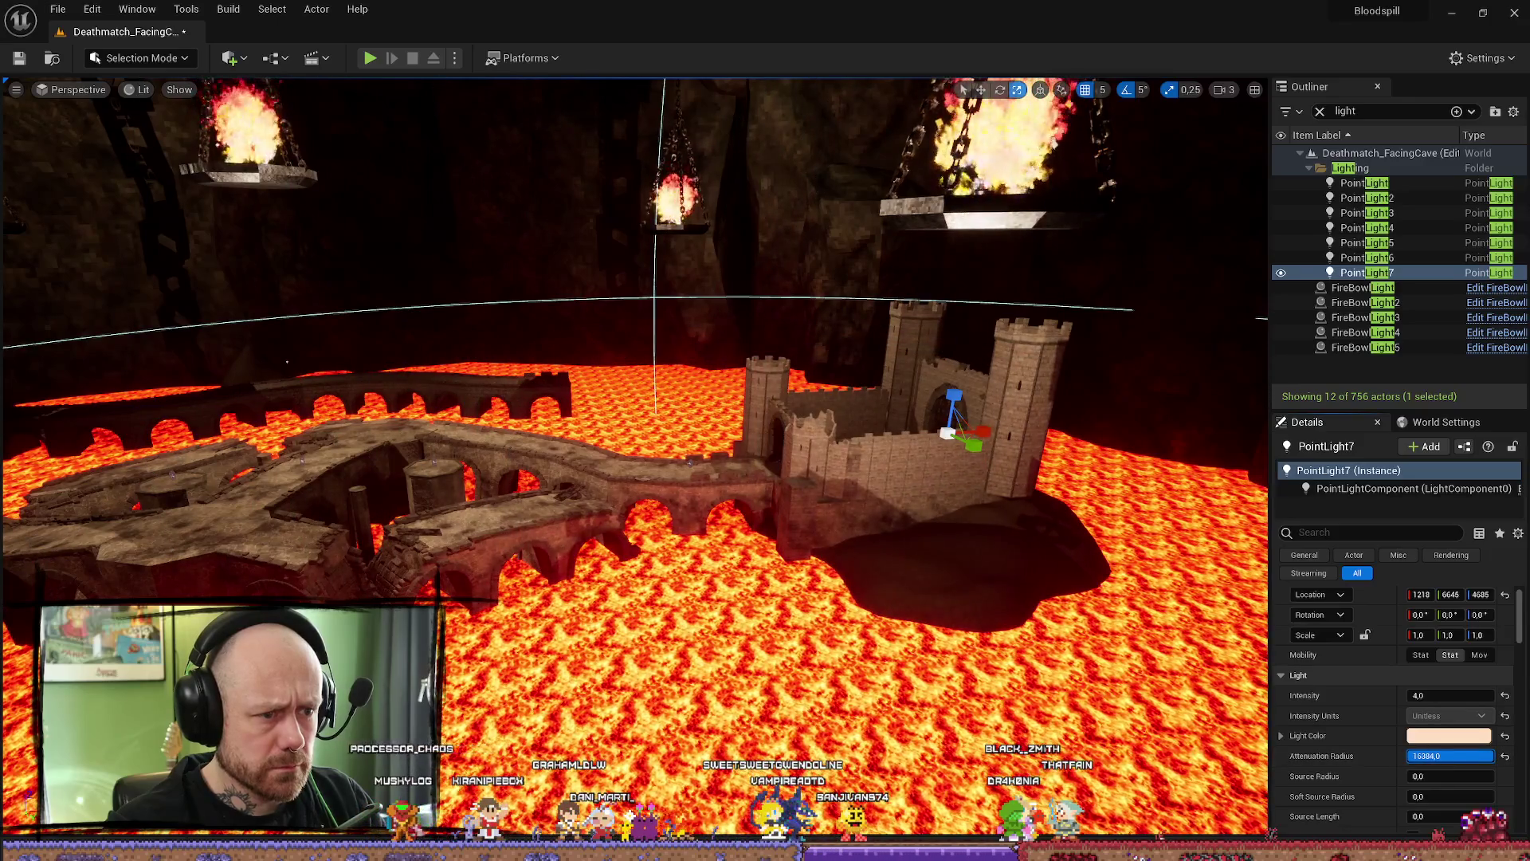
{"action": "left_click_drag", "start_coordinate": [633, 455], "coordinate": [765, 454]}
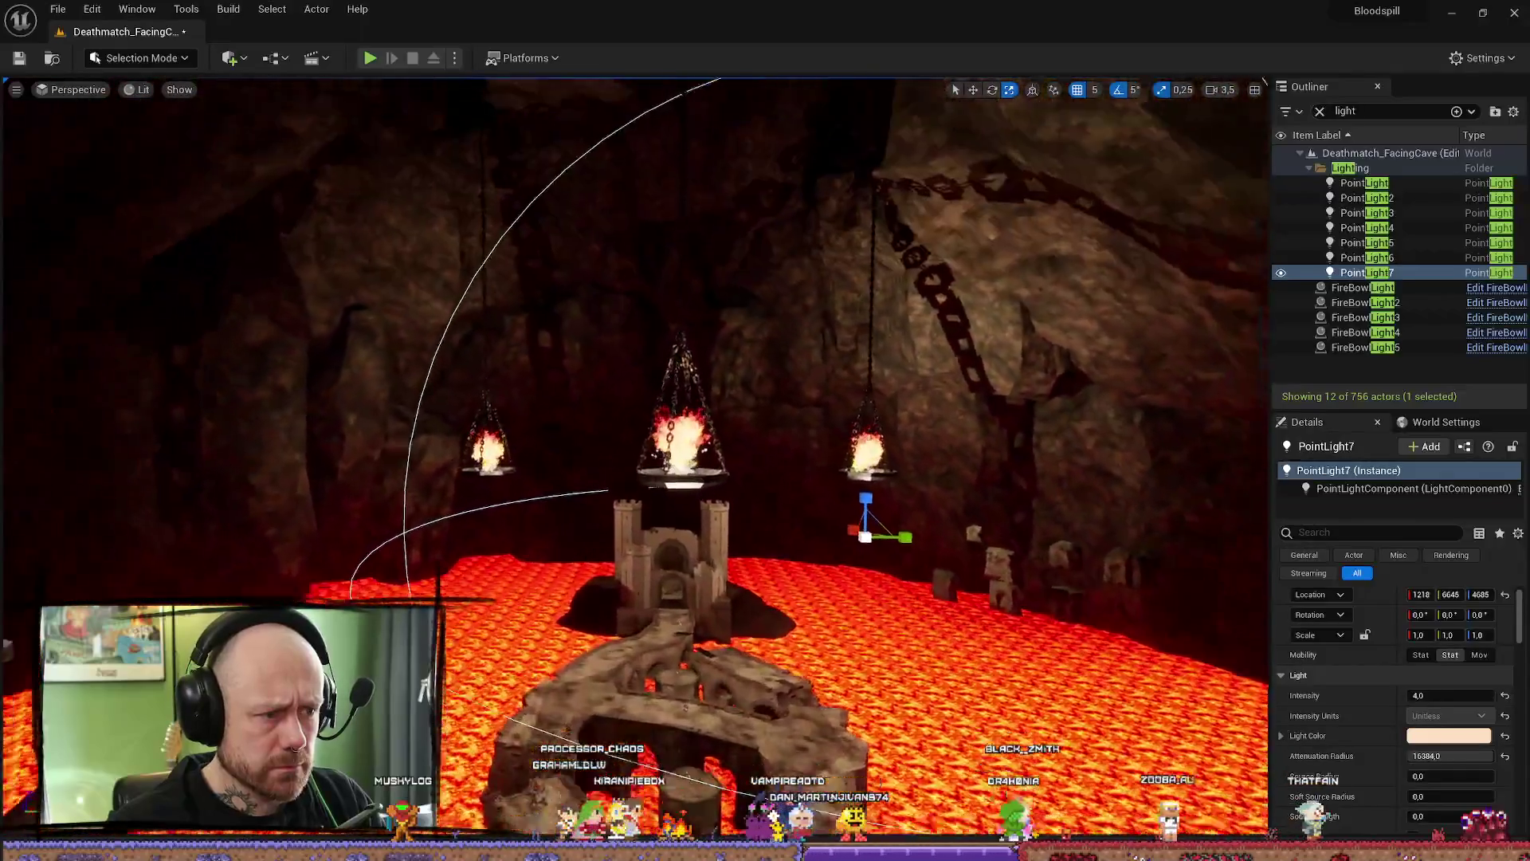
{"action": "mouse_move", "coordinate": [634, 454]}
{"action": "left_mouse_down"}
{"action": "mouse_move", "coordinate": [741, 537]}
{"action": "mouse_move", "coordinate": [789, 538]}
{"action": "left_mouse_up"}
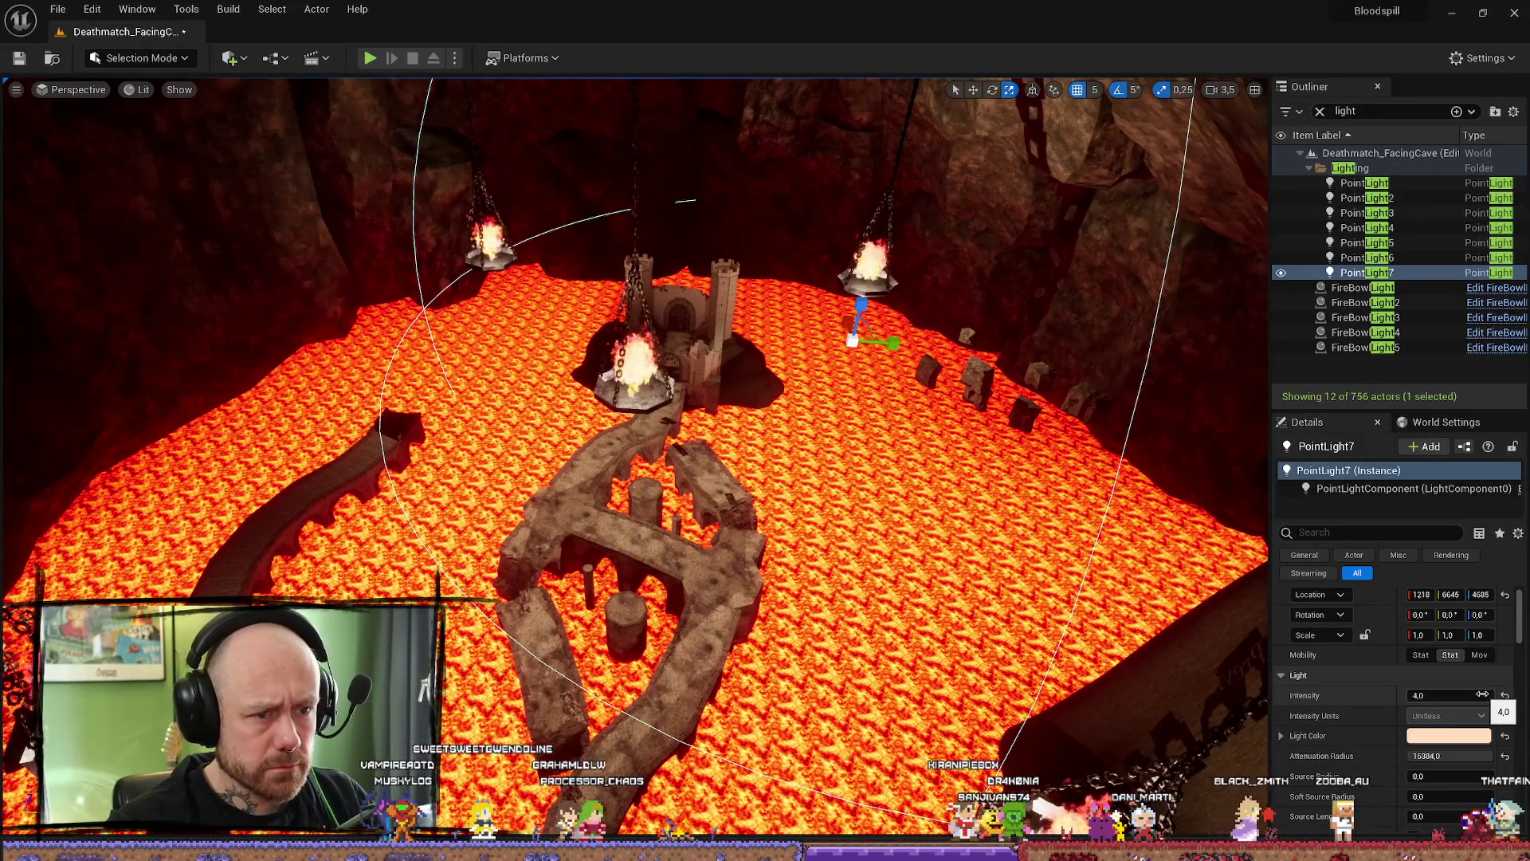
{"action": "left_click_drag", "start_coordinate": [1463, 756], "coordinate": [1423, 755]}
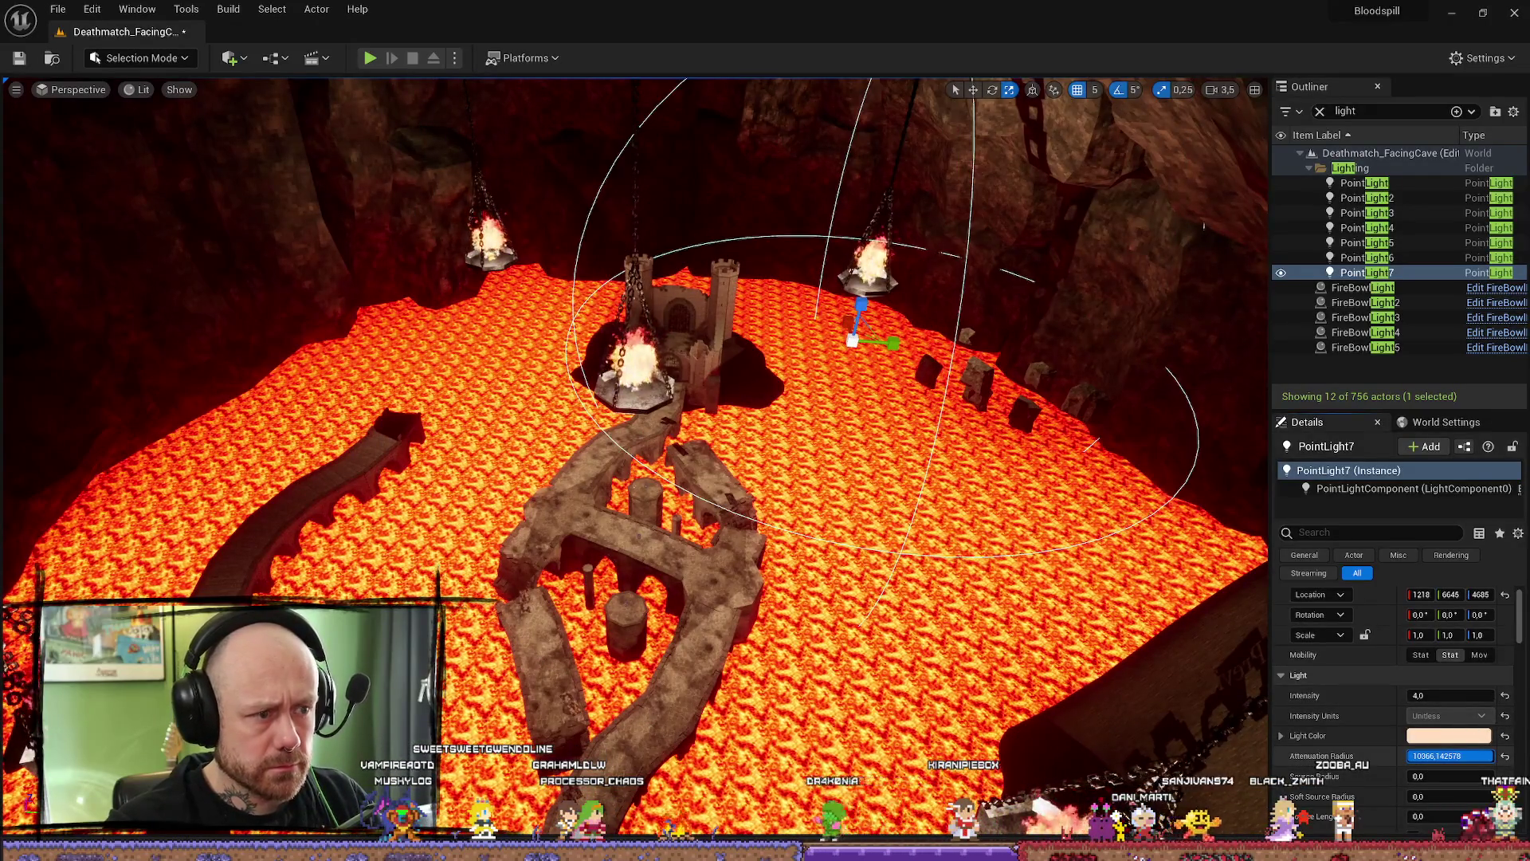
{"action": "left_click", "coordinate": [1460, 756]}
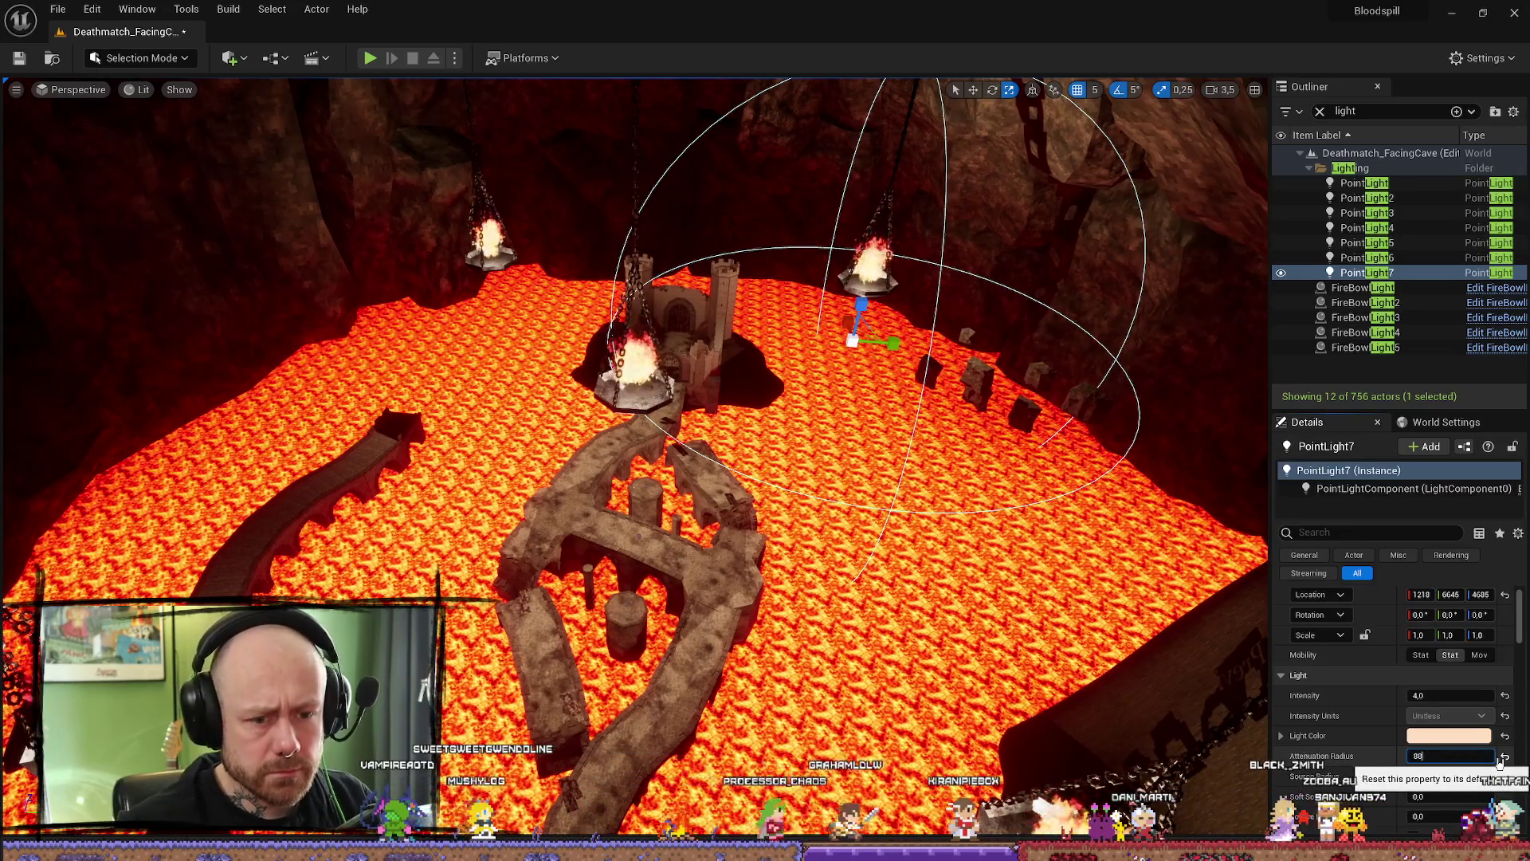
{"action": "mouse_move", "coordinate": [837, 478]}
{"action": "left_mouse_down"}
{"action": "mouse_move", "coordinate": [837, 358]}
{"action": "mouse_move", "coordinate": [837, 454]}
{"action": "left_mouse_up"}
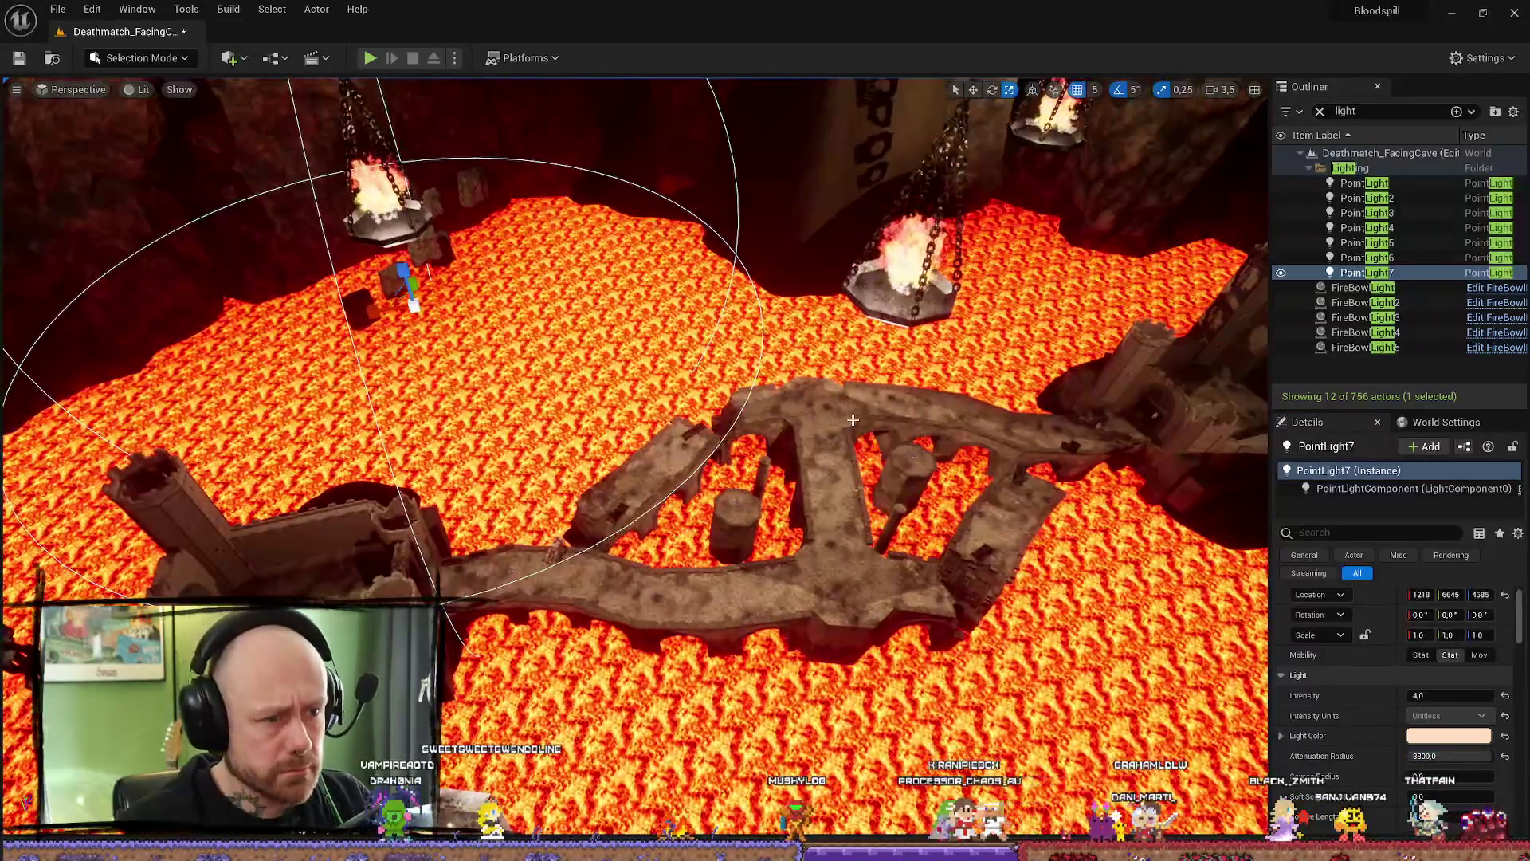
- Give PointLight6 an attenuation radius of 16000 after undoing an 8000 attempt
{"action": "left_click", "coordinate": [851, 416]}
{"action": "left_click", "coordinate": [1449, 756]}
{"action": "type", "text": "00"}
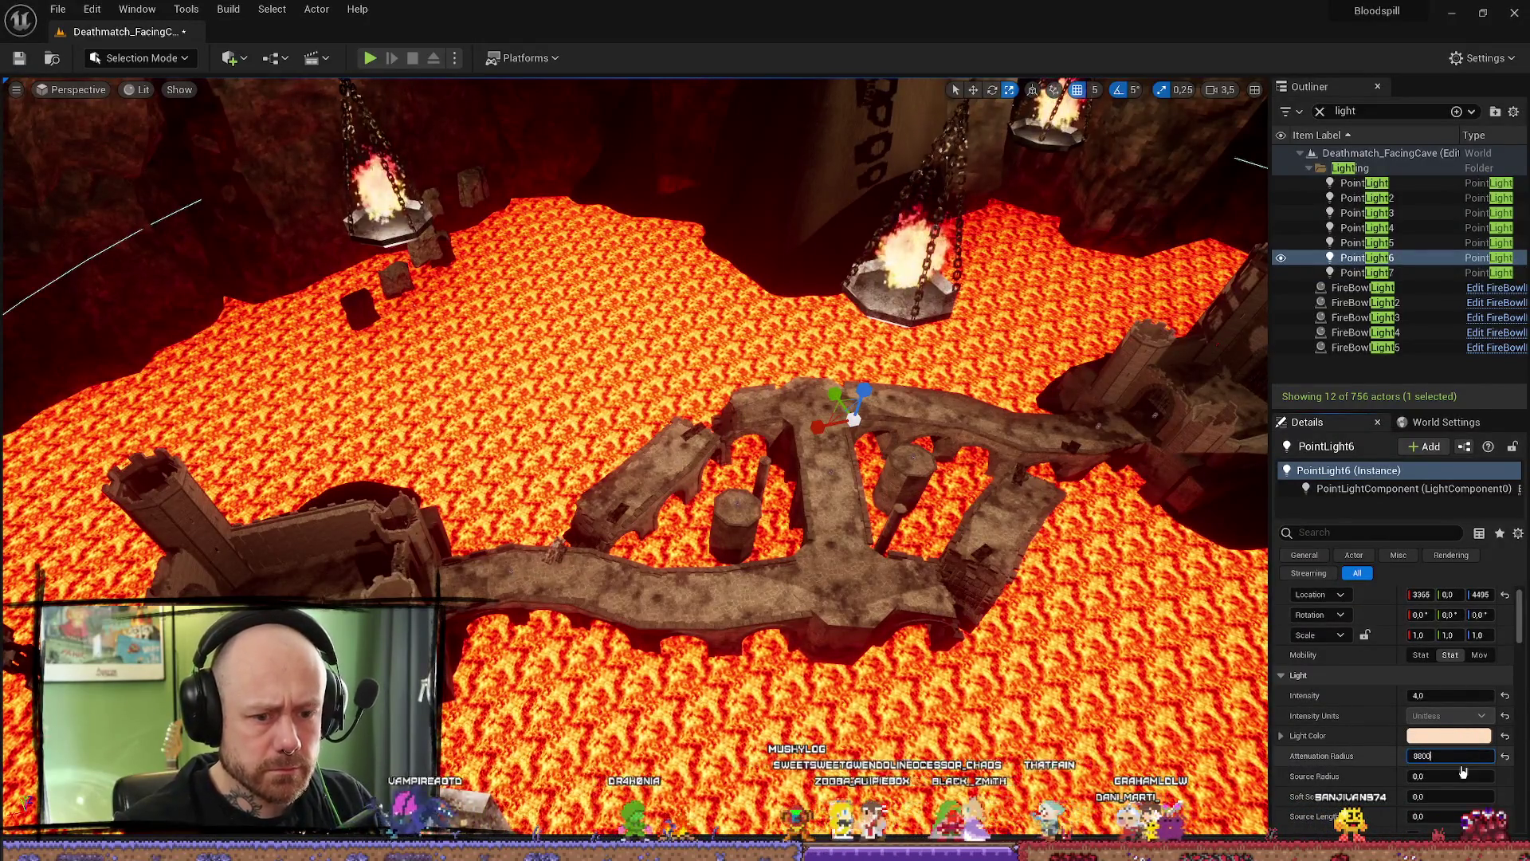
{"action": "key", "text": "Return"}
{"action": "mouse_move", "coordinate": [718, 478]}
{"action": "left_mouse_down"}
{"action": "mouse_move", "coordinate": [621, 454]}
{"action": "mouse_move", "coordinate": [939, 592]}
{"action": "left_mouse_up"}
{"action": "key", "text": "ctrl+z"}
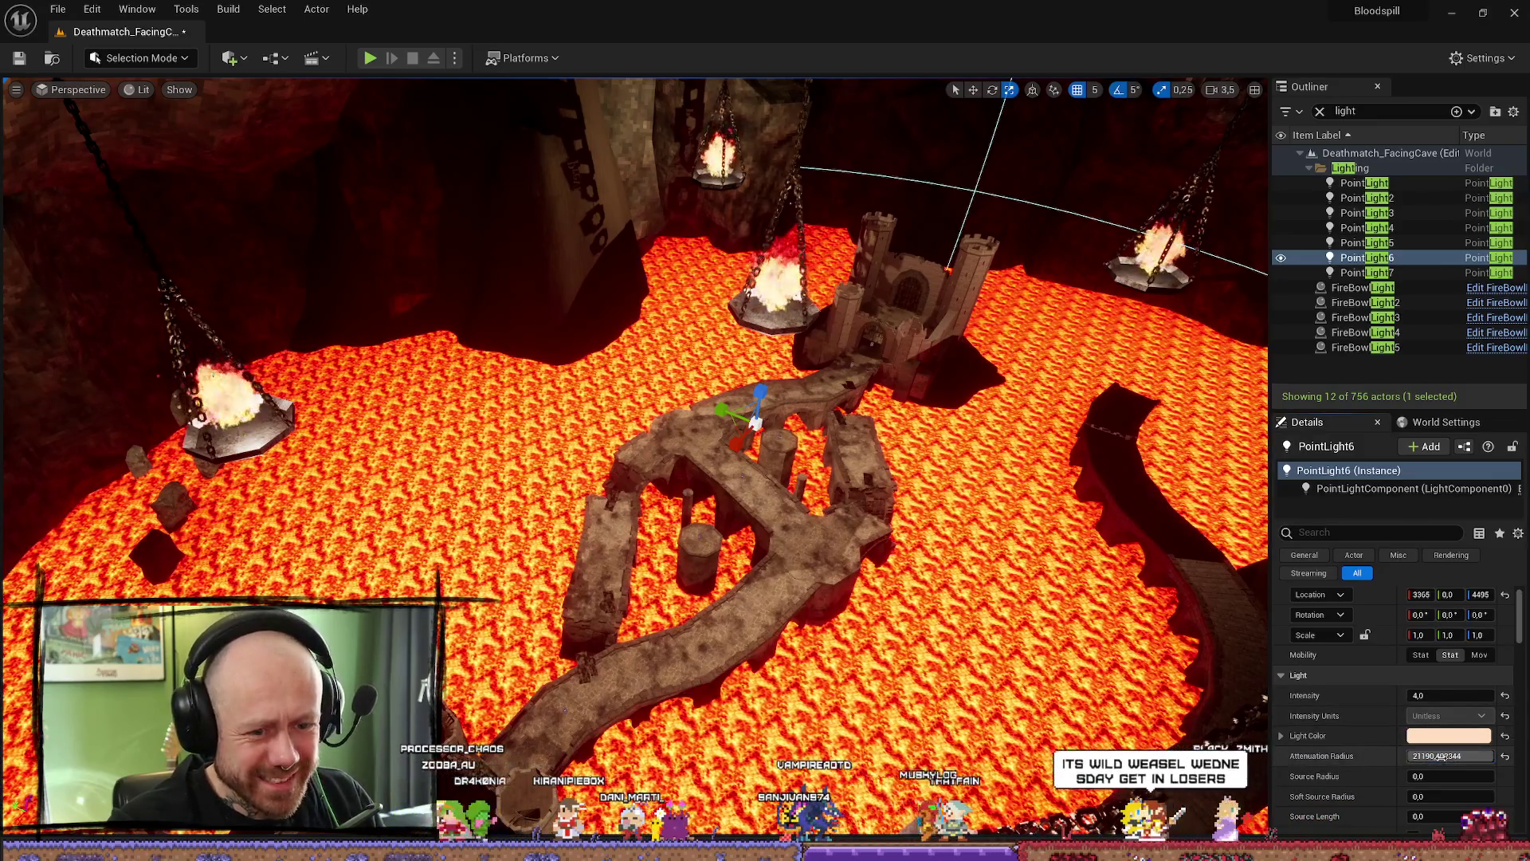
{"action": "left_click_drag", "start_coordinate": [1443, 756], "coordinate": [1488, 756]}
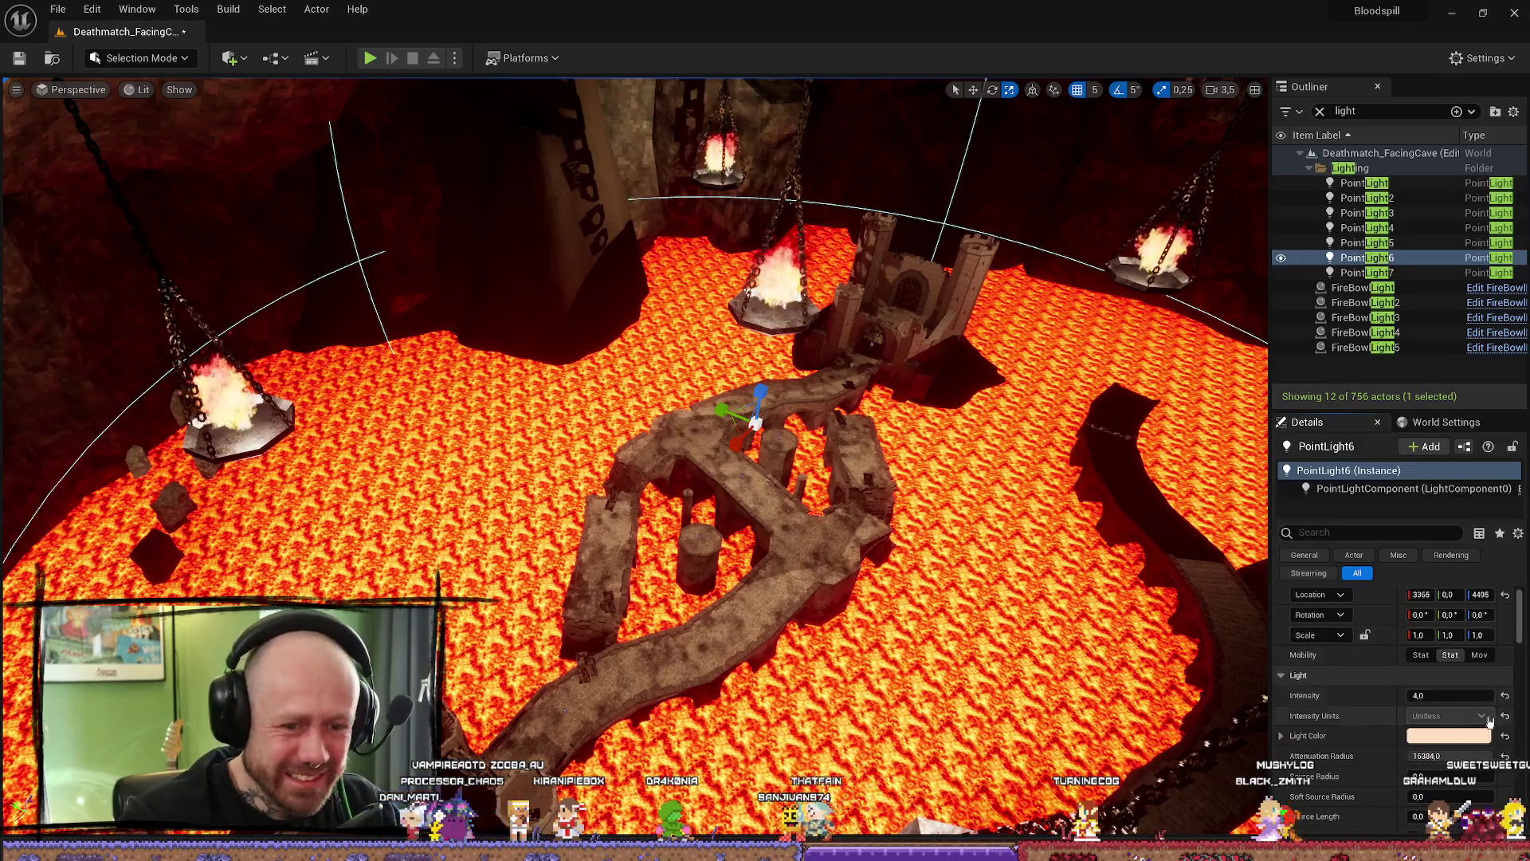
{"action": "type", "text": "16000"}
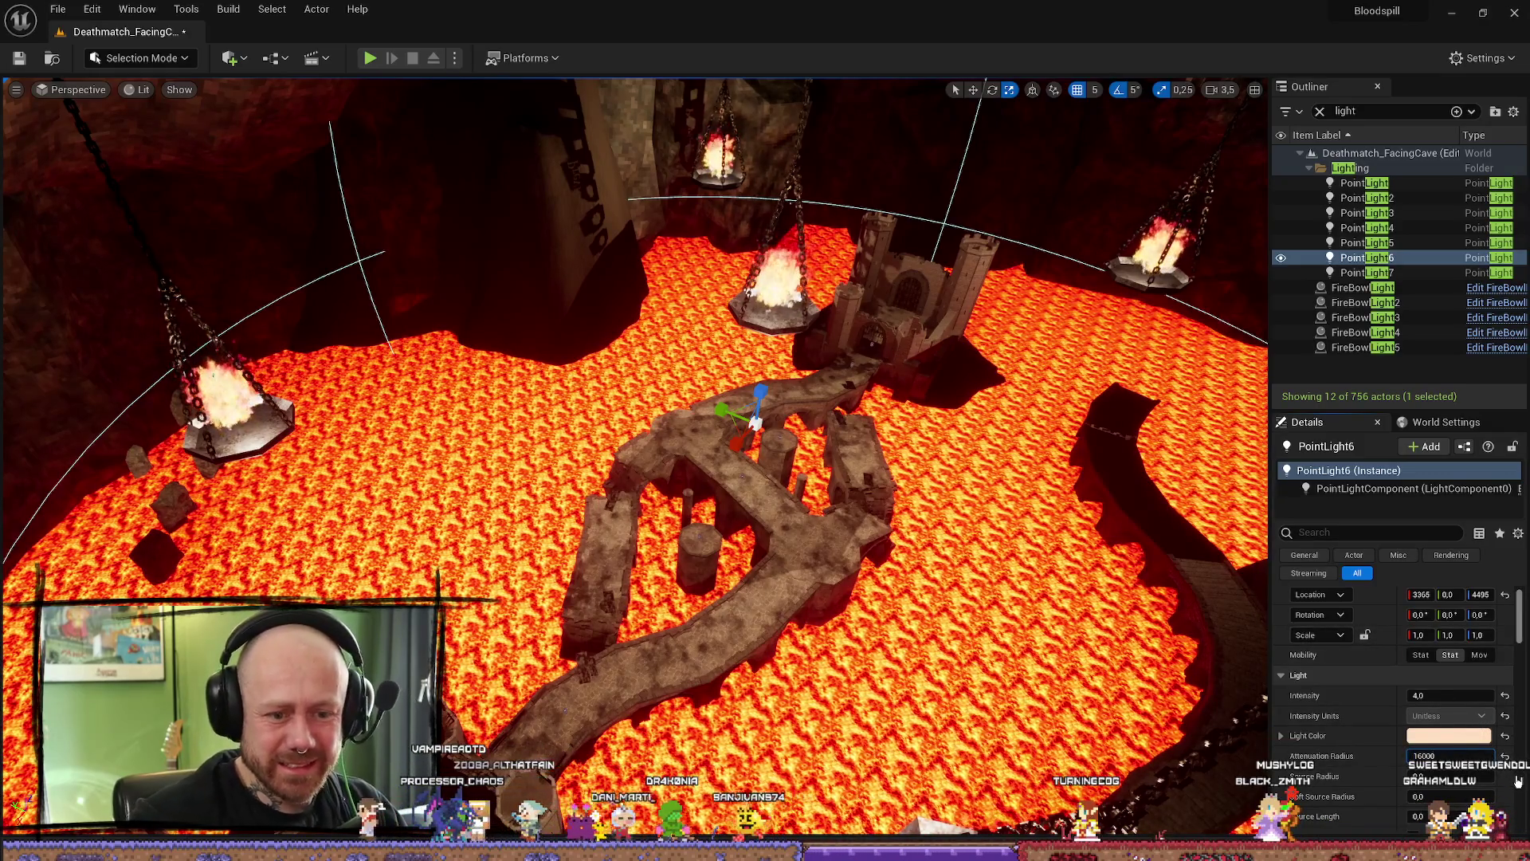
{"action": "key", "text": "Return"}
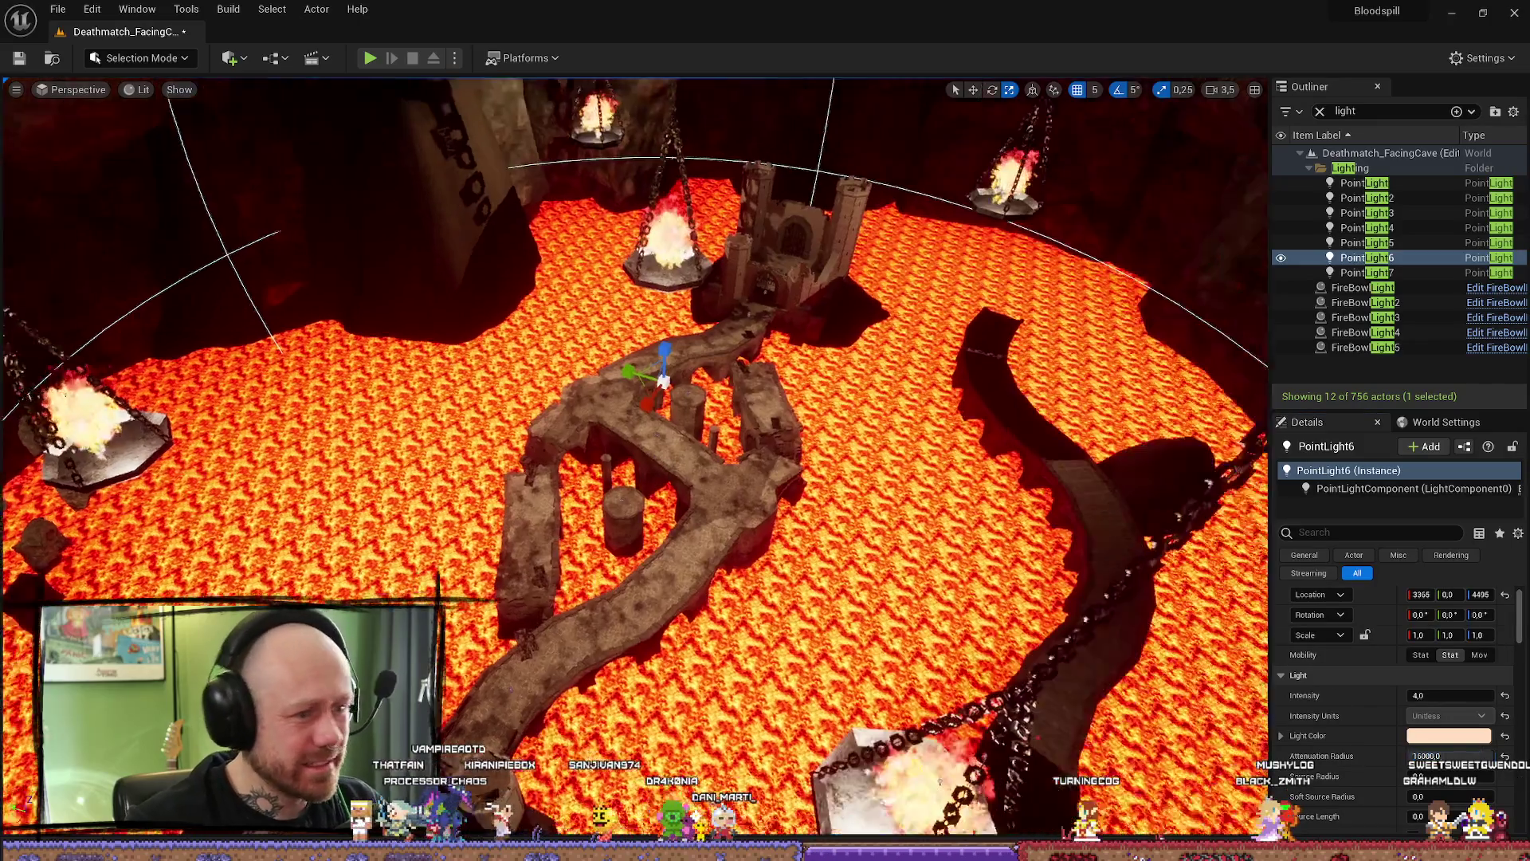
- Fly back to an overview of the bridge, fire bowls and castle
{"action": "left_click_drag", "start_coordinate": [303, 453], "coordinate": [649, 365]}
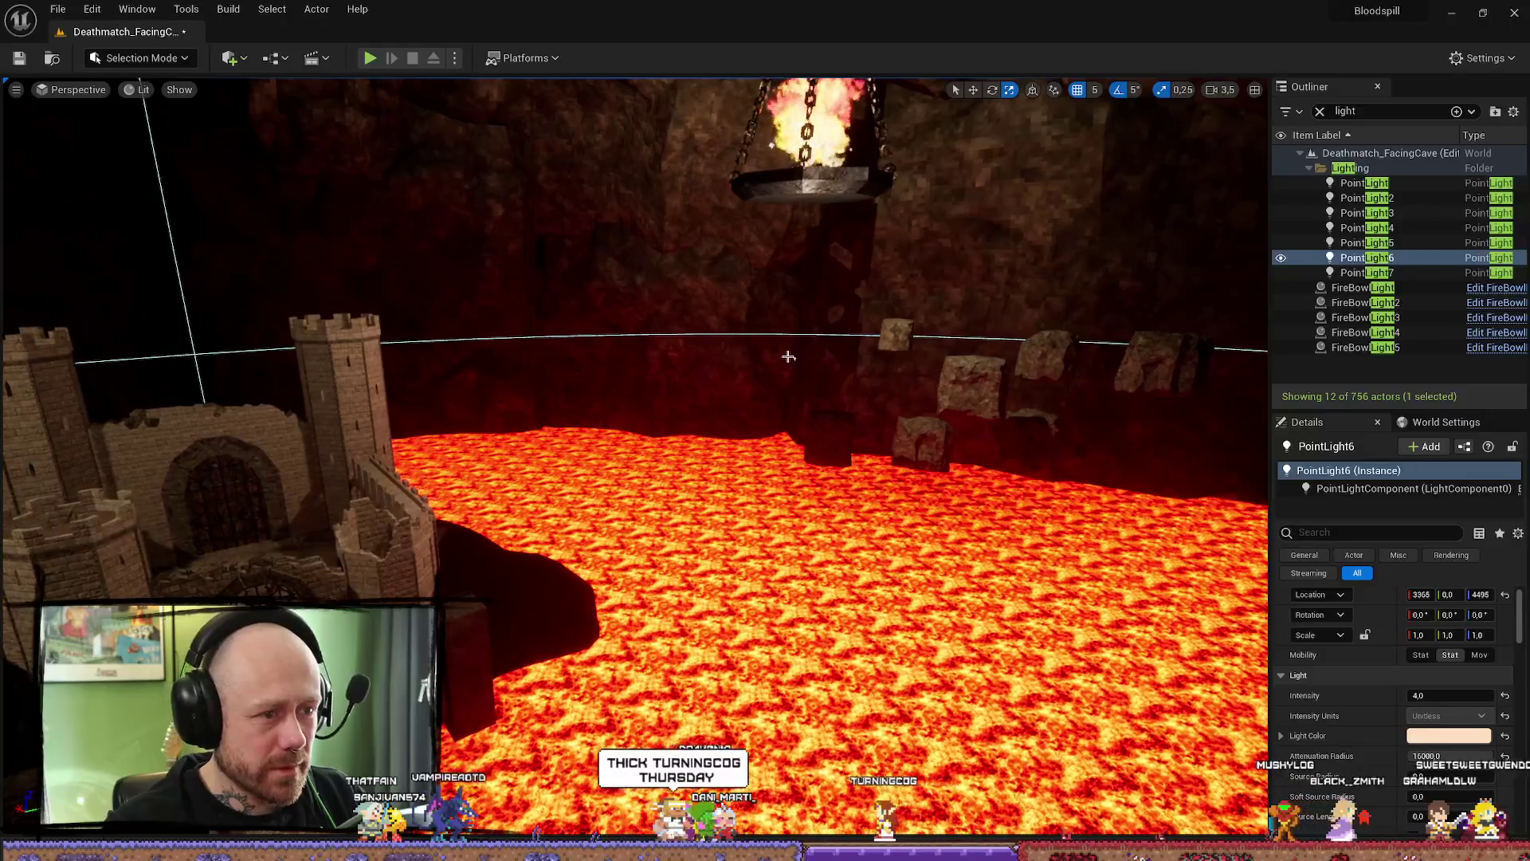
{"action": "left_click_drag", "start_coordinate": [787, 355], "coordinate": [789, 358]}
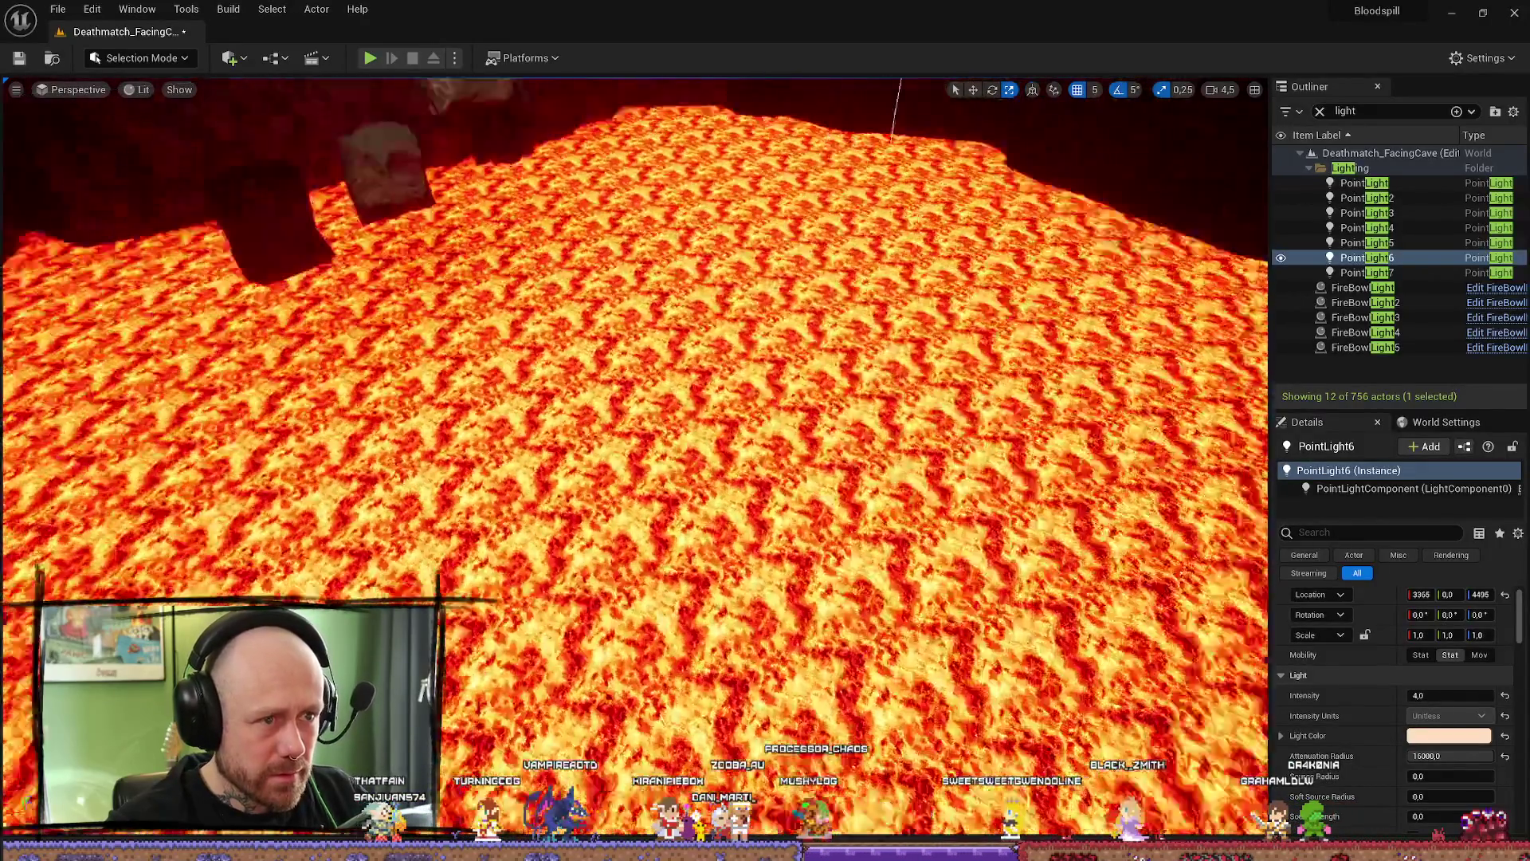
{"action": "left_click_drag", "start_coordinate": [742, 426], "coordinate": [741, 427]}
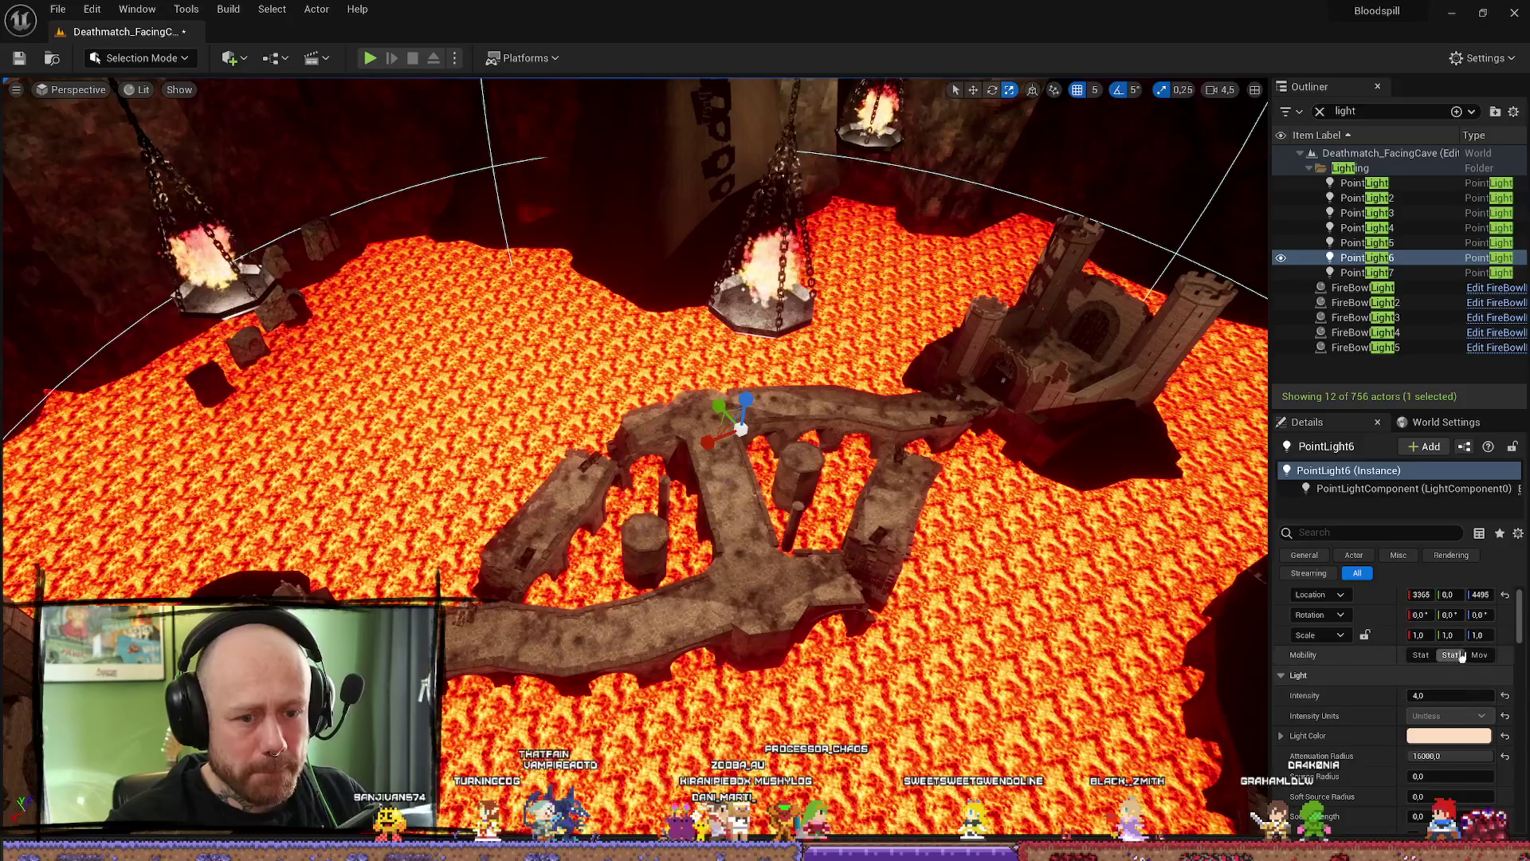
{"action": "left_click_drag", "start_coordinate": [750, 683], "coordinate": [796, 655]}
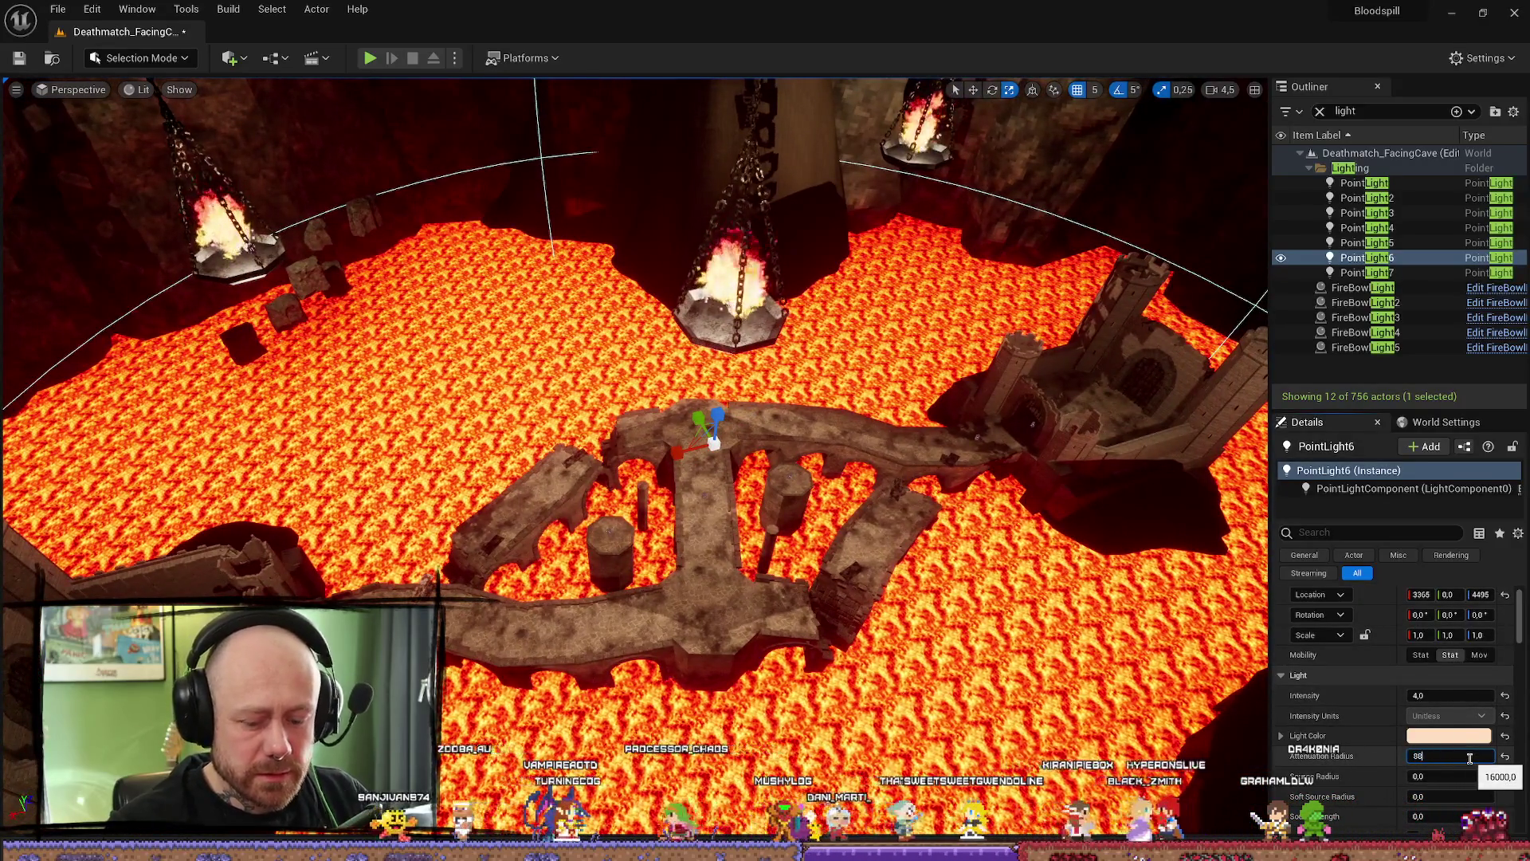
{"action": "type", "text": "00,0"}
- Set PointLight6 to intensity 6.0 with the larger attenuation radius
{"action": "left_click", "coordinate": [1449, 694]}
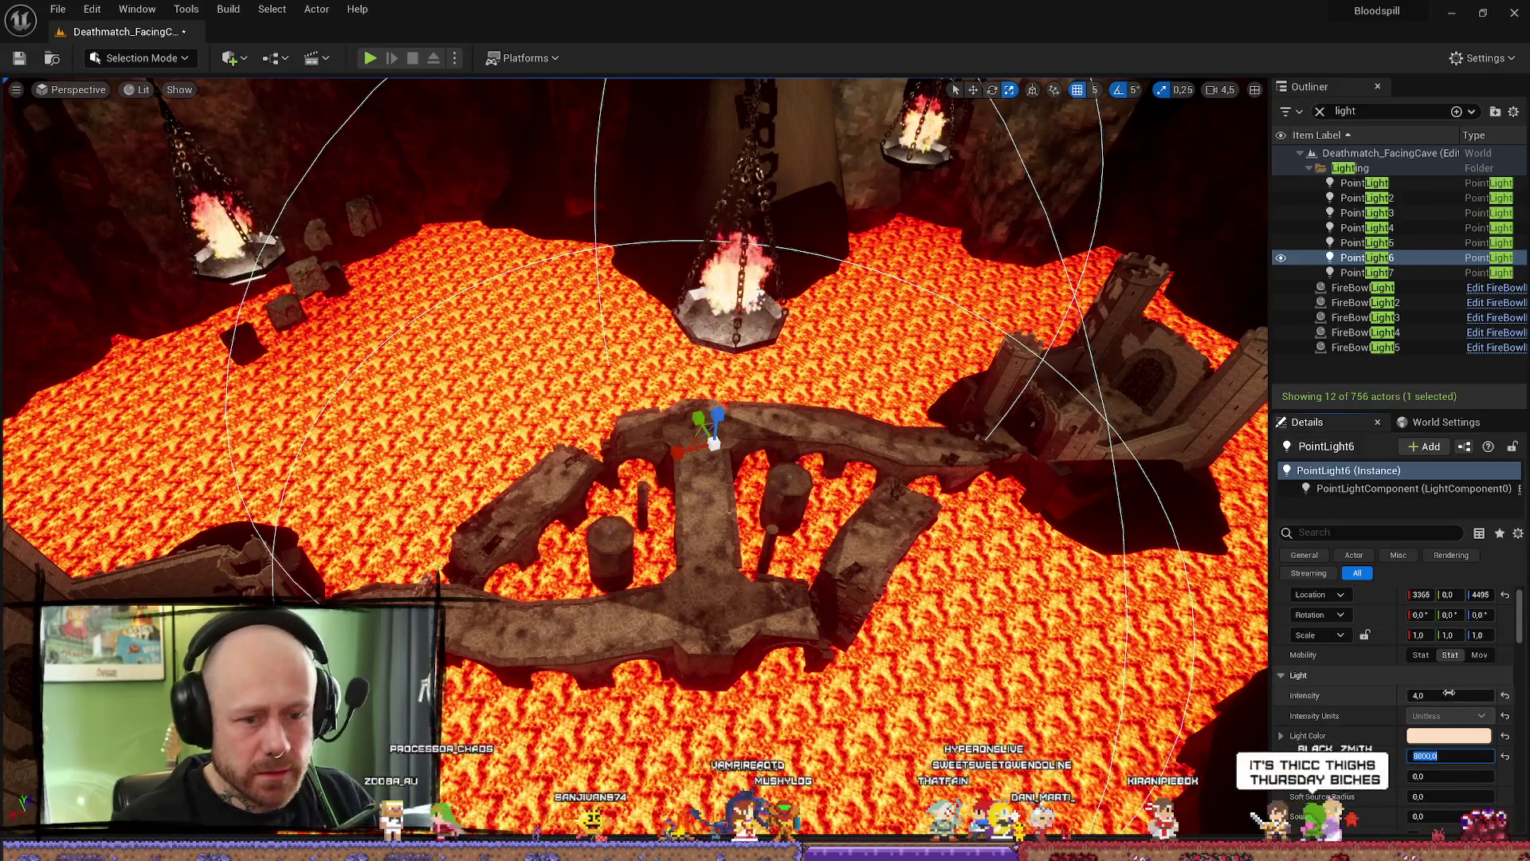
{"action": "left_click_drag", "start_coordinate": [717, 539], "coordinate": [533, 667]}
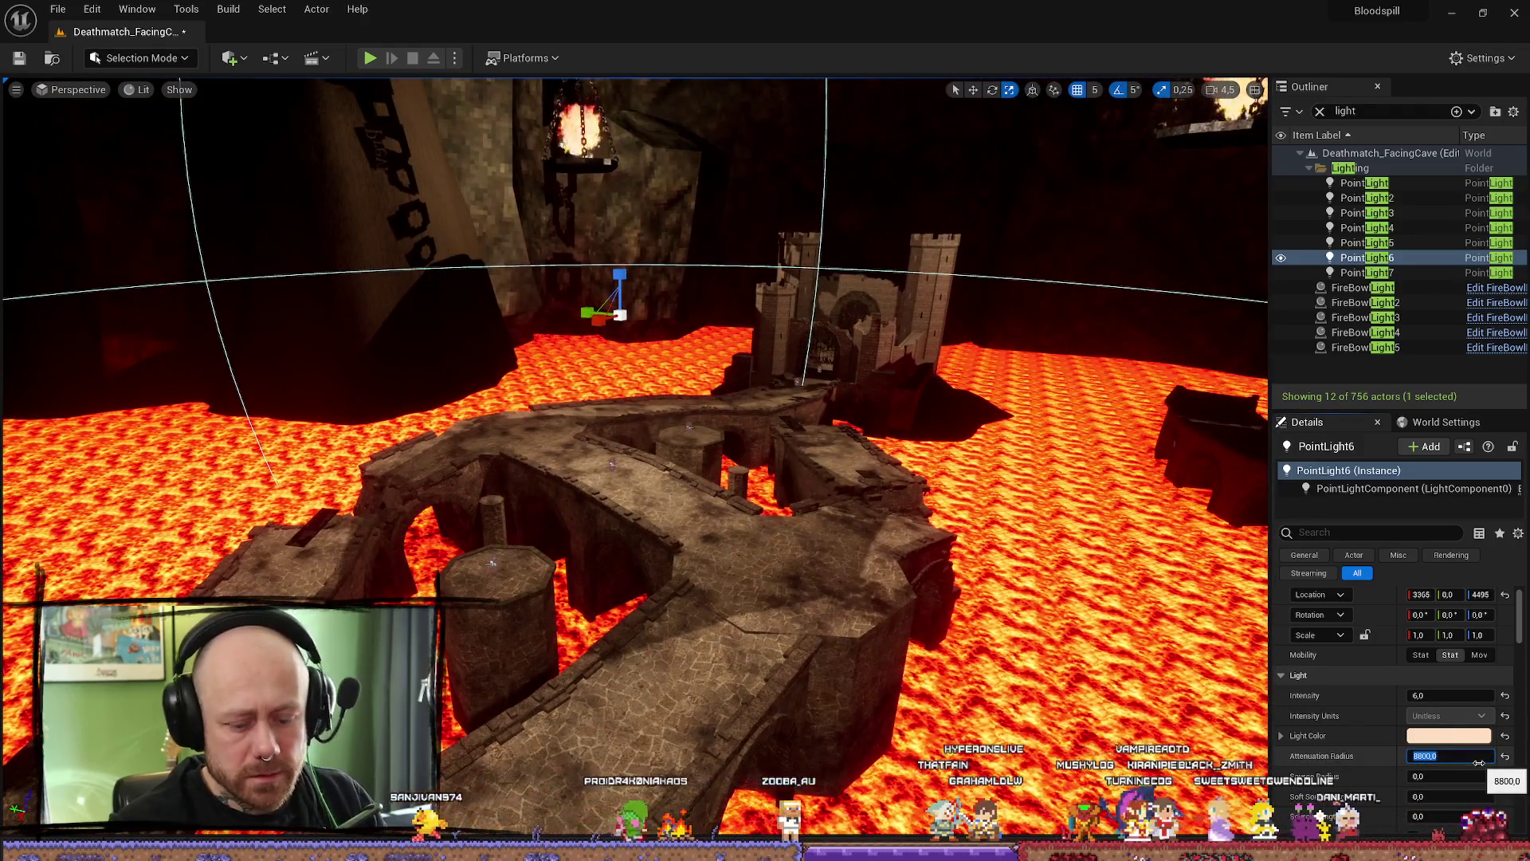
{"action": "type", "text": "00"}
{"action": "key", "text": "Return"}
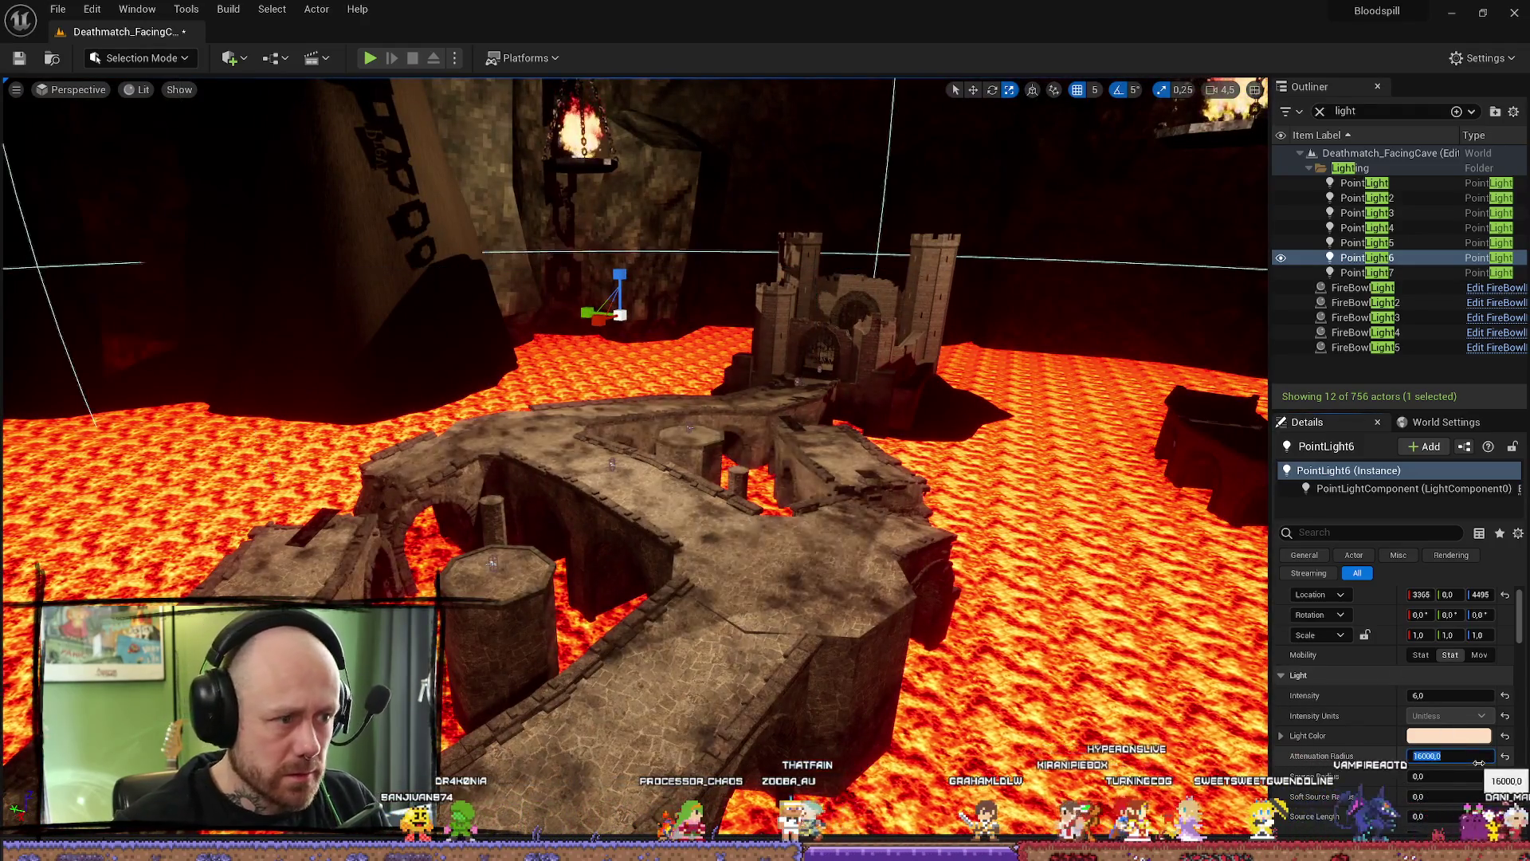
{"action": "left_click", "coordinate": [1453, 692]}
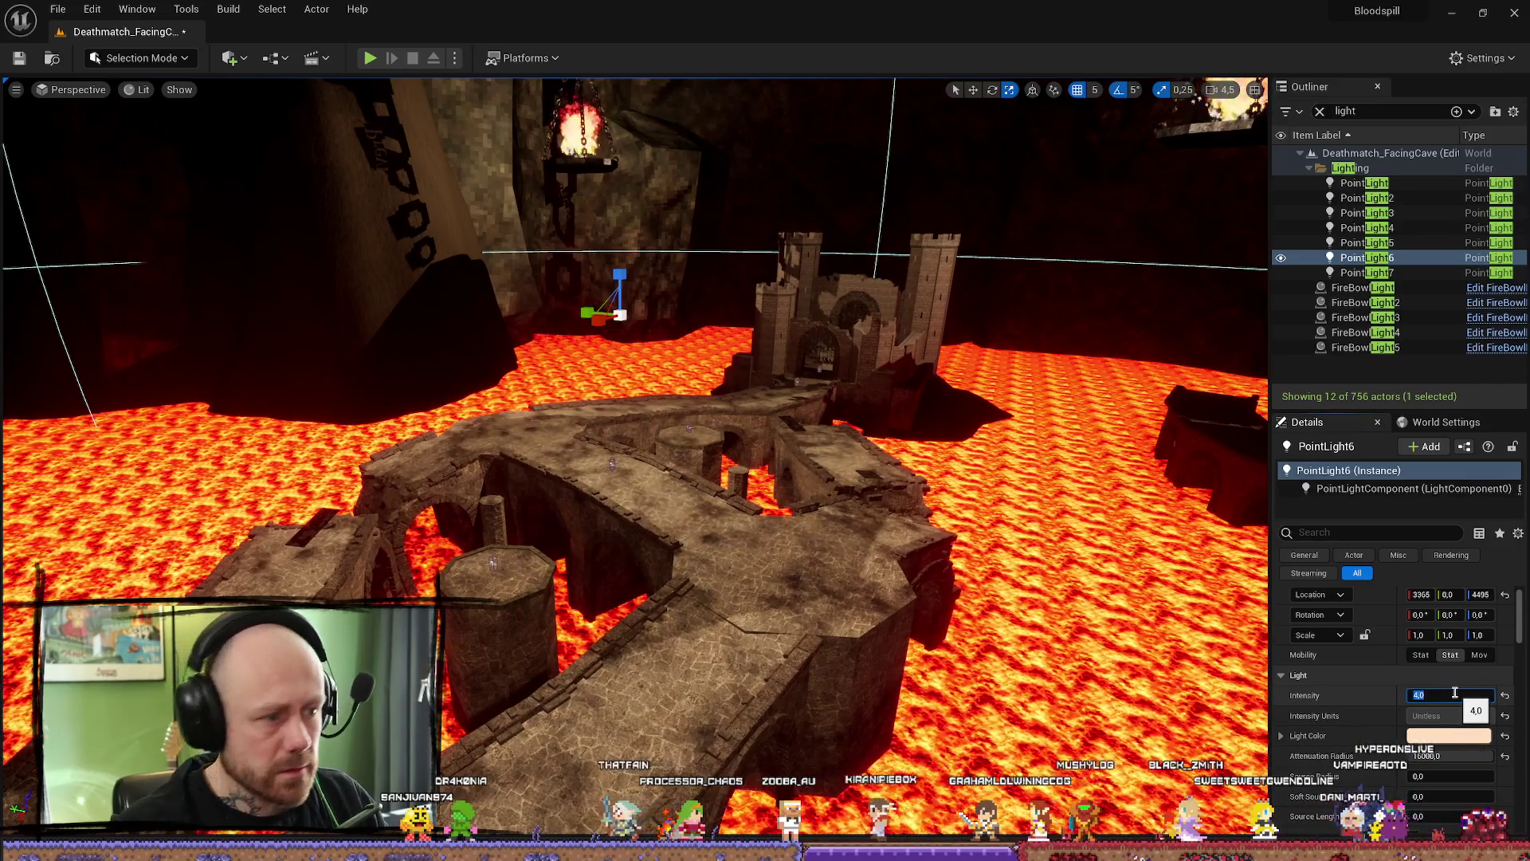
{"action": "left_click_drag", "start_coordinate": [633, 479], "coordinate": [634, 479]}
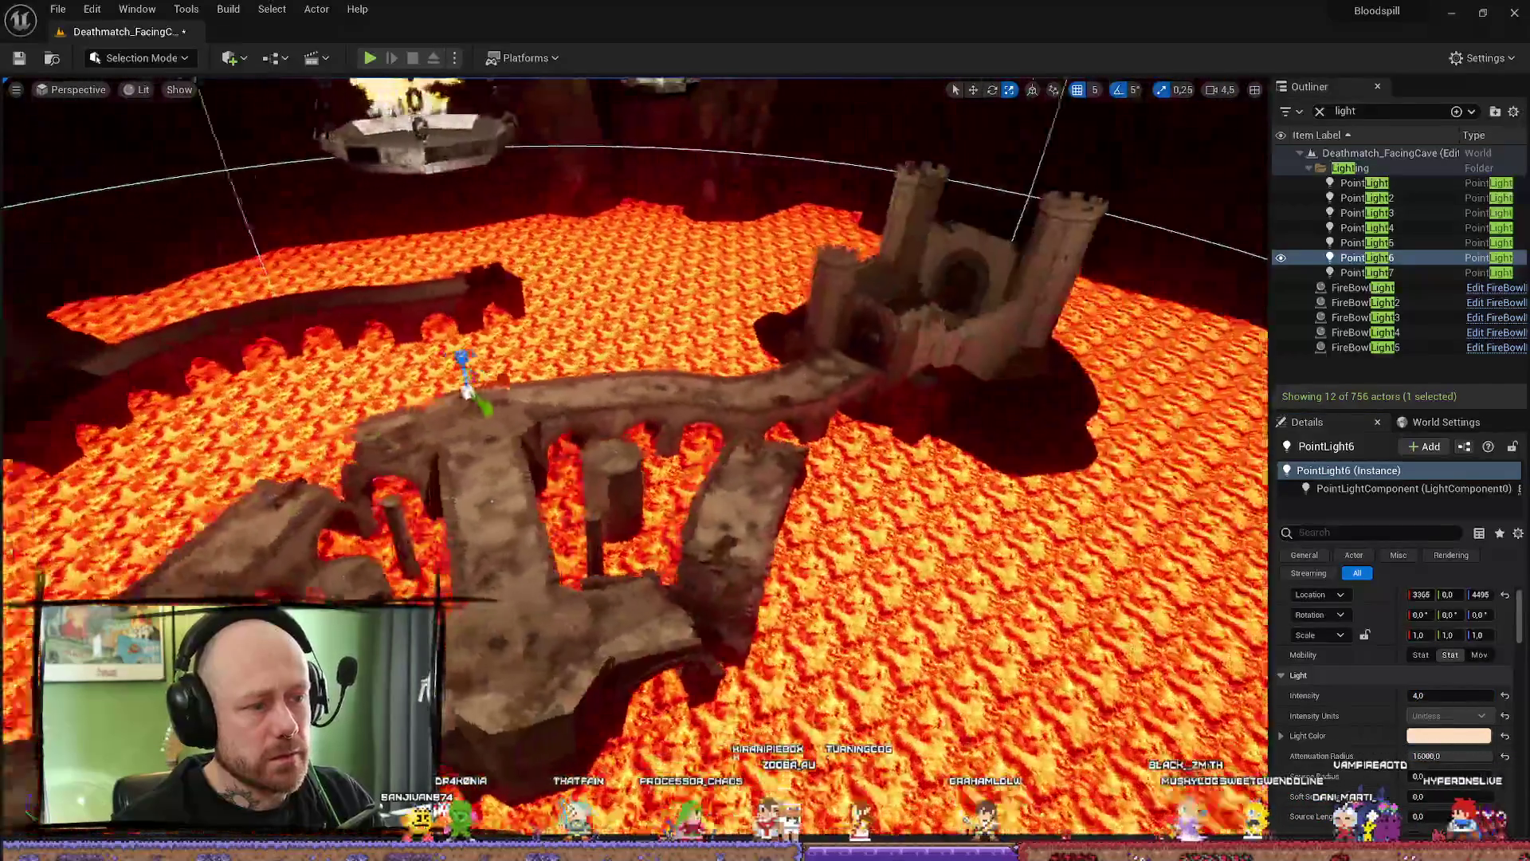
{"action": "left_click_drag", "start_coordinate": [633, 479], "coordinate": [634, 479]}
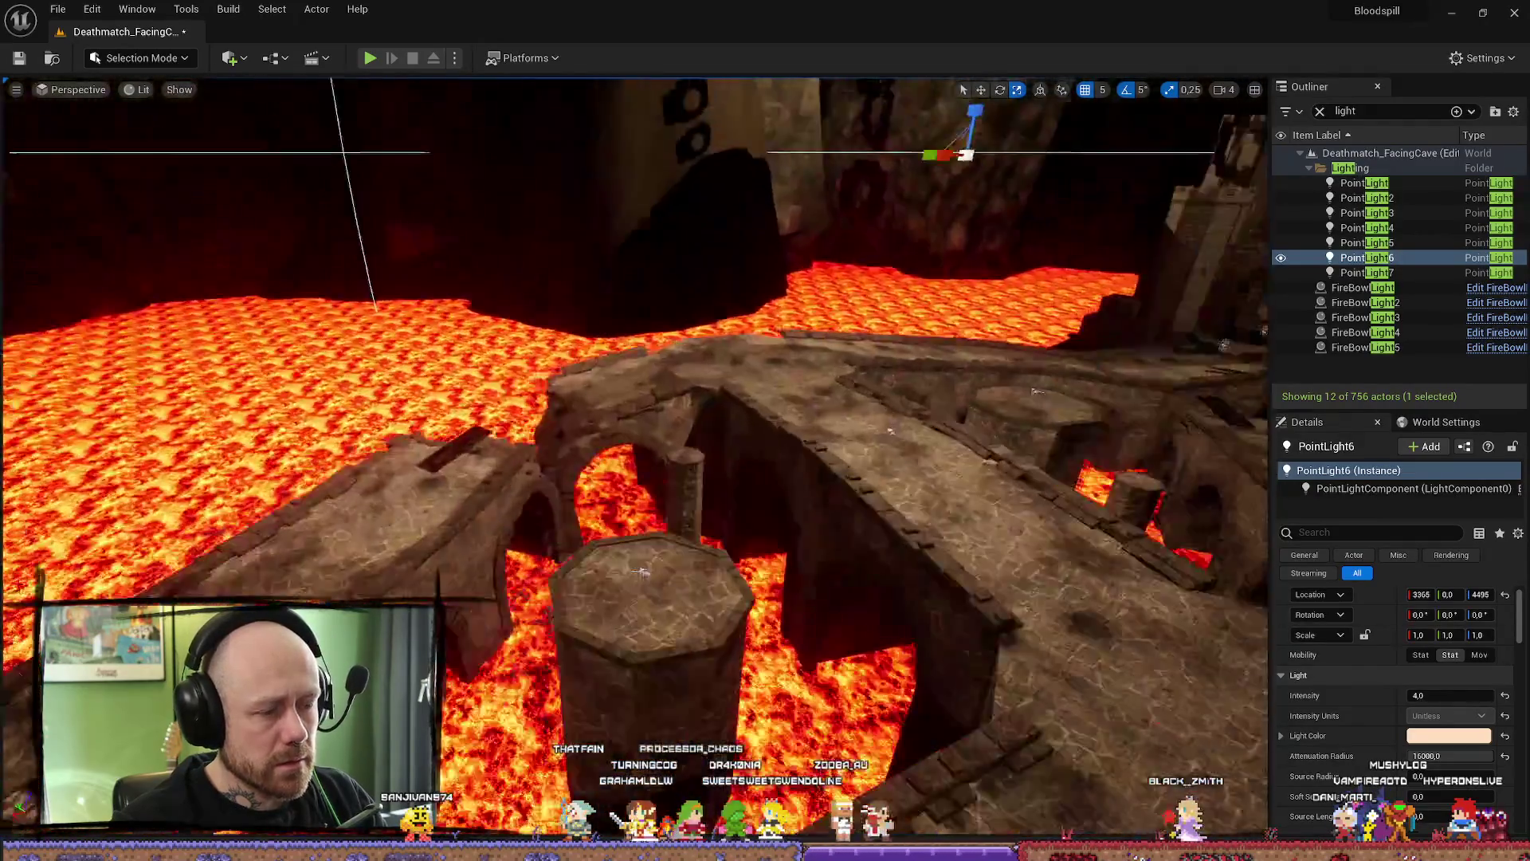
{"action": "left_click_drag", "start_coordinate": [642, 572], "coordinate": [641, 573]}
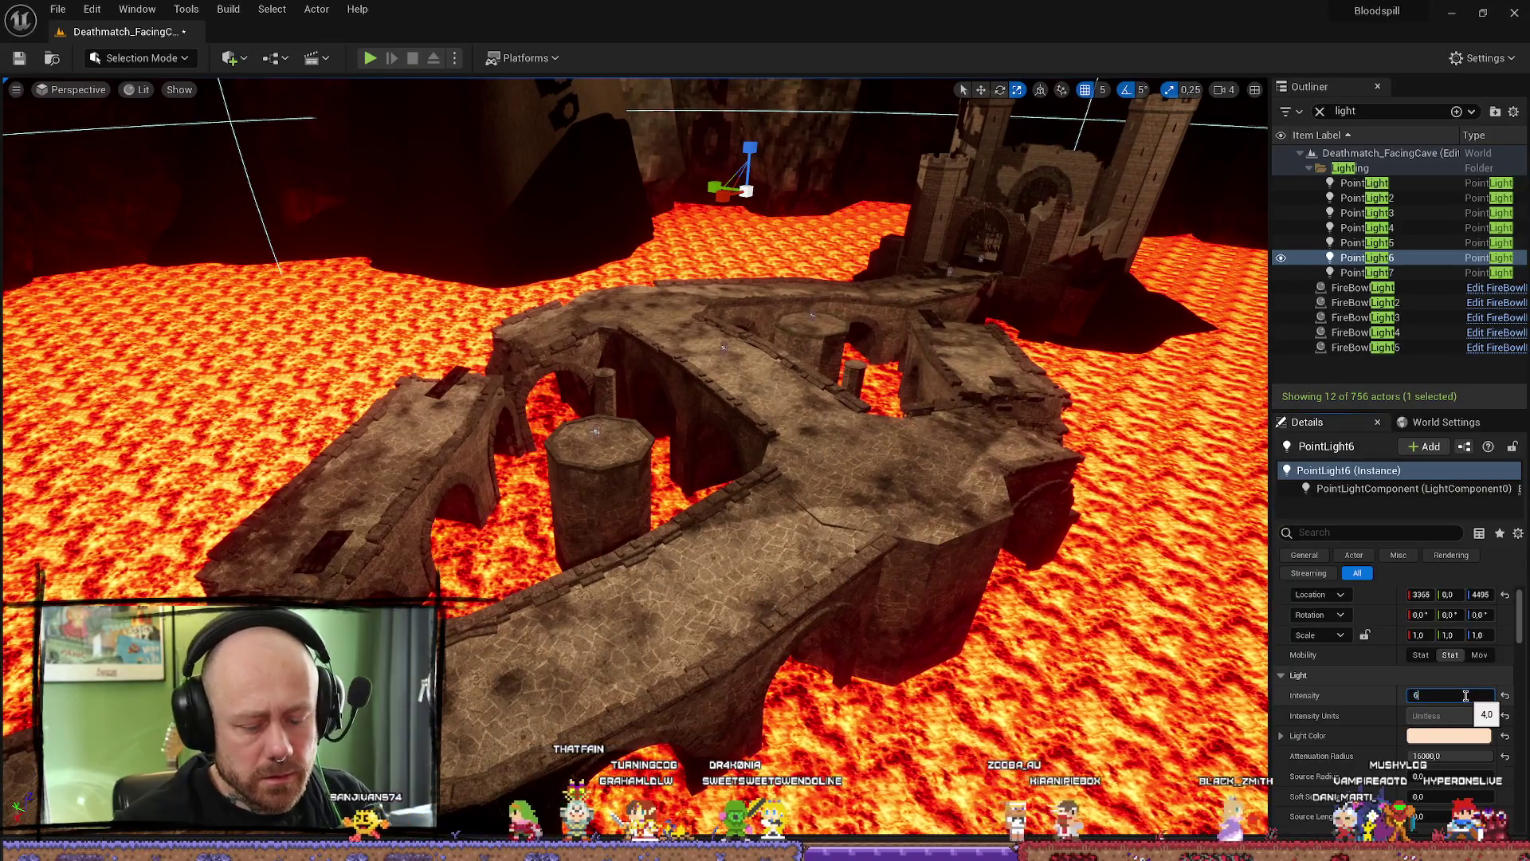
{"action": "key", "text": "Return"}
- Select PointLight7, review it over the lava, and duplicate it as PointLight8
{"action": "left_click_drag", "start_coordinate": [634, 479], "coordinate": [633, 479]}
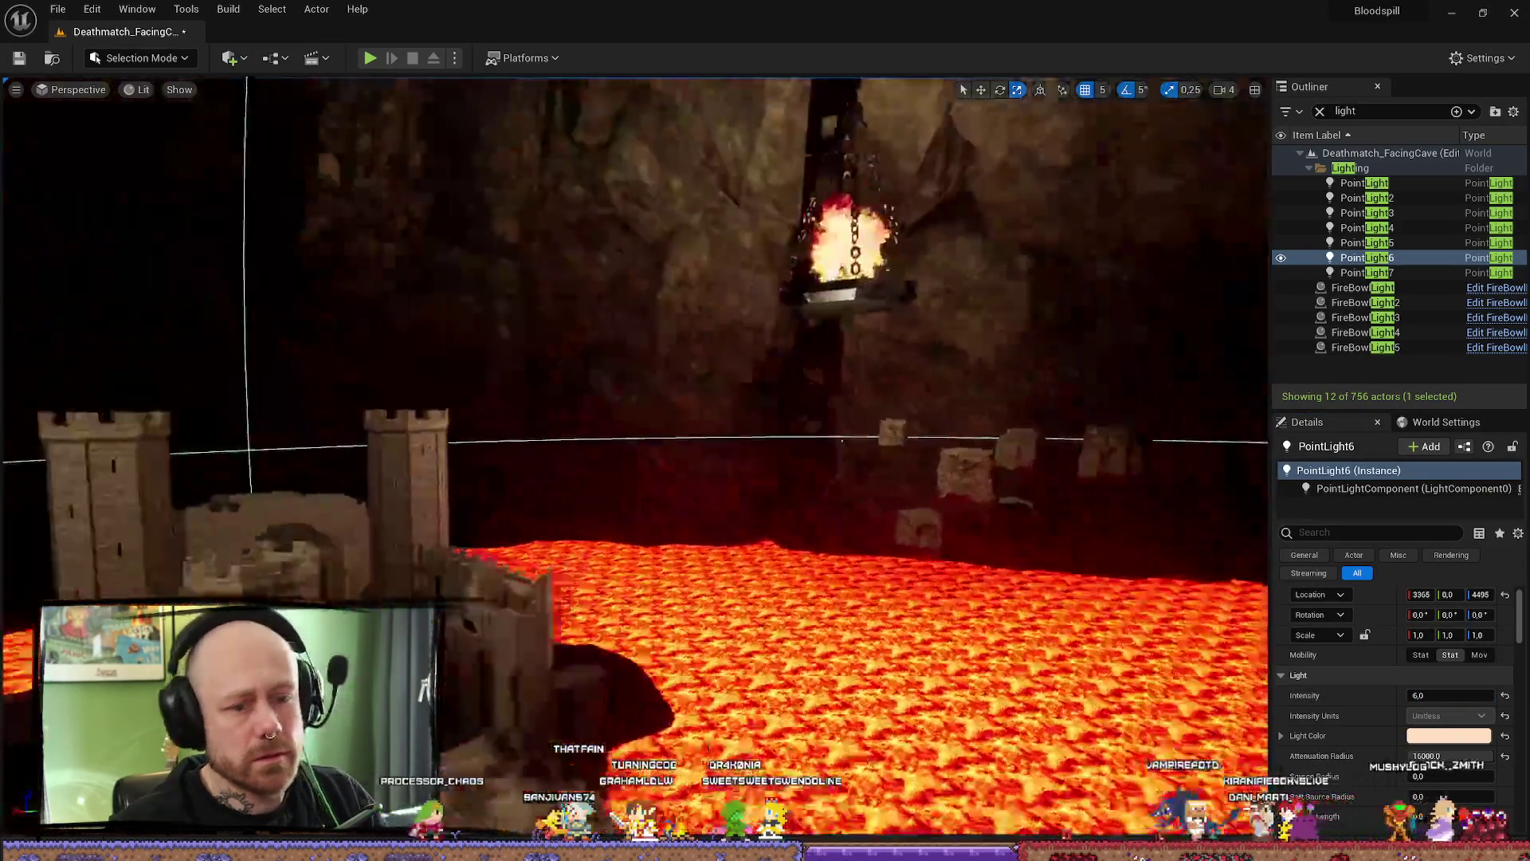
{"action": "left_click_drag", "start_coordinate": [842, 441], "coordinate": [599, 617]}
{"action": "left_click", "coordinate": [1365, 273]}
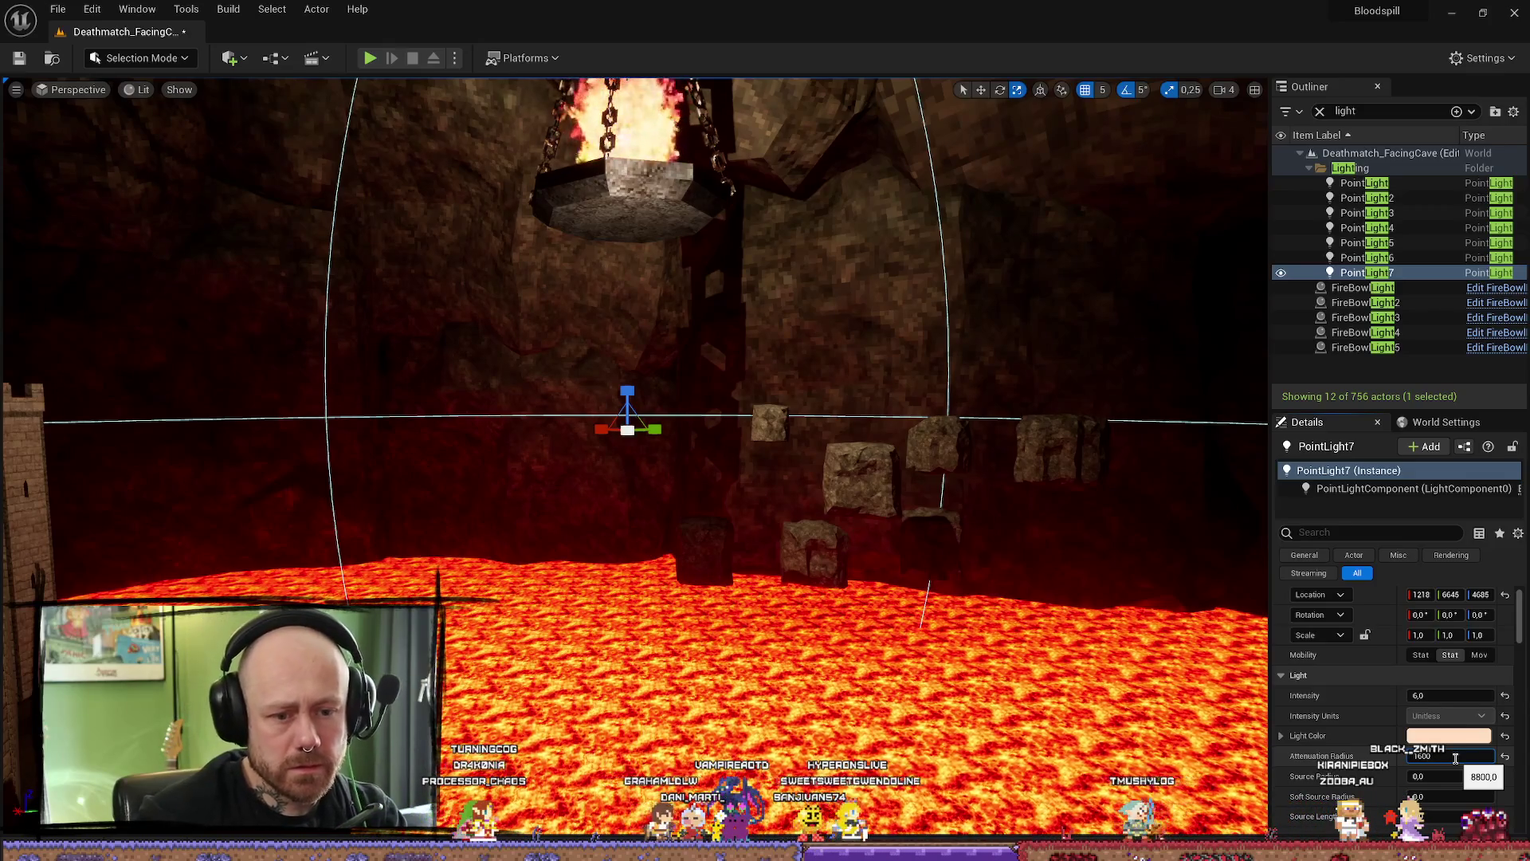
{"action": "mouse_move", "coordinate": [819, 623]}
{"action": "left_mouse_down"}
{"action": "mouse_move", "coordinate": [670, 551]}
{"action": "mouse_move", "coordinate": [717, 479]}
{"action": "mouse_move", "coordinate": [621, 502]}
{"action": "left_mouse_up"}
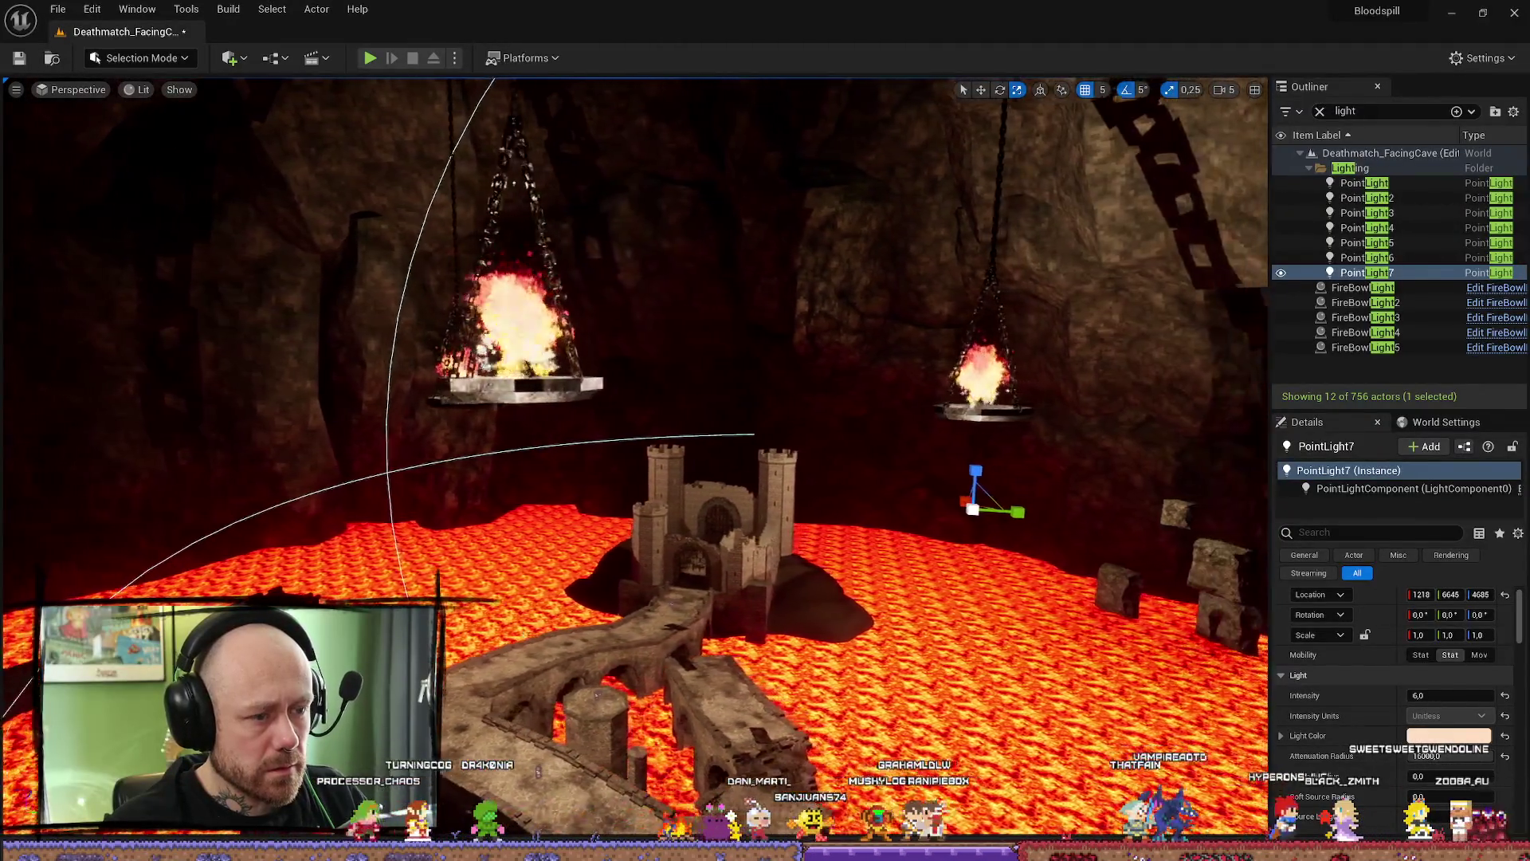
{"action": "left_click_drag", "start_coordinate": [622, 502], "coordinate": [908, 478]}
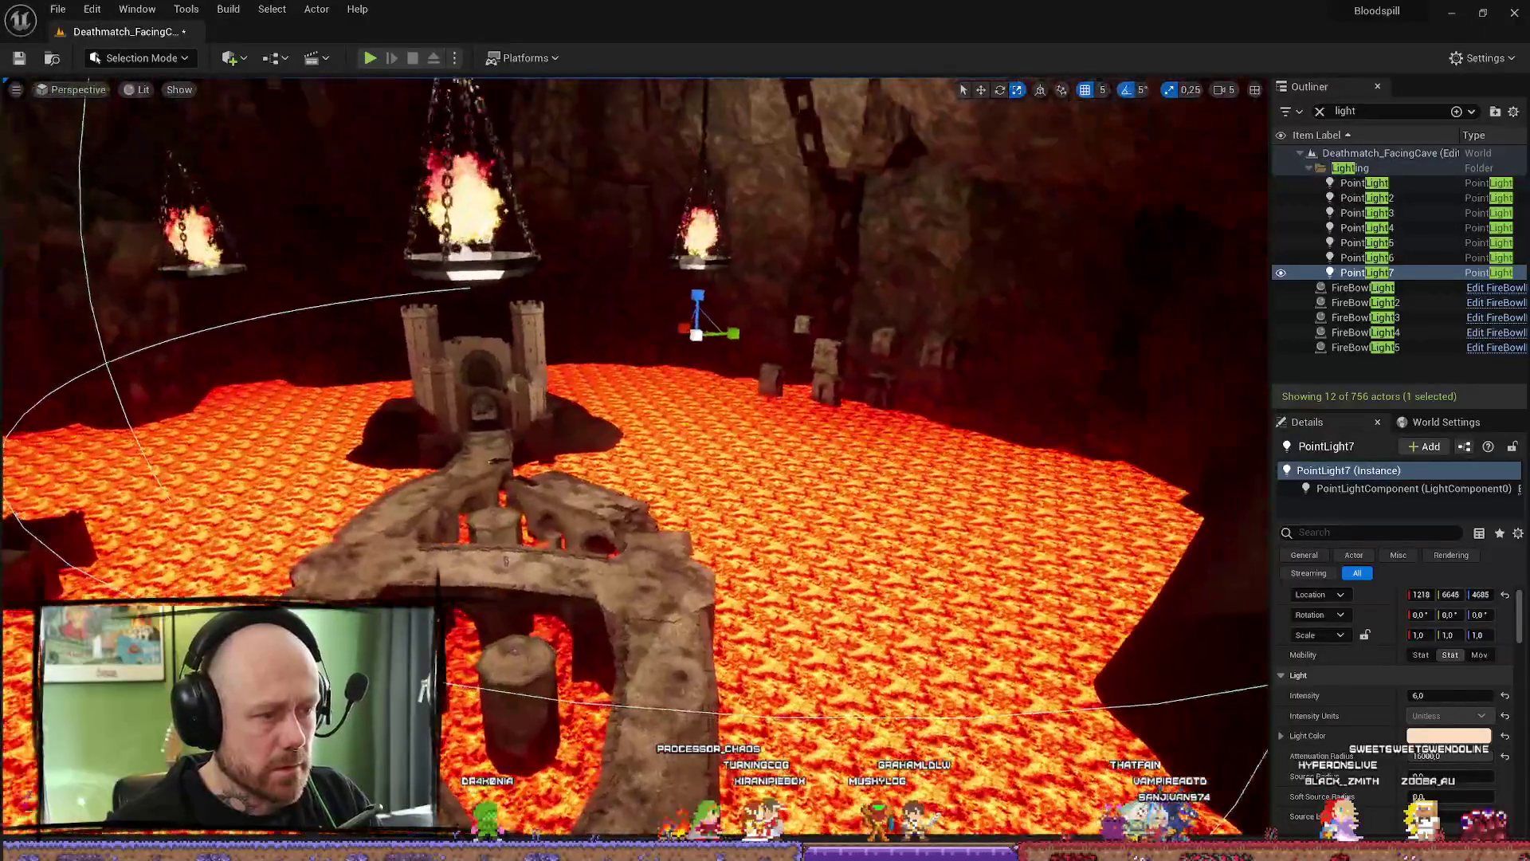
{"action": "scroll", "coordinate": [825, 510], "scroll_direction": "down", "scroll_amount": 3}
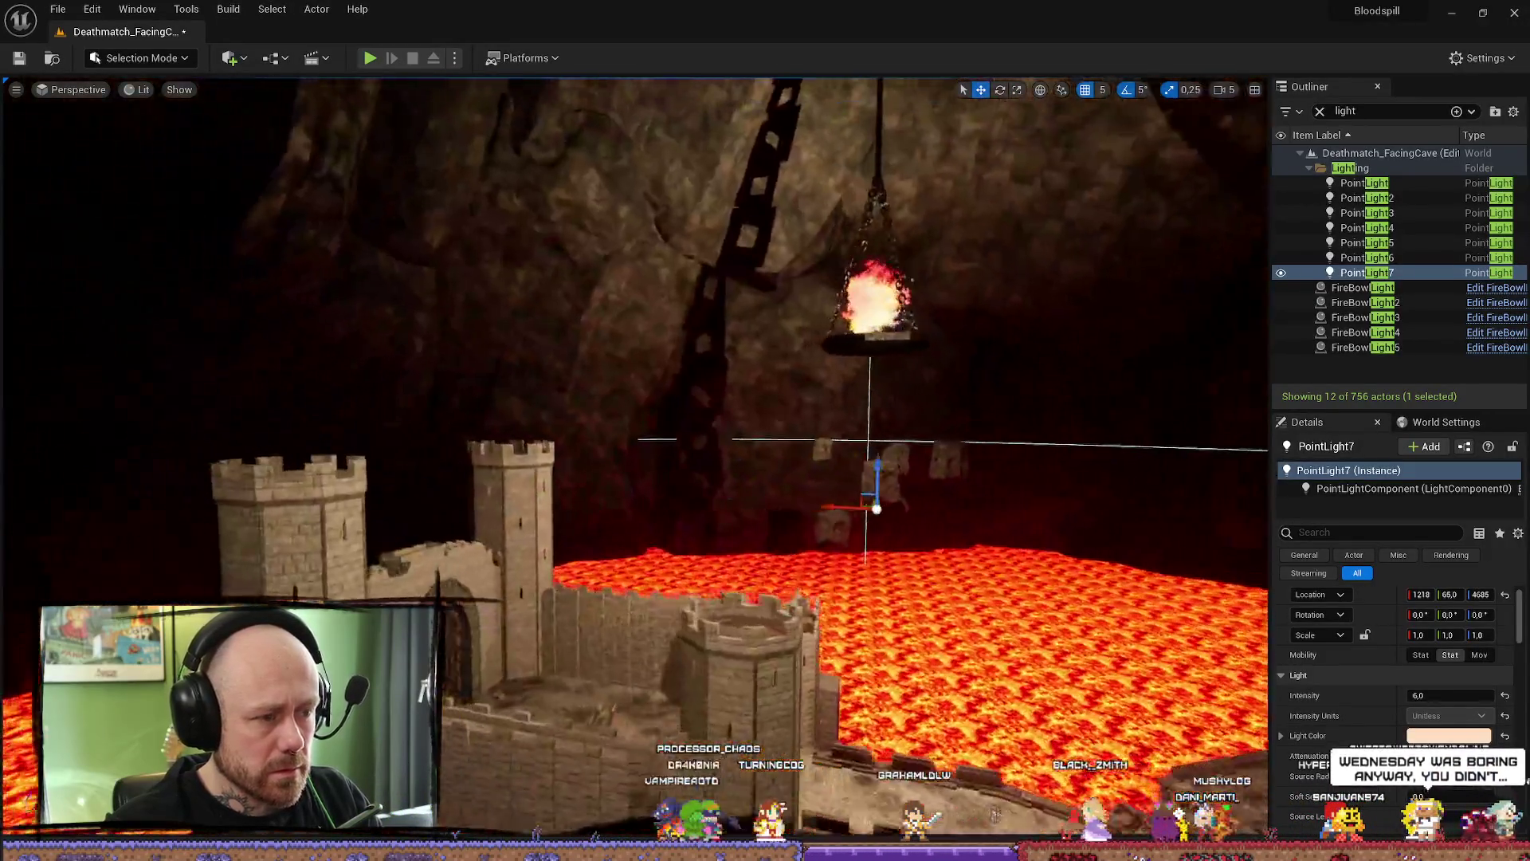
{"action": "mouse_move", "coordinate": [634, 478]}
{"action": "left_mouse_down"}
{"action": "mouse_move", "coordinate": [634, 324]}
{"action": "mouse_move", "coordinate": [631, 443]}
{"action": "left_mouse_up"}
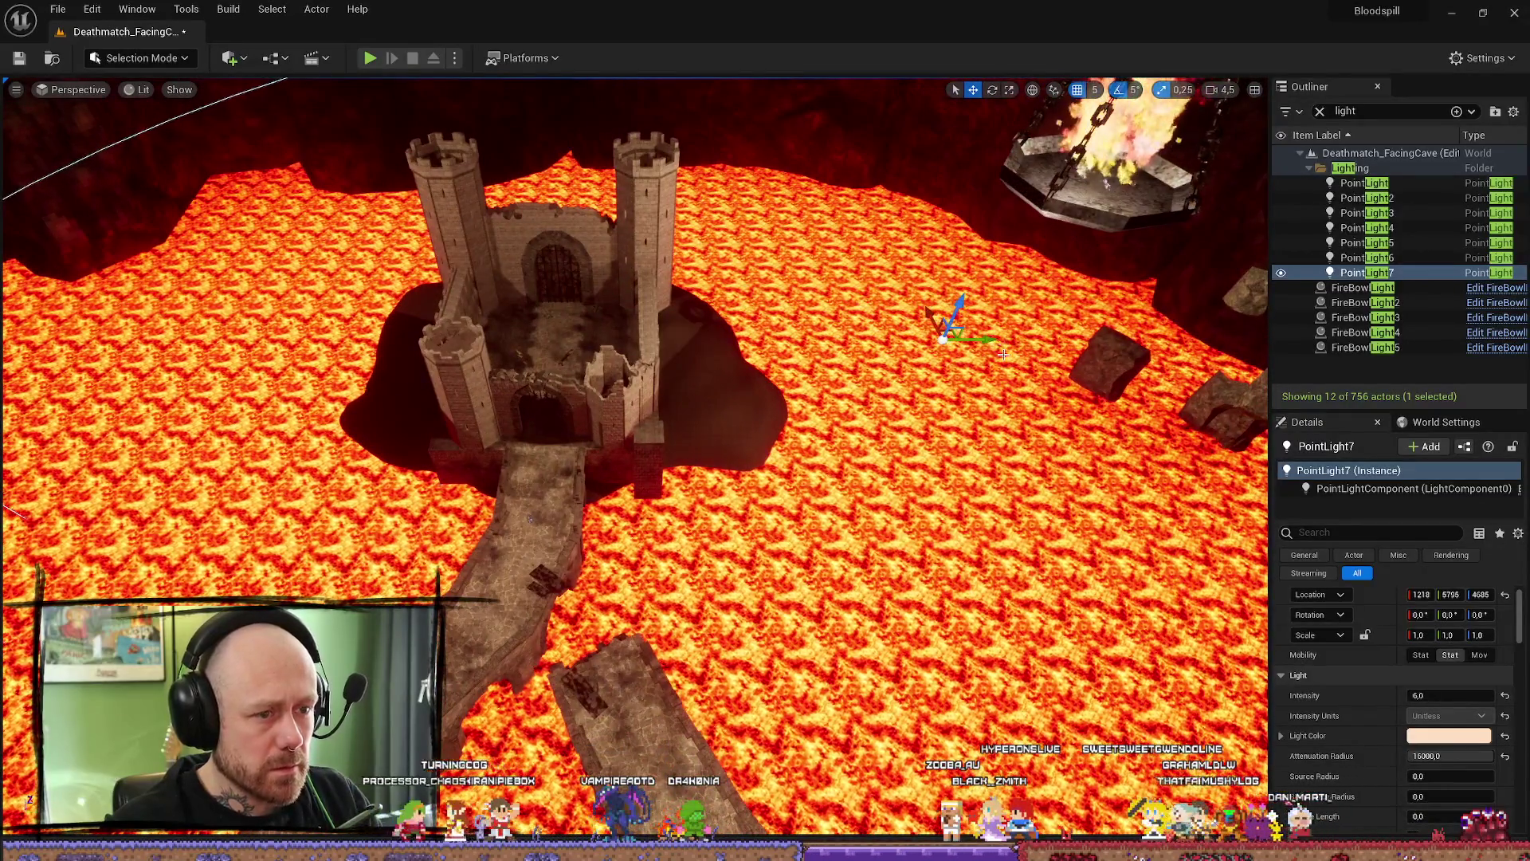
{"action": "key", "text": "ctrl+d"}
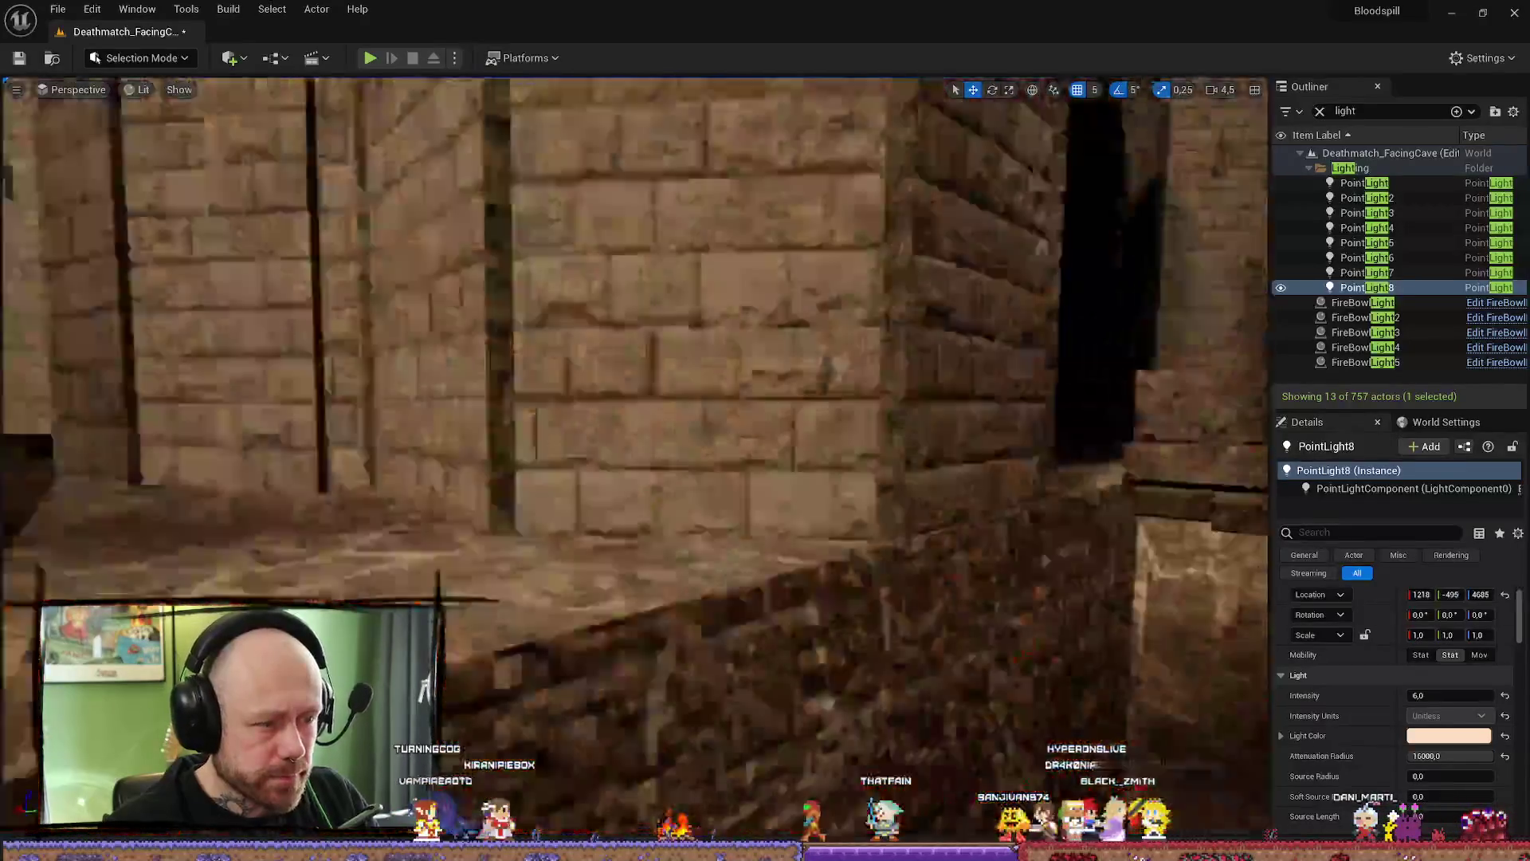
{"action": "scroll", "coordinate": [634, 454], "scroll_direction": "down", "scroll_amount": 1}
- Fly around the castle and narrow the selection to PointLight8 alone
{"action": "key", "text": "w"}
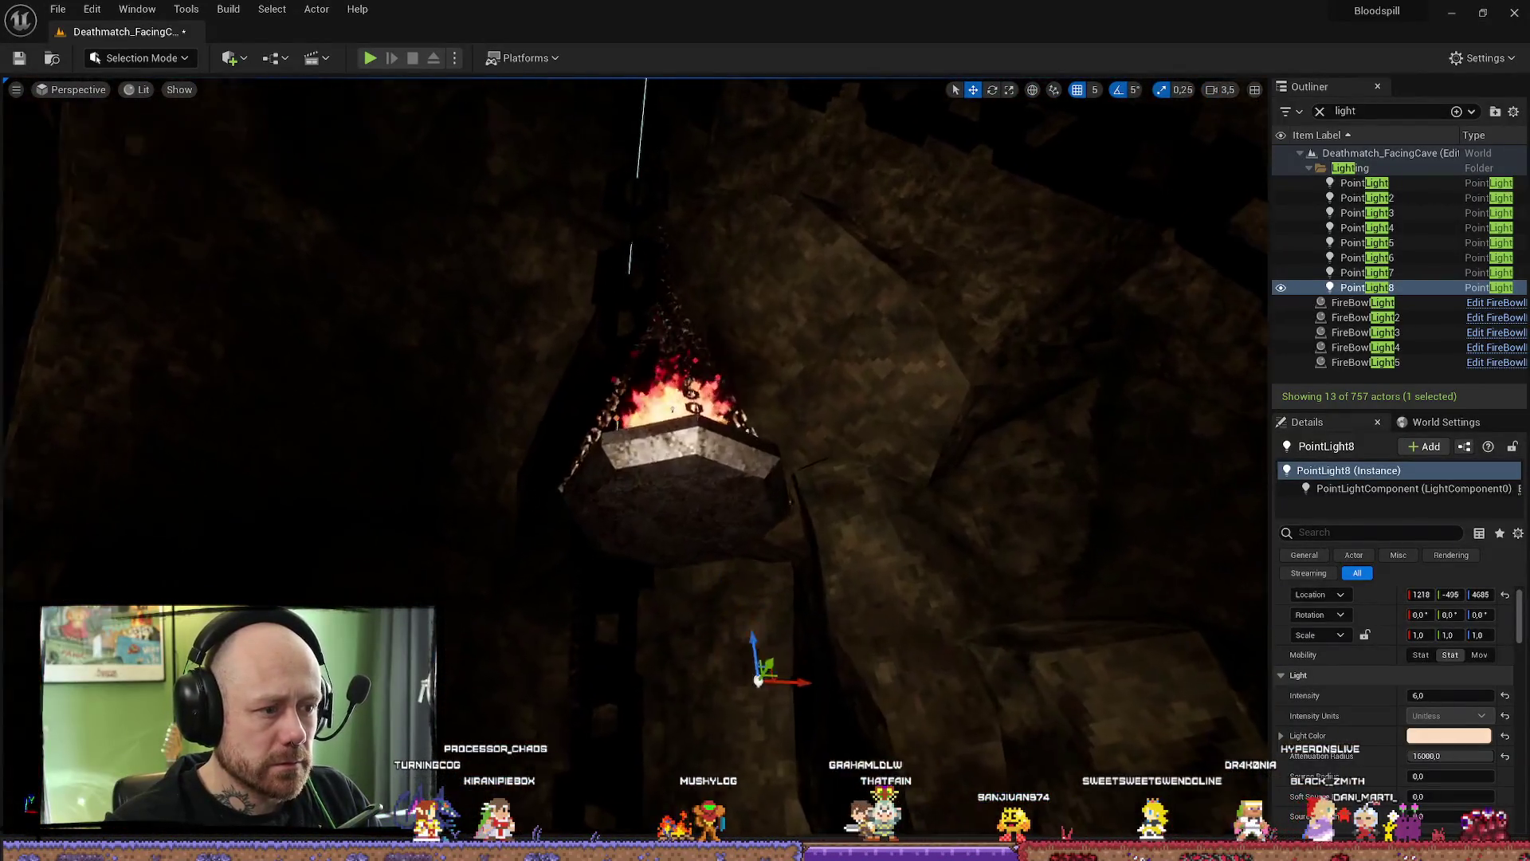
{"action": "key", "text": "s"}
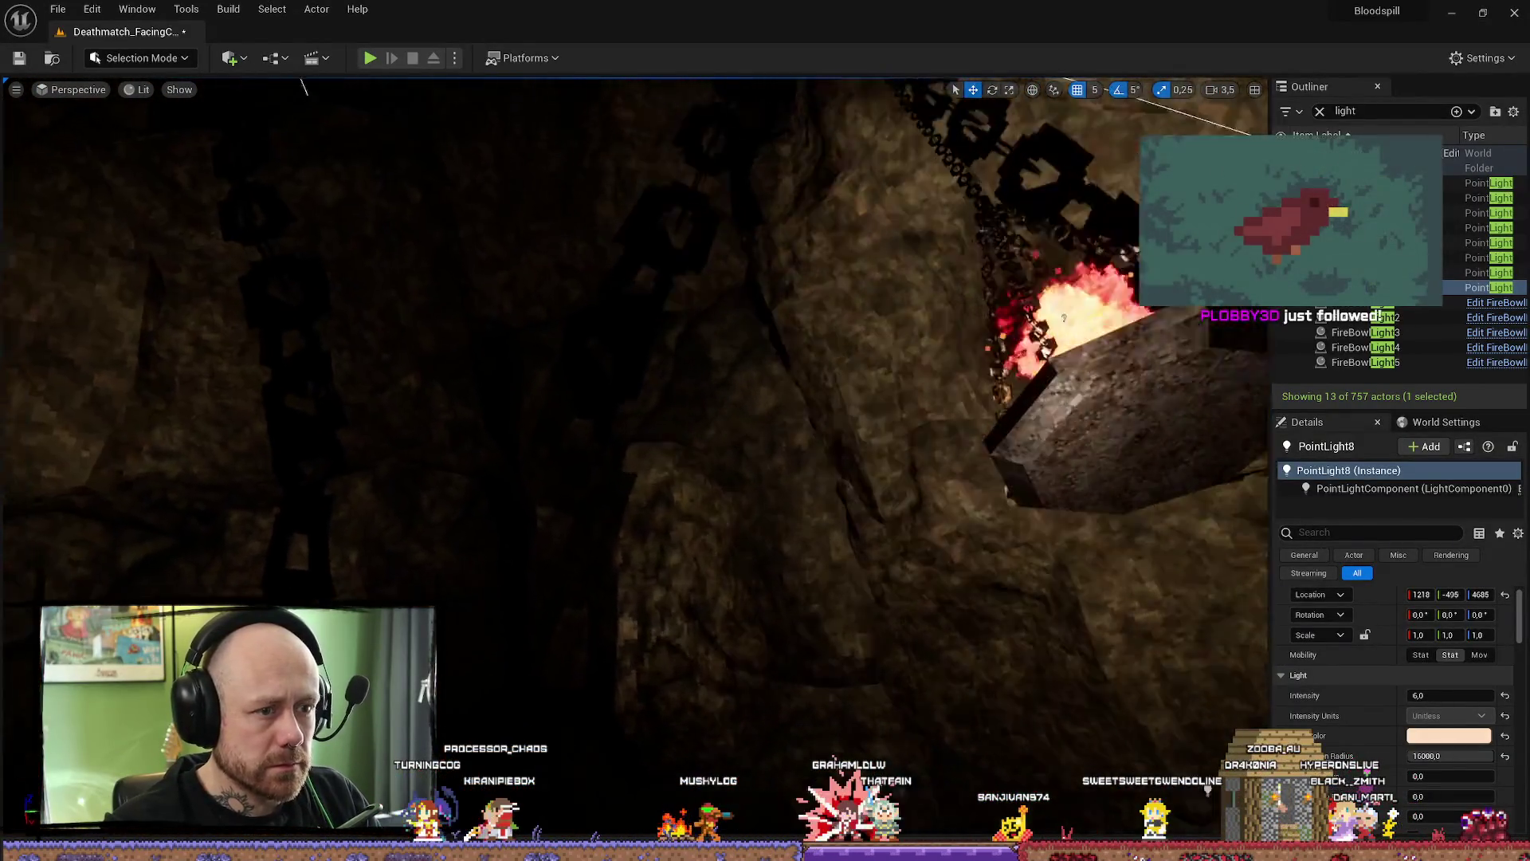
{"action": "key", "text": "s"}
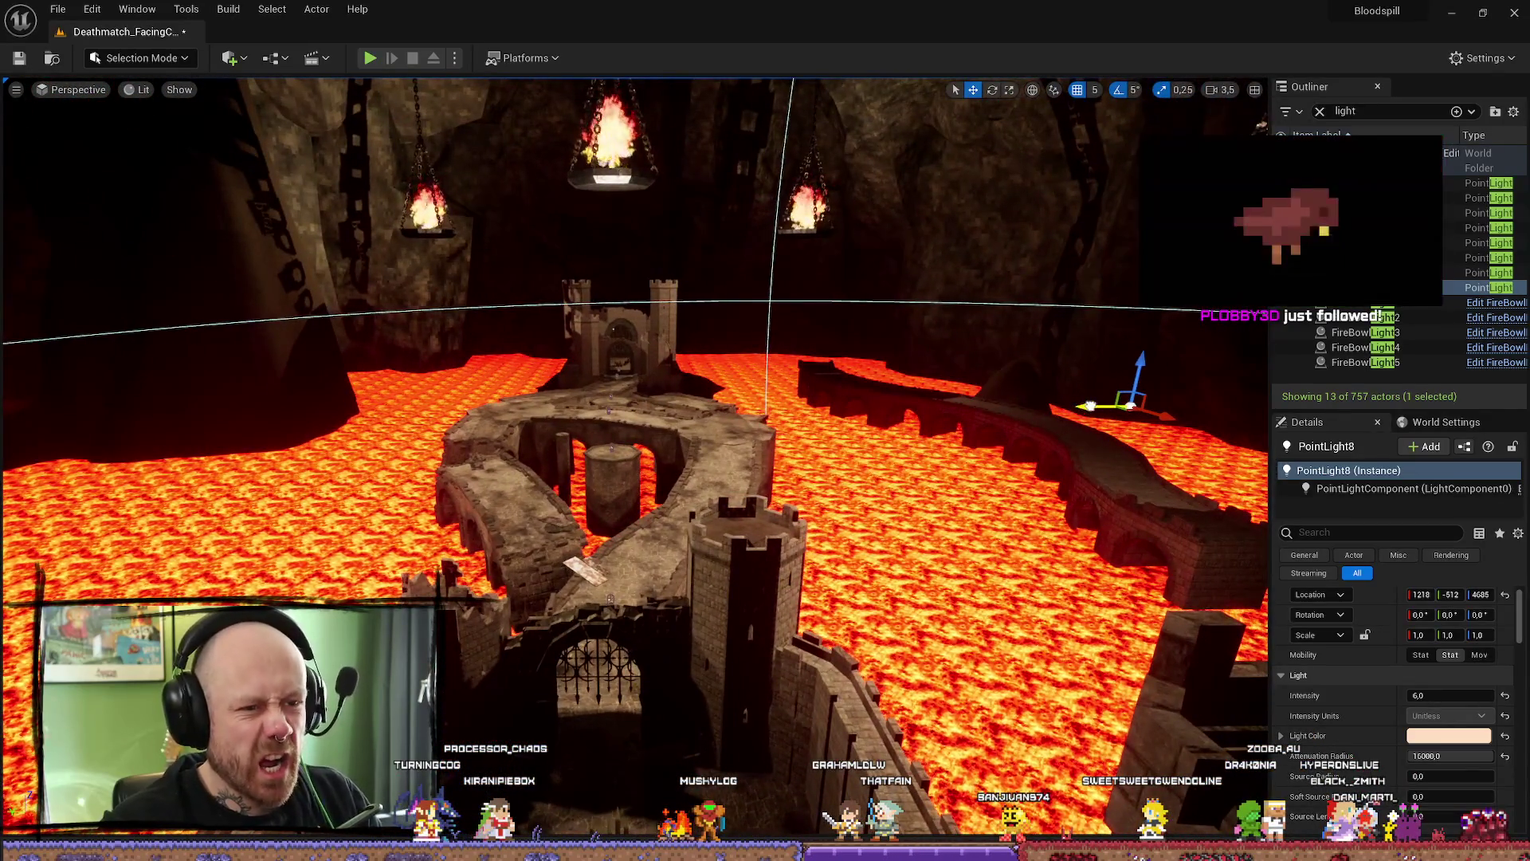
{"action": "key", "text": "w"}
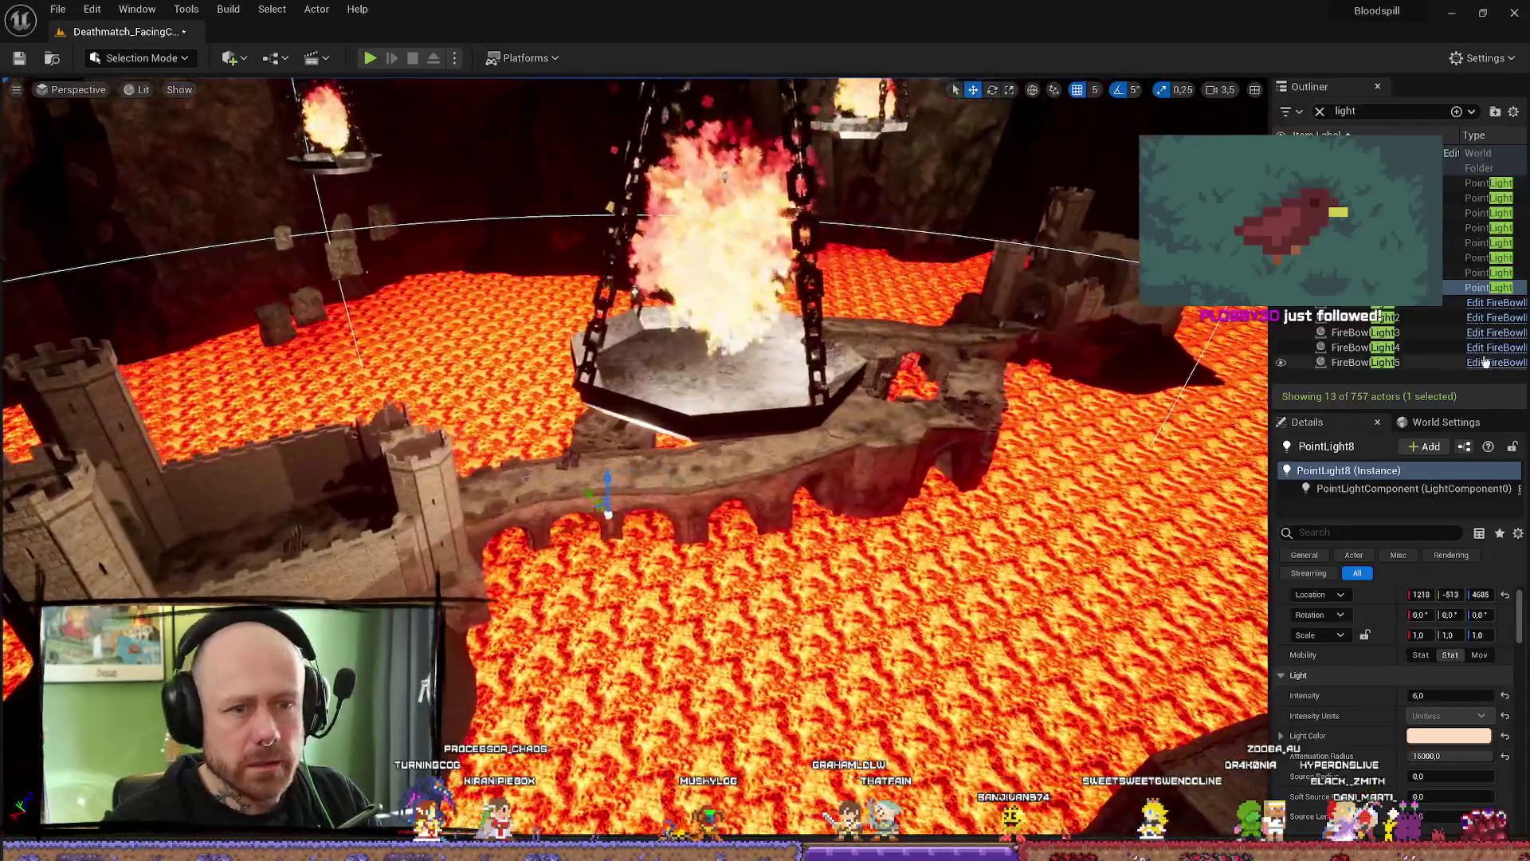
{"action": "key", "text": "Up"}
{"action": "key", "text": "s"}
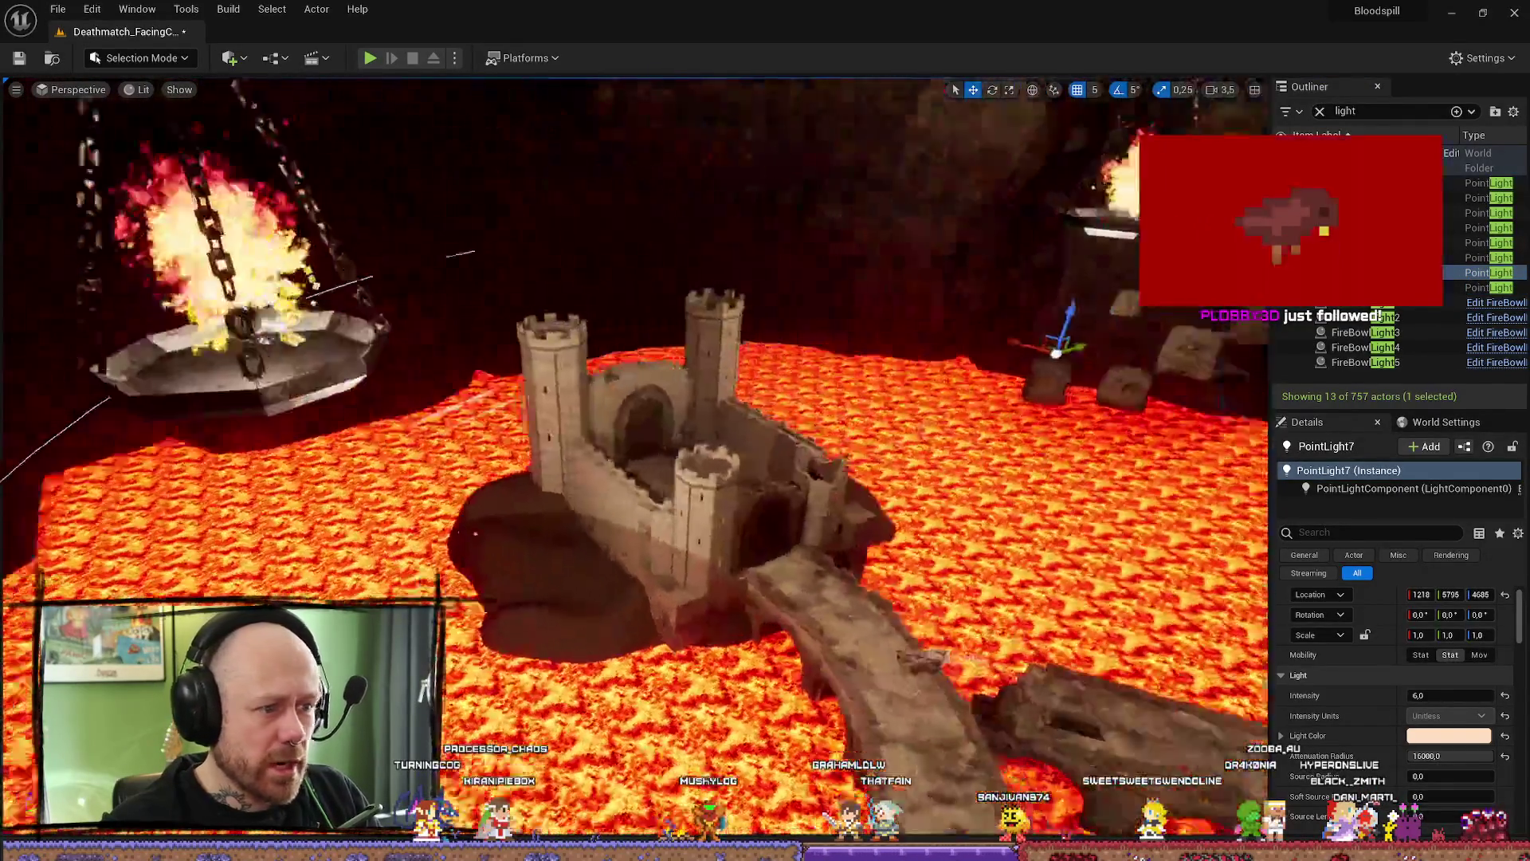
{"action": "key", "text": "w"}
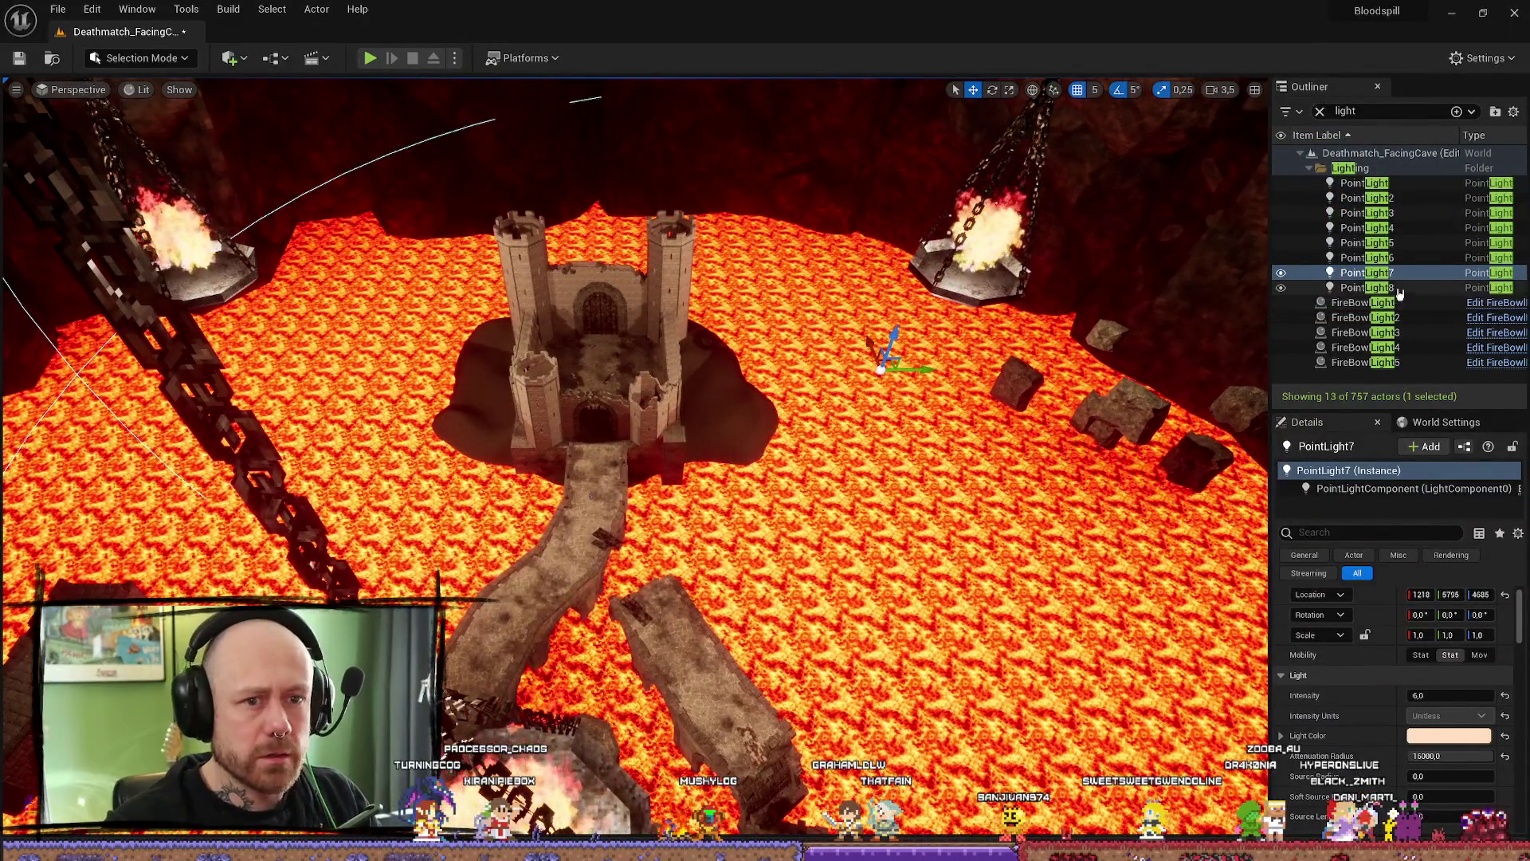
{"action": "left_click", "coordinate": [1366, 287], "text": "ctrl"}
{"action": "left_click", "coordinate": [365, 373]}
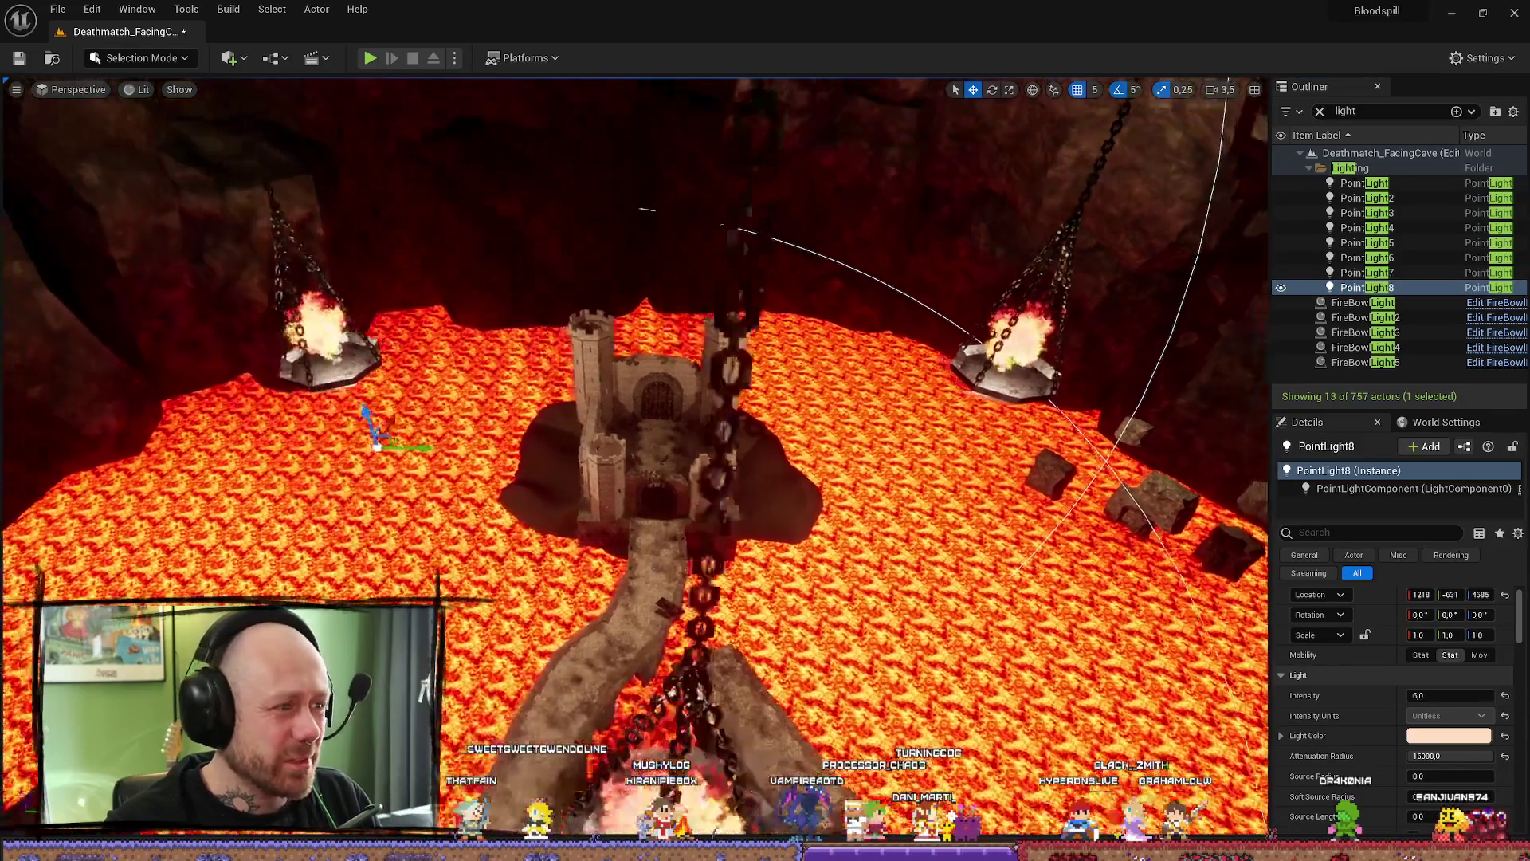
- Select PointLight7 with PointLight8 and duplicate them into PointLight9 and PointLight10
{"action": "mouse_move", "coordinate": [634, 478]}
{"action": "left_mouse_down"}
{"action": "mouse_move", "coordinate": [671, 430]}
{"action": "mouse_move", "coordinate": [717, 406]}
{"action": "left_mouse_up"}
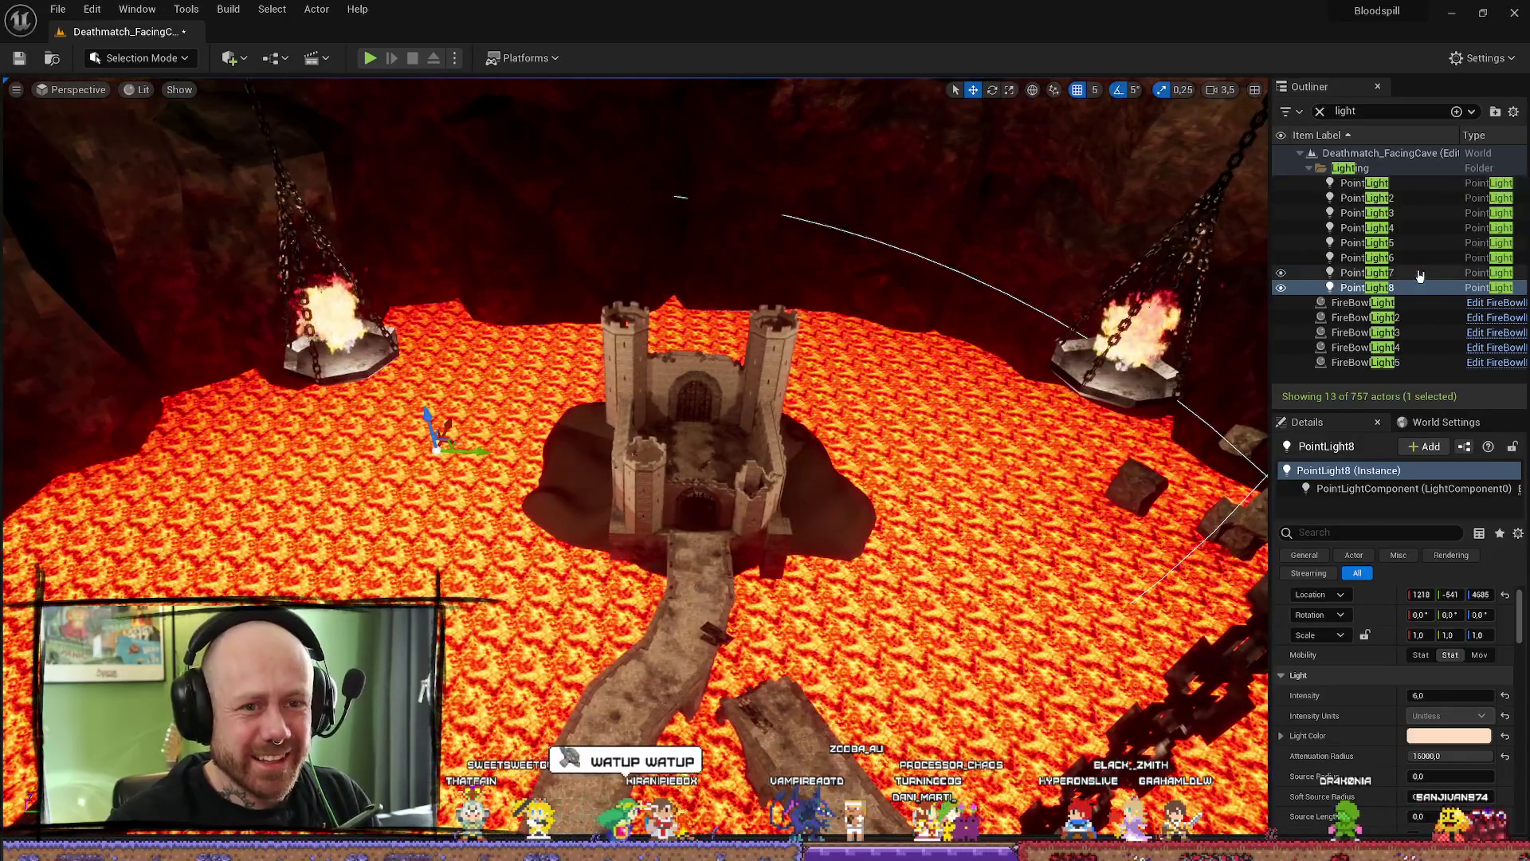
{"action": "left_click", "coordinate": [1420, 276], "text": "ctrl"}
{"action": "mouse_move", "coordinate": [1243, 357]}
{"action": "left_mouse_down"}
{"action": "mouse_move", "coordinate": [600, 537]}
{"action": "mouse_move", "coordinate": [541, 484]}
{"action": "mouse_move", "coordinate": [563, 455]}
{"action": "mouse_move", "coordinate": [621, 441]}
{"action": "mouse_move", "coordinate": [670, 383]}
{"action": "mouse_move", "coordinate": [1449, 459]}
{"action": "left_mouse_up"}
{"action": "key", "text": "ctrl+d"}
- Toggle PointLight9's visibility, fly to the braziers and select PointLight6 to inspect its settings
{"action": "left_click_drag", "start_coordinate": [1182, 343], "coordinate": [1182, 343]}
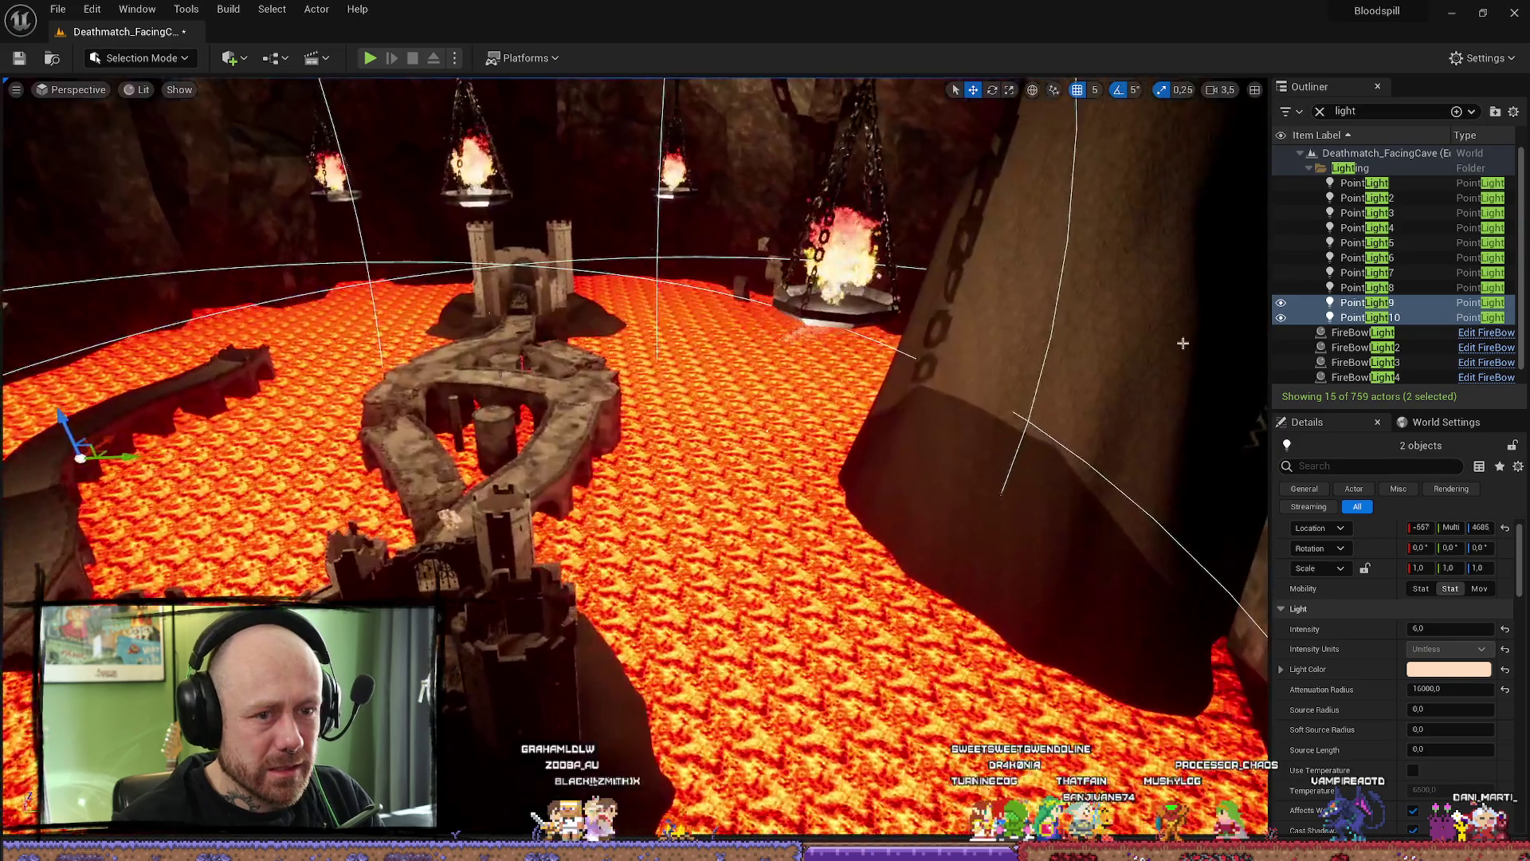
{"action": "left_click", "coordinate": [1281, 309]}
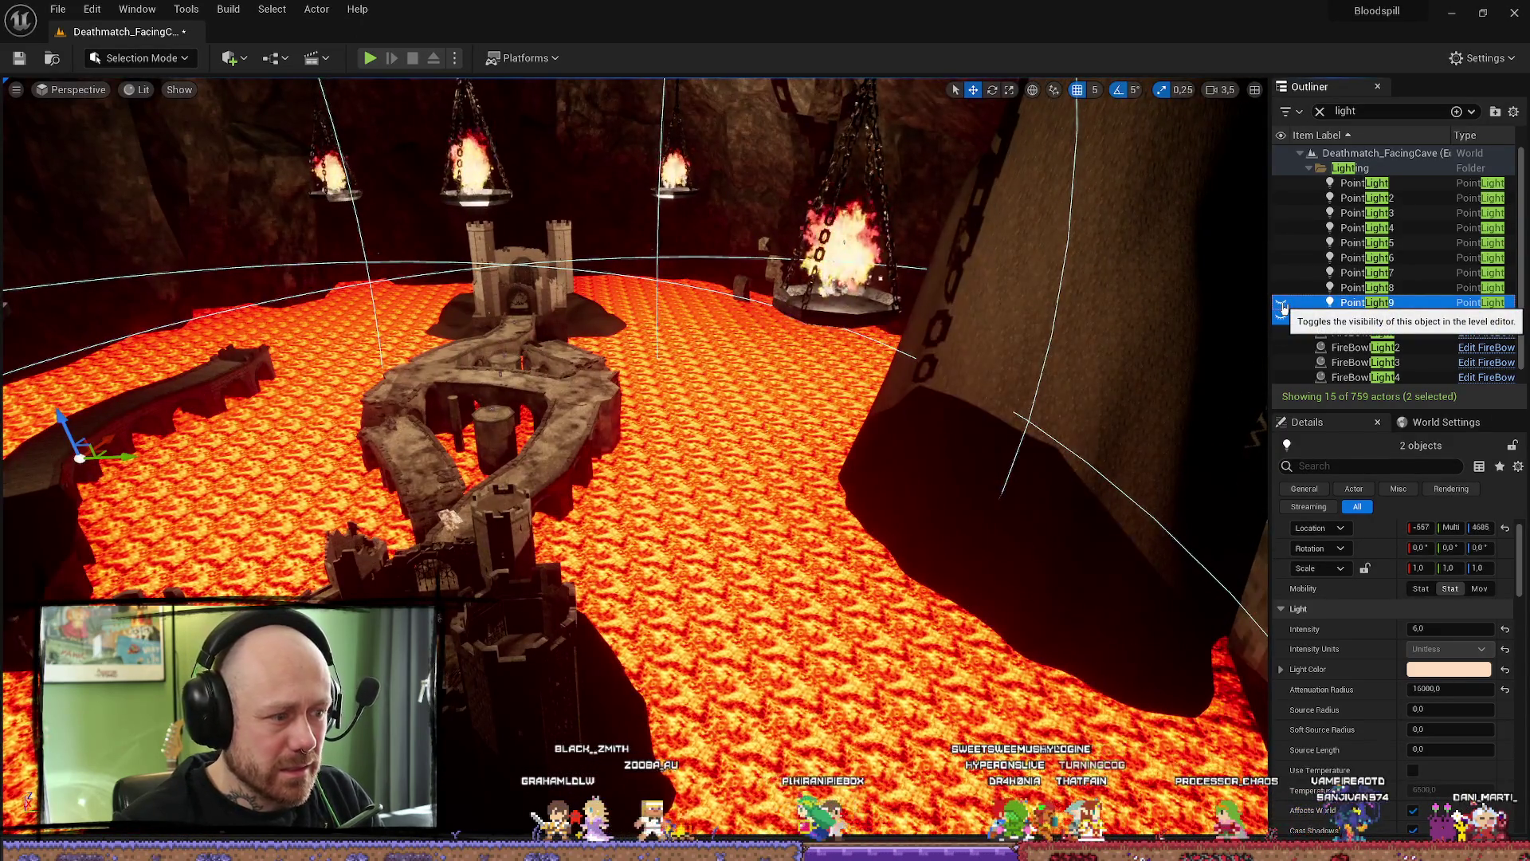
{"action": "mouse_move", "coordinate": [623, 430]}
{"action": "left_mouse_down"}
{"action": "mouse_move", "coordinate": [717, 359]}
{"action": "mouse_move", "coordinate": [670, 383]}
{"action": "left_mouse_up"}
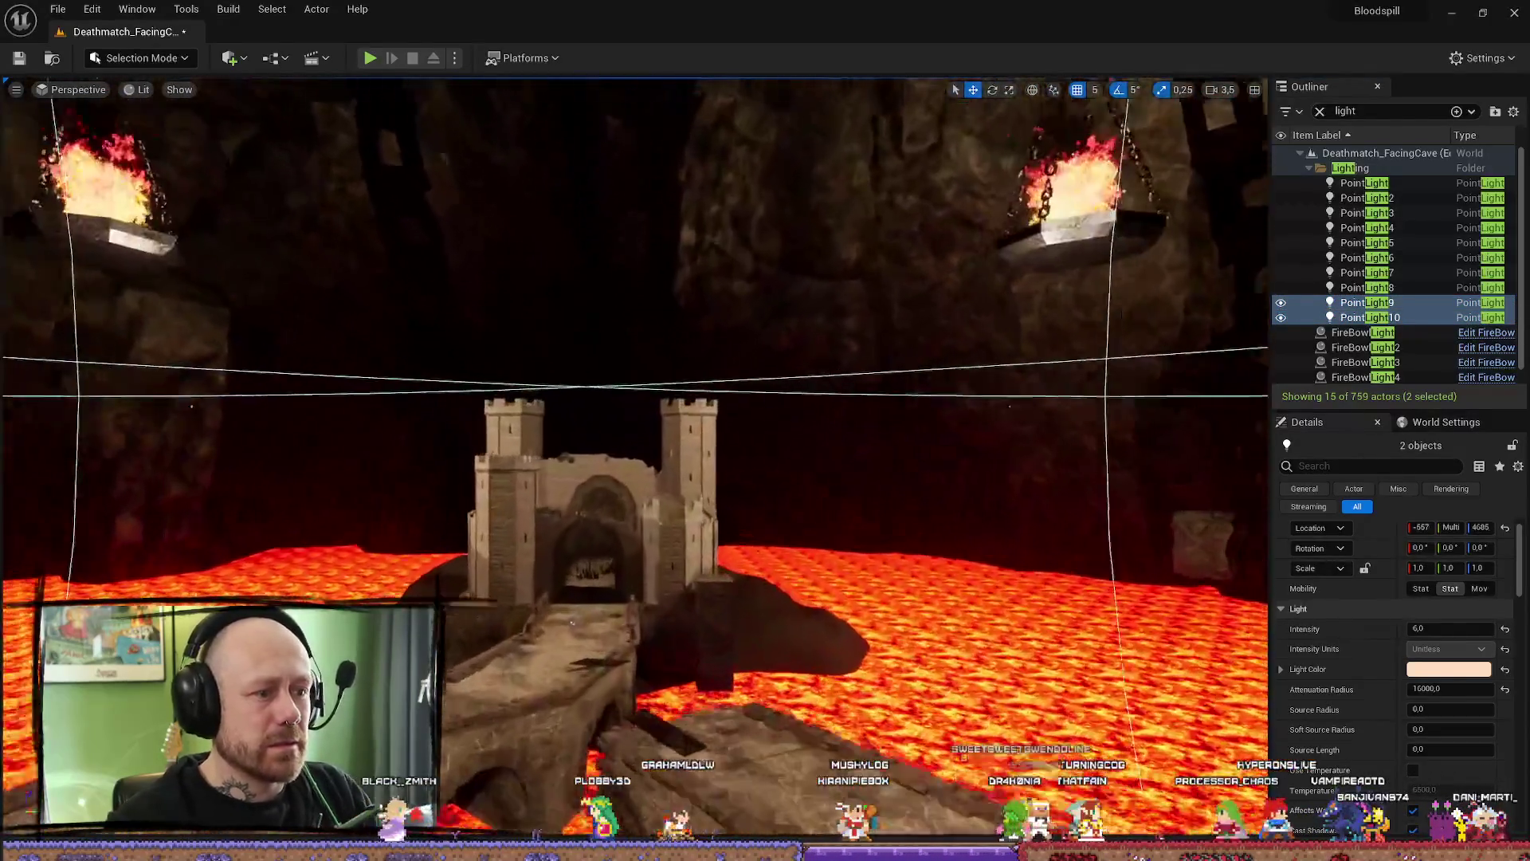
{"action": "left_click_drag", "start_coordinate": [569, 621], "coordinate": [635, 583]}
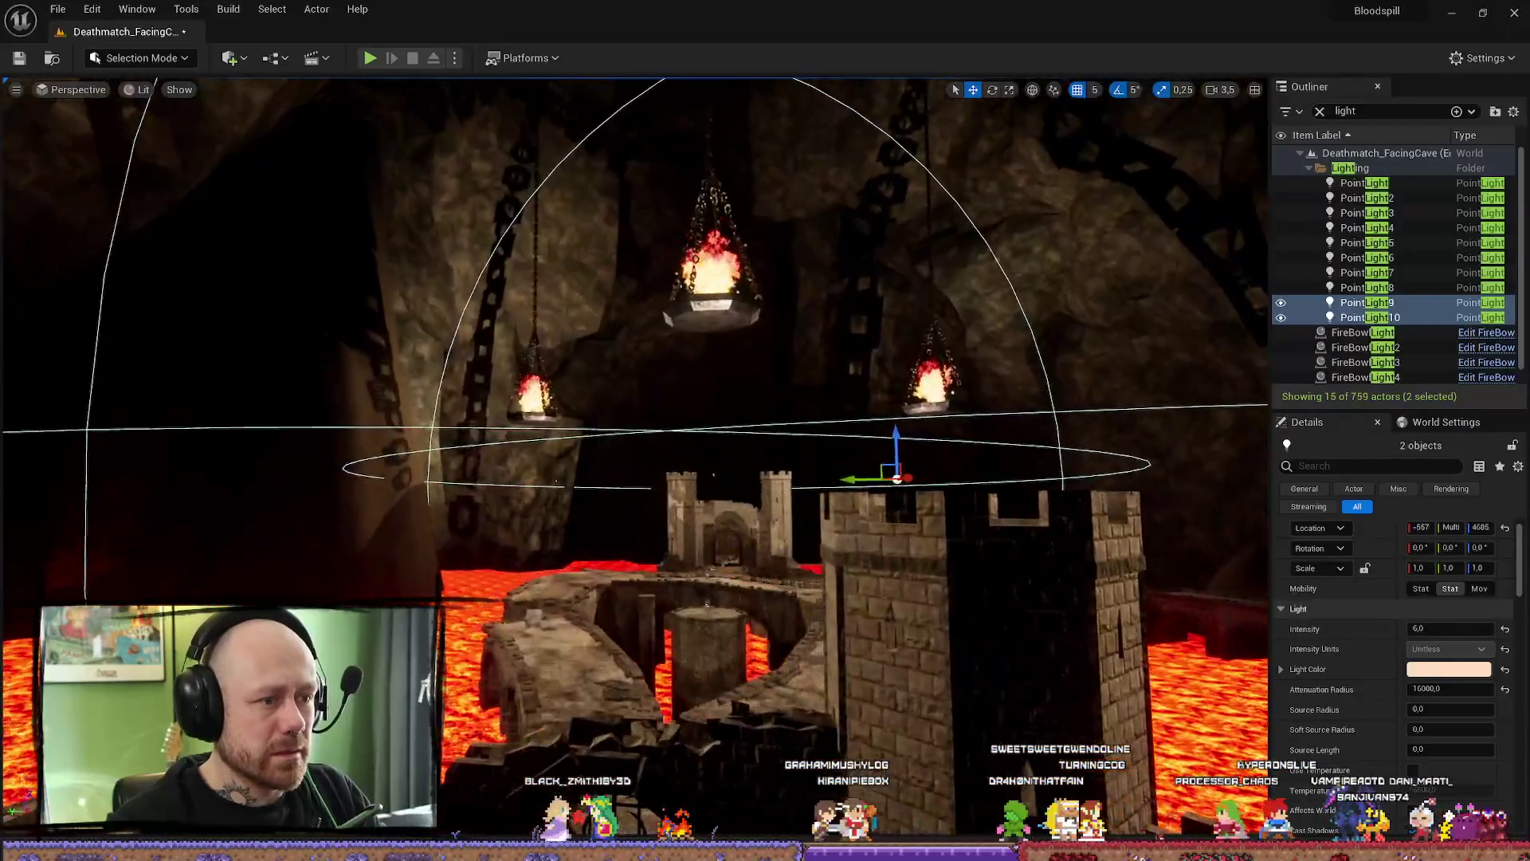
{"action": "left_click", "coordinate": [643, 601]}
{"action": "mouse_move", "coordinate": [643, 600]}
{"action": "left_mouse_down"}
{"action": "mouse_move", "coordinate": [509, 521]}
{"action": "mouse_move", "coordinate": [710, 578]}
{"action": "mouse_move", "coordinate": [502, 388]}
{"action": "left_mouse_up"}
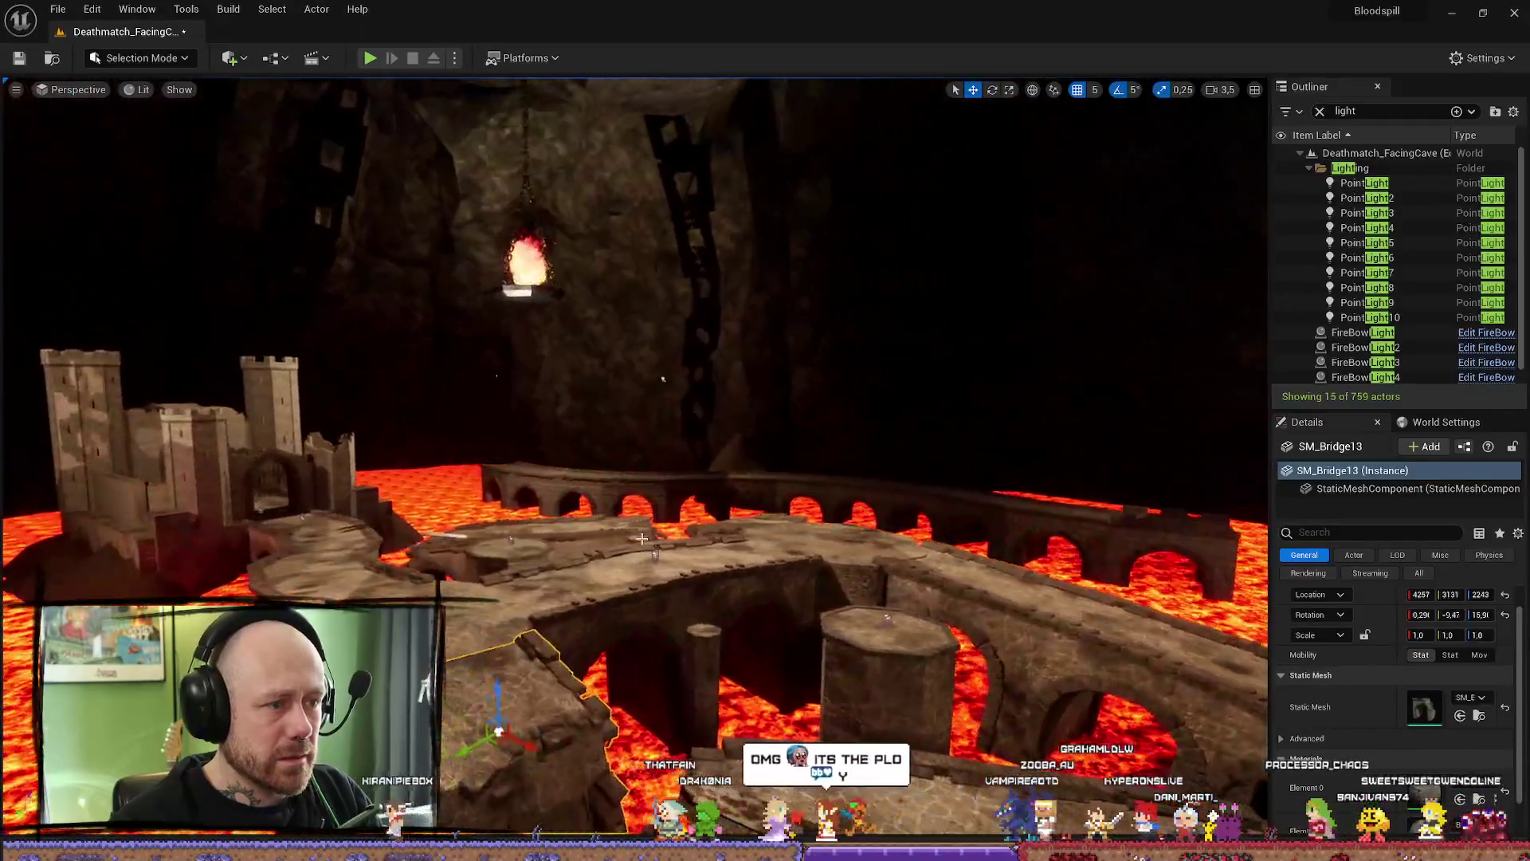
{"action": "left_click", "coordinate": [666, 377]}
{"action": "scroll", "coordinate": [1448, 725], "scroll_direction": "down", "scroll_amount": 3}
{"action": "scroll", "coordinate": [1450, 726], "scroll_direction": "down", "scroll_amount": 2}
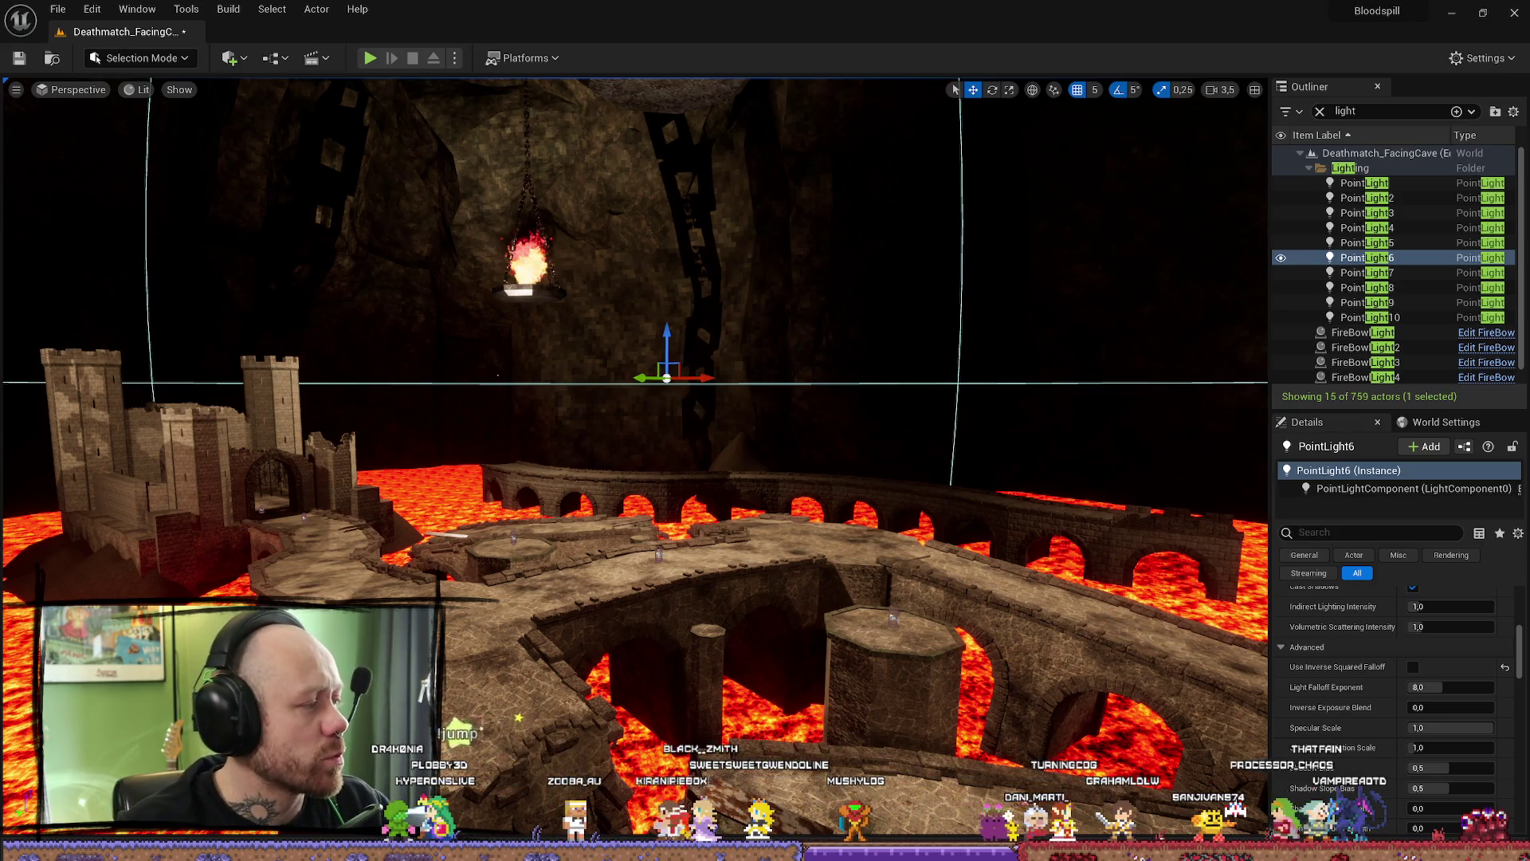
- Assign Flicker_LightFunction as PointLight6's Light Function Material
{"action": "left_click_drag", "start_coordinate": [887, 364], "coordinate": [887, 365]}
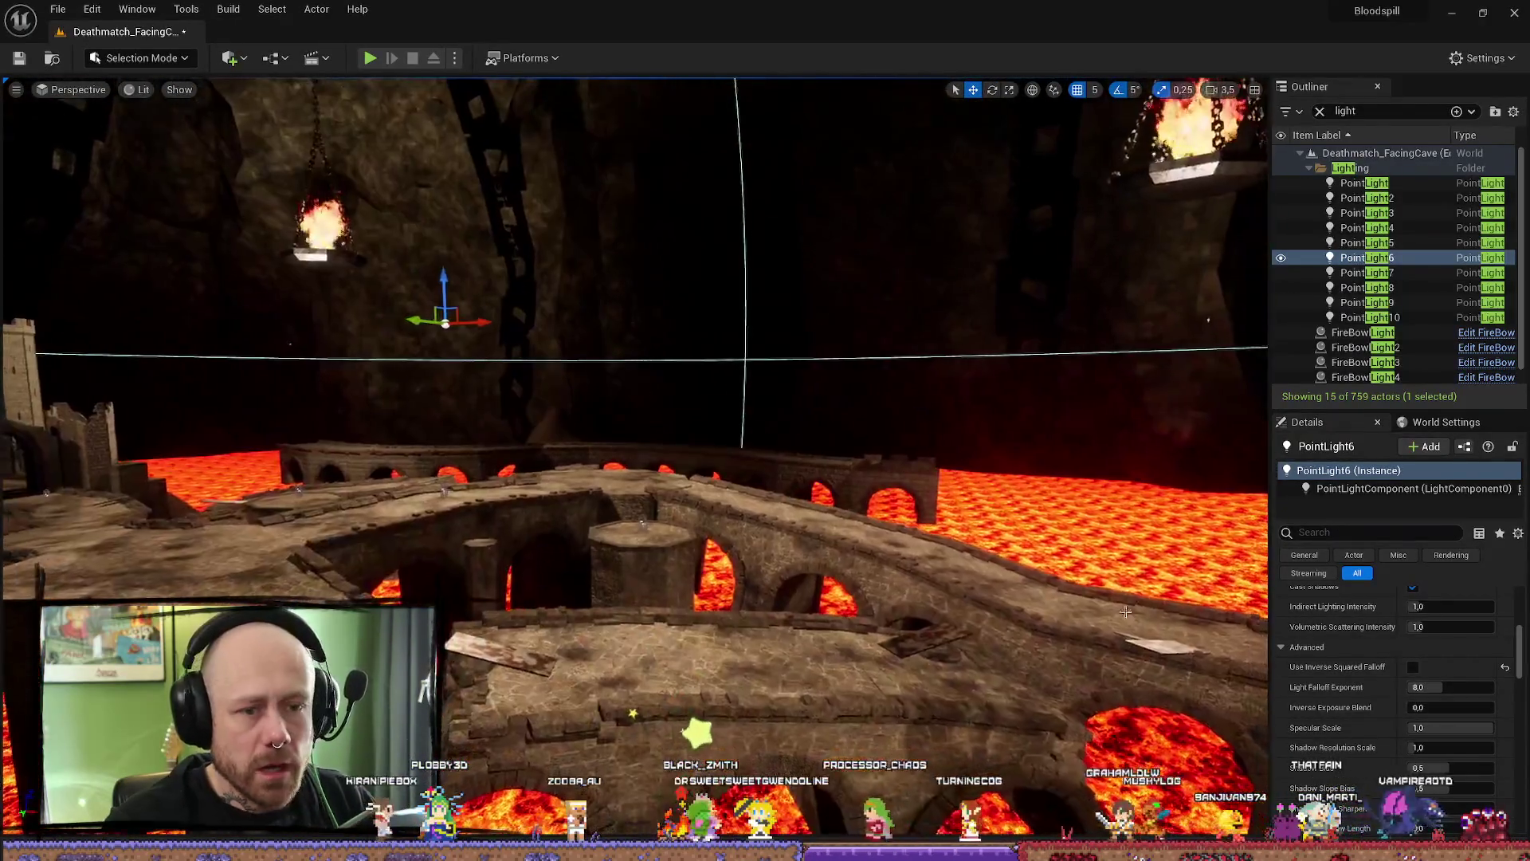
{"action": "scroll", "coordinate": [1408, 634], "scroll_direction": "down", "scroll_amount": 2}
{"action": "scroll", "coordinate": [1408, 635], "scroll_direction": "down", "scroll_amount": 2}
{"action": "scroll", "coordinate": [1468, 743], "scroll_direction": "down", "scroll_amount": 2}
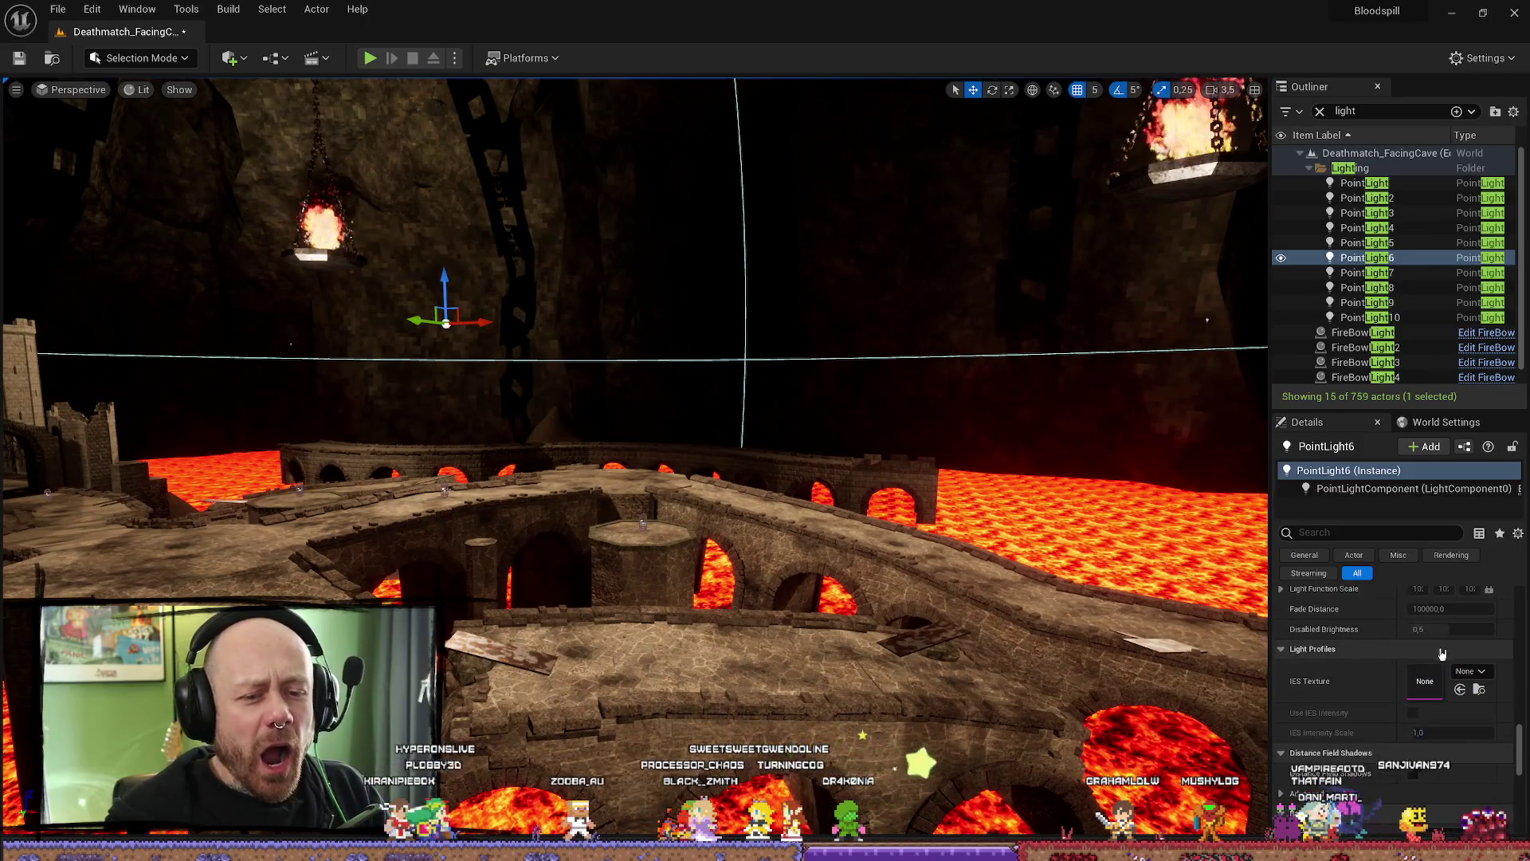
{"action": "scroll", "coordinate": [1468, 743], "scroll_direction": "down", "scroll_amount": 2}
{"action": "scroll", "coordinate": [1468, 743], "scroll_direction": "up", "scroll_amount": 1}
{"action": "scroll", "coordinate": [1450, 687], "scroll_direction": "up", "scroll_amount": 1}
{"action": "scroll", "coordinate": [1432, 623], "scroll_direction": "up", "scroll_amount": 1}
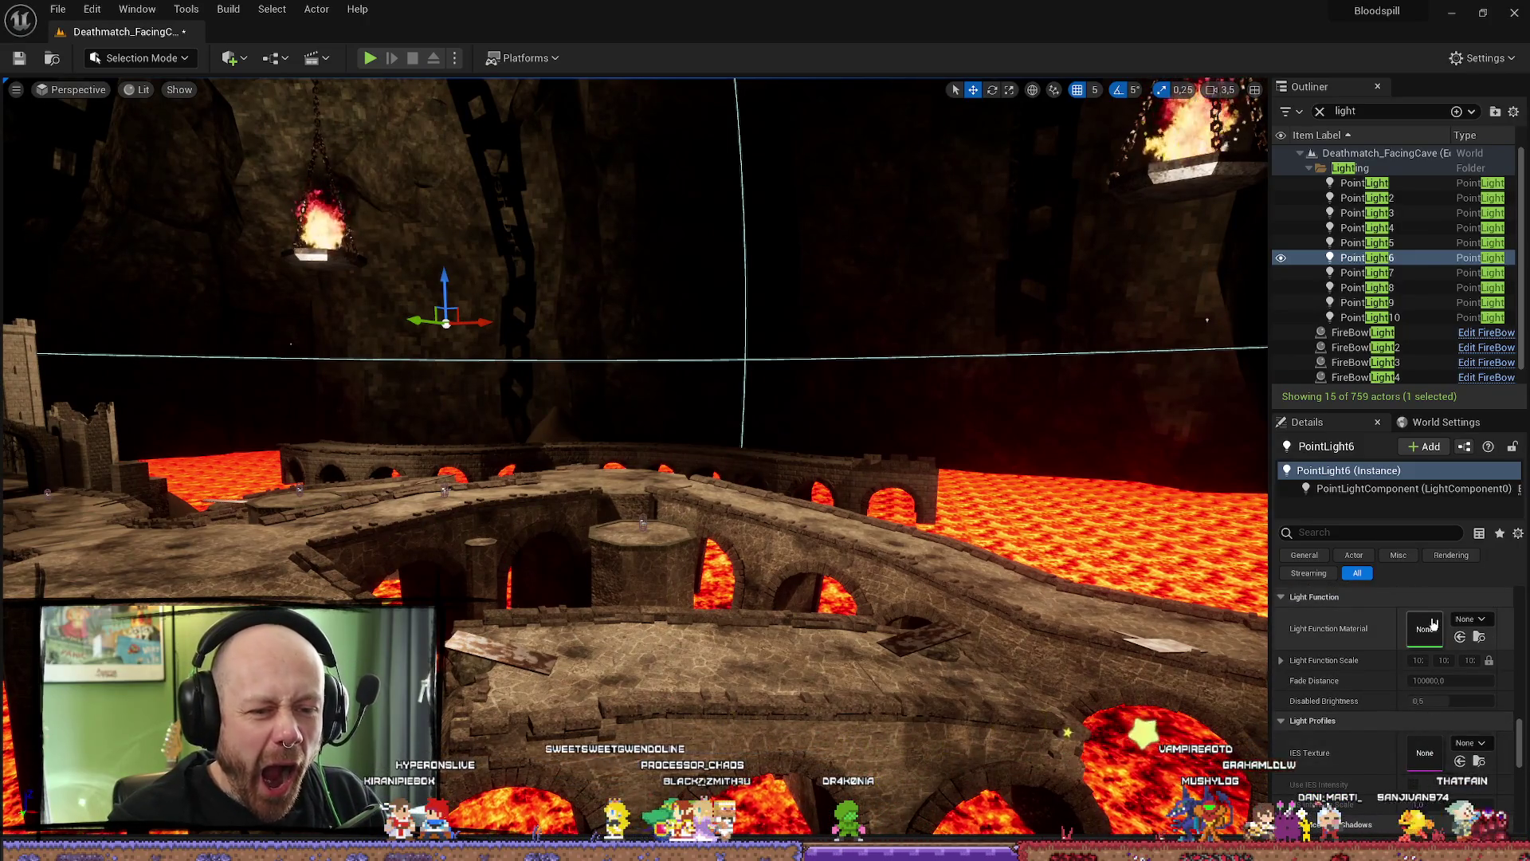
{"action": "left_click", "coordinate": [1471, 619]}
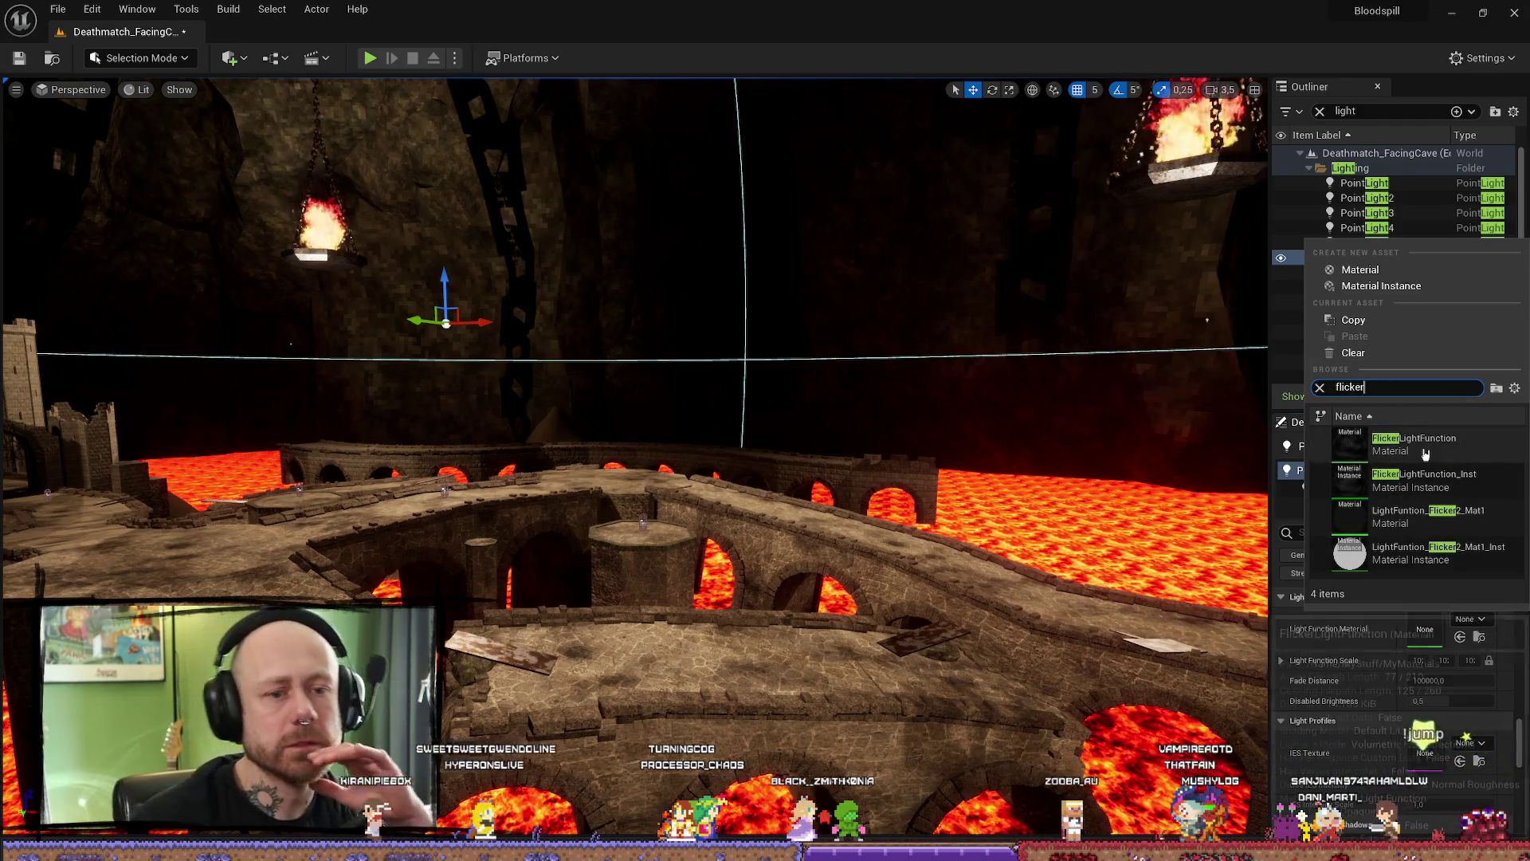
{"action": "left_click", "coordinate": [1396, 454]}
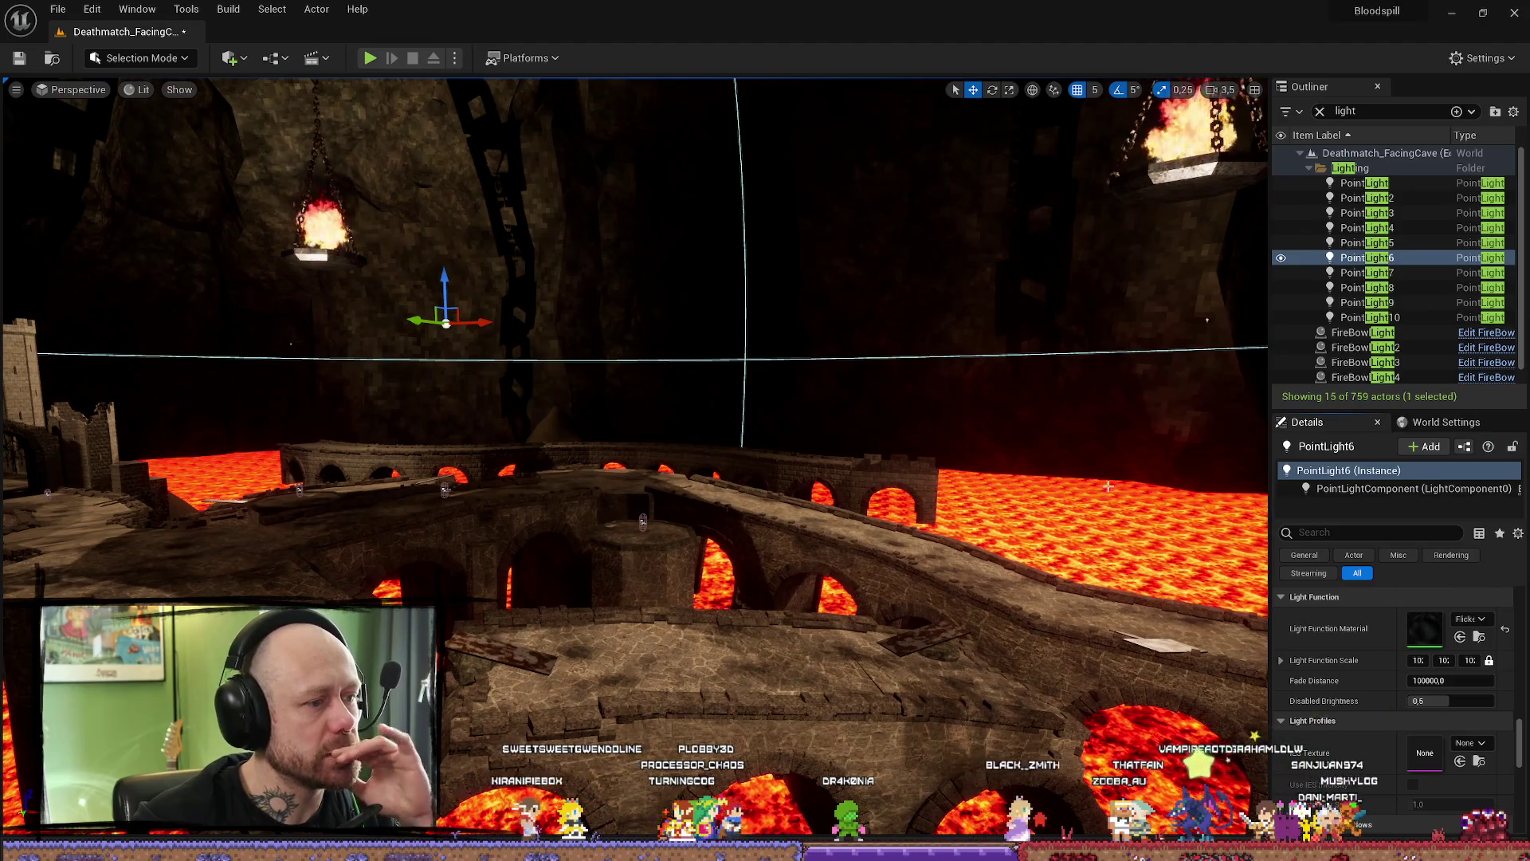
{"action": "scroll", "coordinate": [1426, 622], "scroll_direction": "down", "scroll_amount": 3}
{"action": "scroll", "coordinate": [1423, 646], "scroll_direction": "down", "scroll_amount": 3}
{"action": "scroll", "coordinate": [1424, 670], "scroll_direction": "down", "scroll_amount": 2}
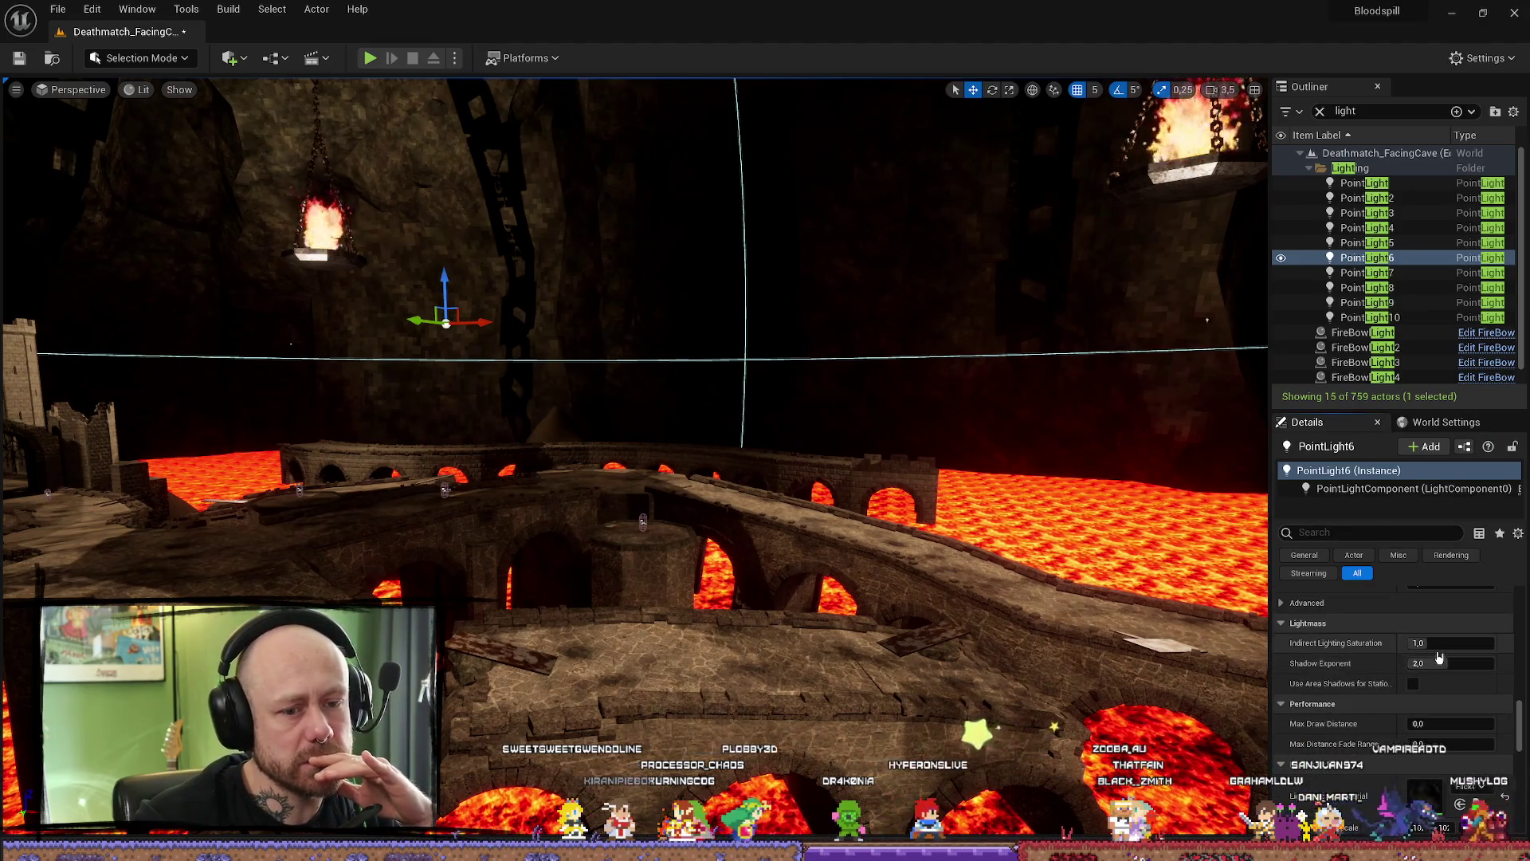
{"action": "scroll", "coordinate": [1423, 696], "scroll_direction": "down", "scroll_amount": 2}
{"action": "scroll", "coordinate": [1422, 693], "scroll_direction": "up", "scroll_amount": 3}
{"action": "scroll", "coordinate": [1425, 688], "scroll_direction": "up", "scroll_amount": 3}
{"action": "scroll", "coordinate": [1428, 683], "scroll_direction": "up", "scroll_amount": 3}
{"action": "scroll", "coordinate": [1431, 677], "scroll_direction": "up", "scroll_amount": 3}
{"action": "scroll", "coordinate": [1429, 688], "scroll_direction": "up", "scroll_amount": 3}
- Raise PointLight6's intensity to about 335.6 and try tilting it with the rotate gizmo
{"action": "mouse_move", "coordinate": [1431, 715]}
{"action": "left_mouse_down"}
{"action": "mouse_move", "coordinate": [1482, 717]}
{"action": "mouse_move", "coordinate": [1453, 716]}
{"action": "left_mouse_up"}
{"action": "left_click_drag", "start_coordinate": [641, 520], "coordinate": [702, 448]}
{"action": "key", "text": "e"}
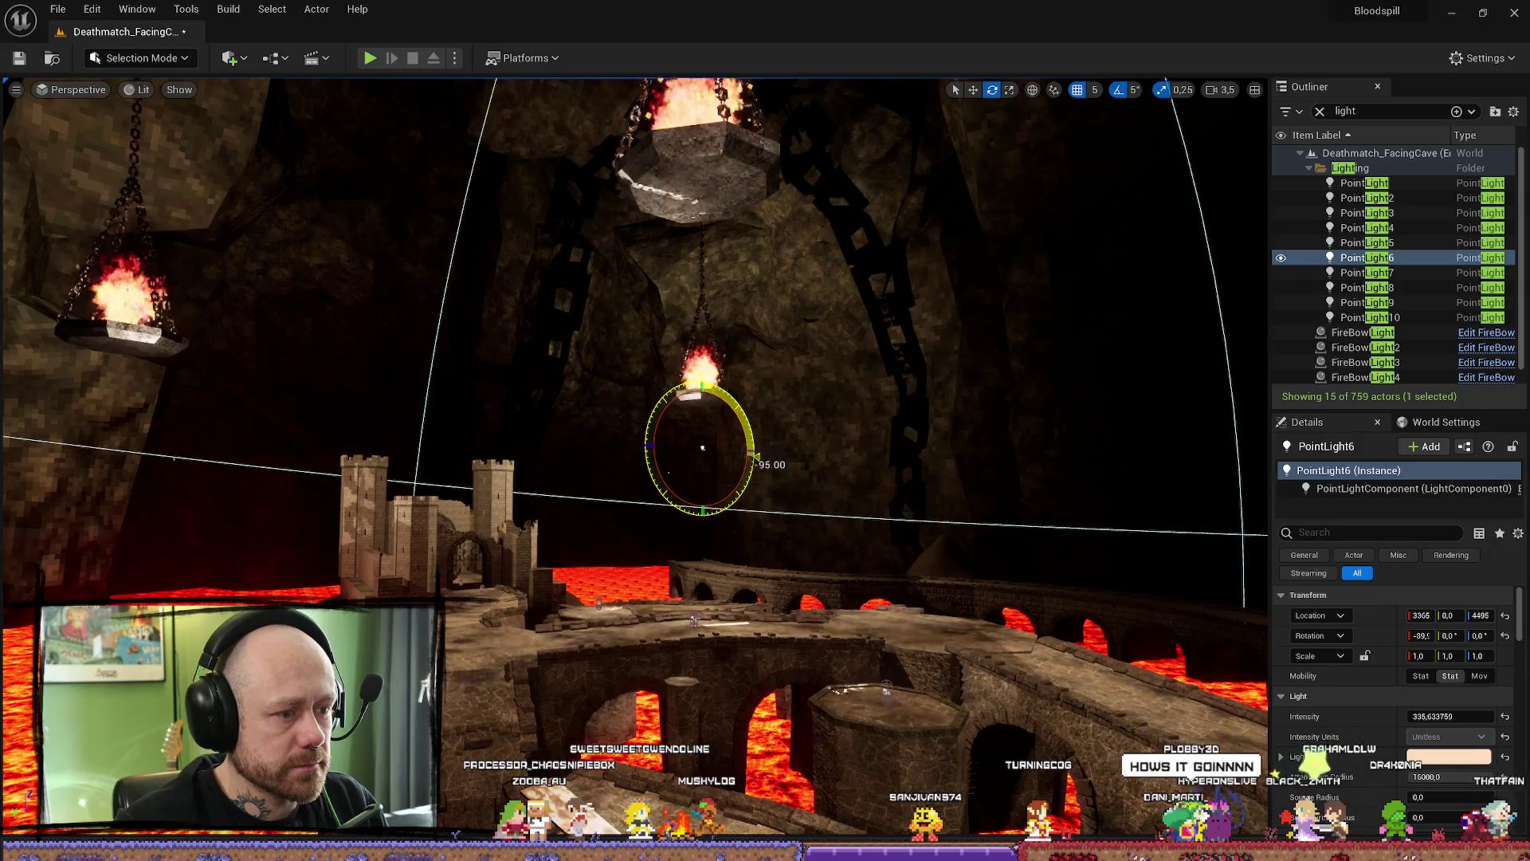
{"action": "mouse_move", "coordinate": [702, 449]}
{"action": "left_mouse_down"}
{"action": "mouse_move", "coordinate": [760, 548]}
{"action": "mouse_move", "coordinate": [765, 645]}
{"action": "left_mouse_up"}
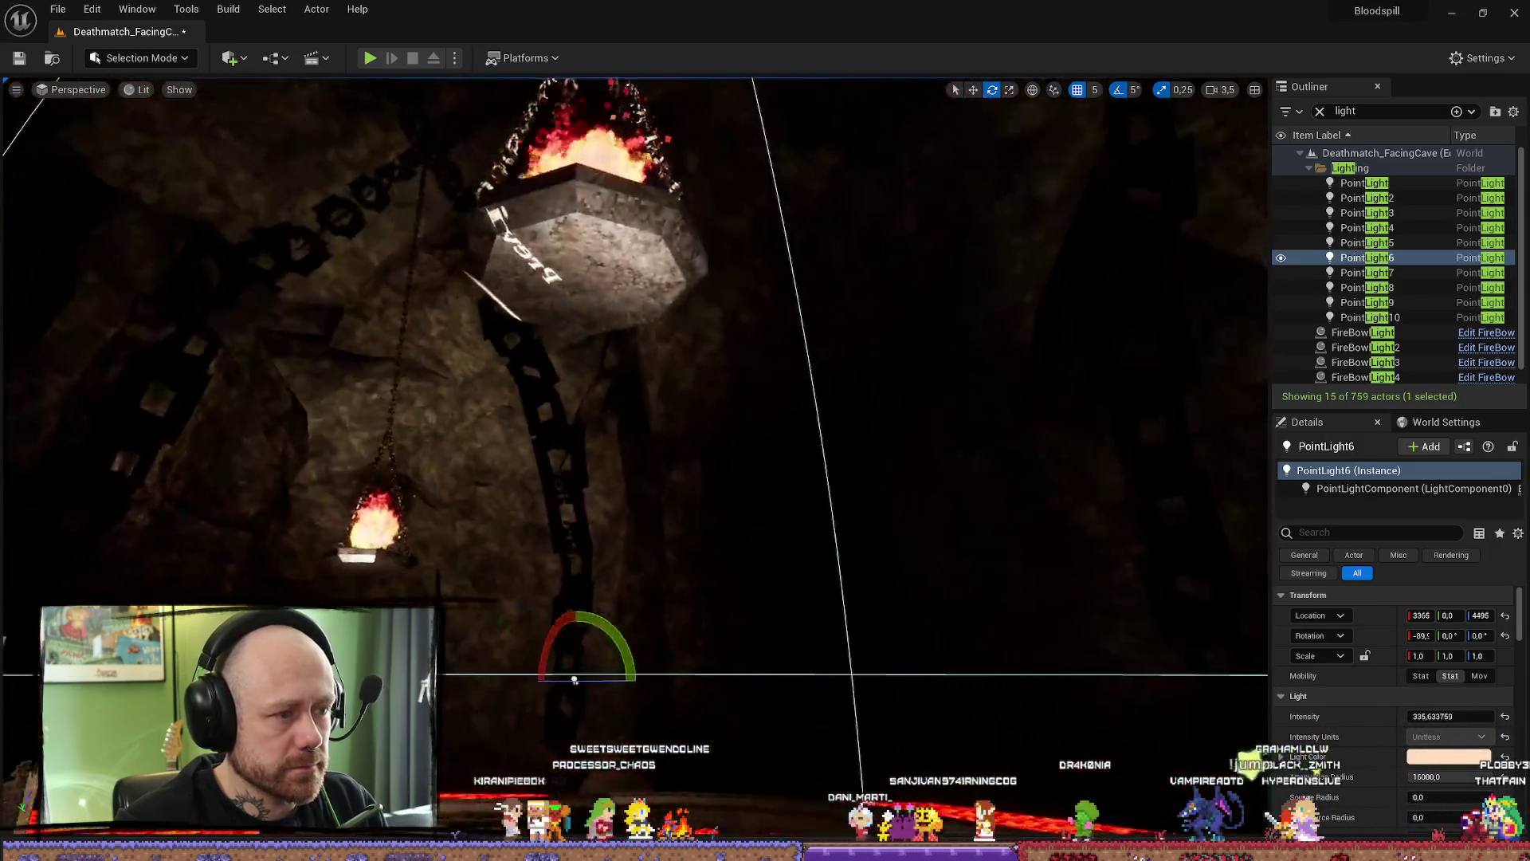
{"action": "left_click_drag", "start_coordinate": [765, 645], "coordinate": [908, 536]}
{"action": "mouse_move", "coordinate": [783, 537]}
{"action": "left_mouse_down"}
{"action": "mouse_move", "coordinate": [884, 607]}
{"action": "mouse_move", "coordinate": [1132, 442]}
{"action": "mouse_move", "coordinate": [655, 620]}
{"action": "mouse_move", "coordinate": [884, 606]}
{"action": "left_mouse_up"}
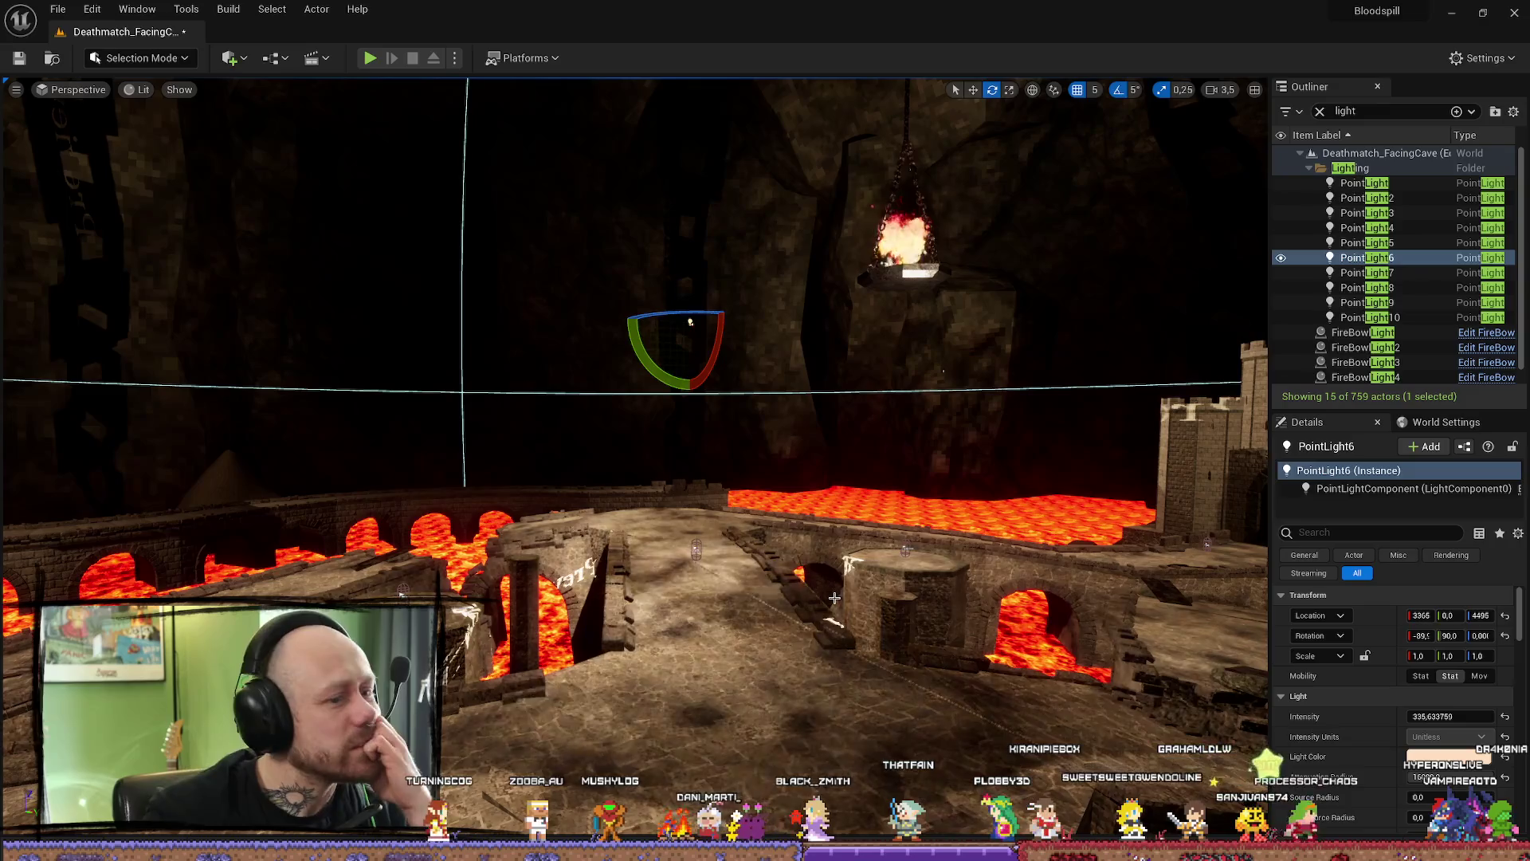
- Try lowering the light toward the bridge, then undo the move and rotation with Ctrl+Z
{"action": "mouse_move", "coordinate": [690, 322]}
{"action": "left_mouse_down"}
{"action": "mouse_move", "coordinate": [689, 179]}
{"action": "mouse_move", "coordinate": [690, 359]}
{"action": "left_mouse_up"}
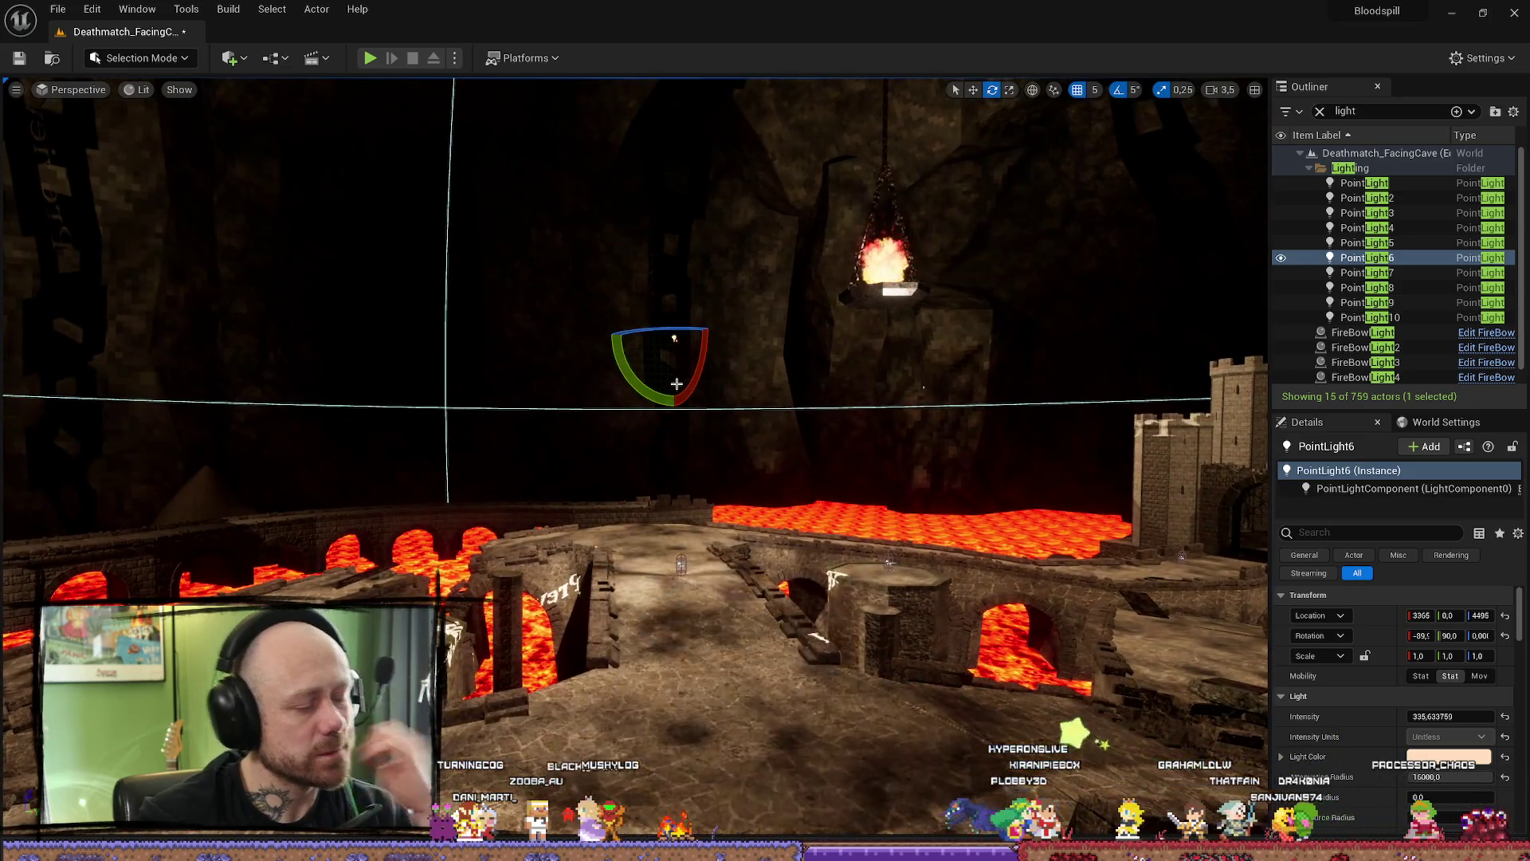
{"action": "key", "text": "w"}
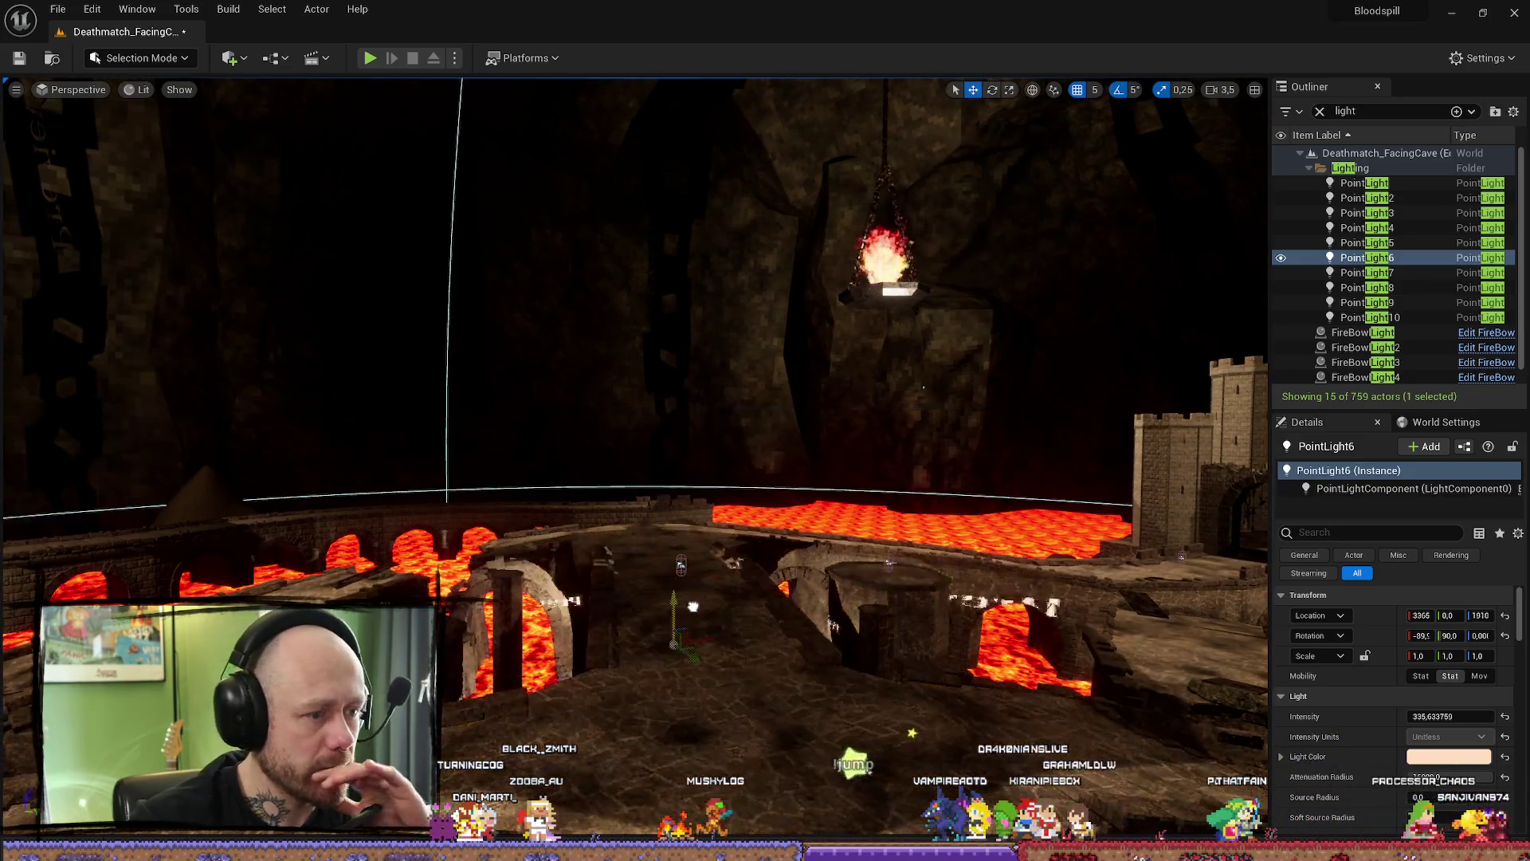
{"action": "left_click_drag", "start_coordinate": [675, 299], "coordinate": [689, 580]}
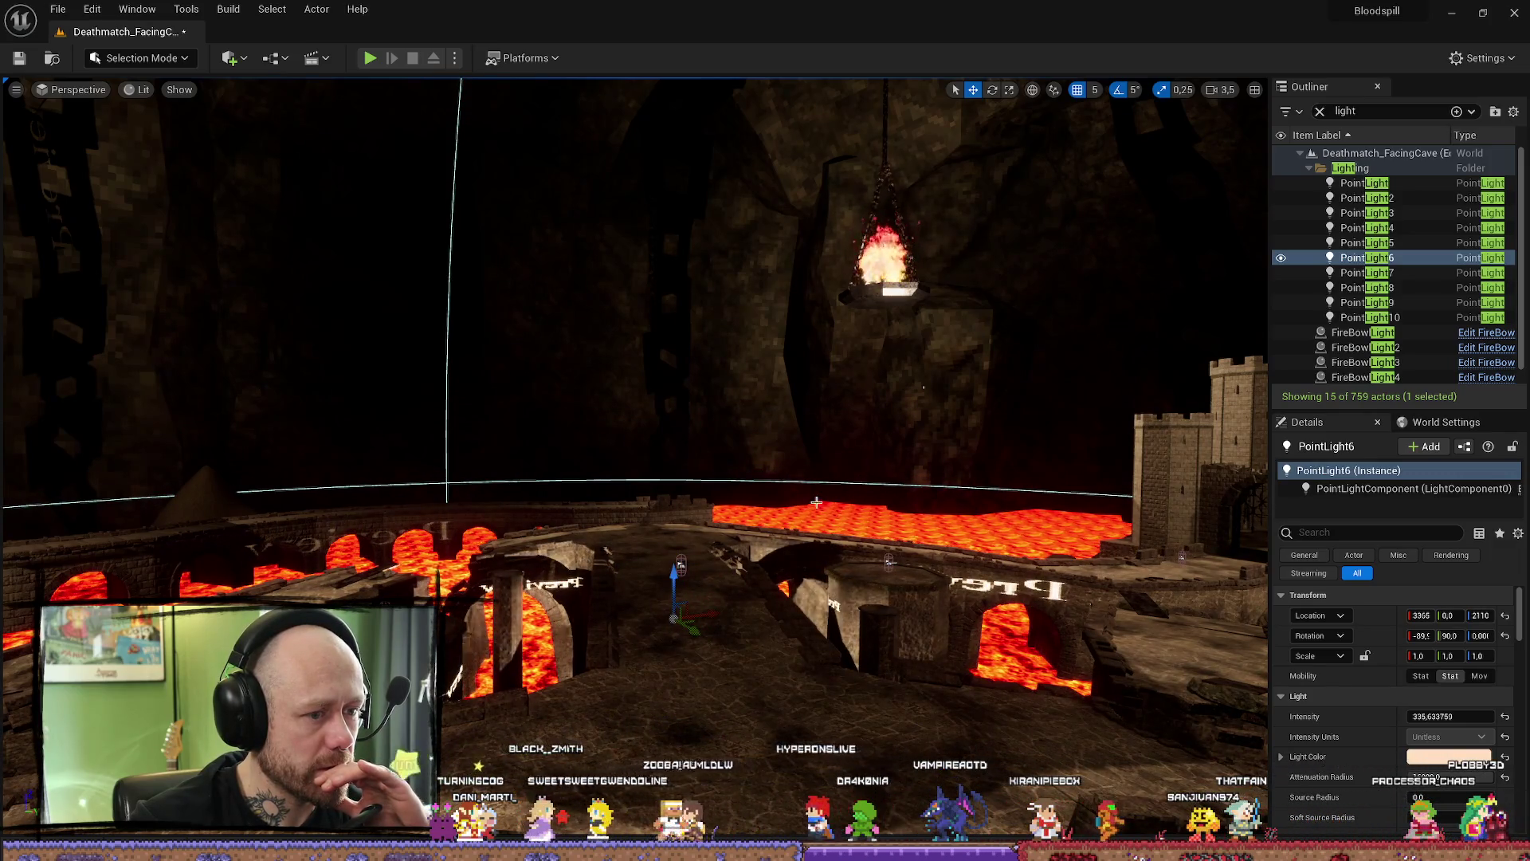
{"action": "mouse_move", "coordinate": [816, 503]}
{"action": "left_mouse_down"}
{"action": "mouse_move", "coordinate": [658, 475]}
{"action": "mouse_move", "coordinate": [753, 479]}
{"action": "left_mouse_up"}
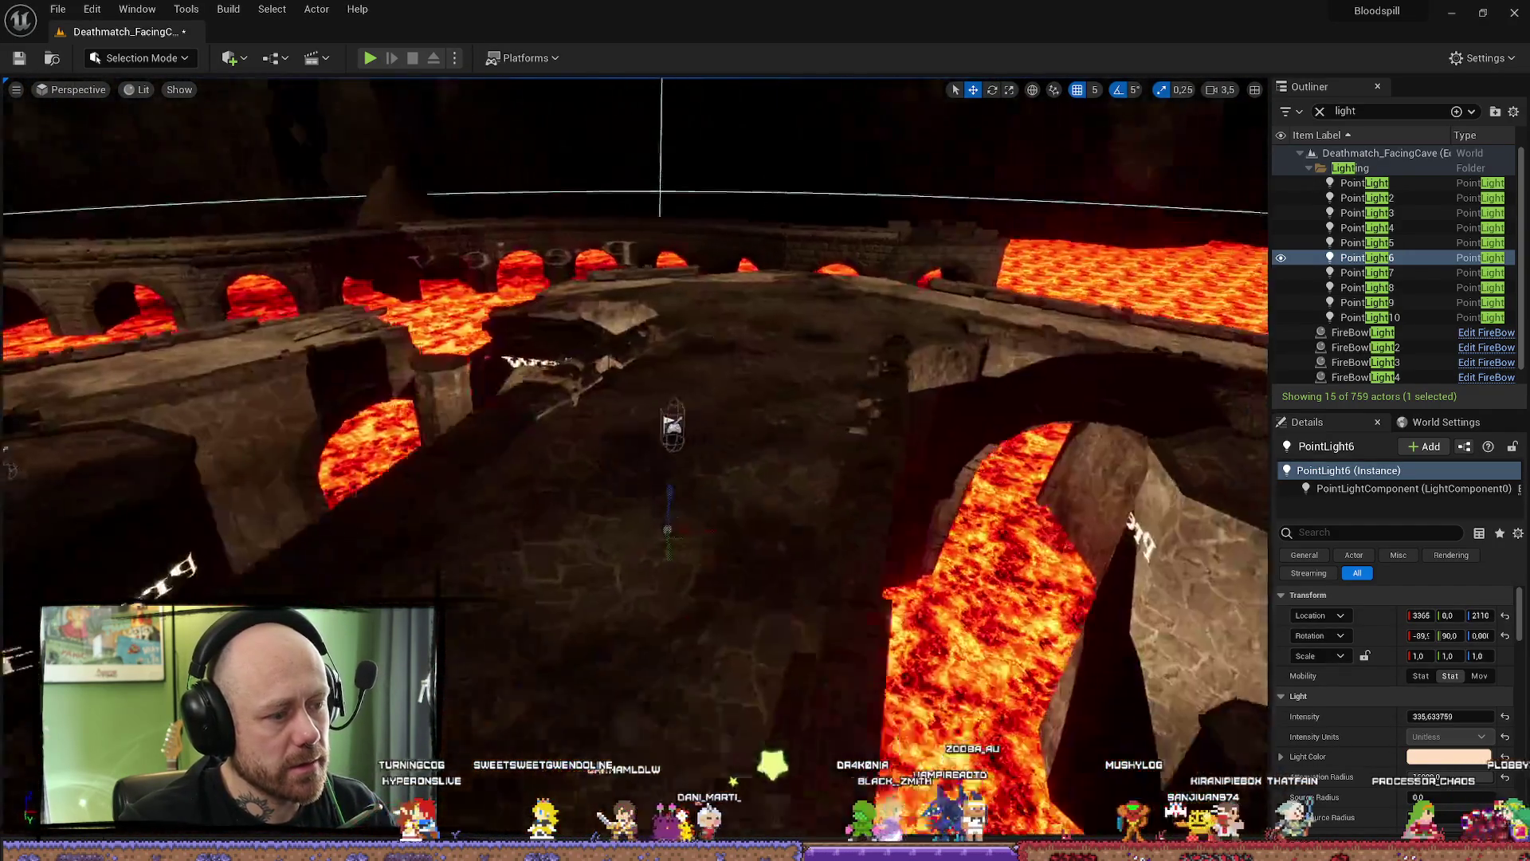
{"action": "key", "text": "ctrl+z"}
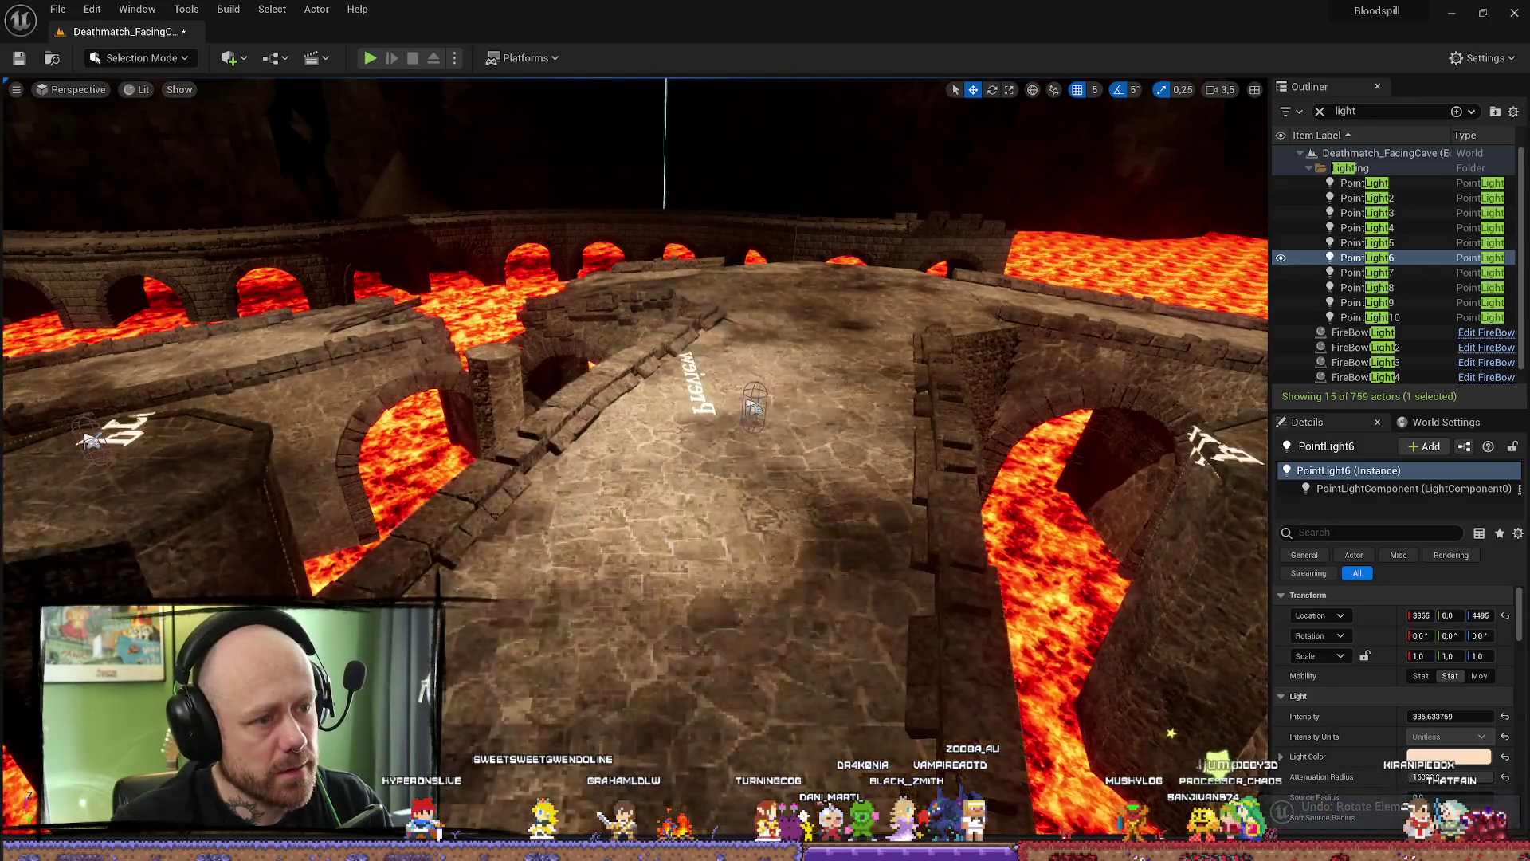
{"action": "left_click_drag", "start_coordinate": [955, 490], "coordinate": [837, 454]}
{"action": "left_click_drag", "start_coordinate": [634, 454], "coordinate": [717, 478]}
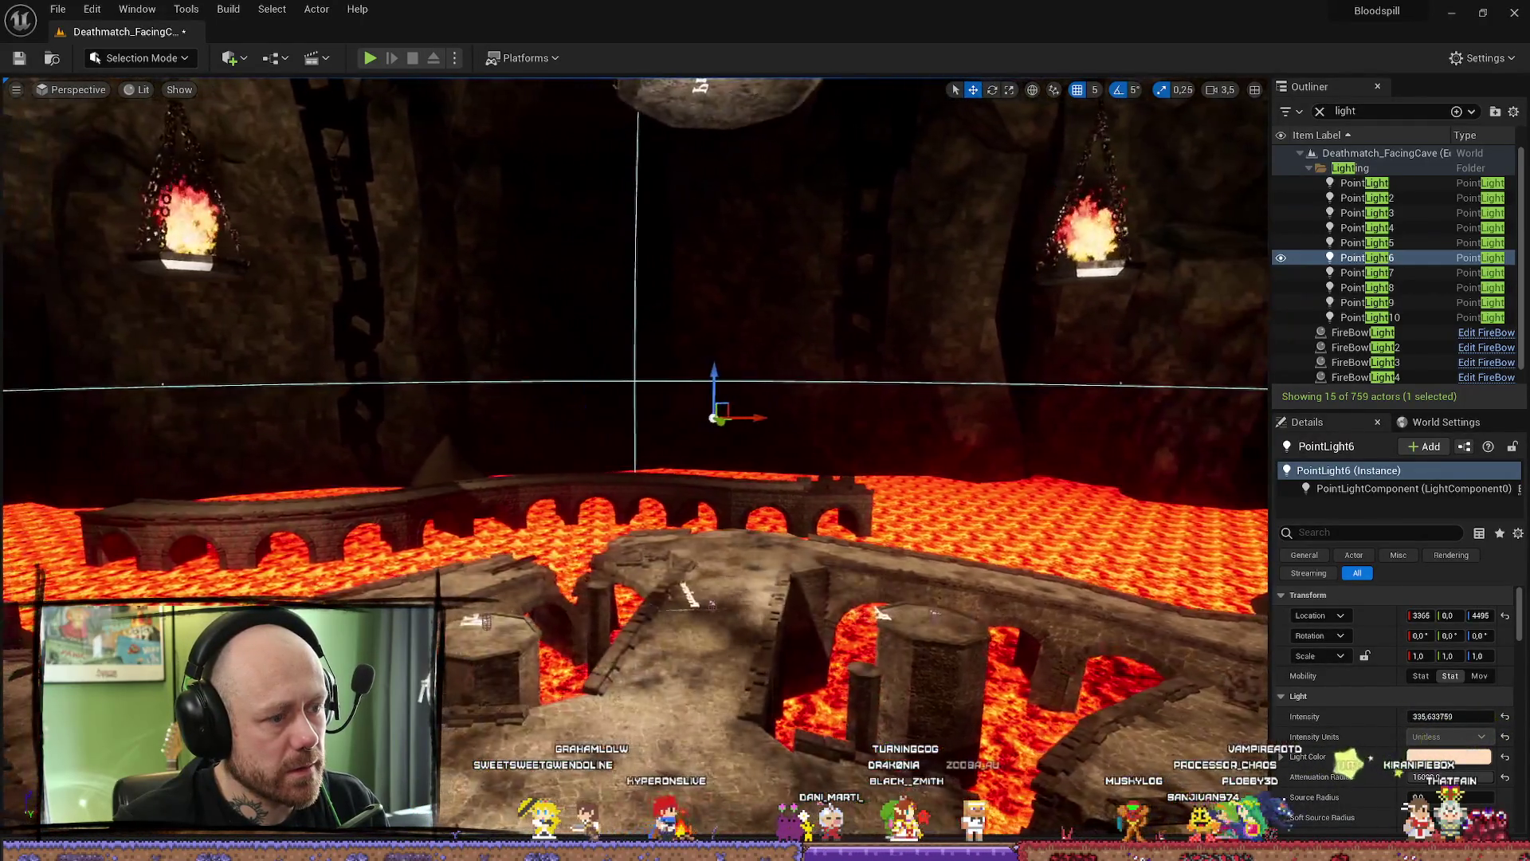
- Experiment with rotating and scaling PointLight6's attenuation, undoing the scale change
{"action": "key", "text": "e"}
{"action": "mouse_move", "coordinate": [681, 373]}
{"action": "left_mouse_down"}
{"action": "mouse_move", "coordinate": [715, 417]}
{"action": "mouse_move", "coordinate": [801, 451]}
{"action": "left_mouse_up"}
{"action": "key", "text": "r"}
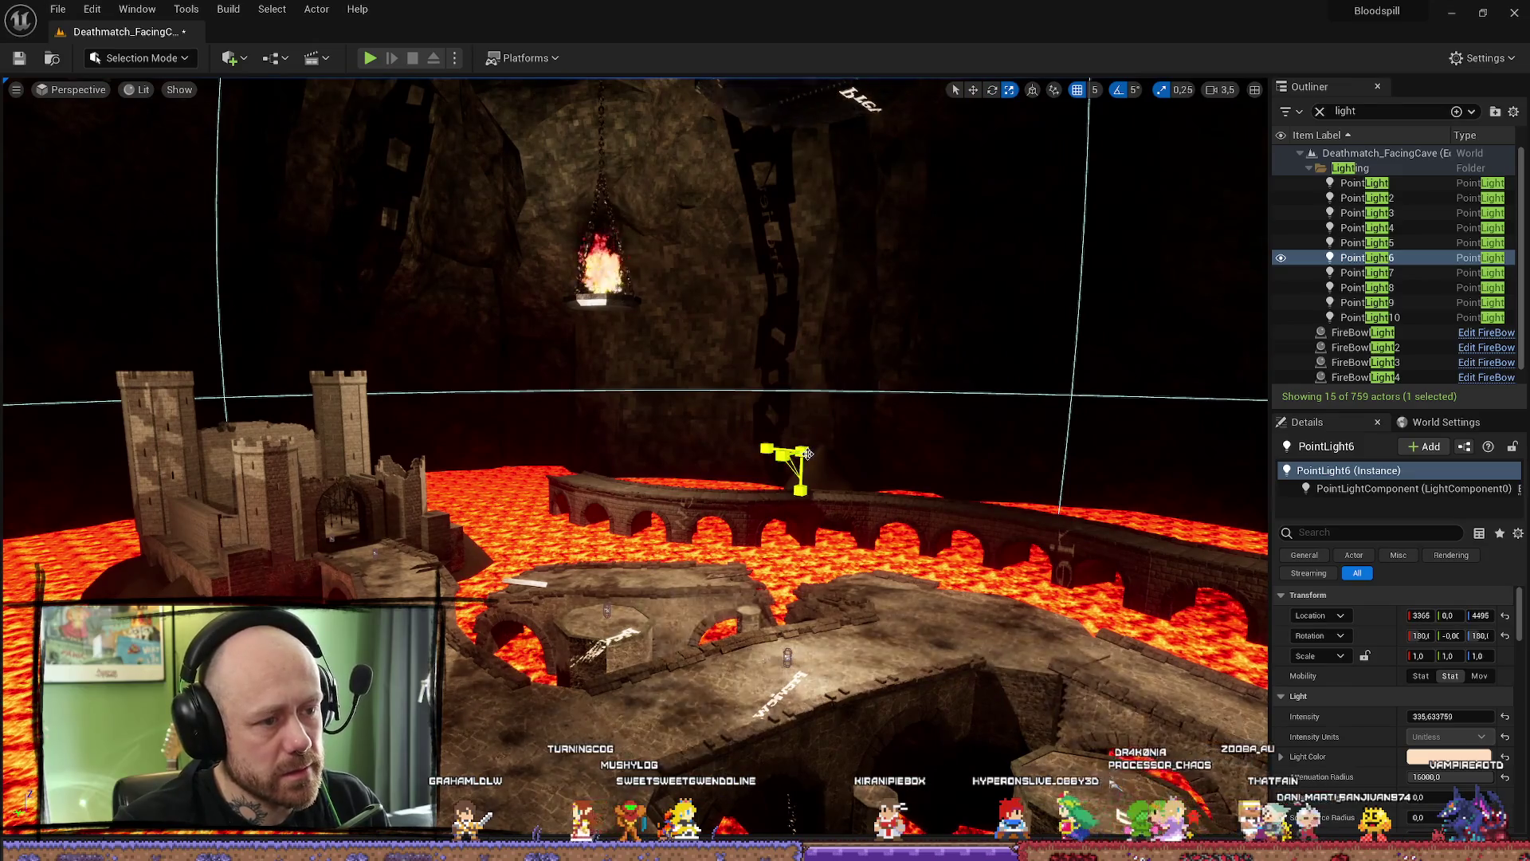
{"action": "mouse_move", "coordinate": [785, 459]}
{"action": "left_mouse_down"}
{"action": "mouse_move", "coordinate": [775, 496]}
{"action": "mouse_move", "coordinate": [809, 430]}
{"action": "left_mouse_up"}
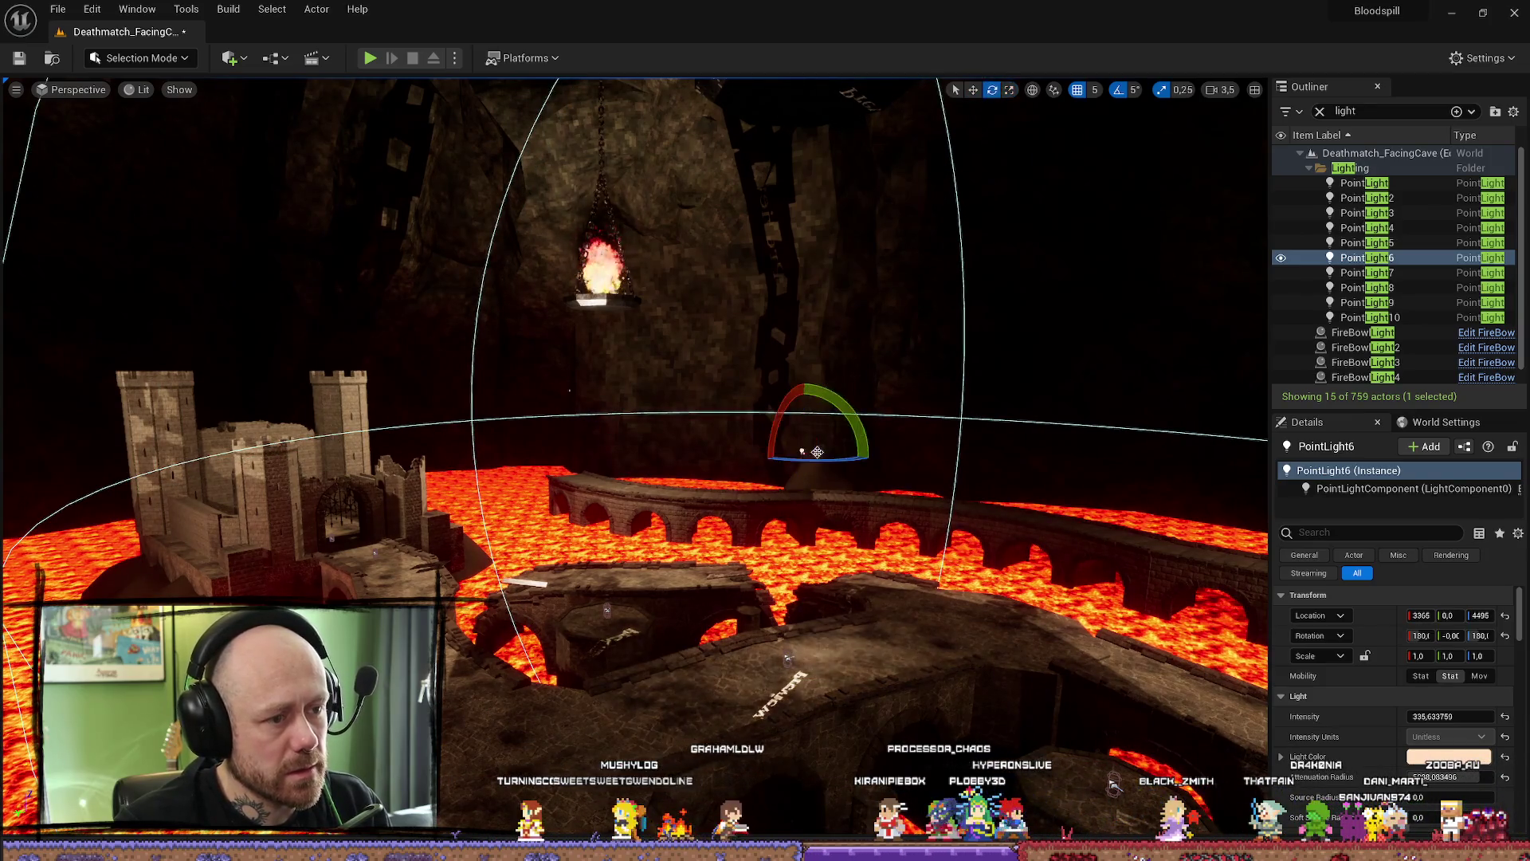
{"action": "left_click_drag", "start_coordinate": [841, 410], "coordinate": [874, 459]}
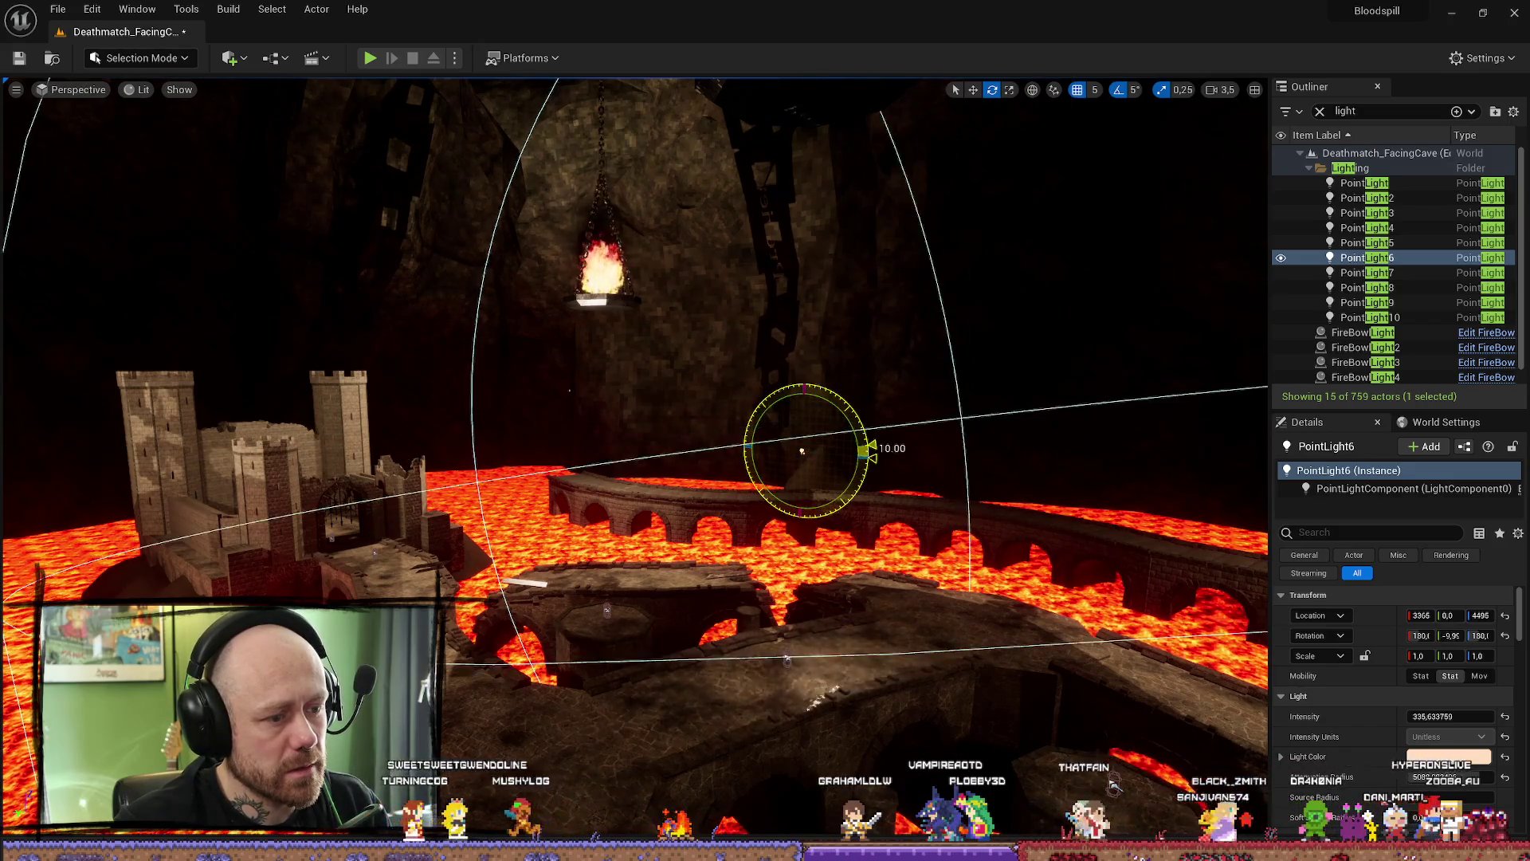
{"action": "left_click_drag", "start_coordinate": [872, 458], "coordinate": [863, 408]}
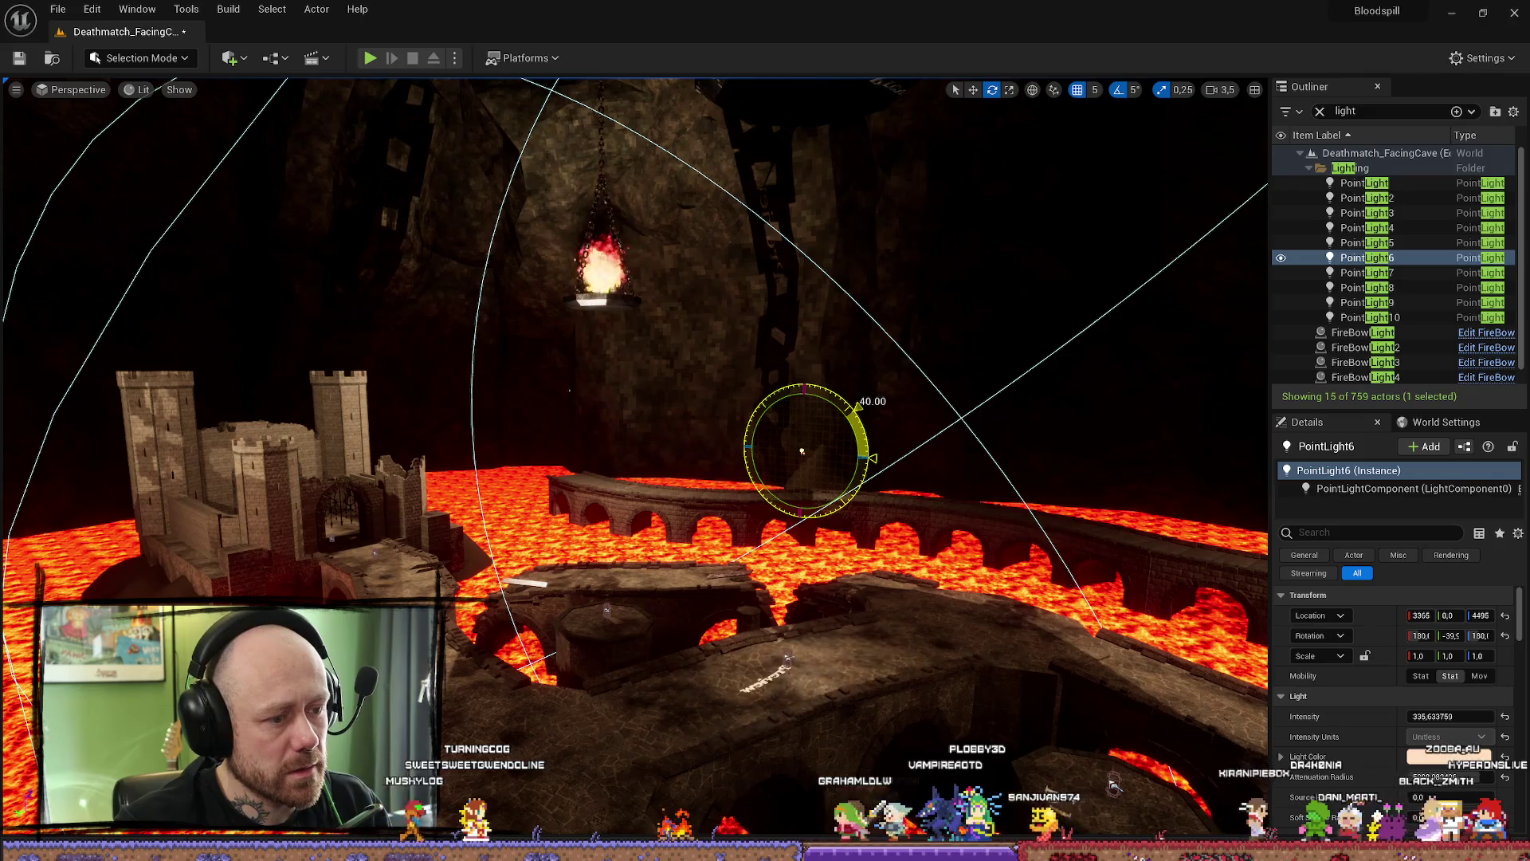
{"action": "mouse_move", "coordinate": [863, 406]}
{"action": "left_mouse_down"}
{"action": "mouse_move", "coordinate": [878, 571]}
{"action": "mouse_move", "coordinate": [924, 424]}
{"action": "mouse_move", "coordinate": [804, 383]}
{"action": "mouse_move", "coordinate": [813, 395]}
{"action": "mouse_move", "coordinate": [747, 397]}
{"action": "left_mouse_up"}
{"action": "key", "text": "ctrl+z"}
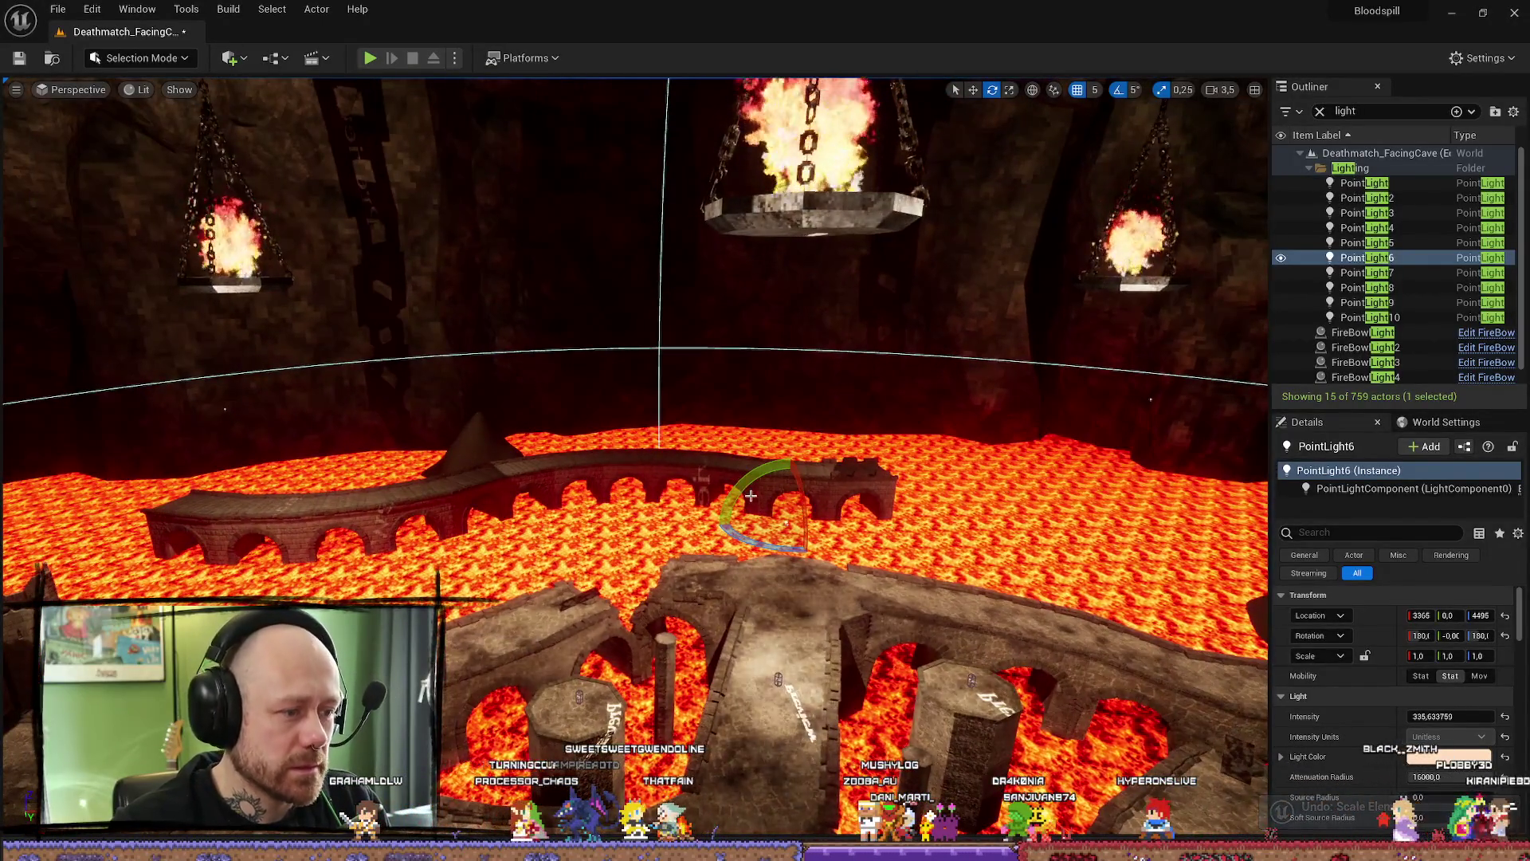
{"action": "left_click_drag", "start_coordinate": [846, 525], "coordinate": [765, 607]}
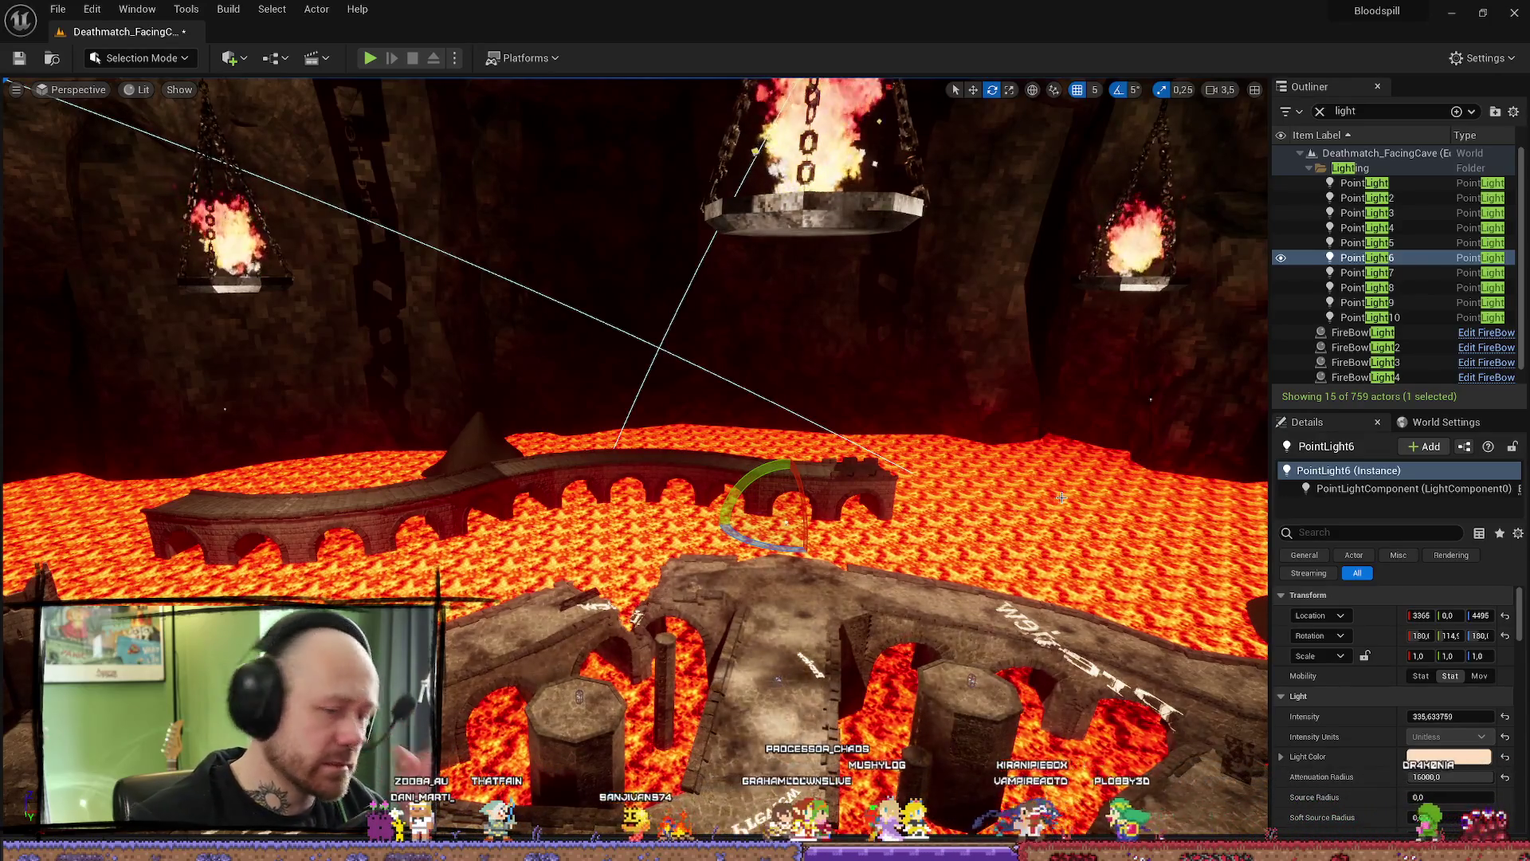
- Reselect PointLight6 in the Outliner and start a Play In Editor test of the level
{"action": "key", "text": "f"}
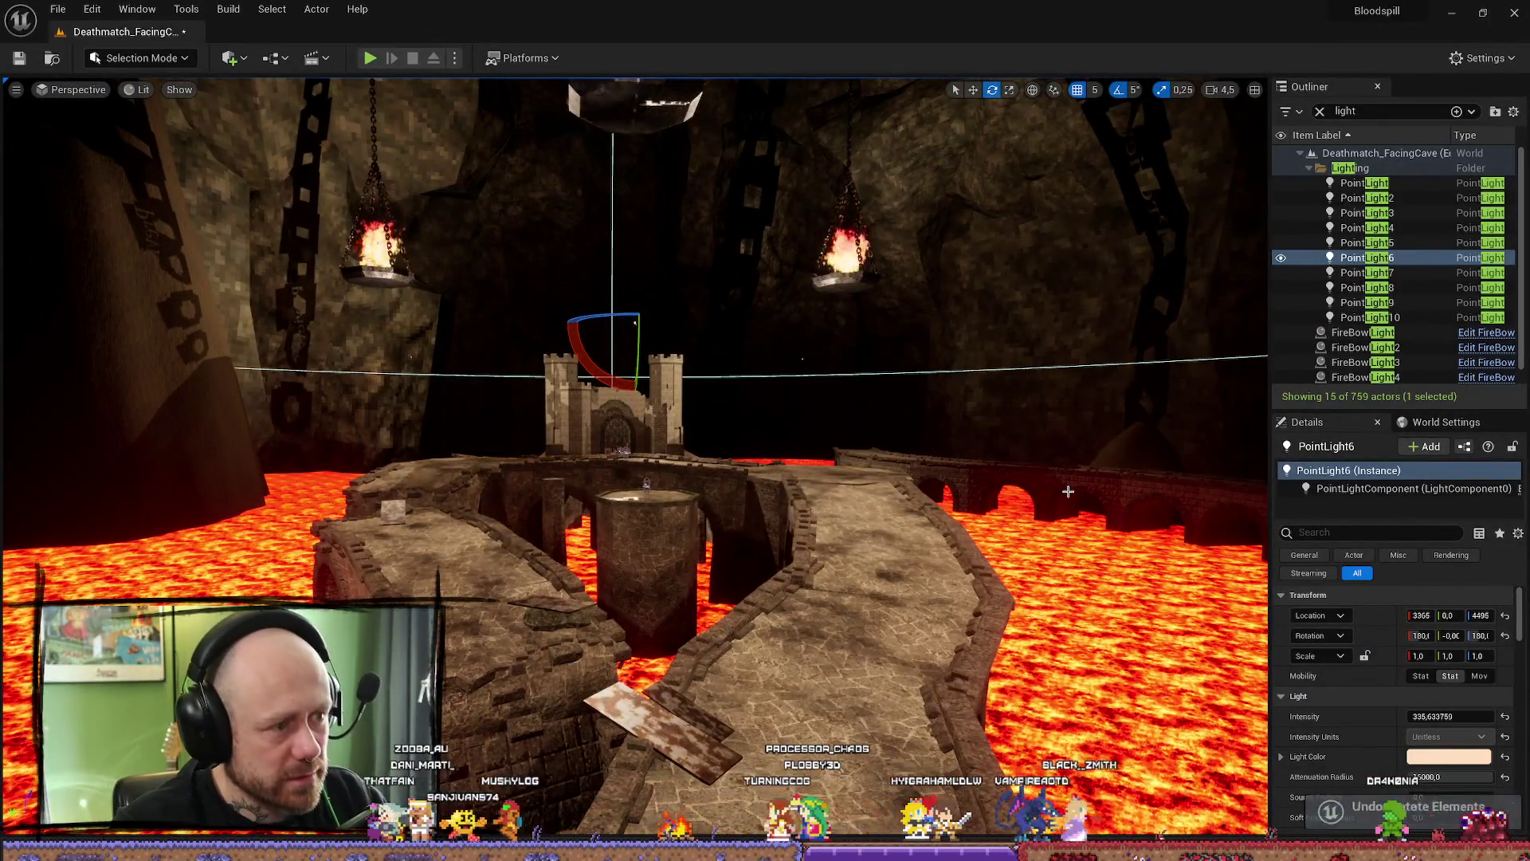
{"action": "left_click", "coordinate": [819, 391]}
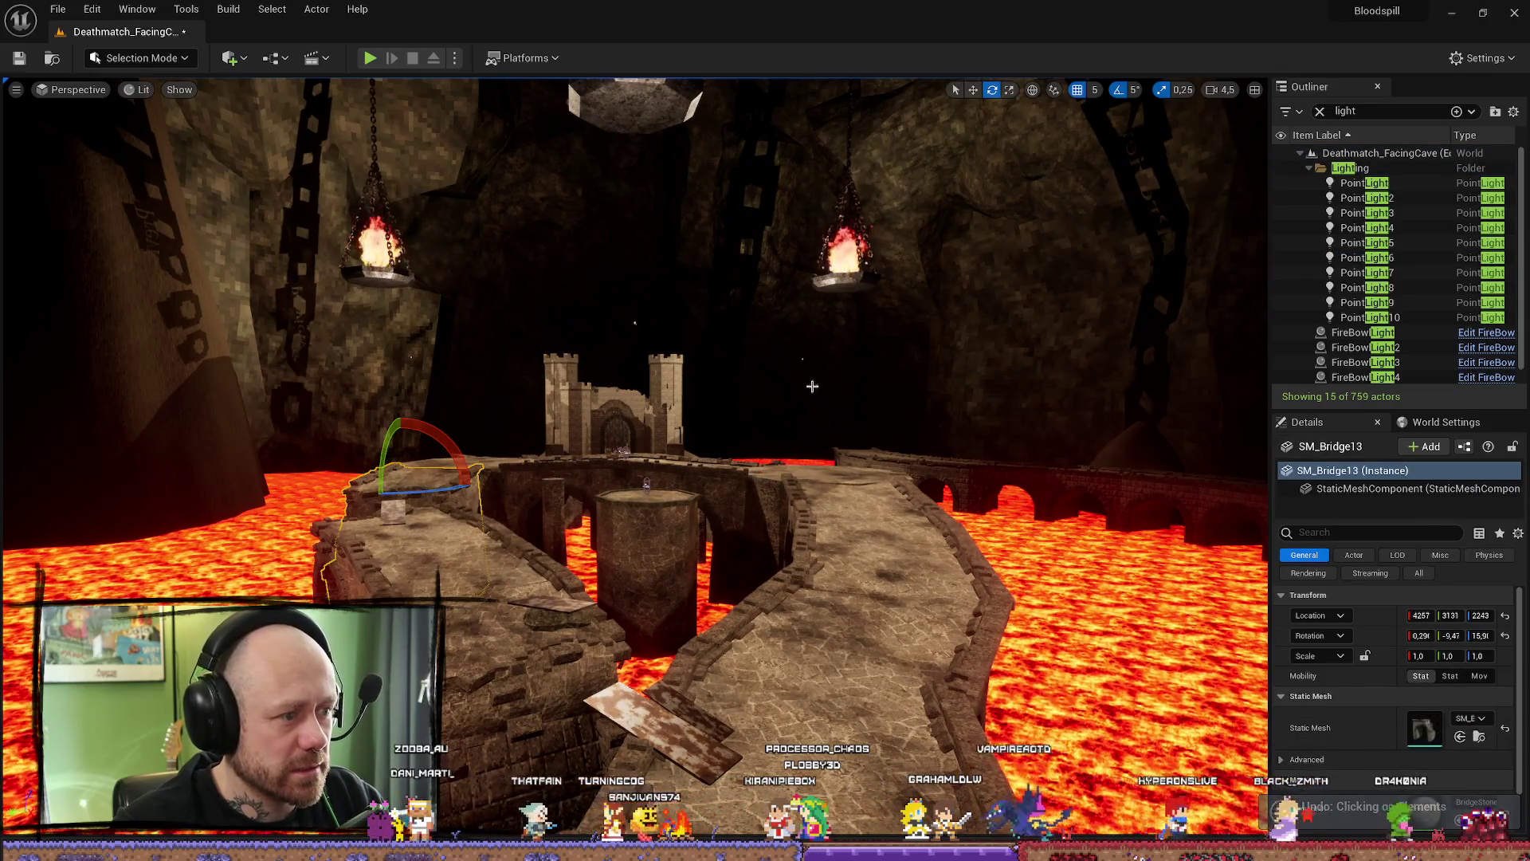
{"action": "left_click_drag", "start_coordinate": [812, 387], "coordinate": [709, 348]}
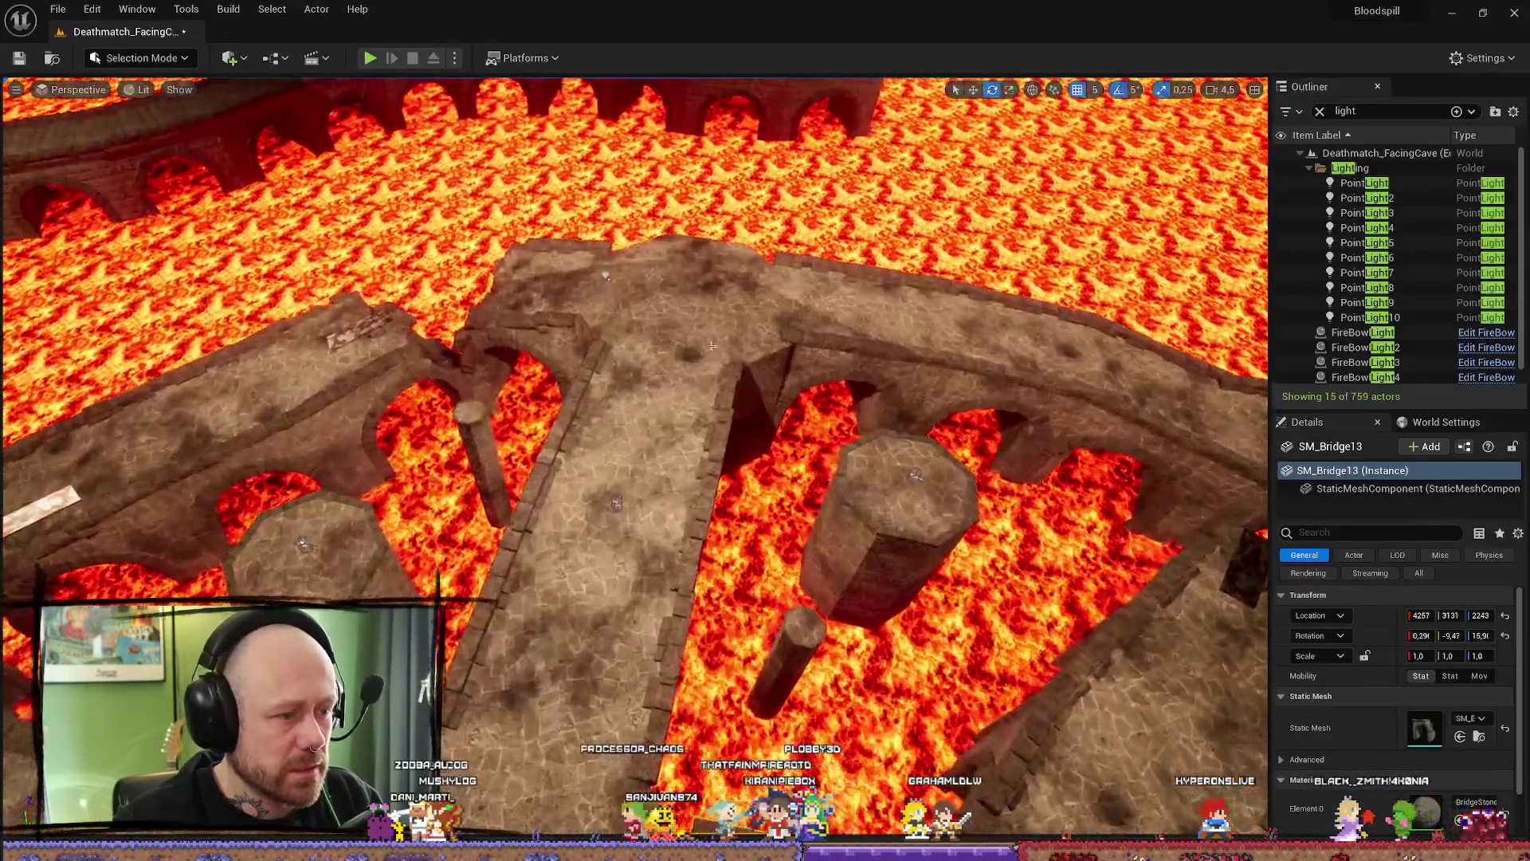
{"action": "left_click", "coordinate": [607, 276]}
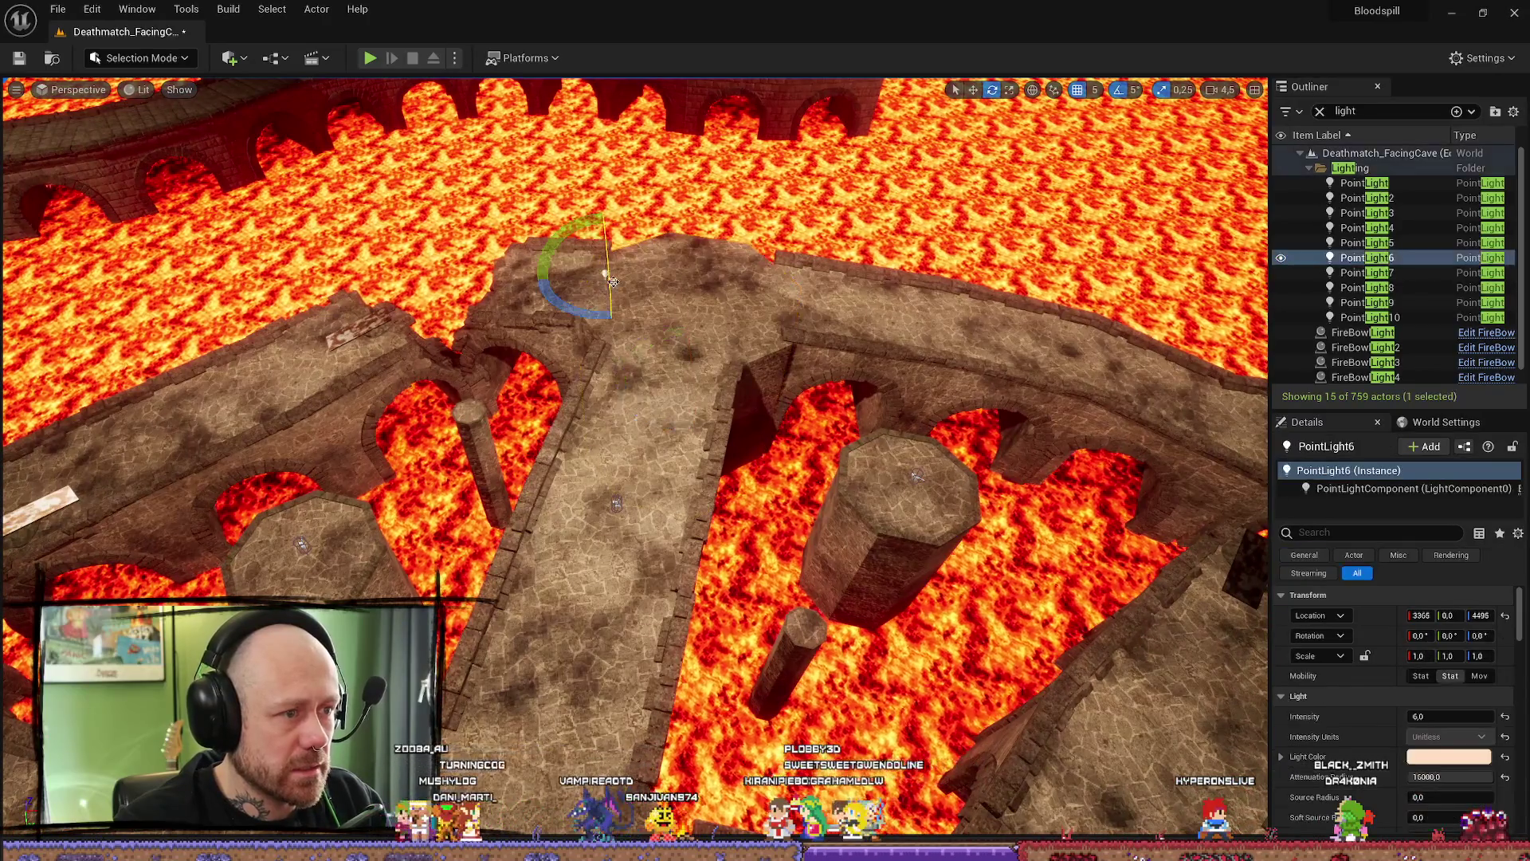
{"action": "scroll", "coordinate": [608, 276], "scroll_direction": "down", "scroll_amount": 2}
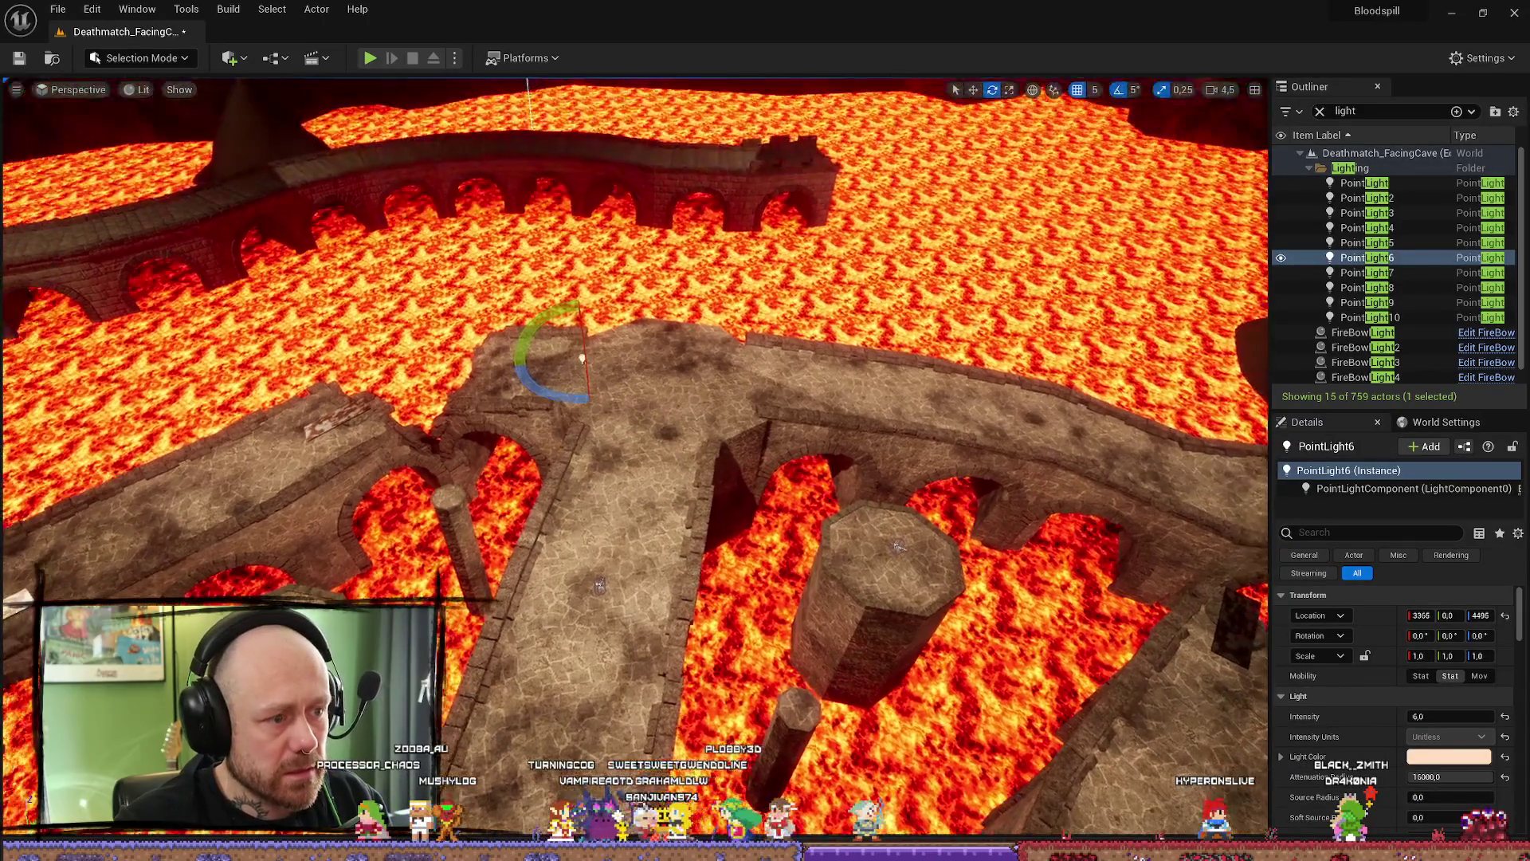
{"action": "left_click", "coordinate": [1280, 258]}
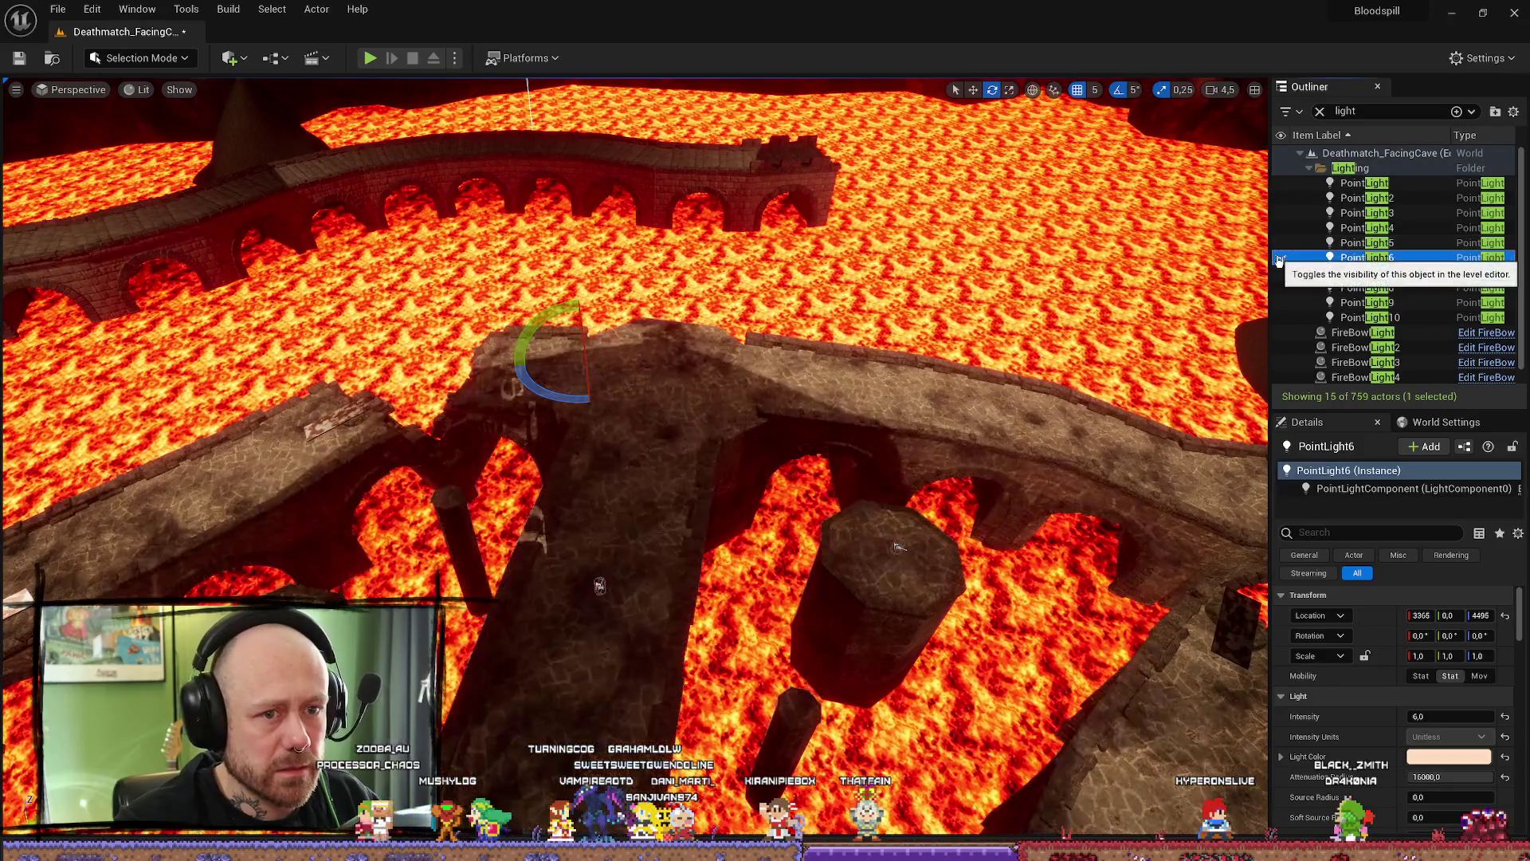
{"action": "left_click", "coordinate": [370, 57]}
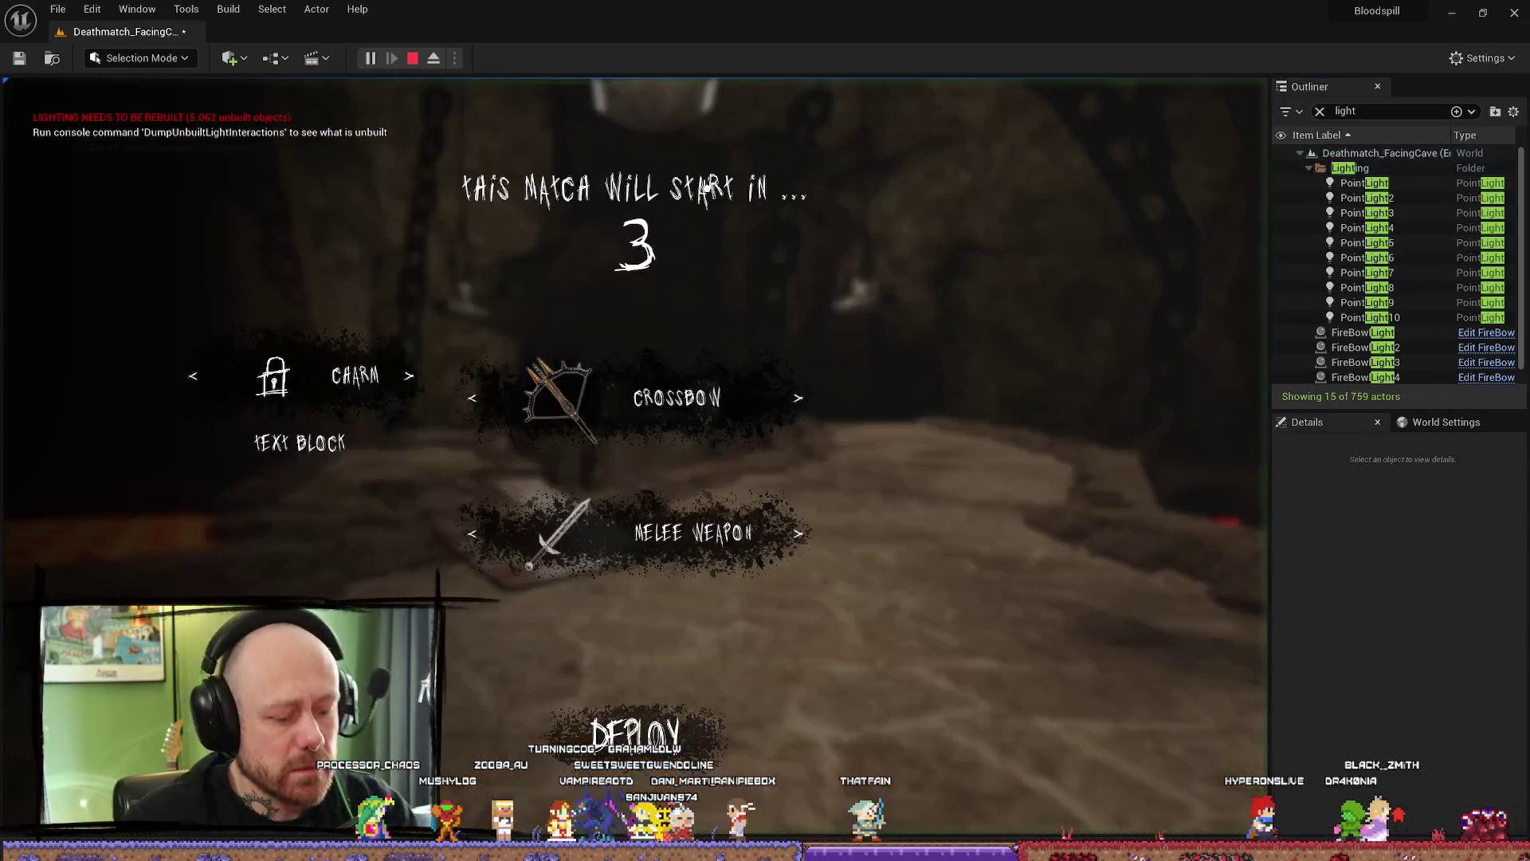
- Play the test match briefly among the fire bowls, then stop with Esc
{"action": "key", "text": "F11"}
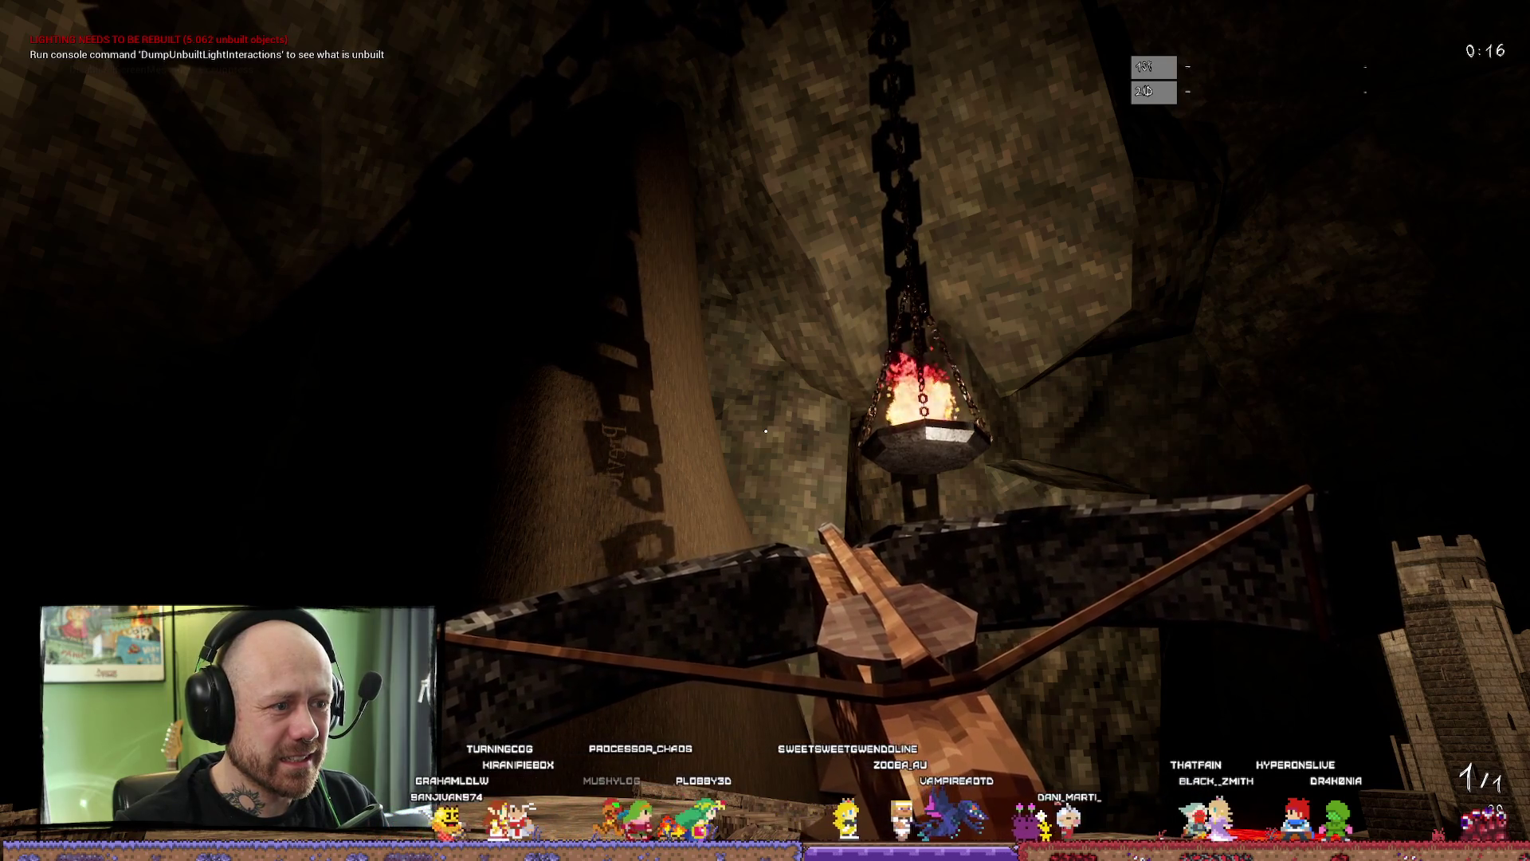
{"action": "key", "text": "Escape"}
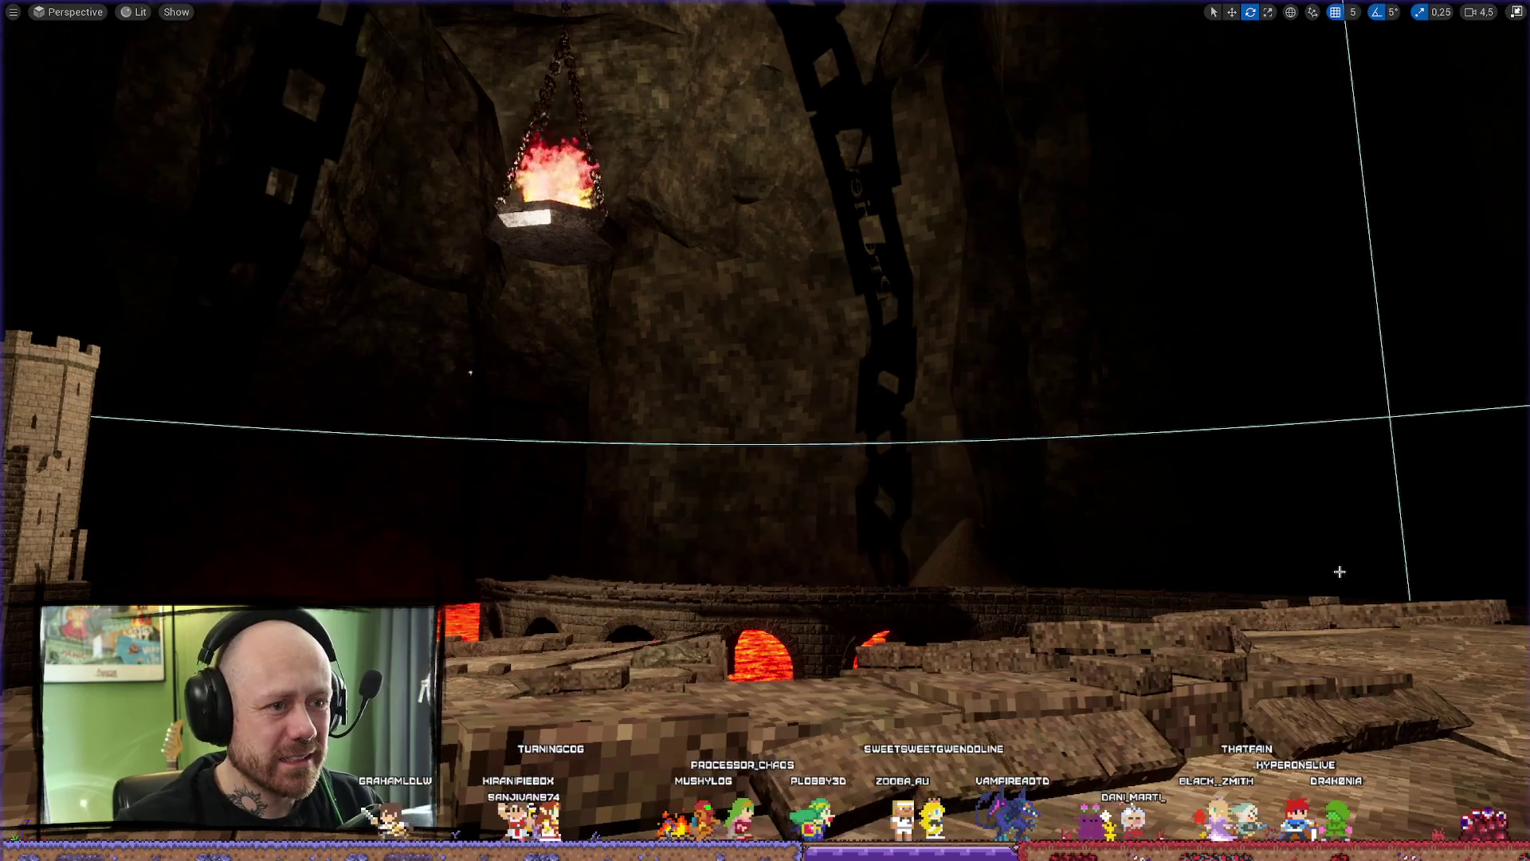
- Restore the editor layout and choose Build Lighting Only from the Build menu
{"action": "left_click", "coordinate": [1518, 11]}
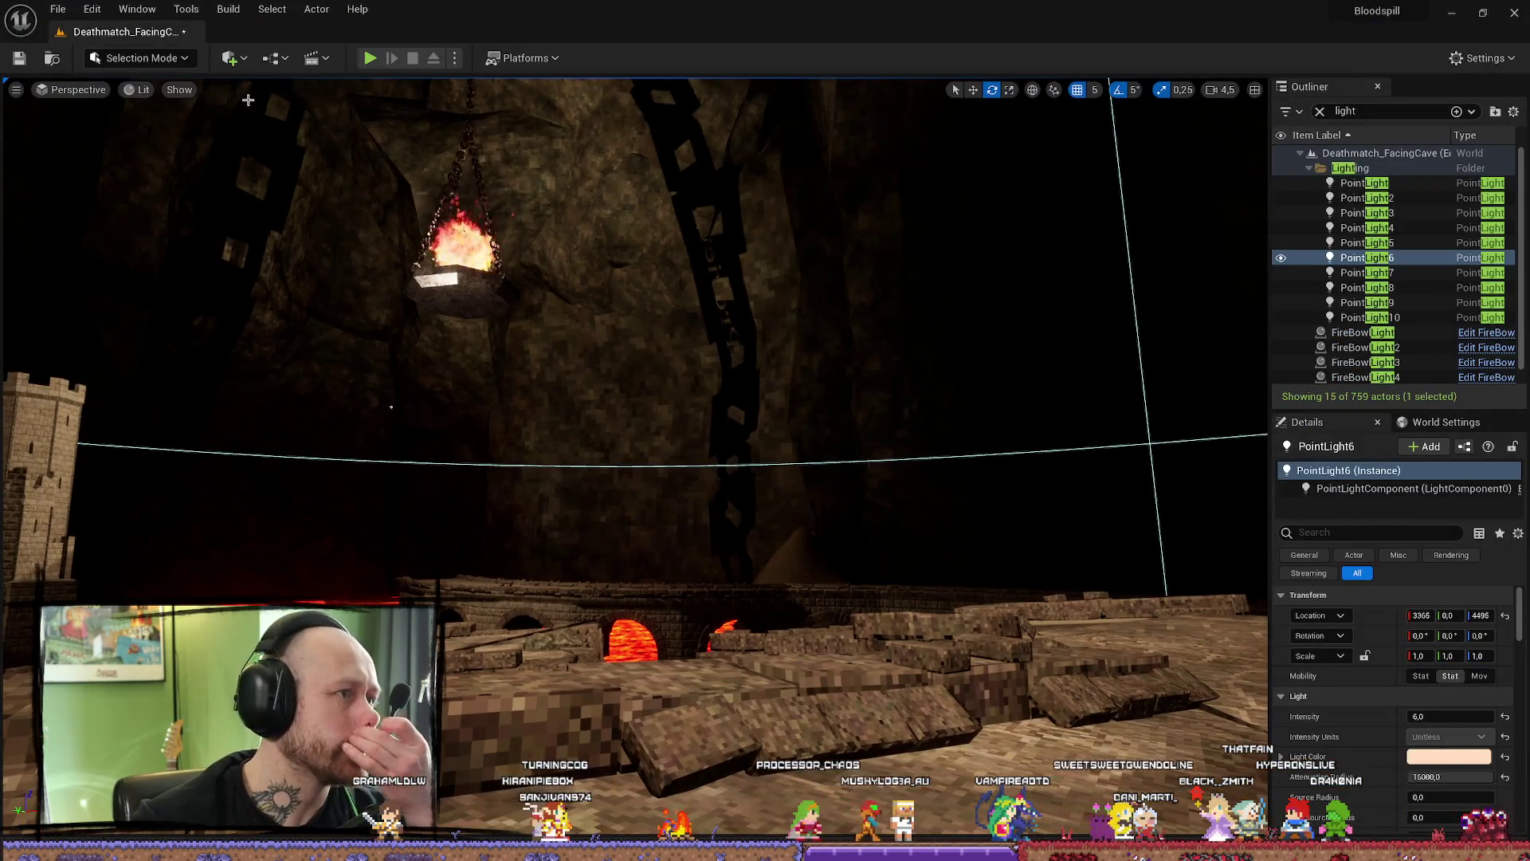
{"action": "left_click", "coordinate": [63, 13]}
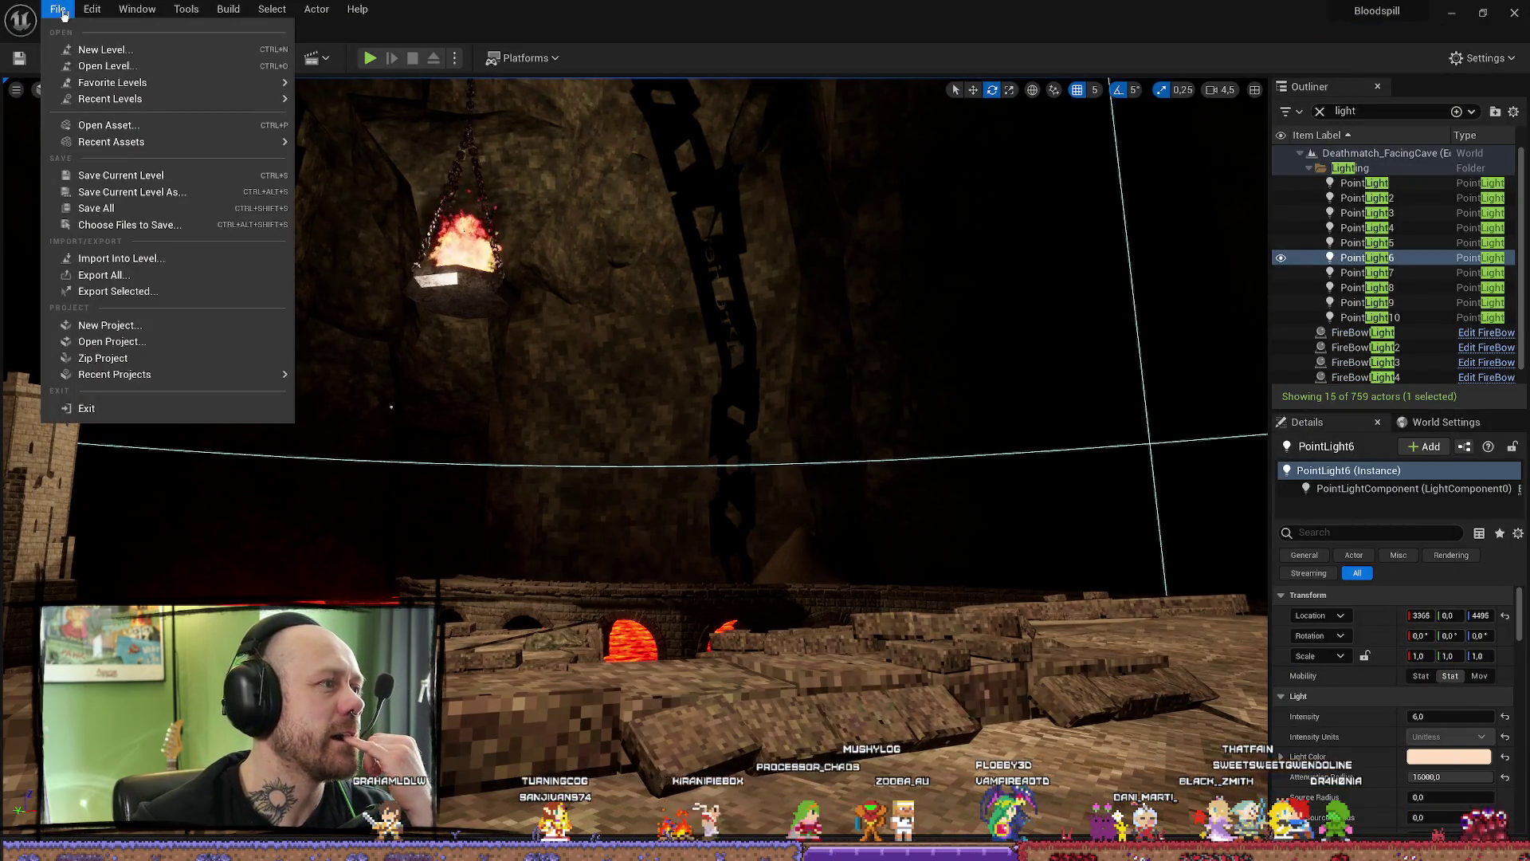
{"action": "left_click", "coordinate": [64, 14]}
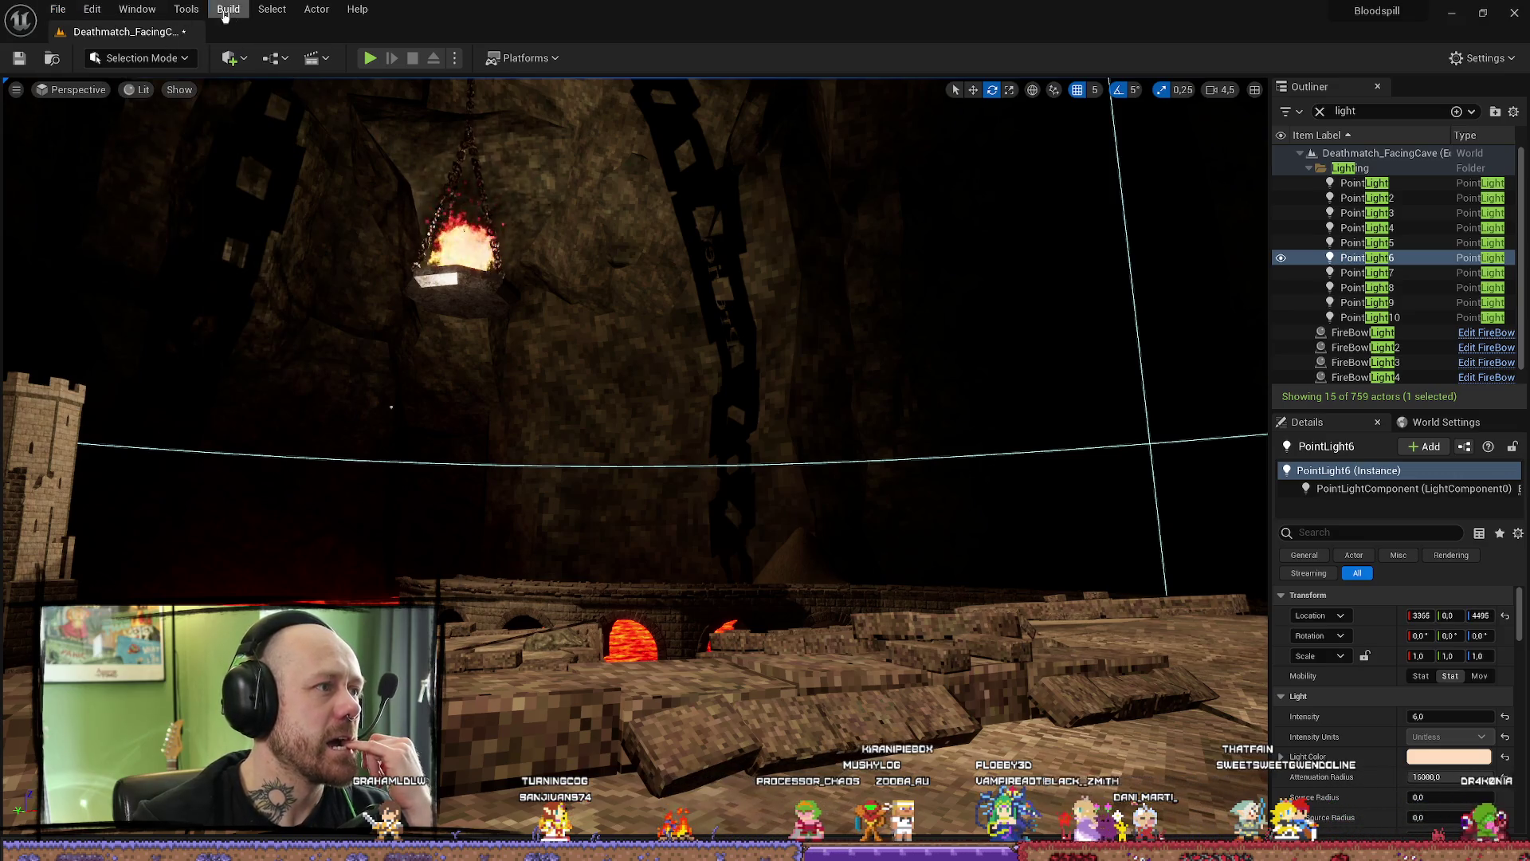
{"action": "left_click", "coordinate": [226, 11]}
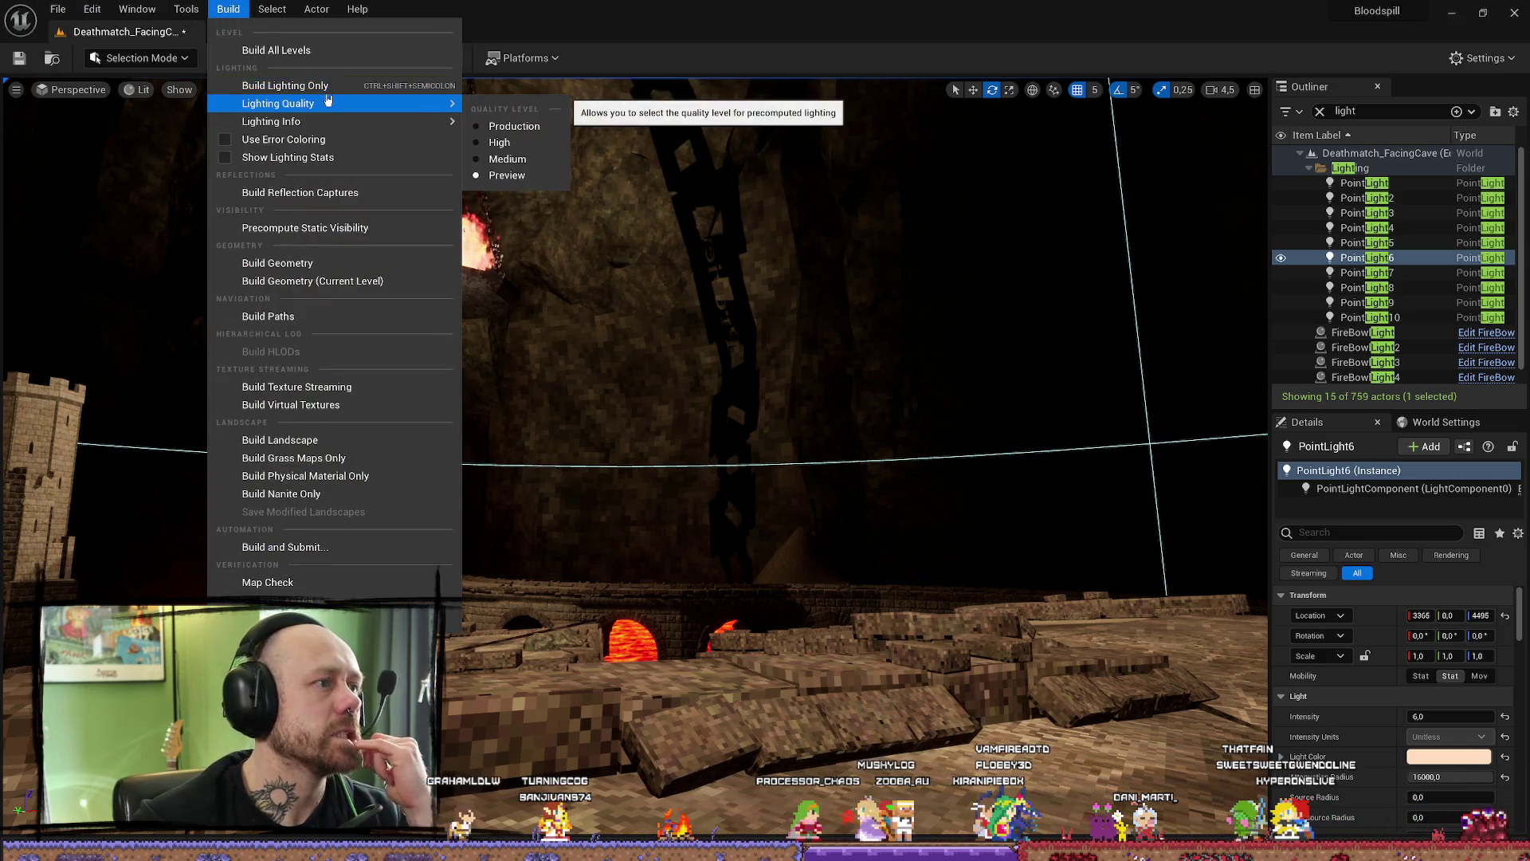
{"action": "mouse_move", "coordinate": [282, 85]}
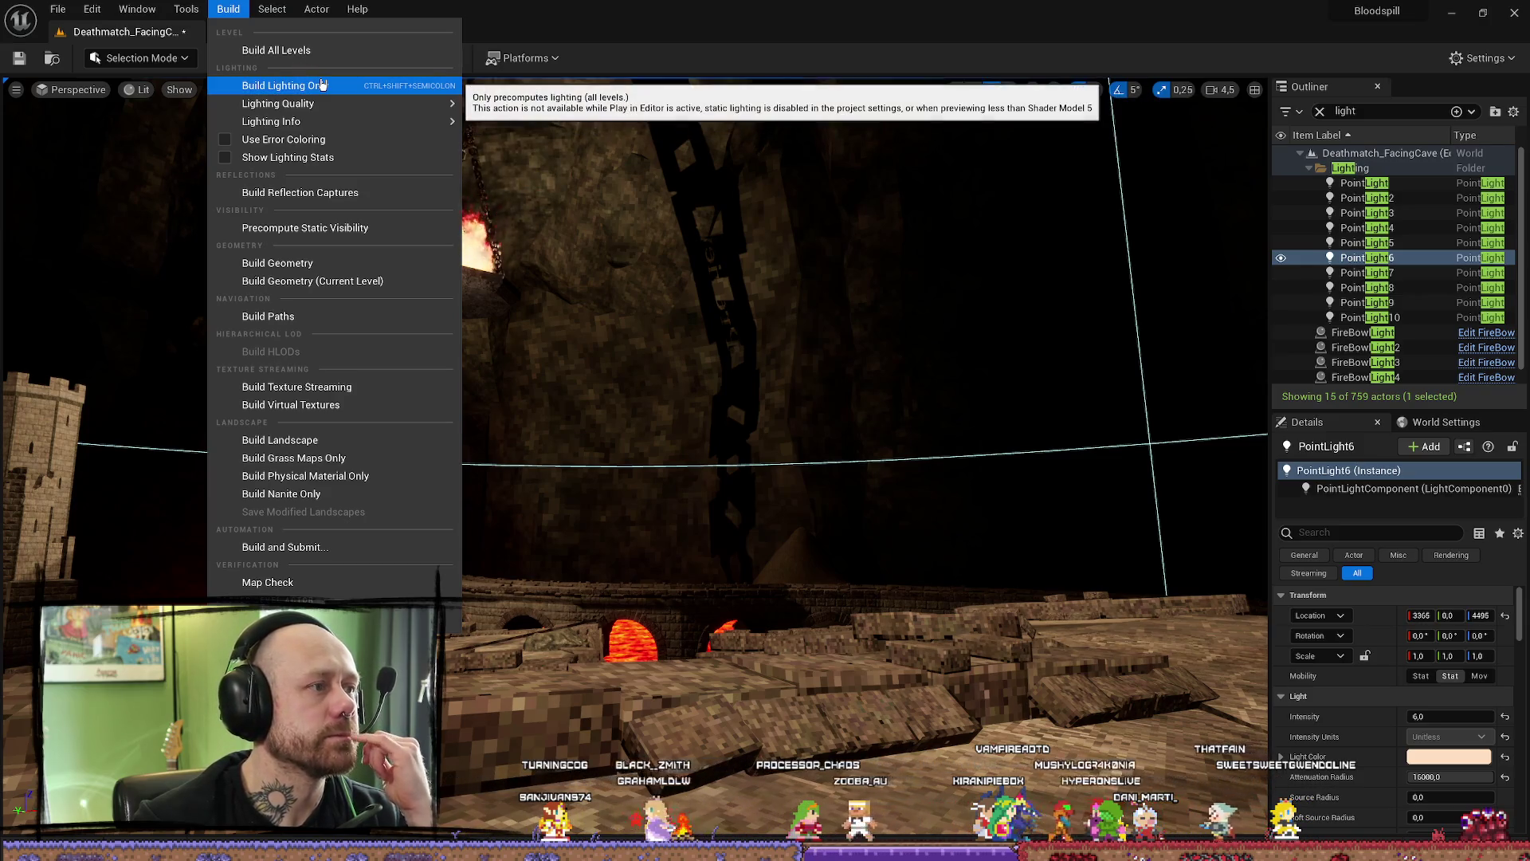
{"action": "left_click", "coordinate": [321, 85]}
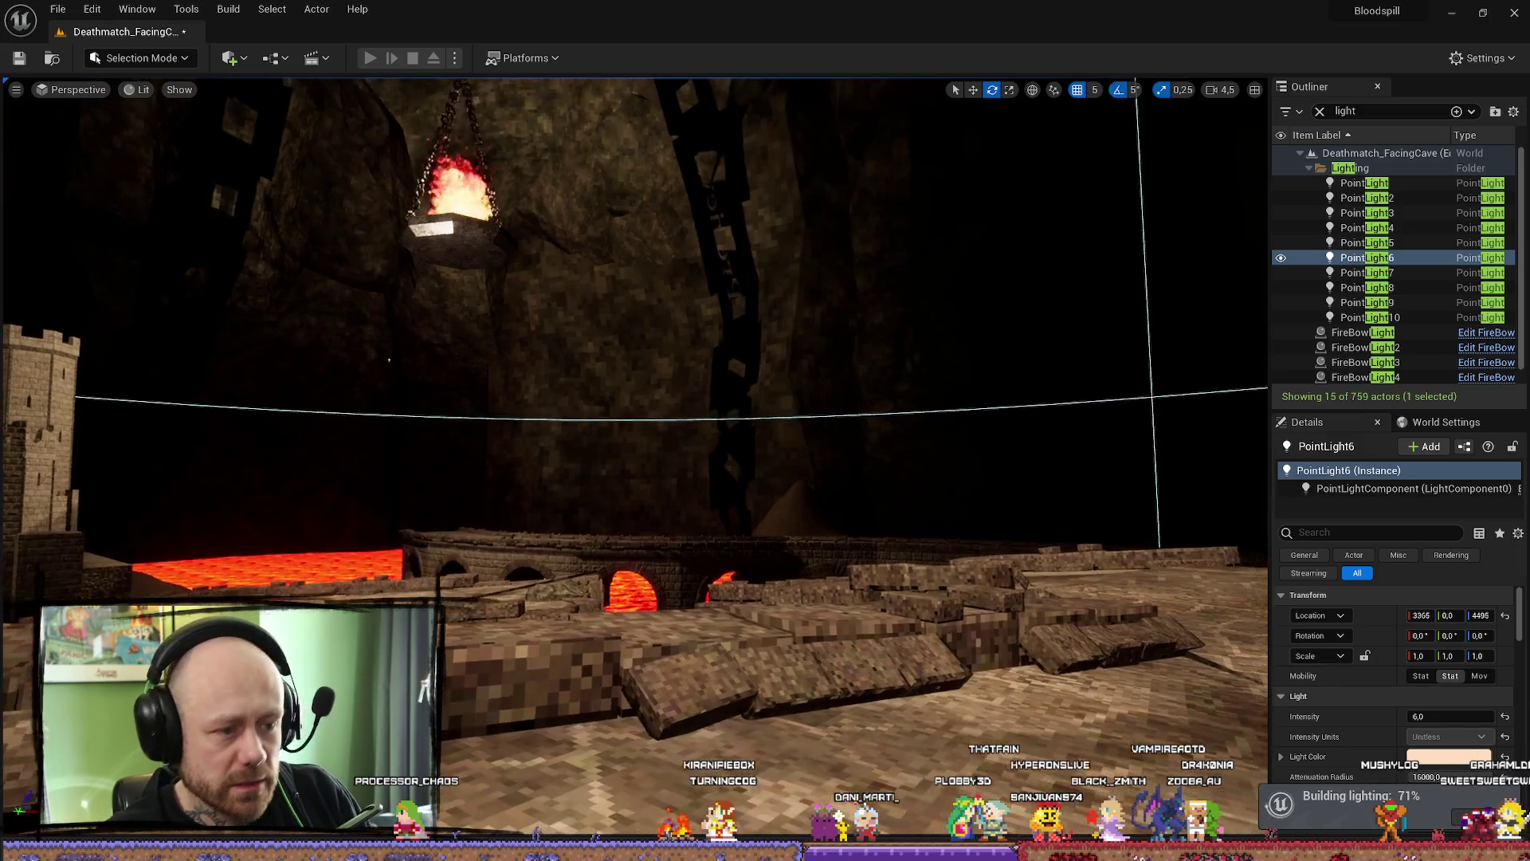
- Bring up the Content Browser drawer on the MyStuff folder and focus its search field
{"action": "key", "text": "ctrl+space"}
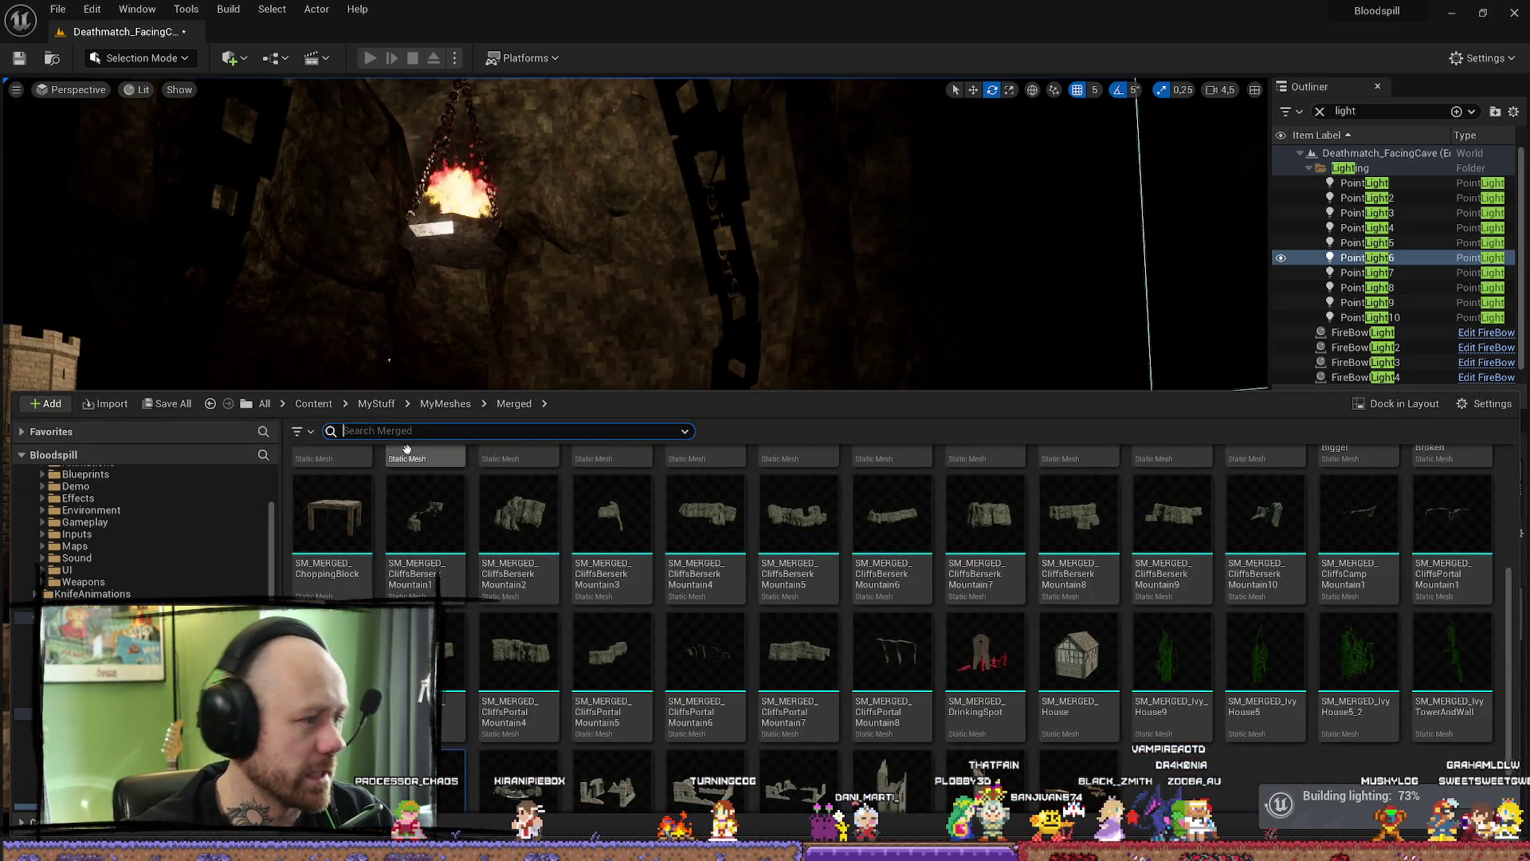
{"action": "left_click", "coordinate": [375, 403]}
{"action": "left_click", "coordinate": [482, 431]}
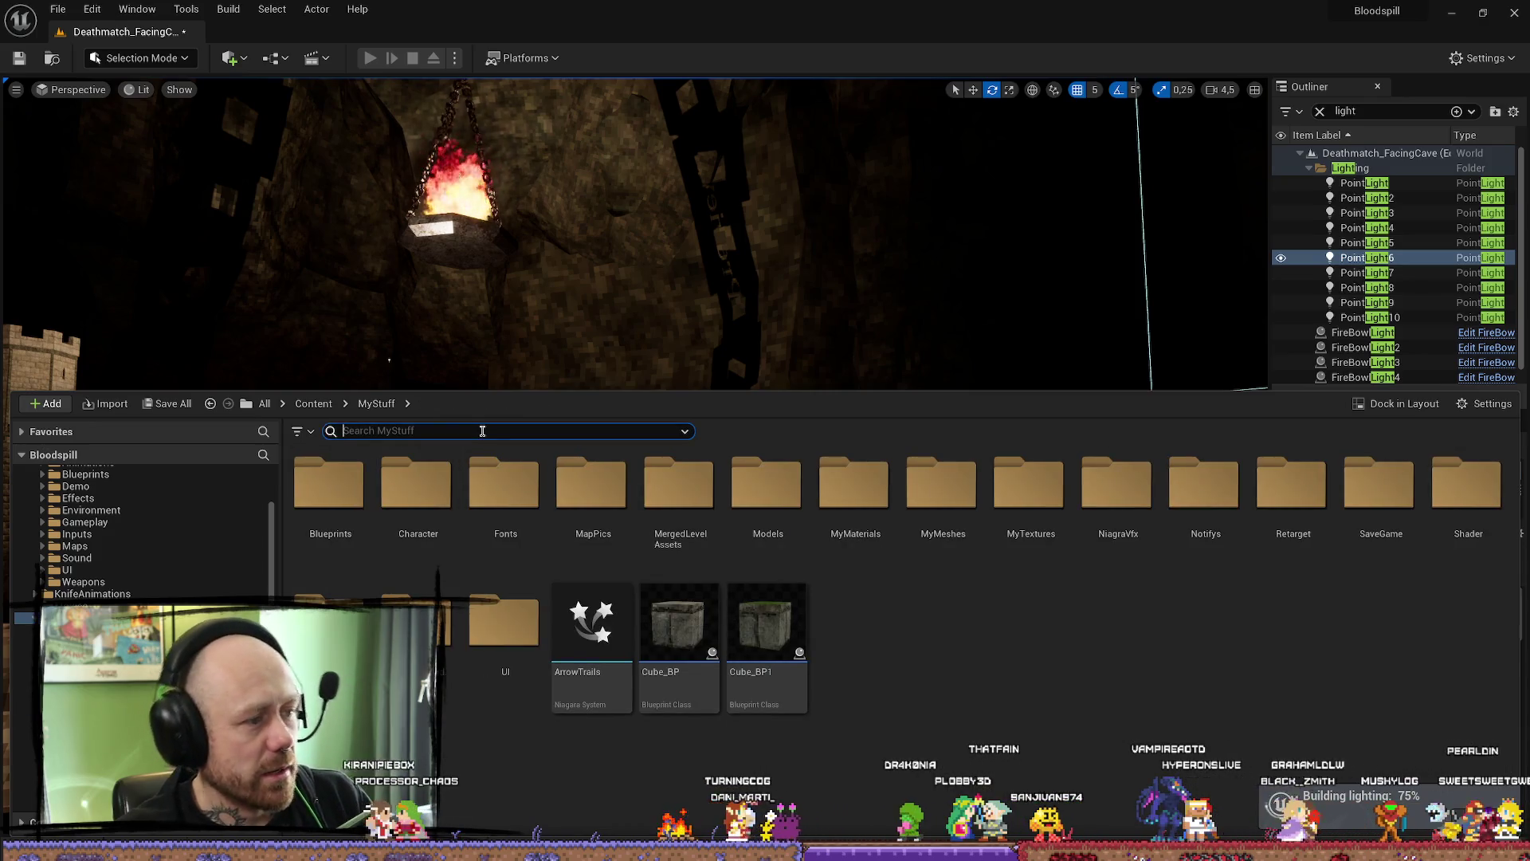
{"action": "type", "text": "llicker"}
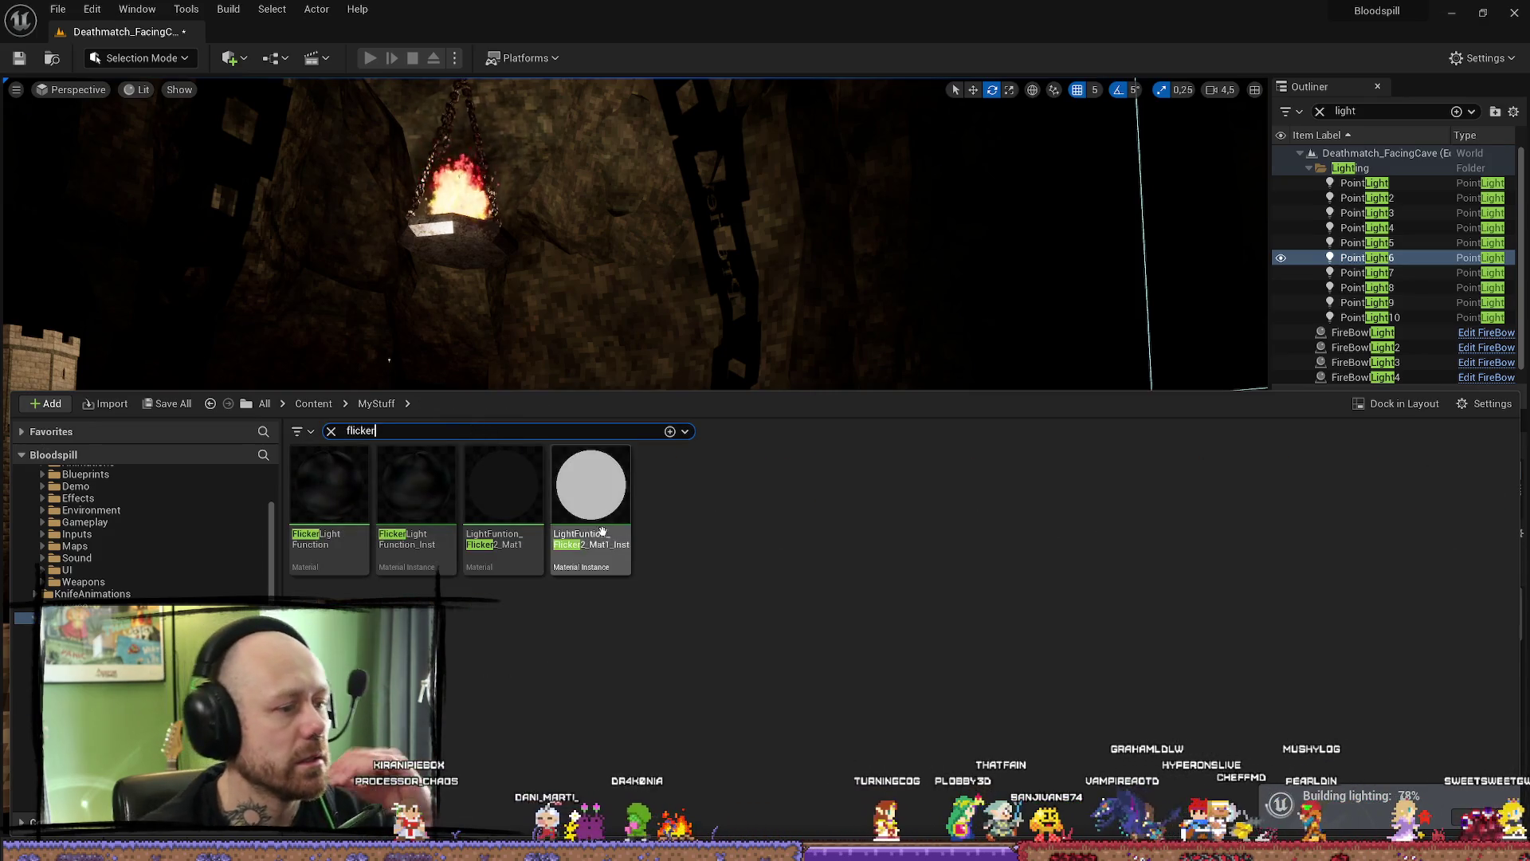
- Open the FlickerLightFunction material and pan its graph over the noise and texture nodes
{"action": "double_click", "coordinate": [329, 491]}
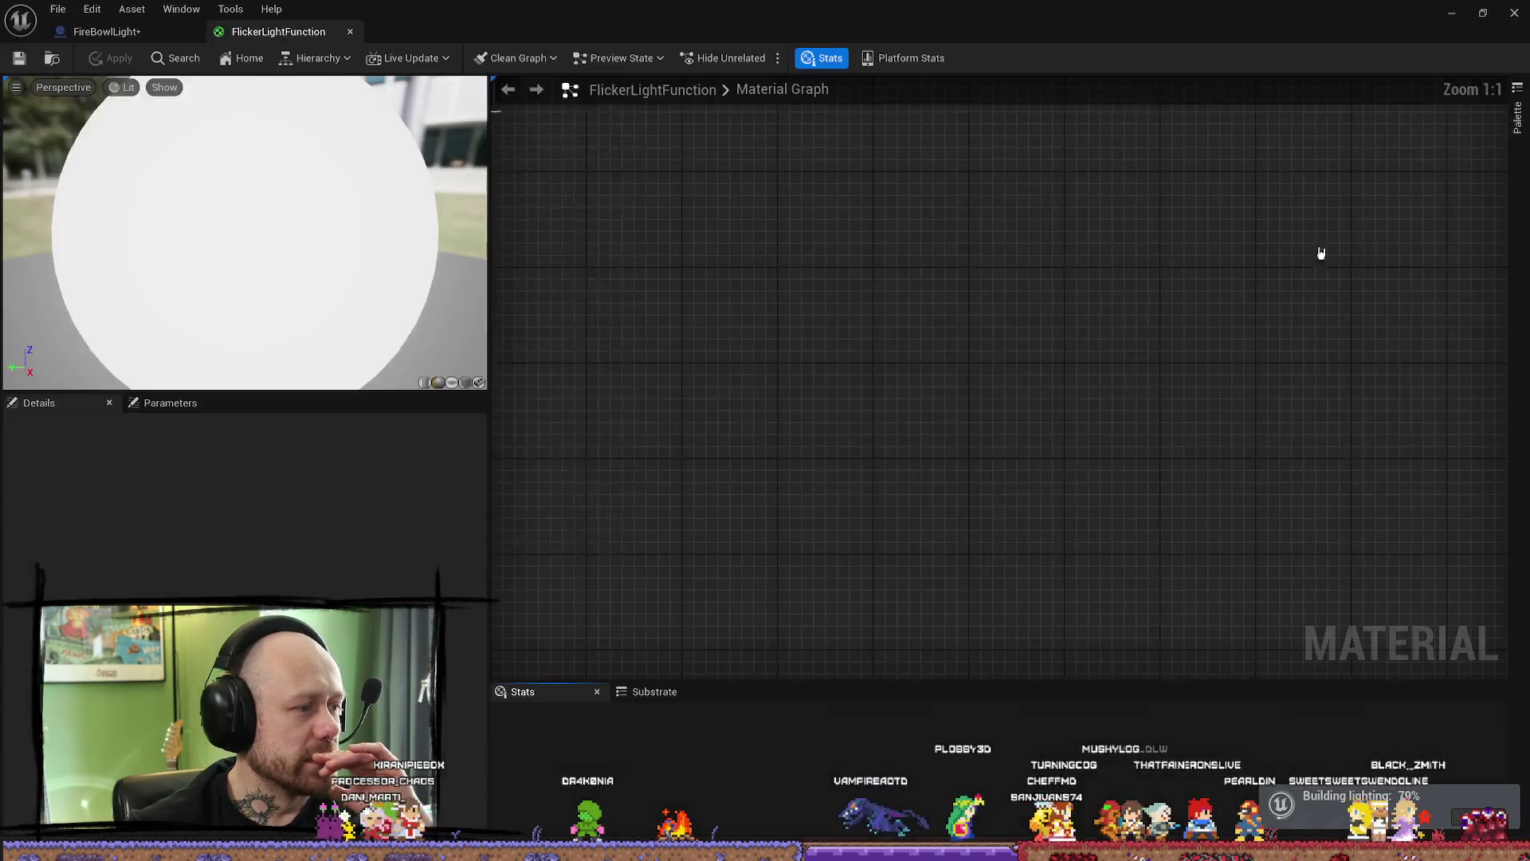
{"action": "scroll", "coordinate": [811, 327], "scroll_direction": "down", "scroll_amount": 5}
{"action": "scroll", "coordinate": [864, 314], "scroll_direction": "down", "scroll_amount": 2}
{"action": "scroll", "coordinate": [888, 339], "scroll_direction": "up", "scroll_amount": 3}
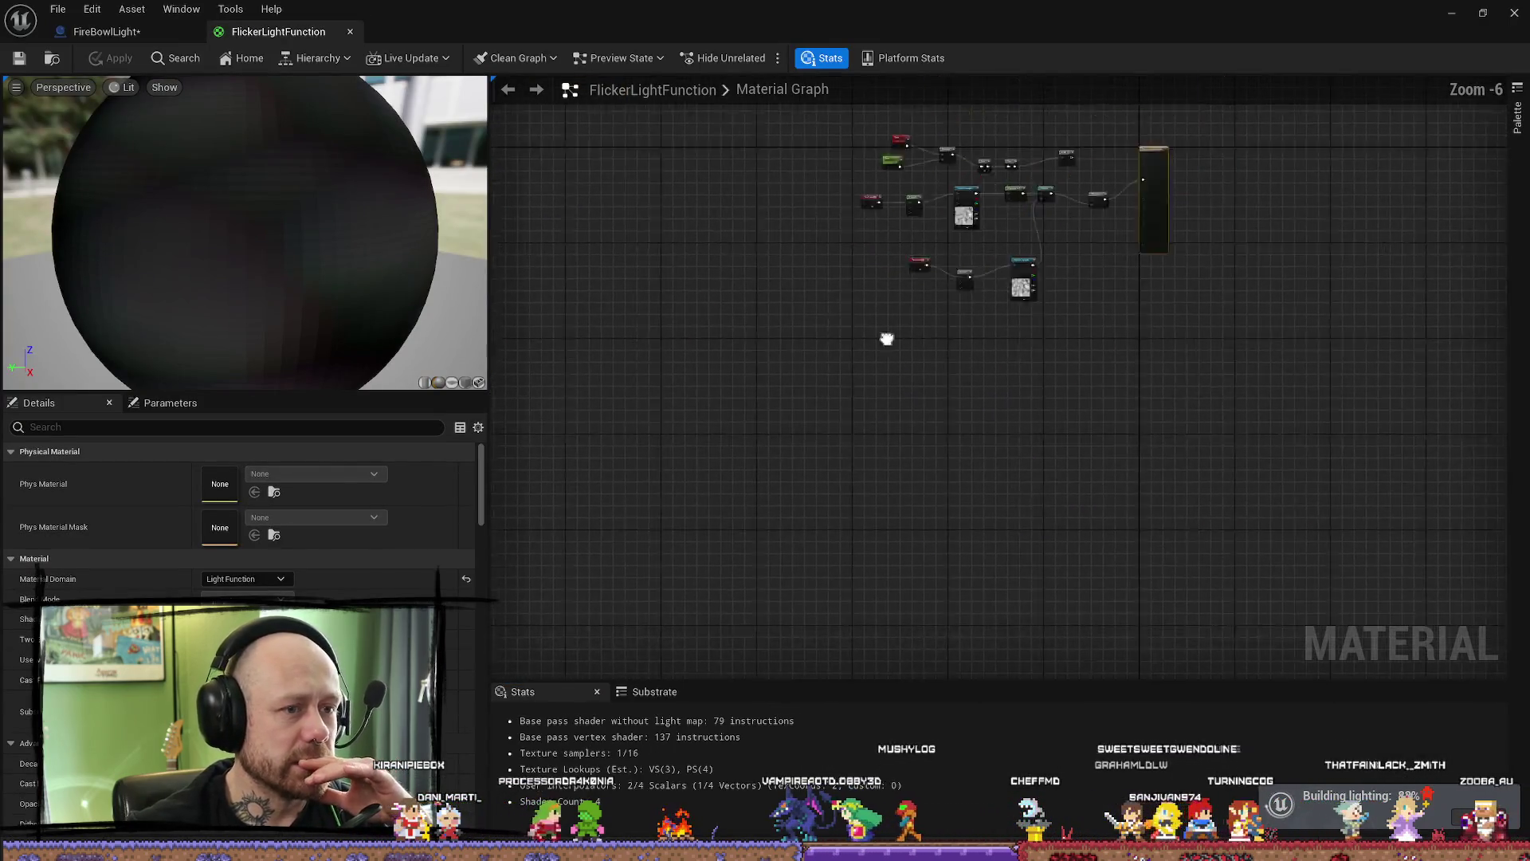
{"action": "scroll", "coordinate": [749, 419], "scroll_direction": "up", "scroll_amount": 3}
{"action": "left_click_drag", "start_coordinate": [749, 420], "coordinate": [933, 339]}
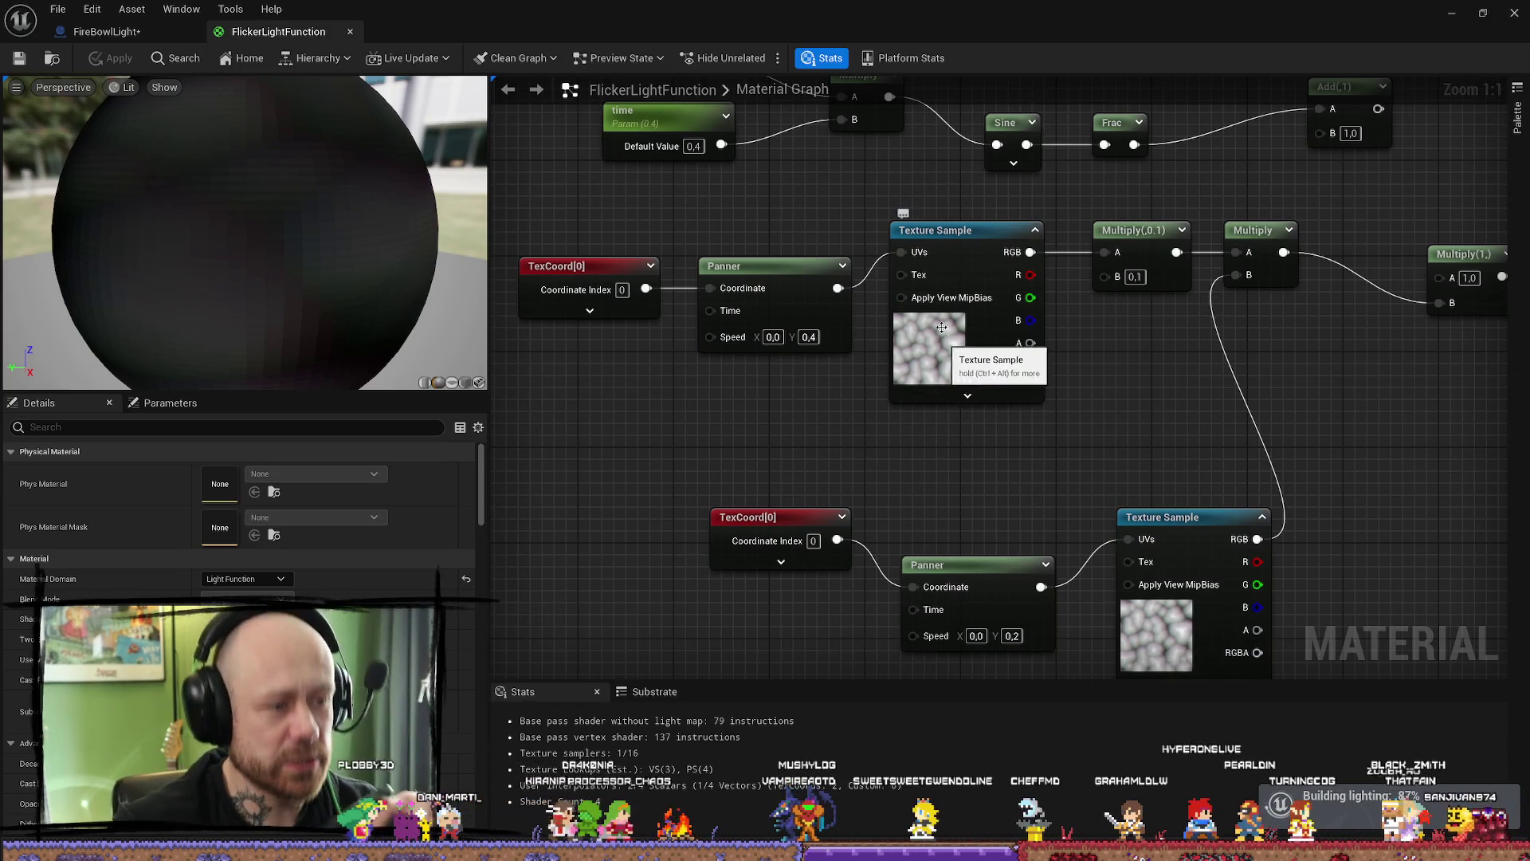
{"action": "left_click_drag", "start_coordinate": [946, 376], "coordinate": [838, 318]}
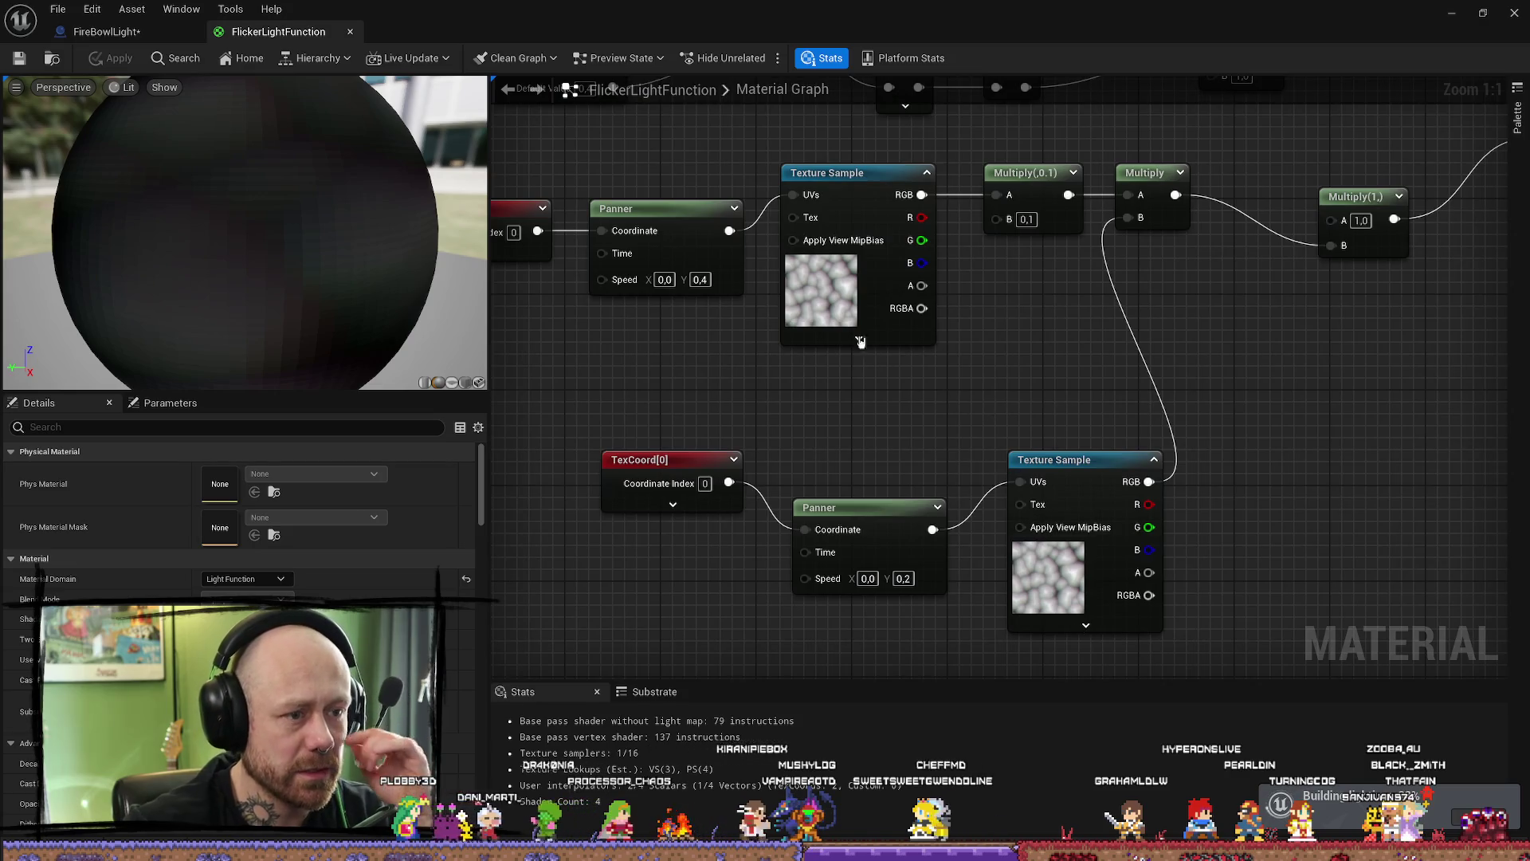
{"action": "scroll", "coordinate": [846, 424], "scroll_direction": "down", "scroll_amount": 2}
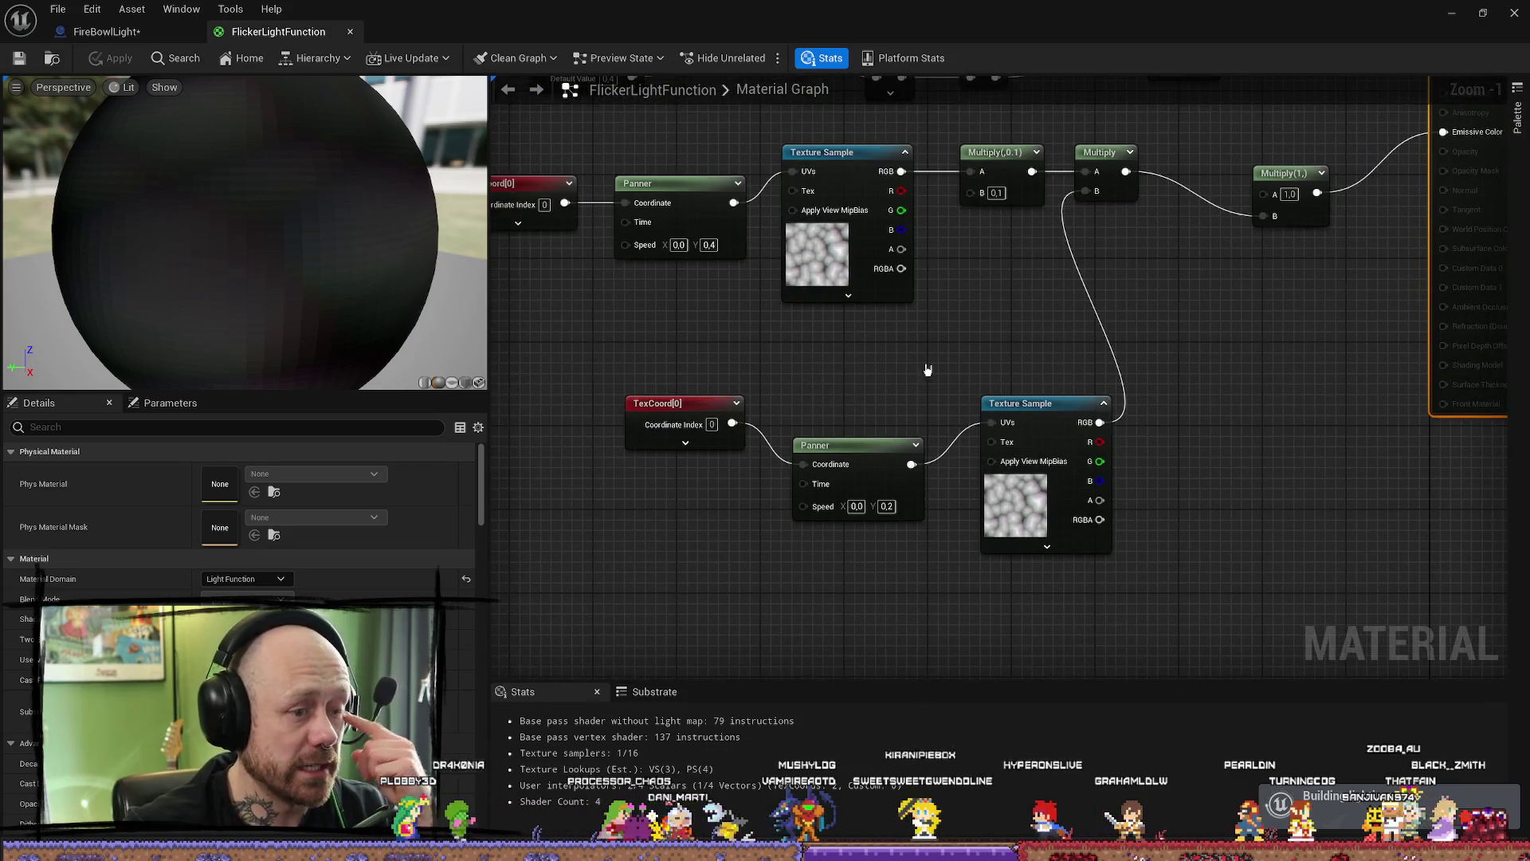
{"action": "scroll", "coordinate": [922, 367], "scroll_direction": "up", "scroll_amount": 1}
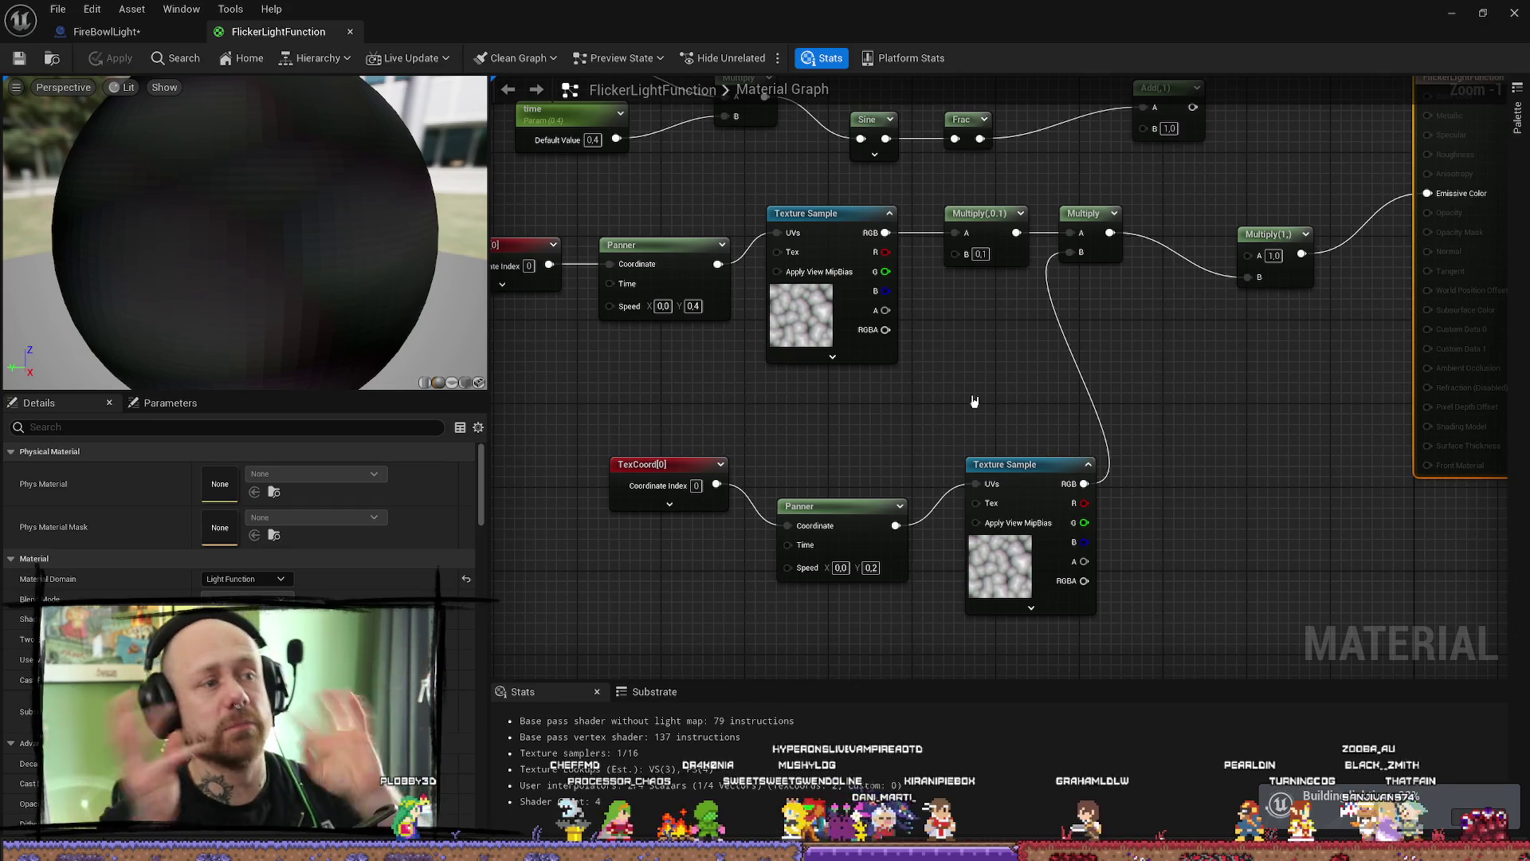
{"action": "scroll", "coordinate": [265, 231], "scroll_direction": "down", "scroll_amount": 5}
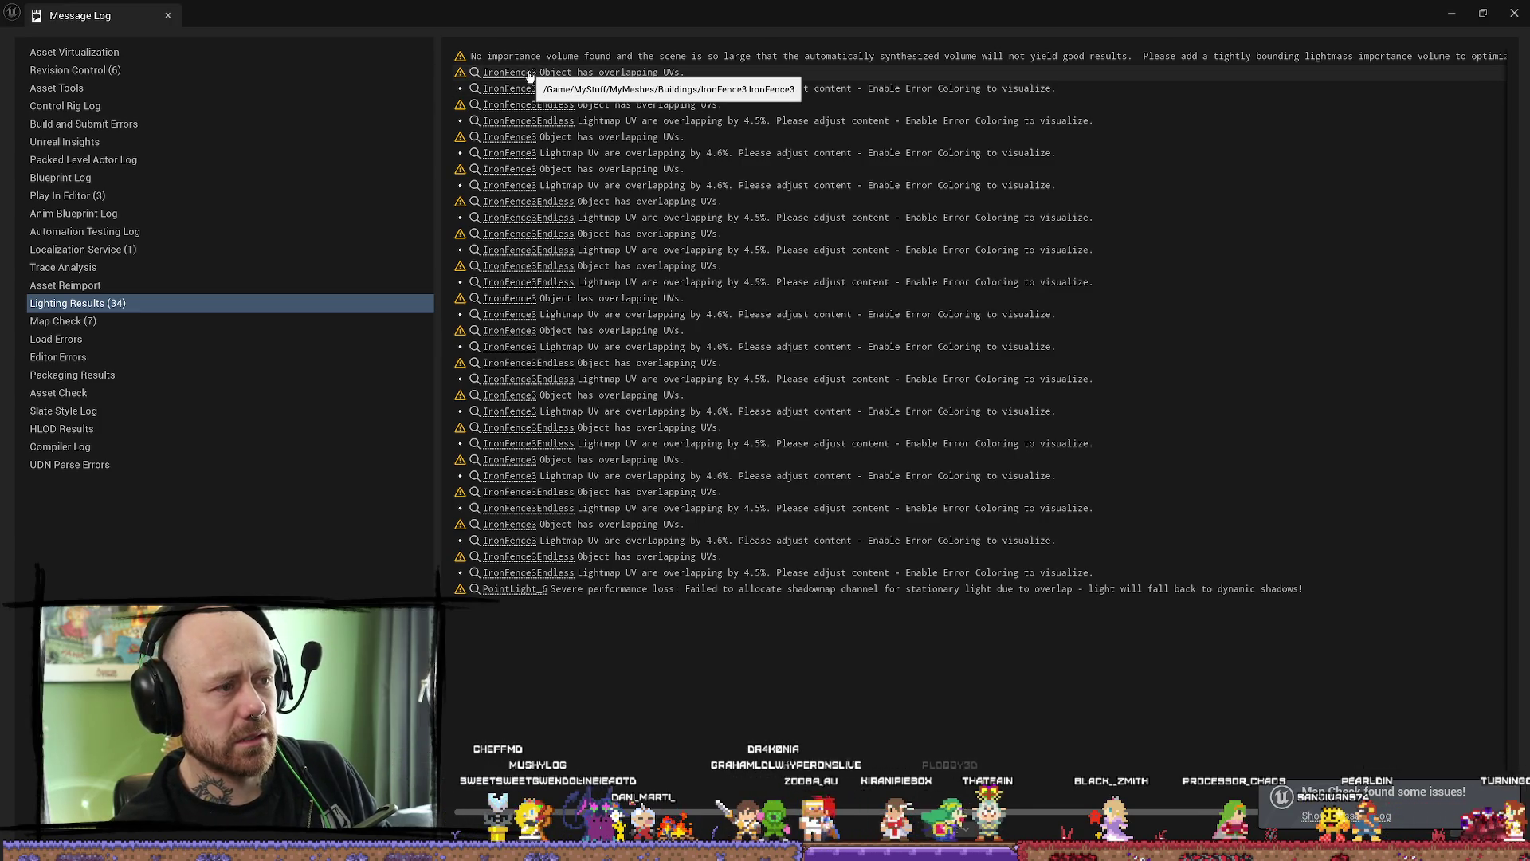
- Locate the flagged IronFence3 mesh from the Message Log, then return to the cave level view
{"action": "left_click", "coordinate": [530, 75]}
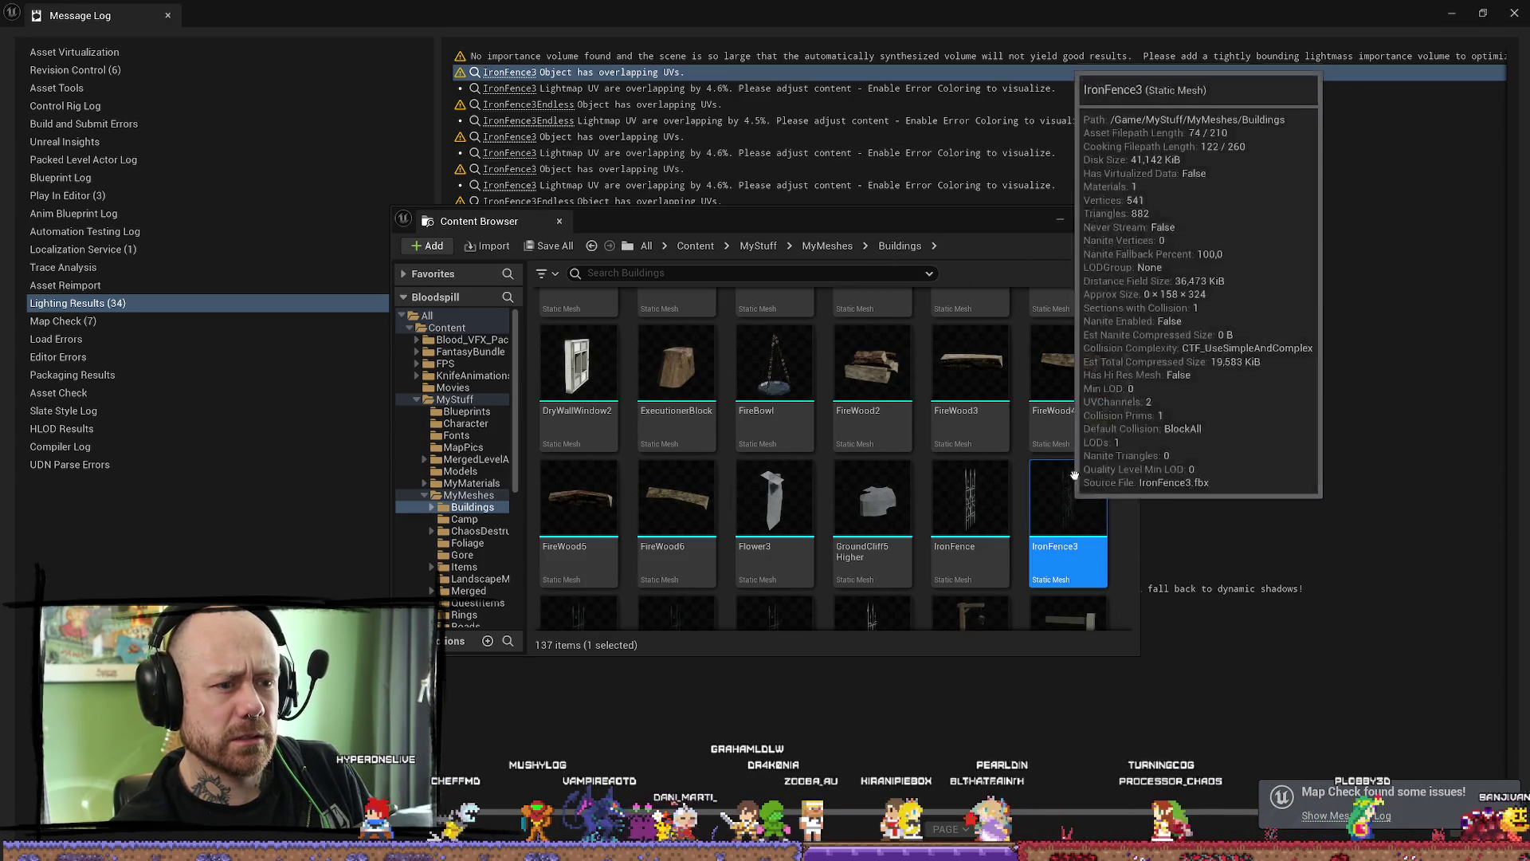
{"action": "left_click", "coordinate": [1303, 351]}
{"action": "left_click", "coordinate": [511, 330]}
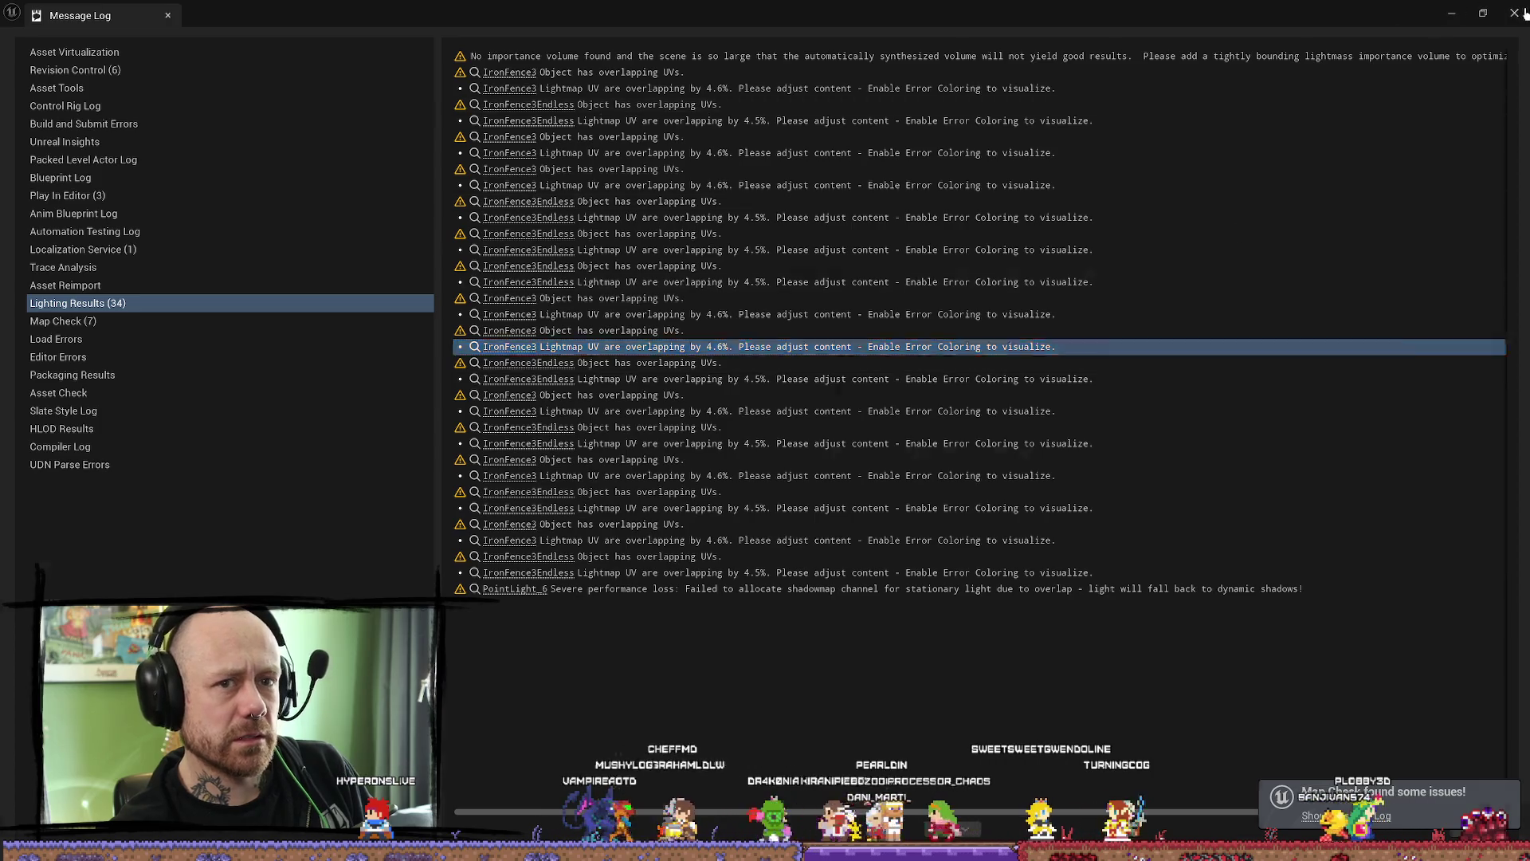
{"action": "left_click", "coordinate": [1122, 219]}
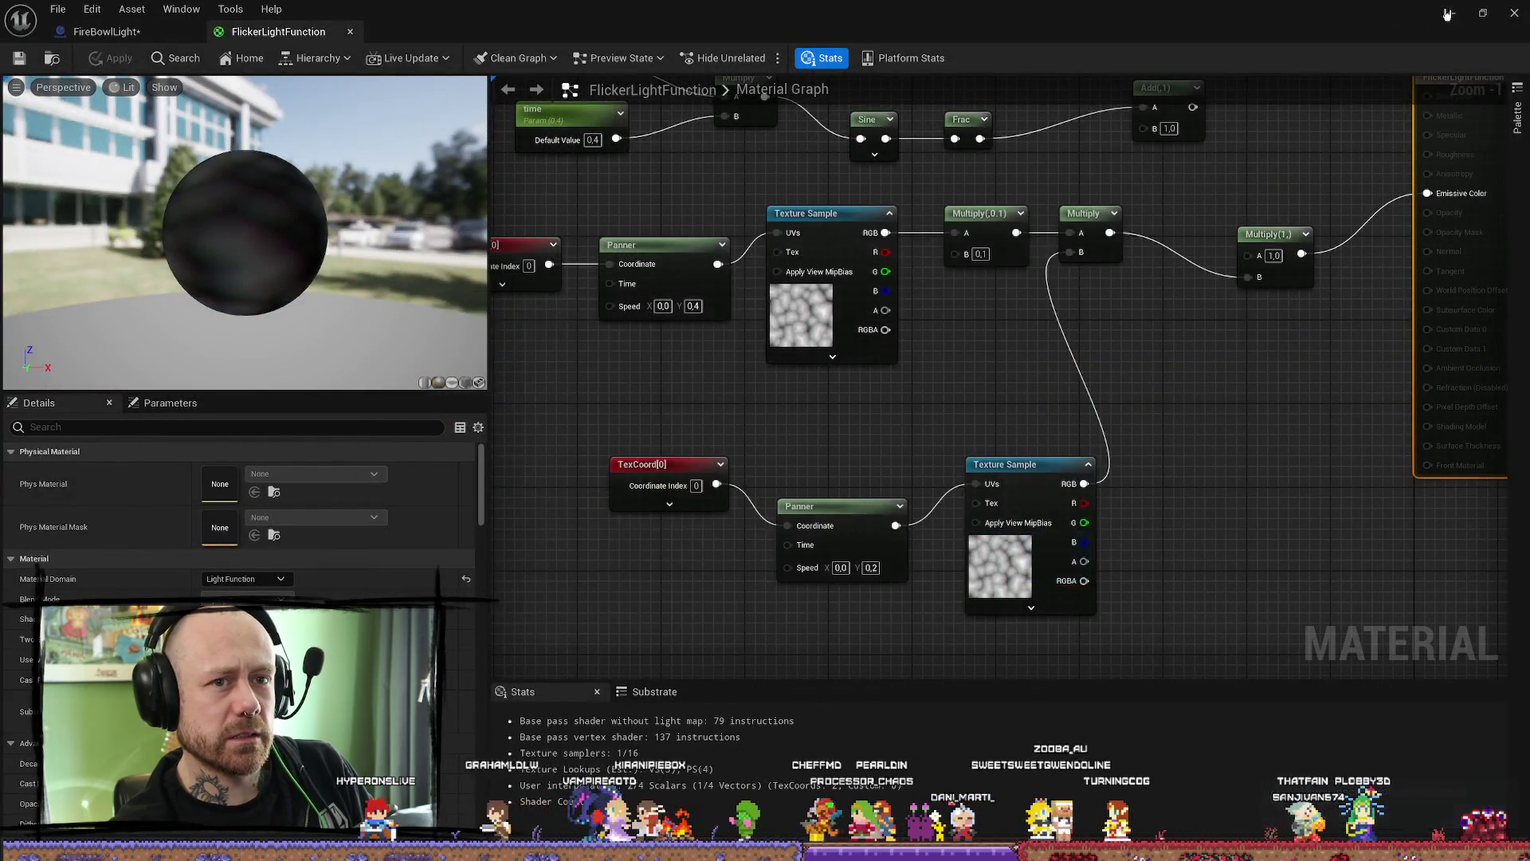
{"action": "key", "text": "alt+Tab"}
{"action": "left_click_drag", "start_coordinate": [643, 545], "coordinate": [718, 502]}
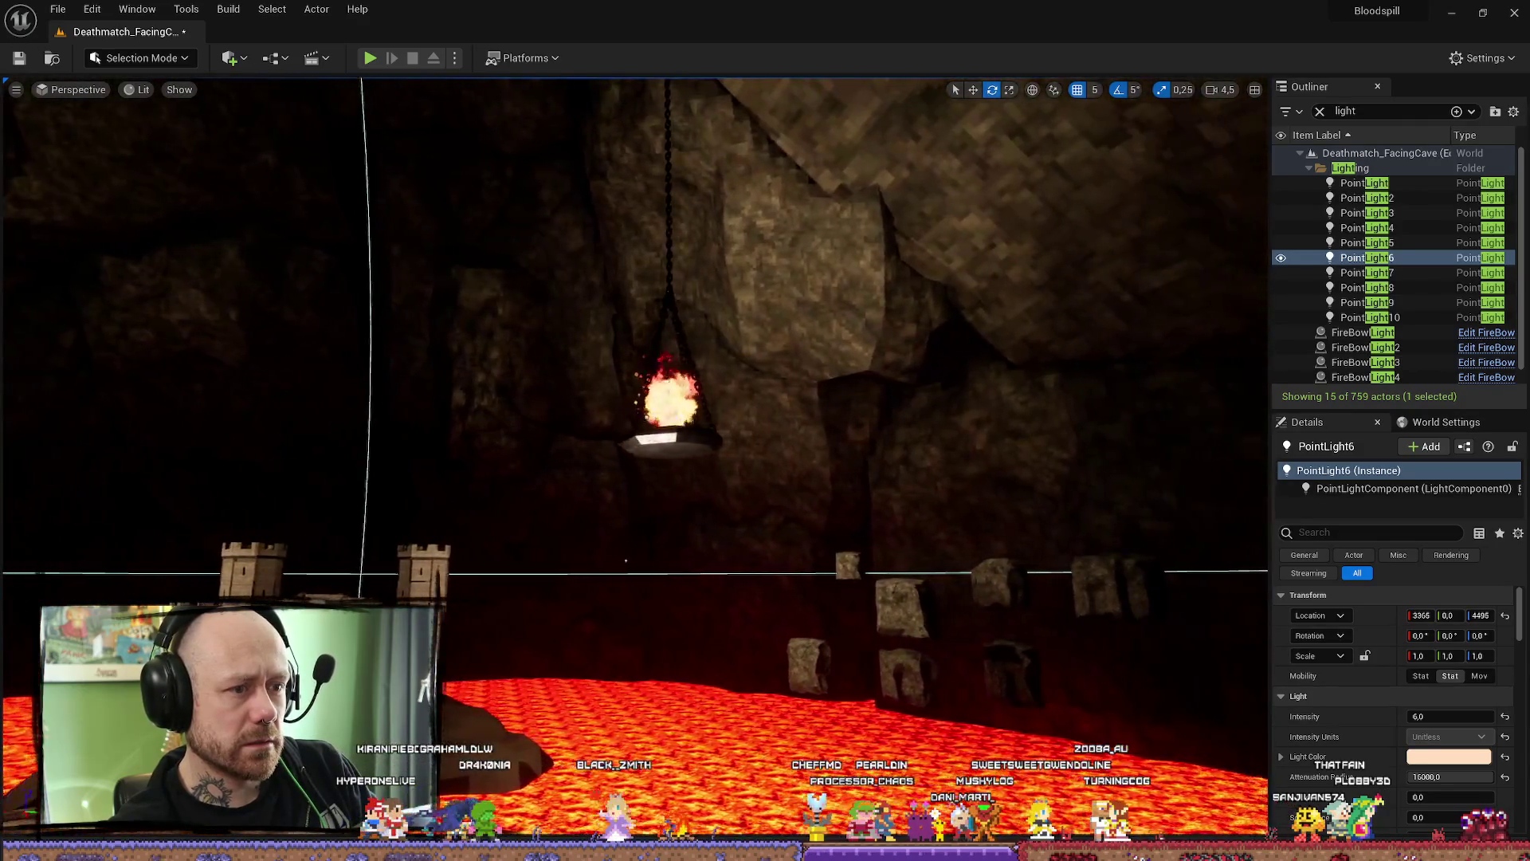
- Run a quick test play near a brazier, stop it, and focus the view on PointLight6
{"action": "left_click_drag", "start_coordinate": [718, 502], "coordinate": [569, 23]}
{"action": "left_click", "coordinate": [370, 58]}
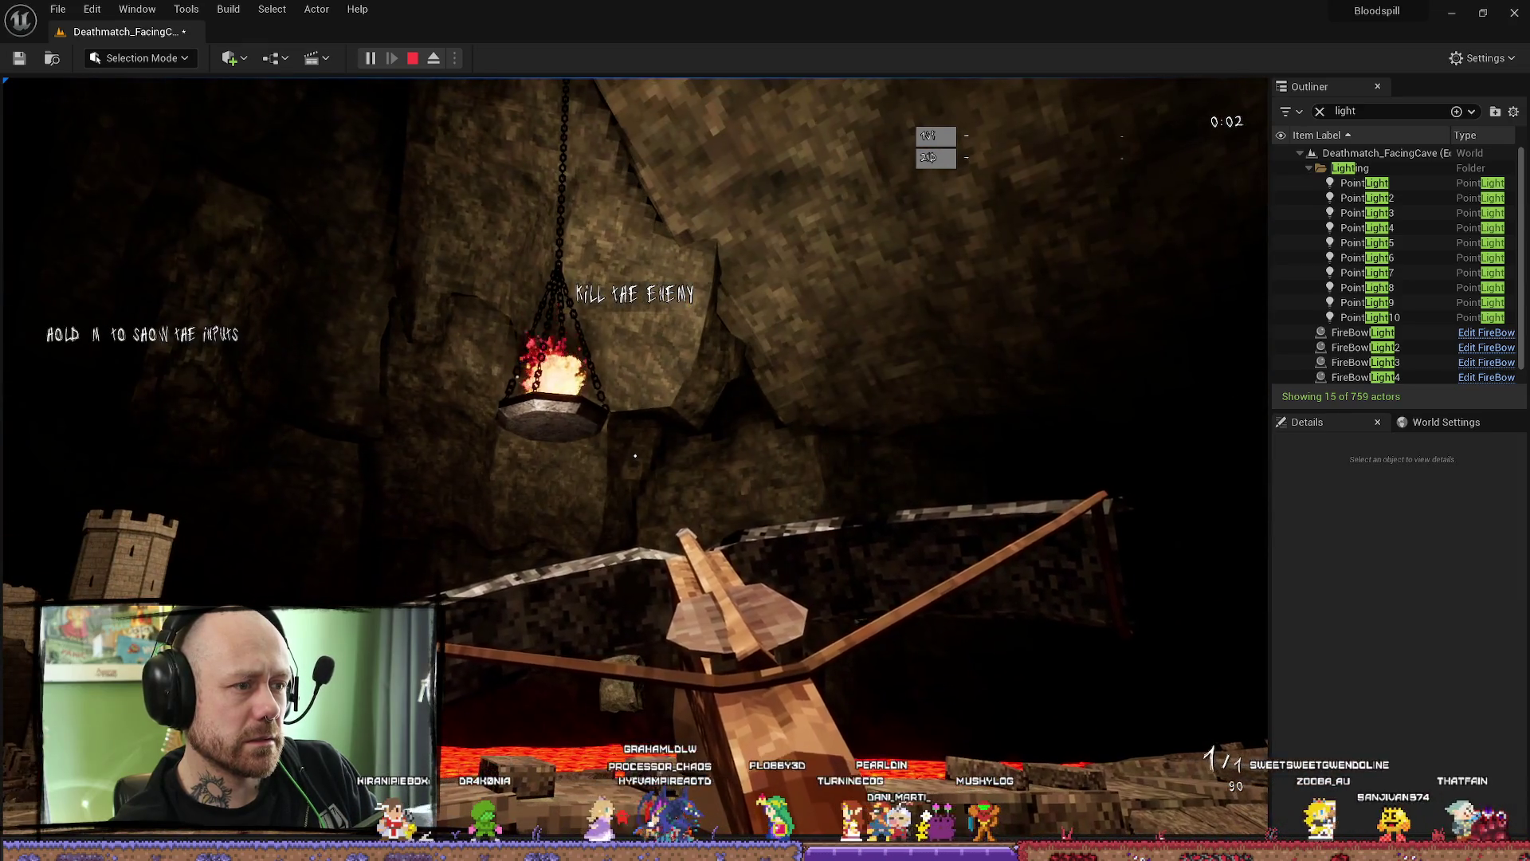
{"action": "key", "text": "Escape"}
{"action": "double_click", "coordinate": [1366, 257]}
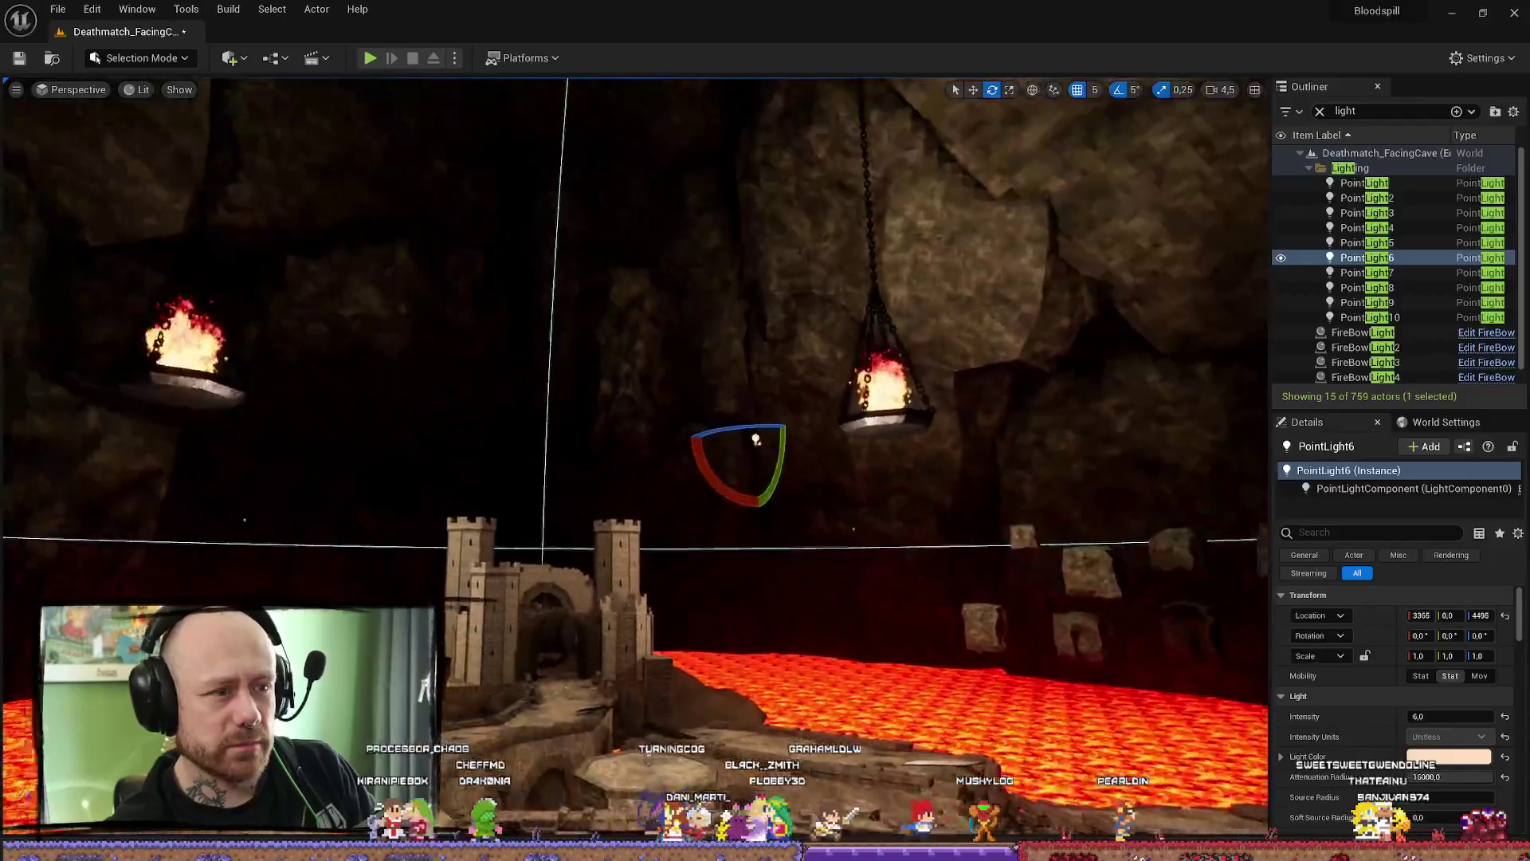
{"action": "left_click_drag", "start_coordinate": [756, 439], "coordinate": [1430, 191]}
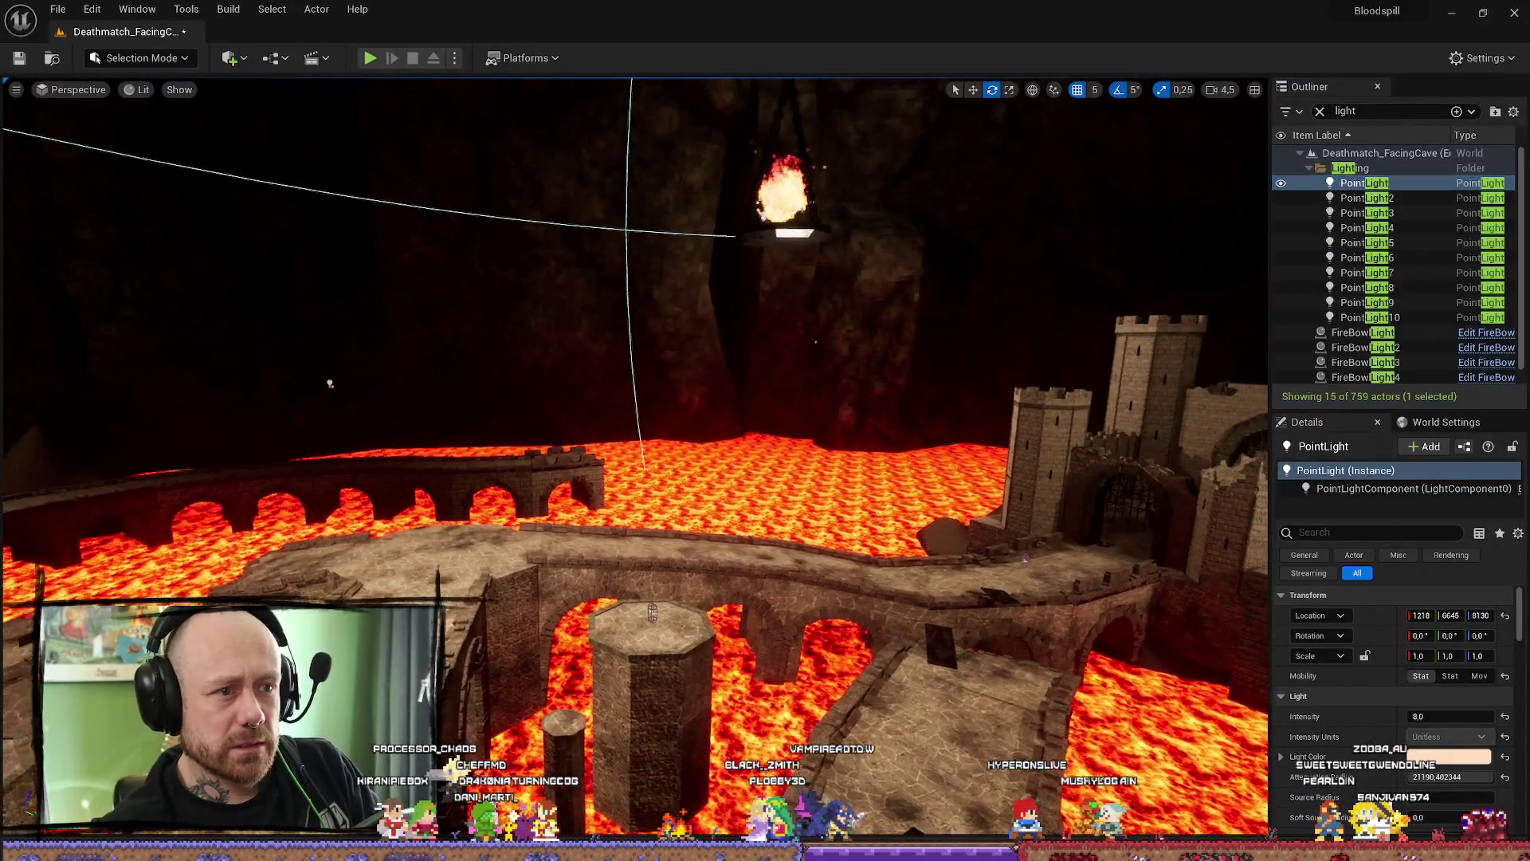
{"action": "left_click_drag", "start_coordinate": [753, 205], "coordinate": [753, 205]}
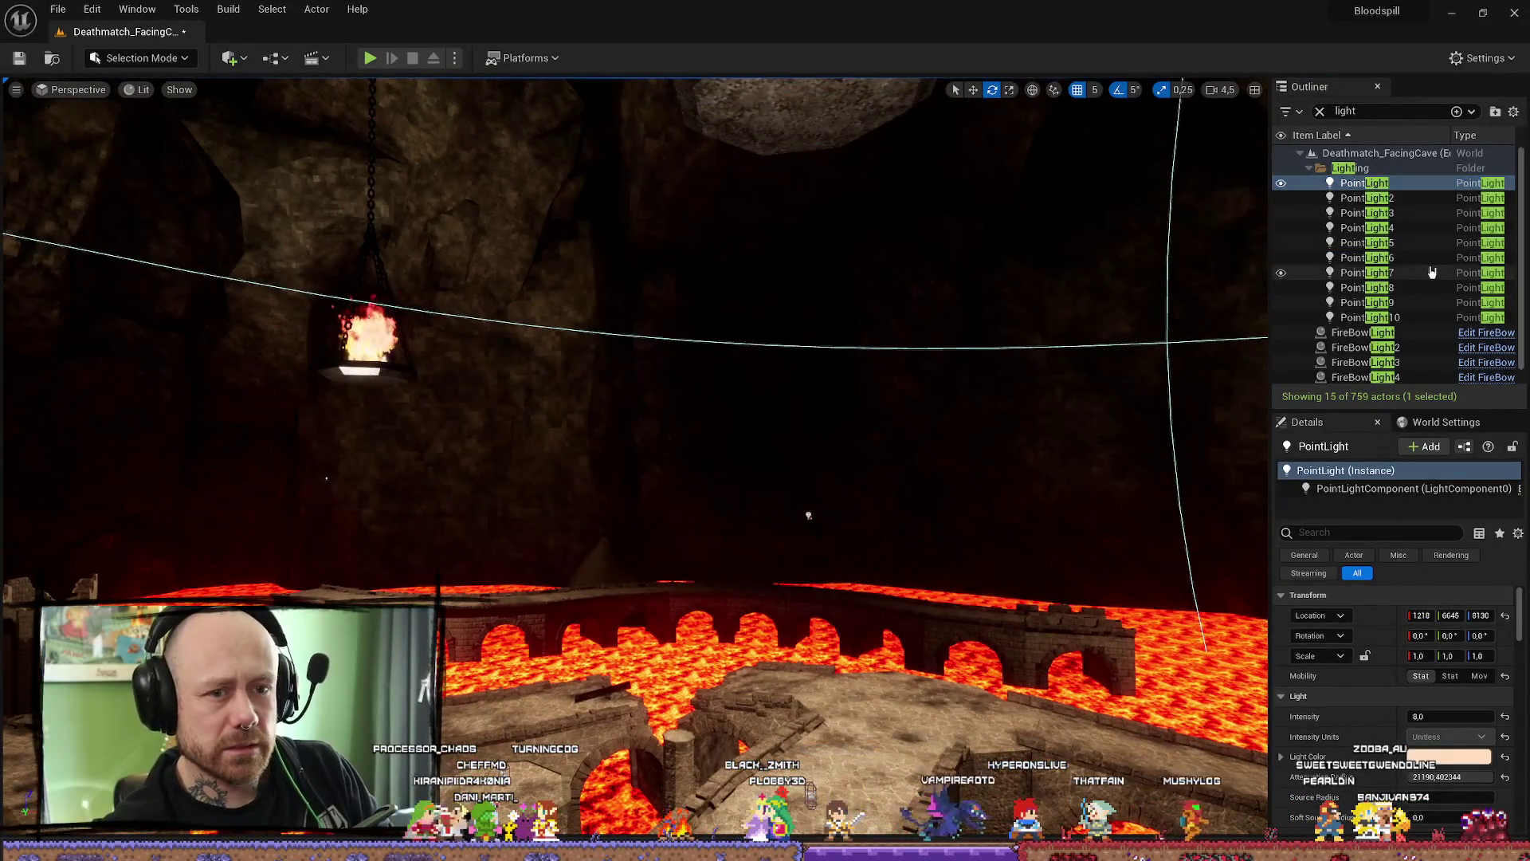
- Set PointLight through PointLight5 to Stationary mobility and start Build Lighting Only
{"action": "left_click", "coordinate": [1366, 243], "text": "shift"}
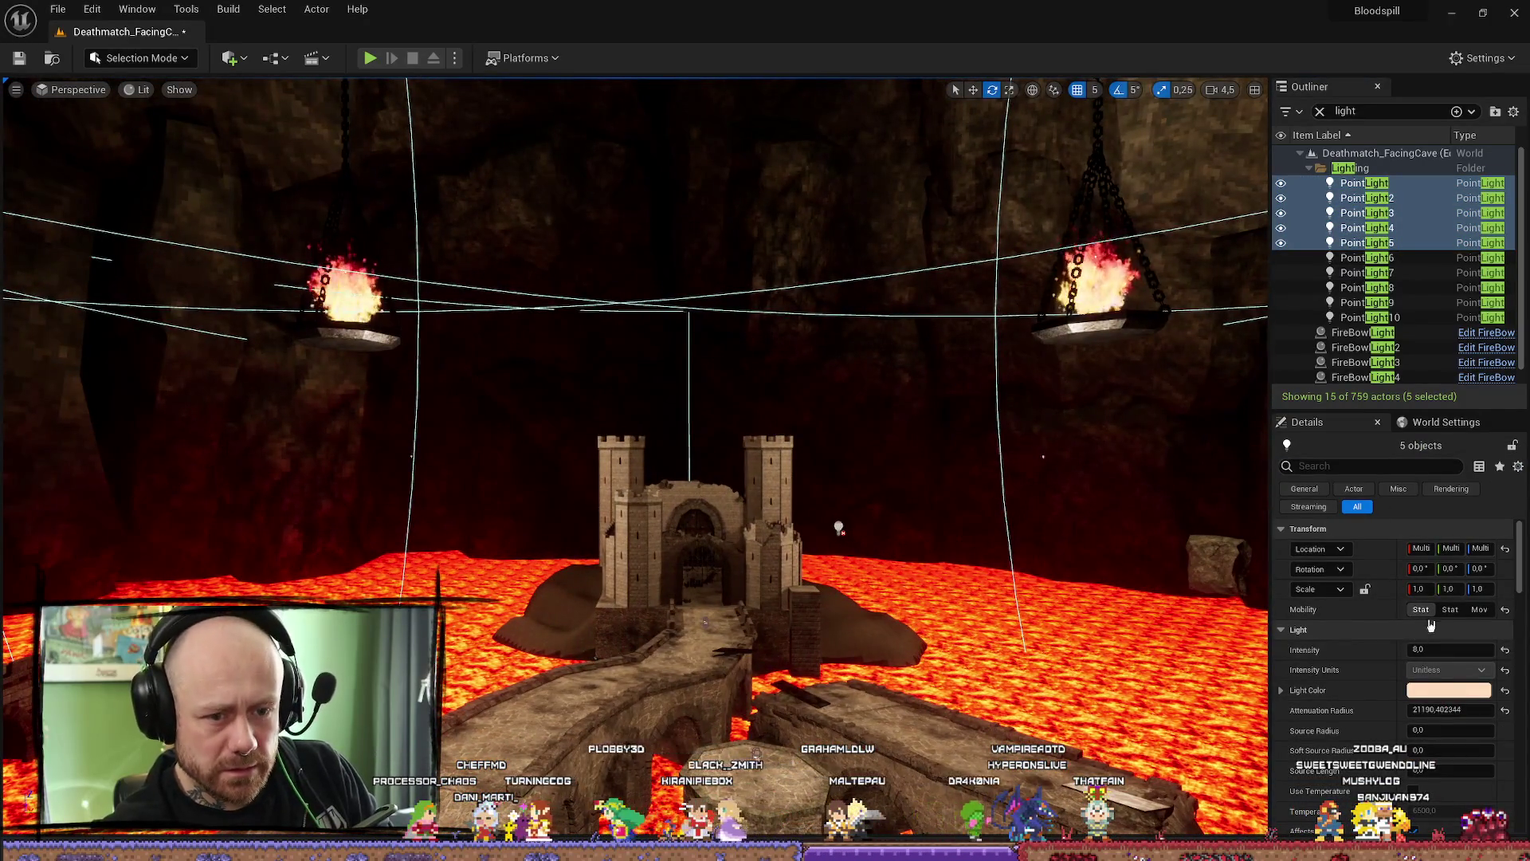
{"action": "left_click", "coordinate": [1429, 624]}
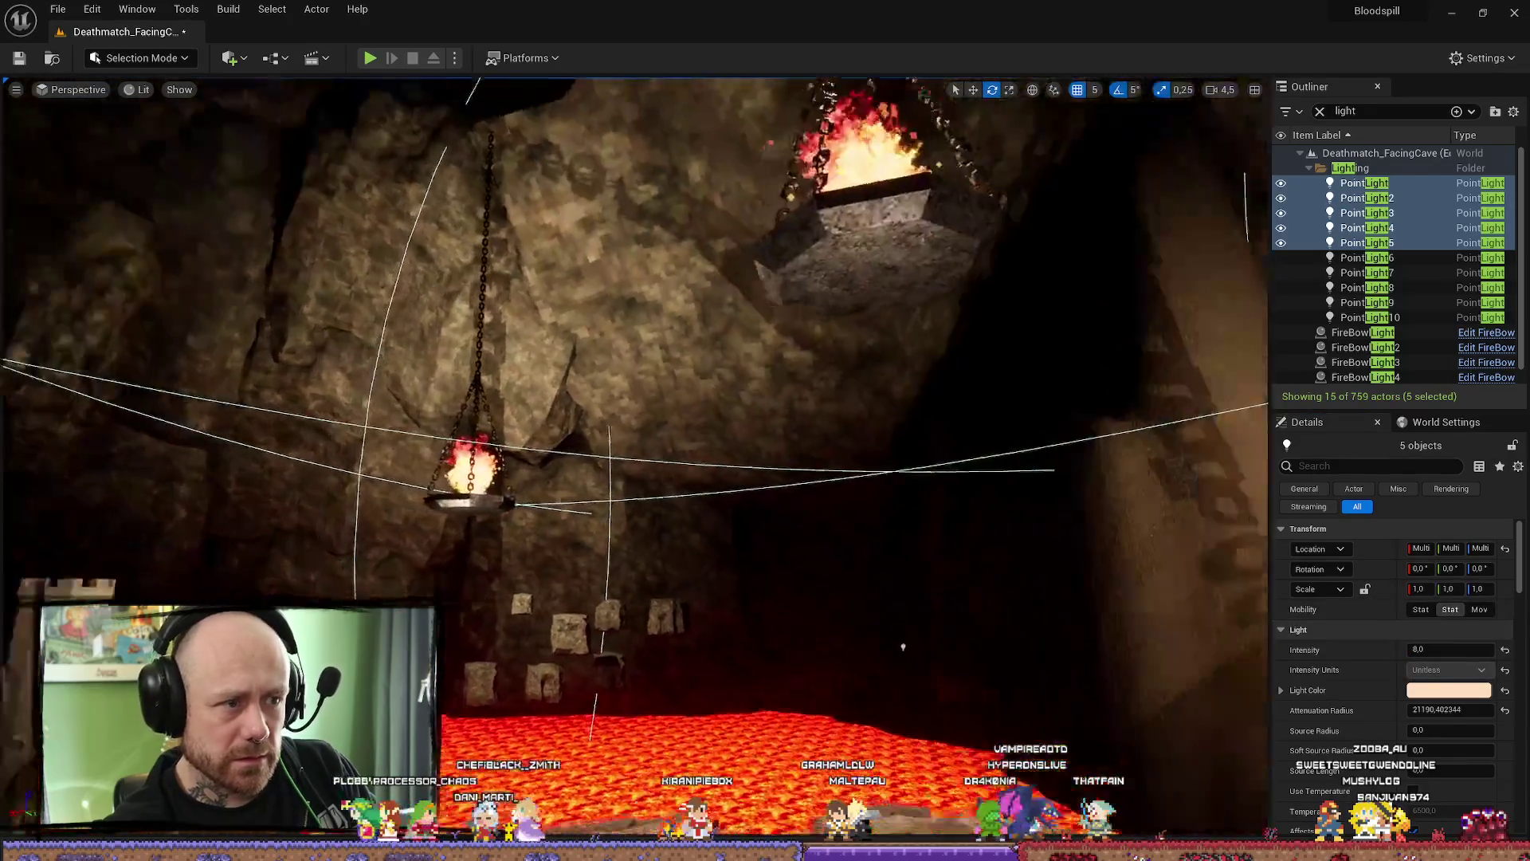
{"action": "mouse_move", "coordinate": [903, 647]}
{"action": "left_mouse_down"}
{"action": "mouse_move", "coordinate": [655, 562]}
{"action": "mouse_move", "coordinate": [669, 478]}
{"action": "mouse_move", "coordinate": [646, 371]}
{"action": "left_mouse_up"}
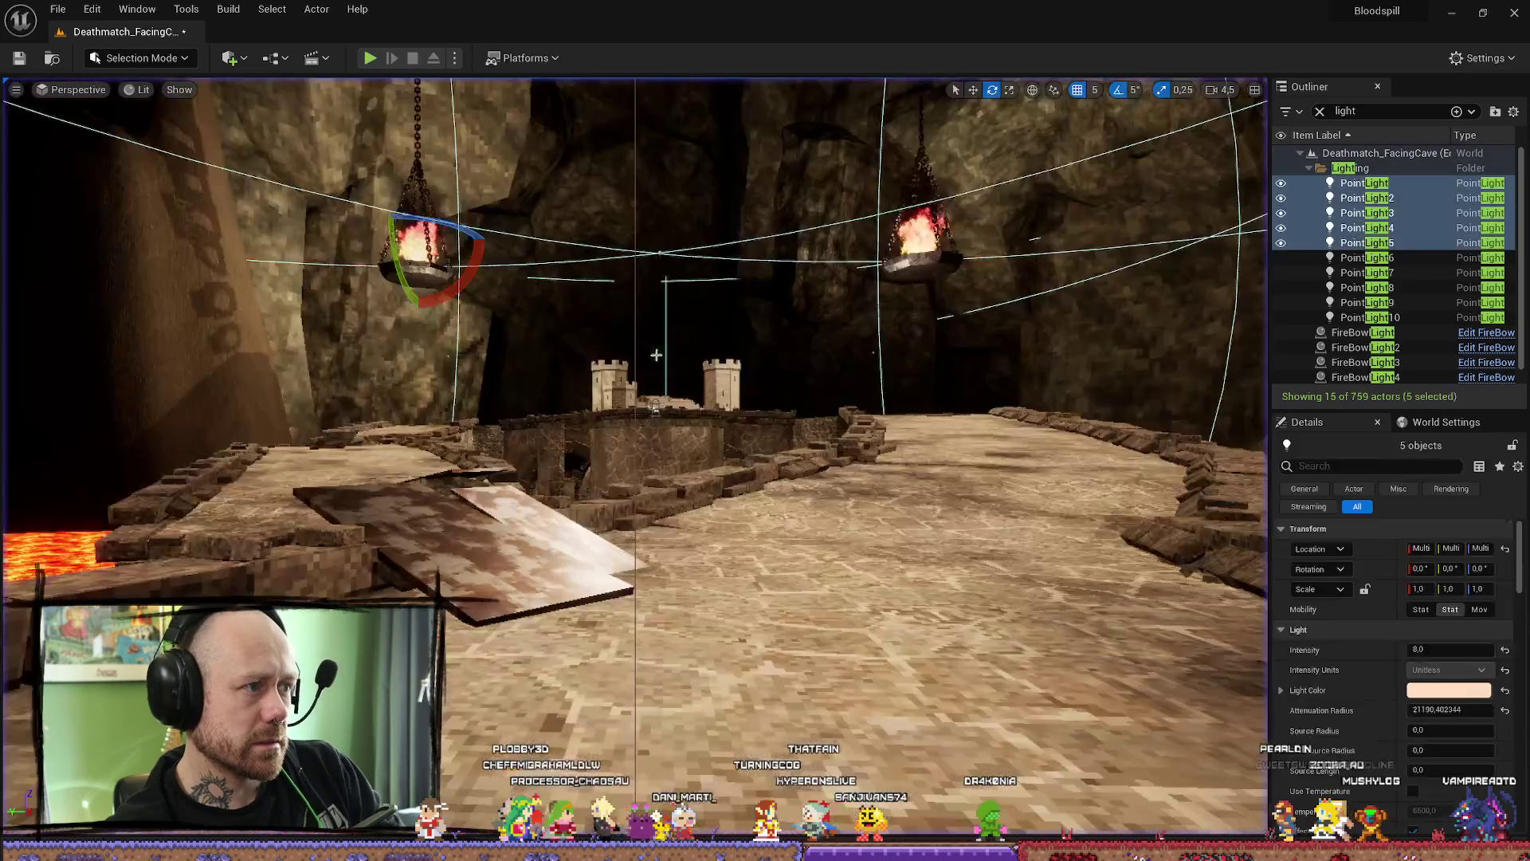
{"action": "left_click_drag", "start_coordinate": [645, 372], "coordinate": [736, 276]}
{"action": "left_click", "coordinate": [229, 10]}
{"action": "left_click", "coordinate": [229, 10]}
{"action": "left_click", "coordinate": [269, 85]}
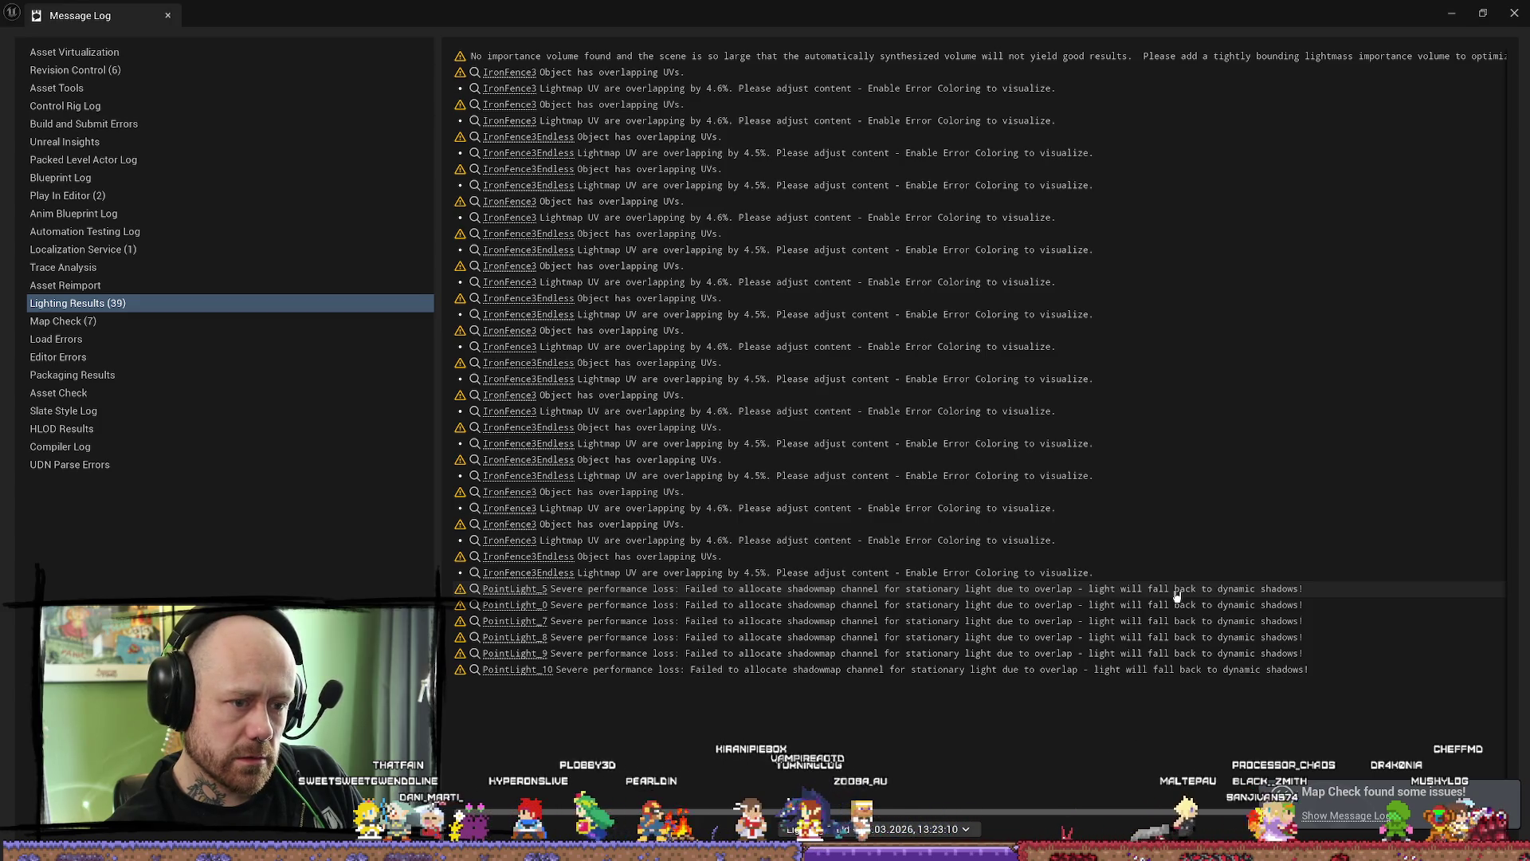
- Check the PointLight_5 shadowmap overlap warning, then start a test match
{"action": "left_click", "coordinate": [1060, 592]}
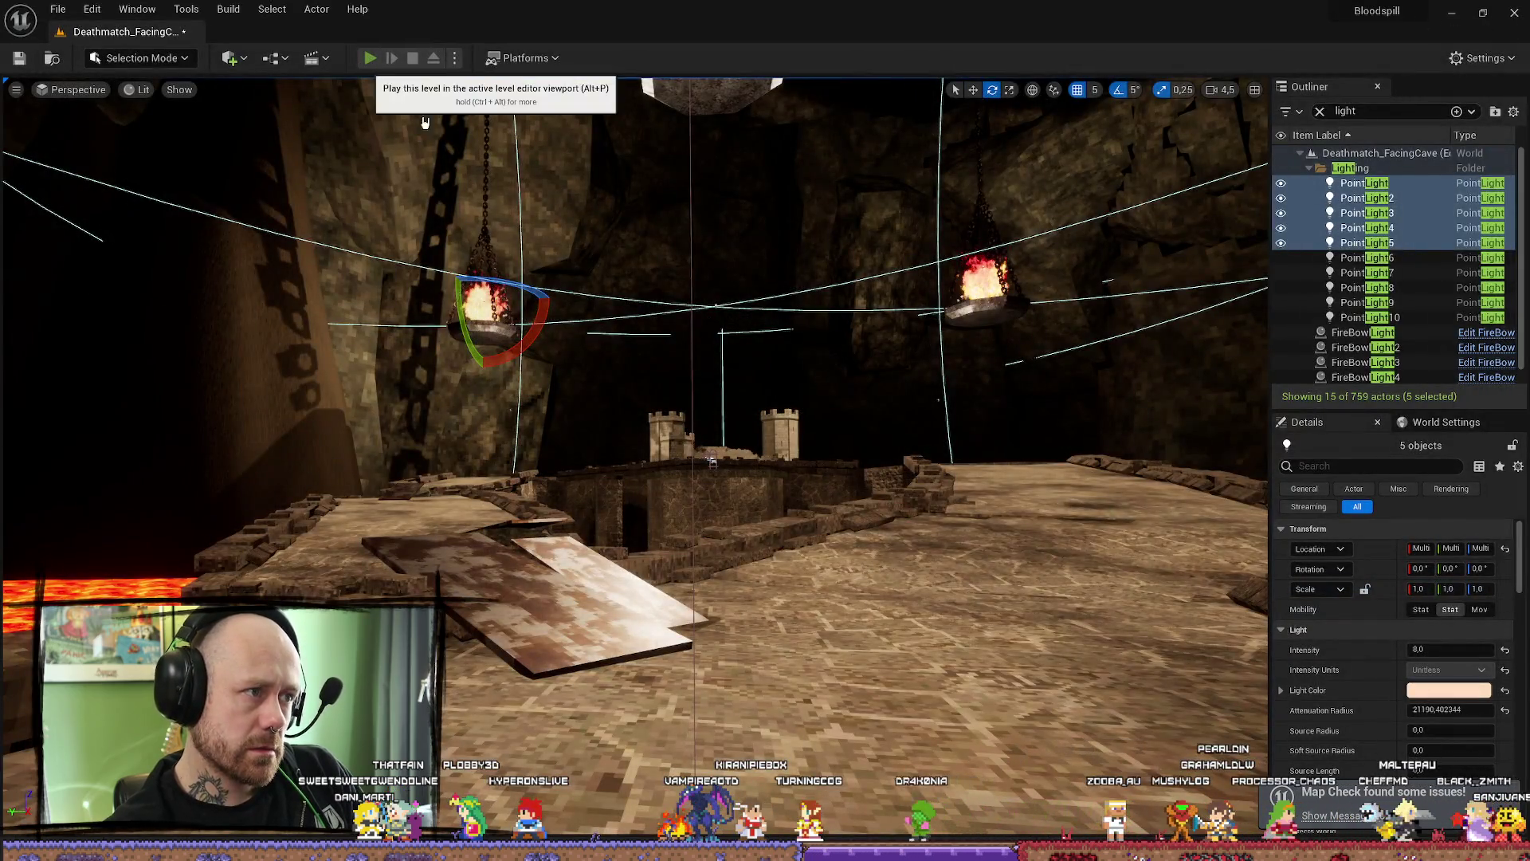
{"action": "left_click", "coordinate": [370, 58]}
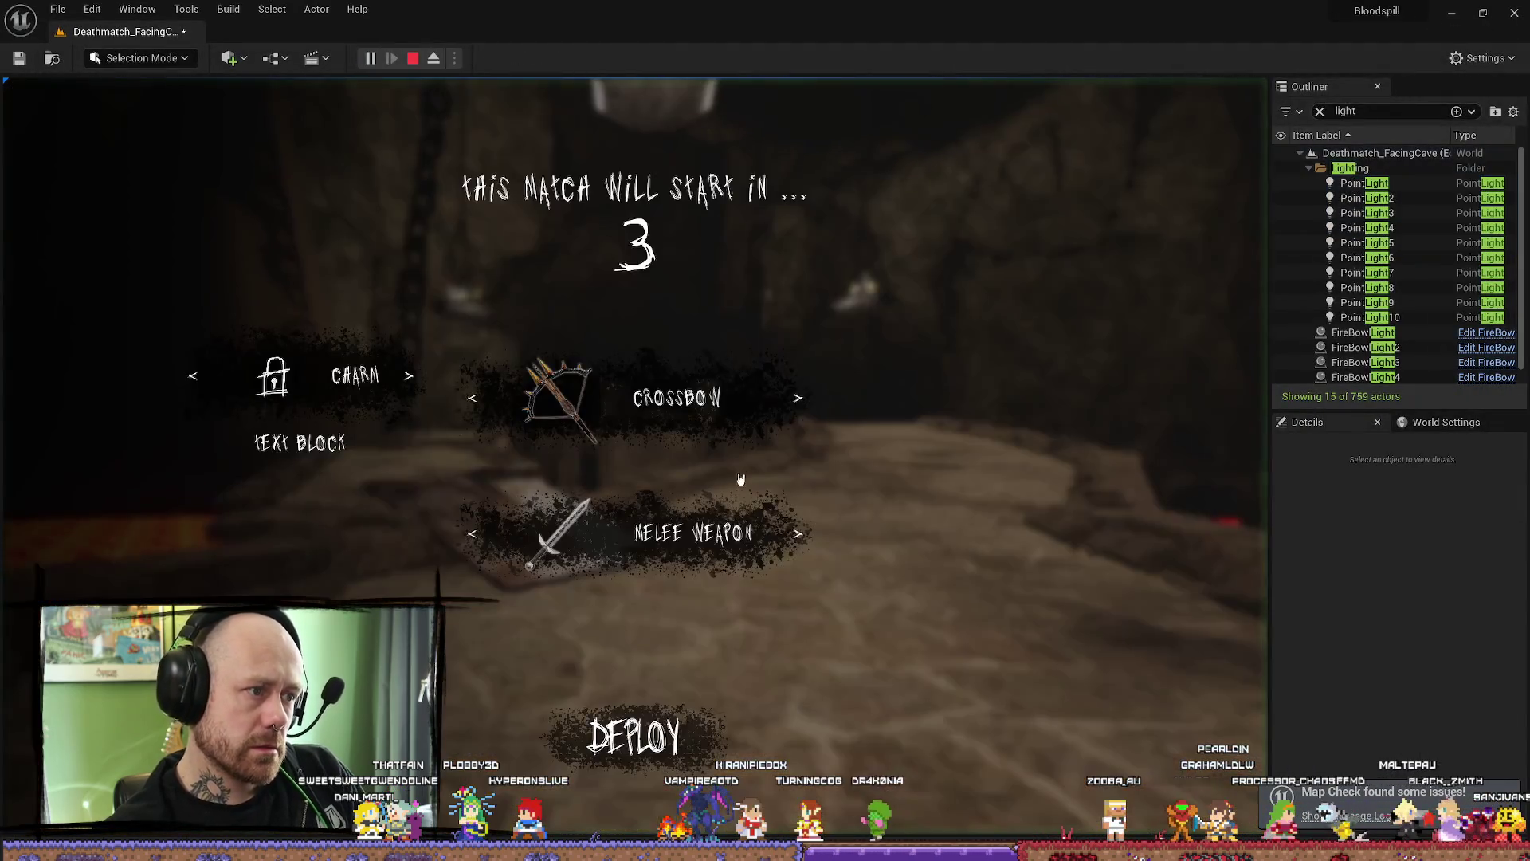
- Walk through the gate onto the lava bridge in-game, end the match, and fly toward a brazier
{"action": "key", "text": "F11"}
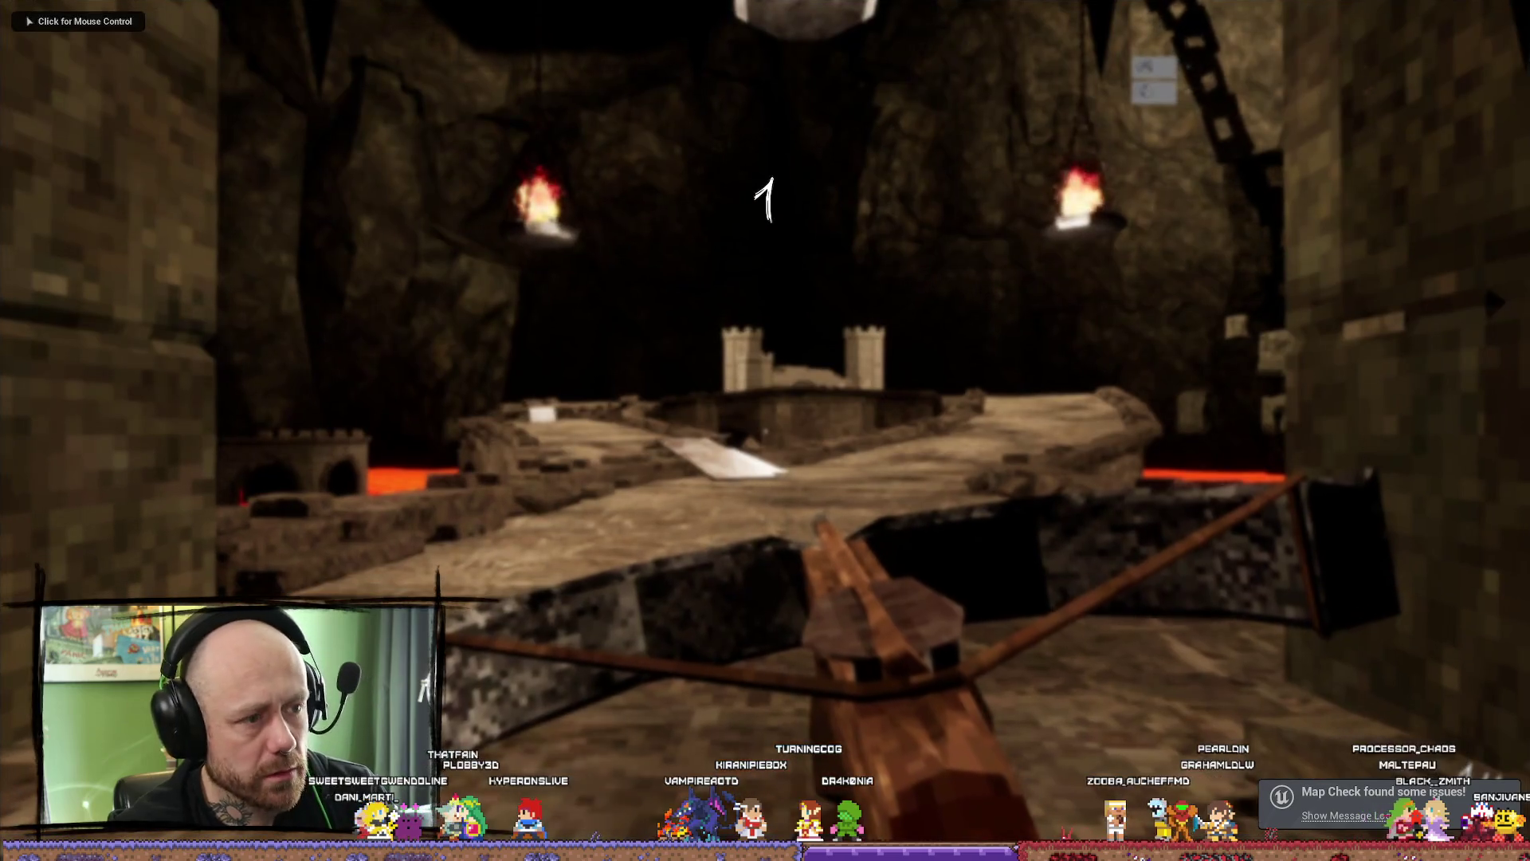
{"action": "left_click", "coordinate": [765, 430]}
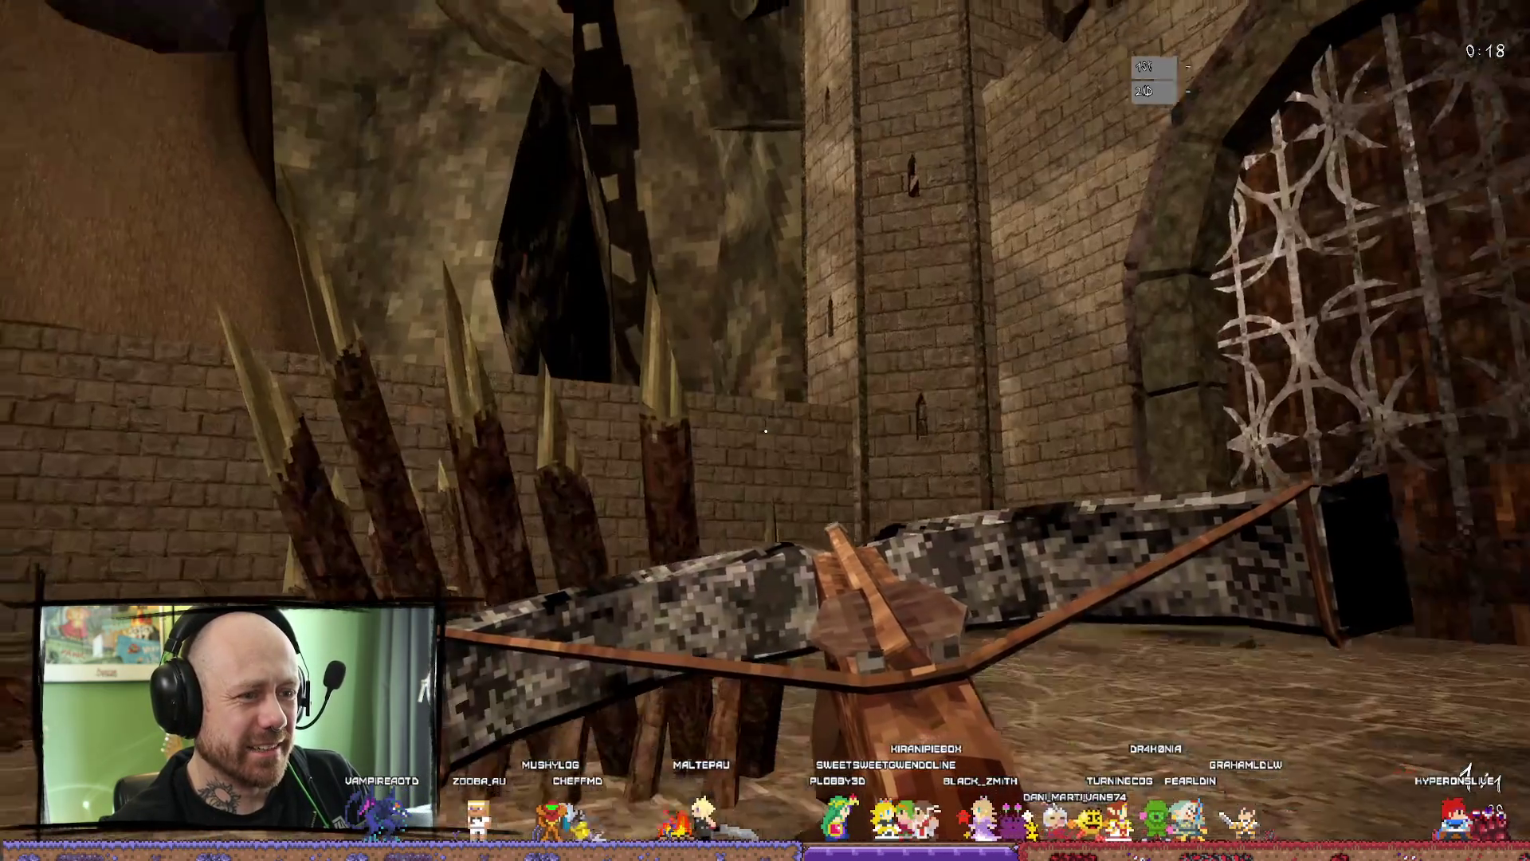
{"action": "key", "text": "w"}
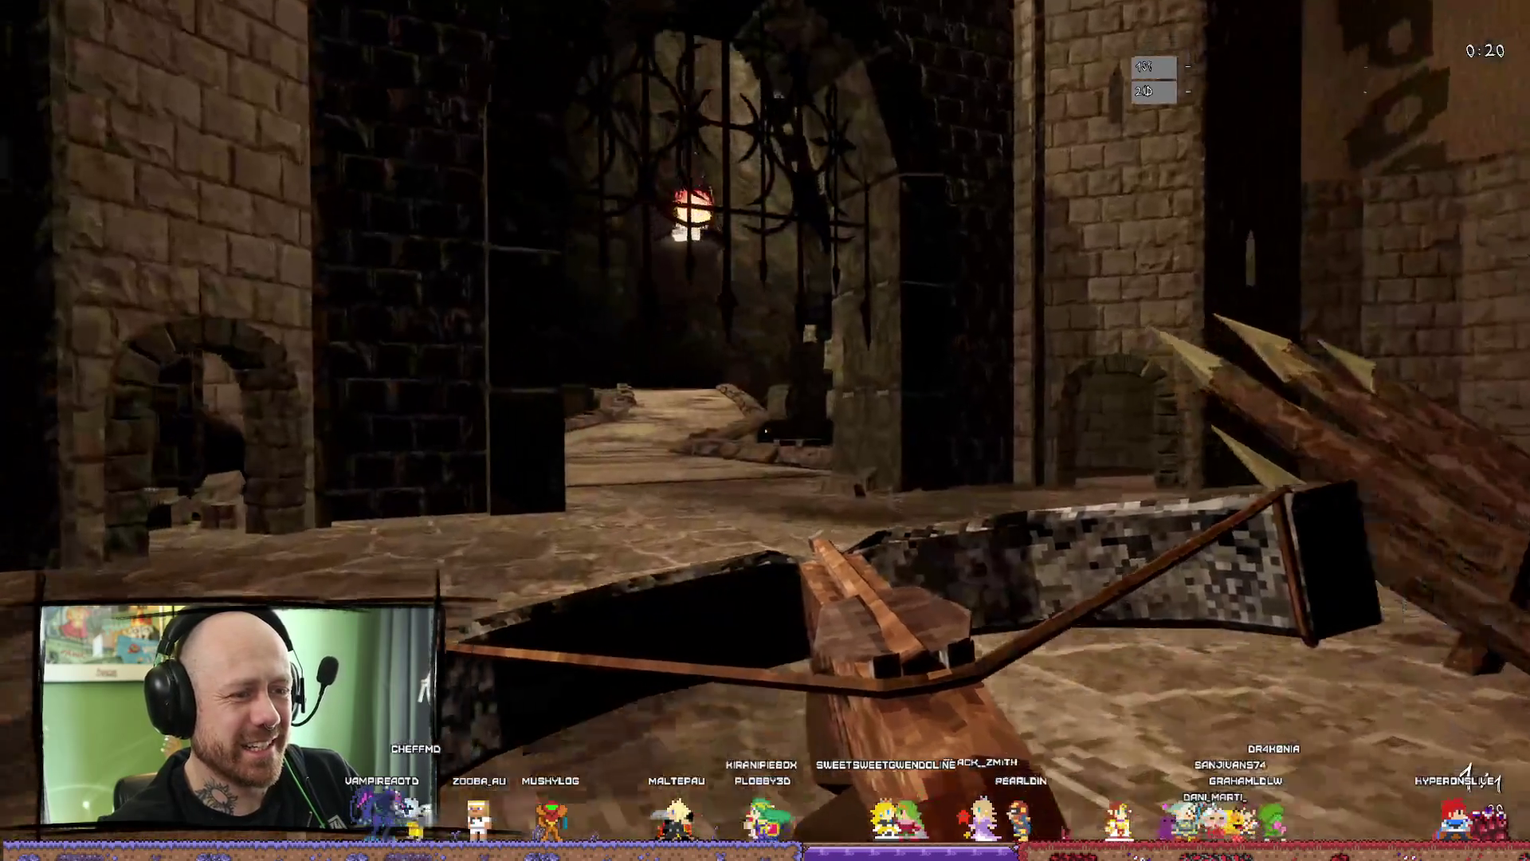
{"action": "key", "text": "w"}
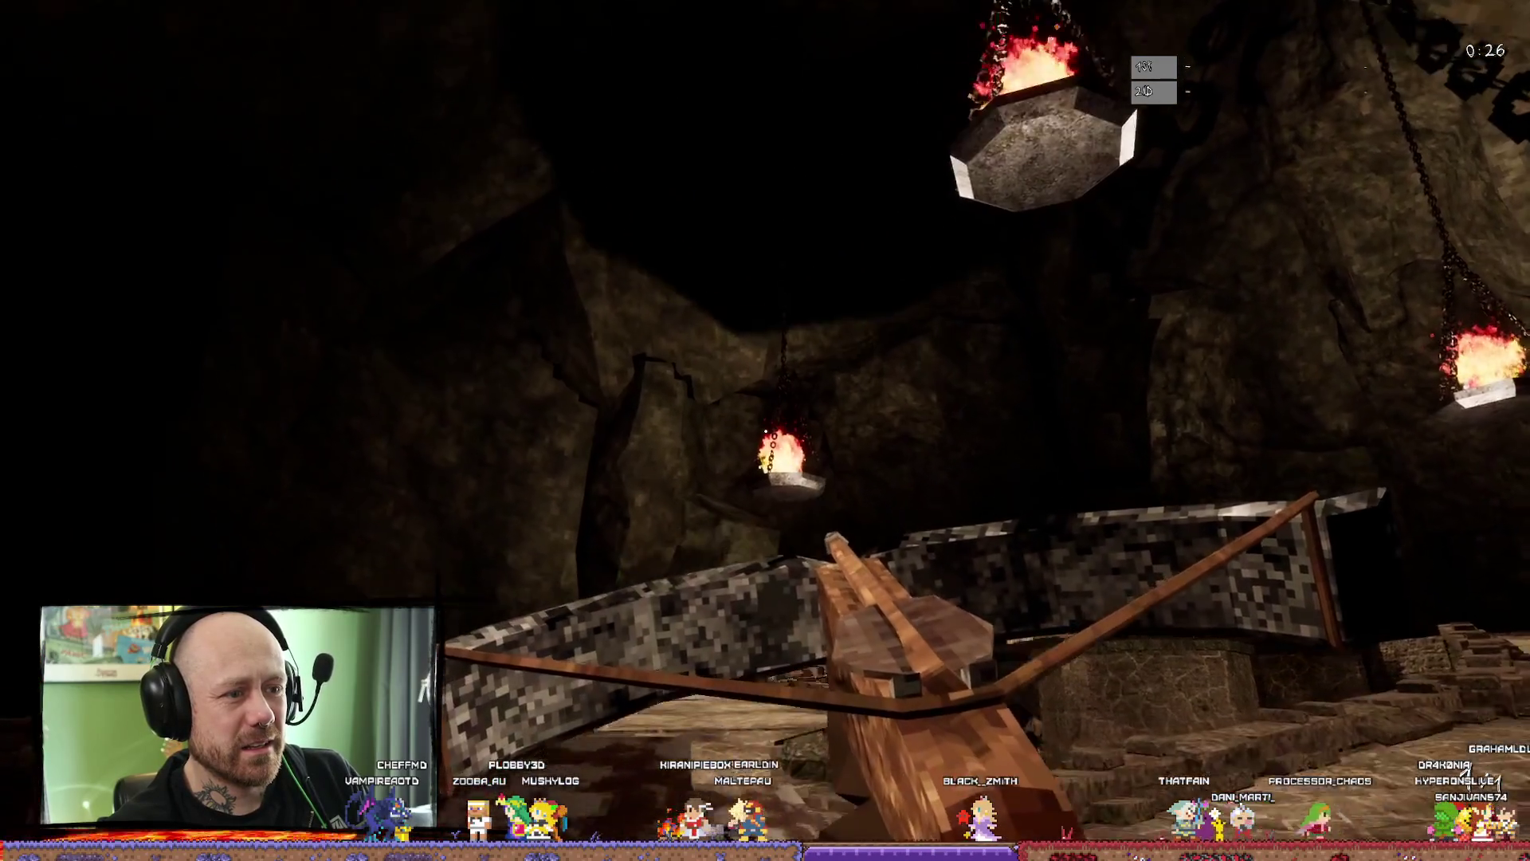
{"action": "key", "text": "w"}
{"action": "key", "text": "w"}
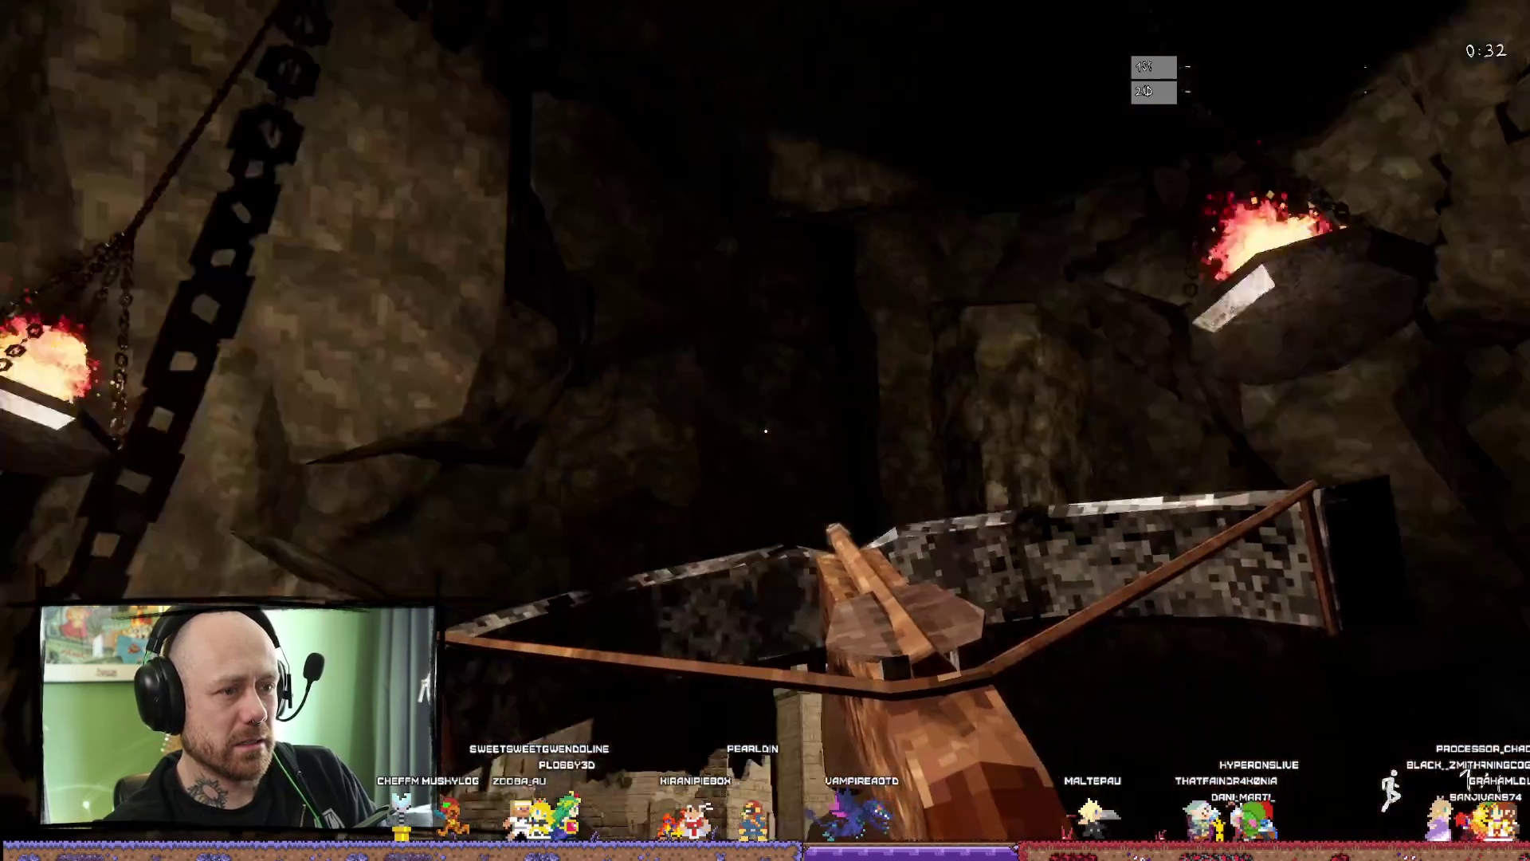
{"action": "key", "text": "Escape"}
{"action": "key", "text": "w"}
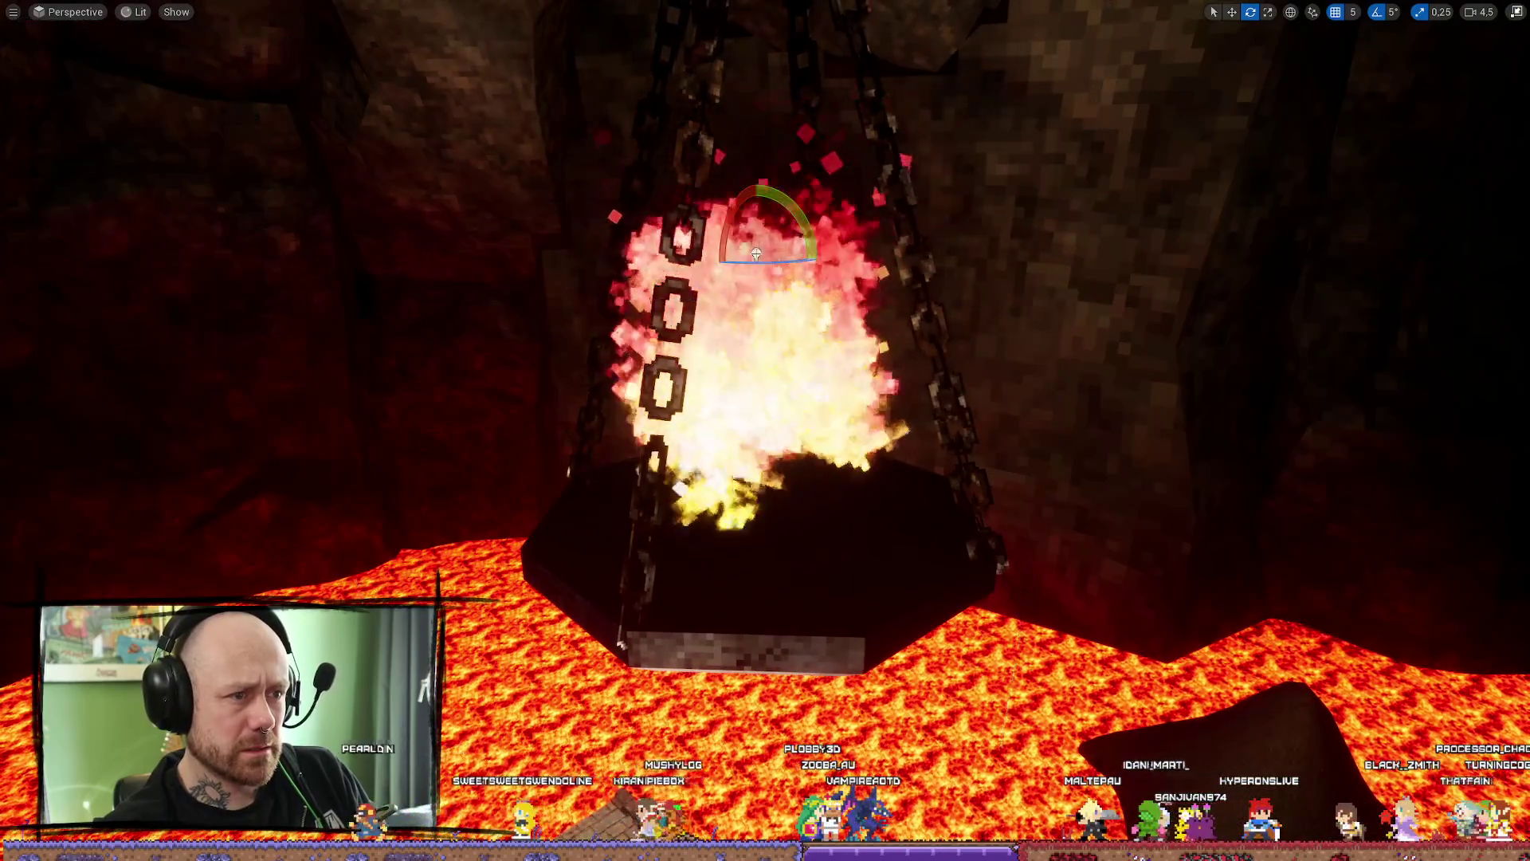
{"action": "key", "text": "d"}
- Restore the full editor layout and inspect the chained brazier up close, then pull back to a wide cave view
{"action": "key", "text": "F11"}
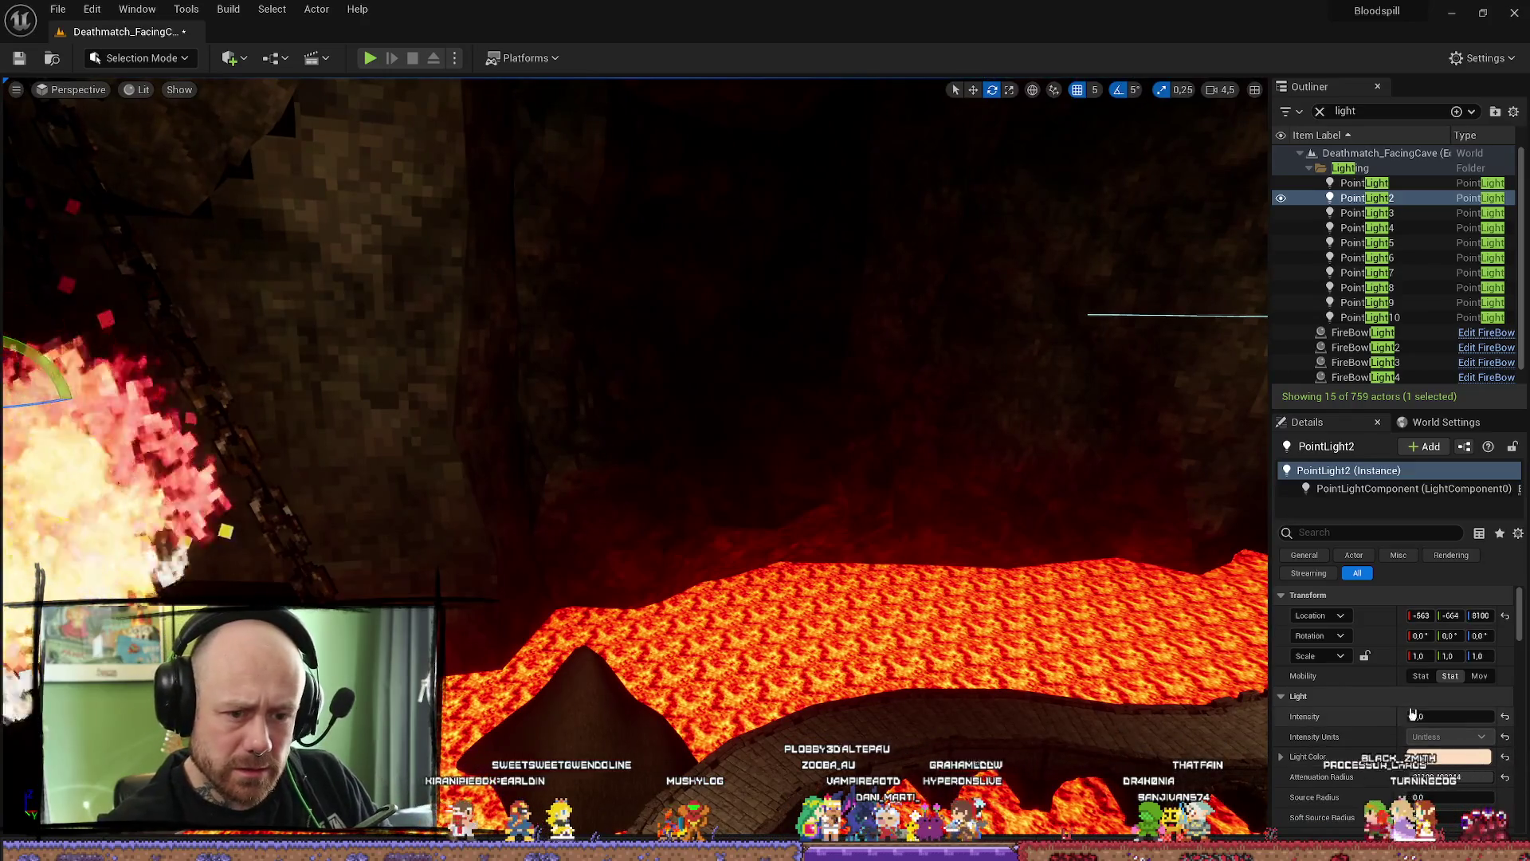
{"action": "key", "text": "f"}
{"action": "left_click_drag", "start_coordinate": [936, 623], "coordinate": [650, 573]}
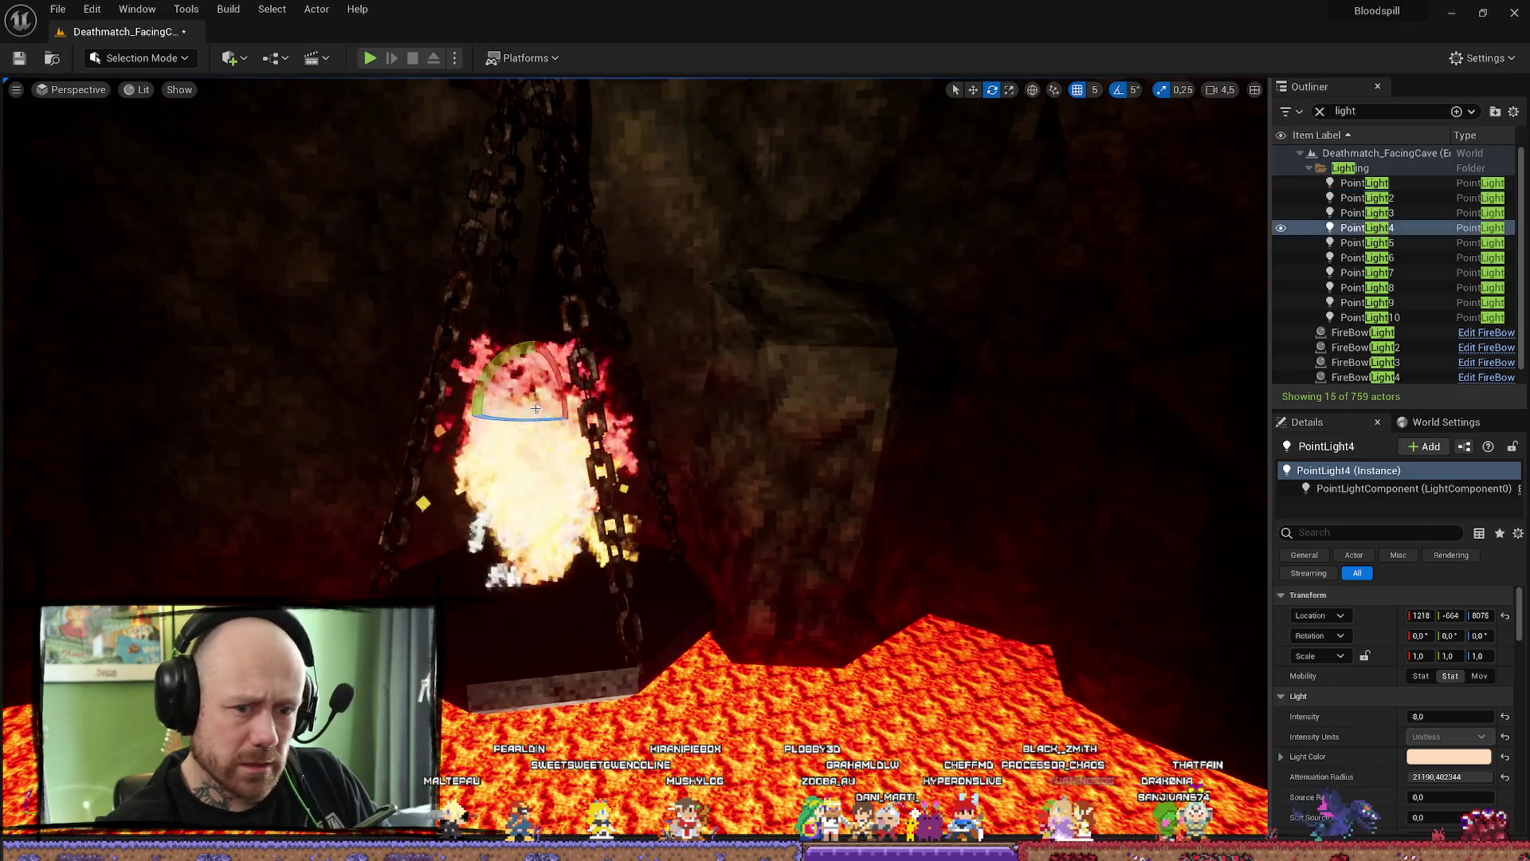
{"action": "left_click_drag", "start_coordinate": [634, 479], "coordinate": [717, 502]}
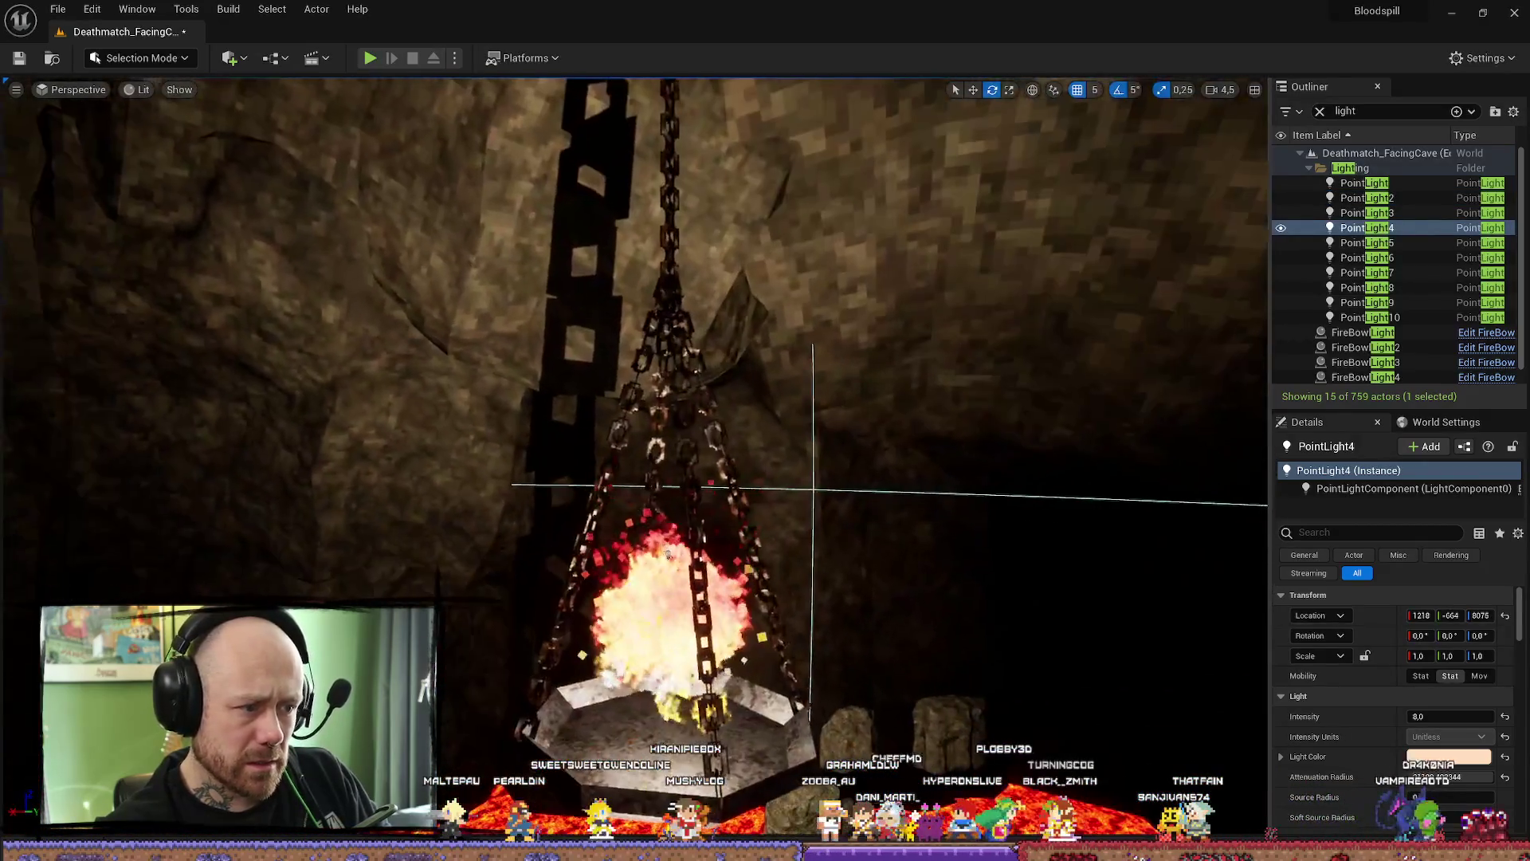
{"action": "left_click_drag", "start_coordinate": [647, 589], "coordinate": [692, 649]}
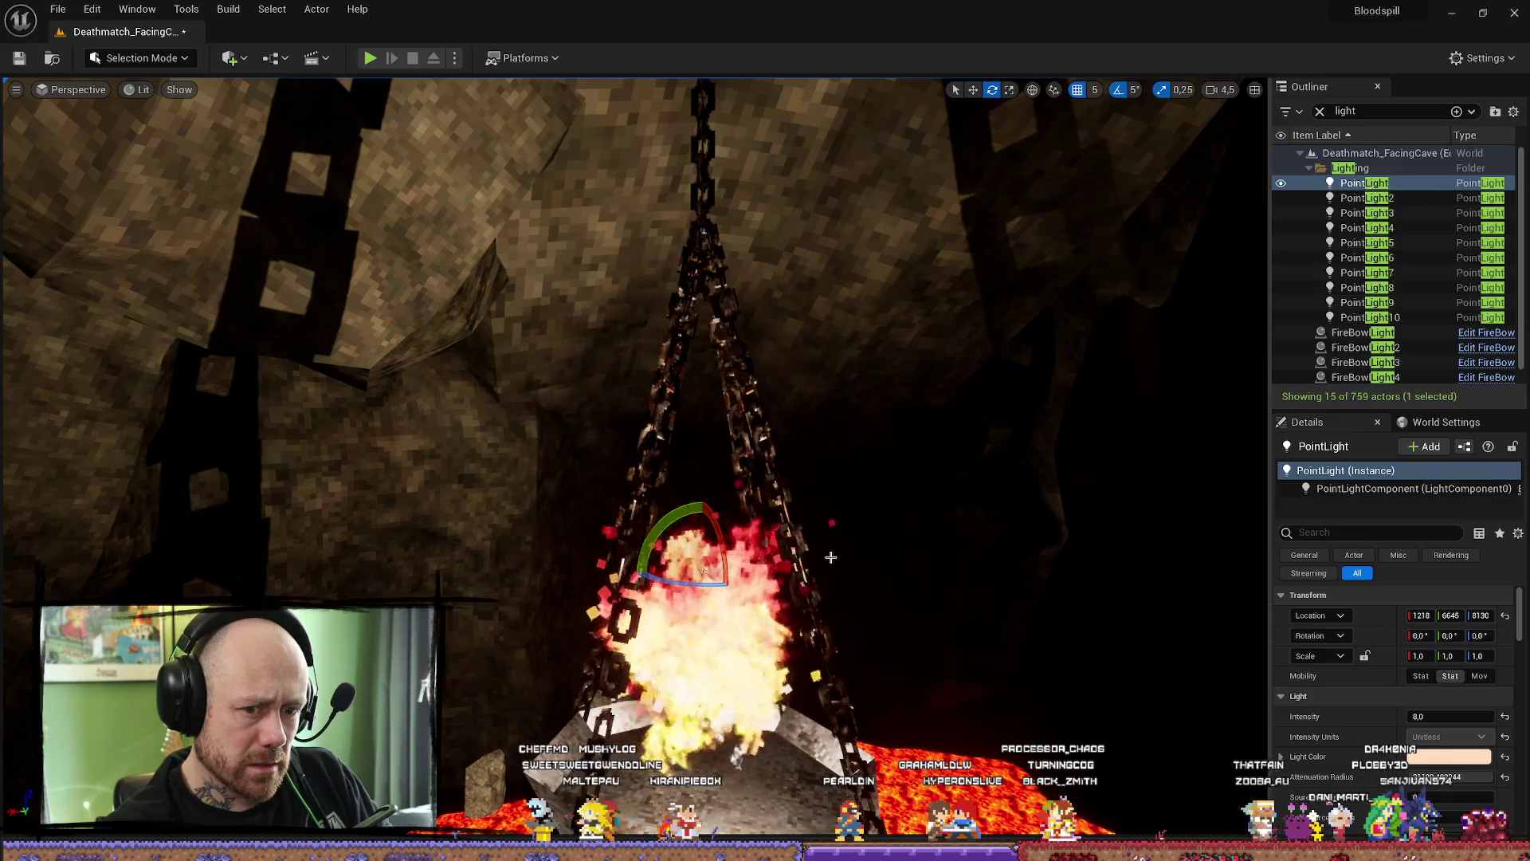
{"action": "left_click_drag", "start_coordinate": [830, 556], "coordinate": [836, 562]}
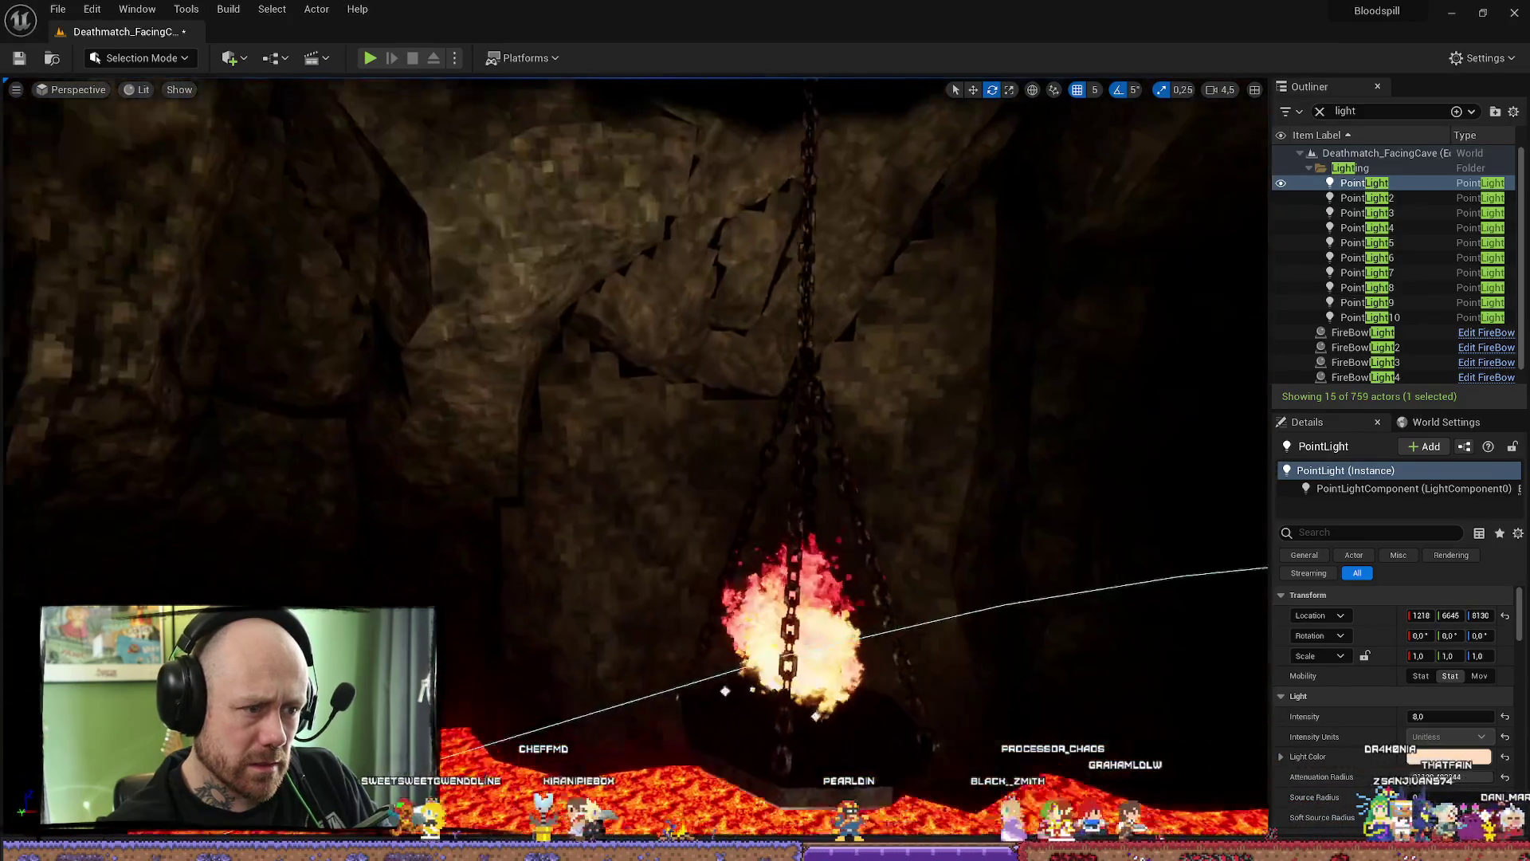
{"action": "left_click_drag", "start_coordinate": [836, 536], "coordinate": [436, 598]}
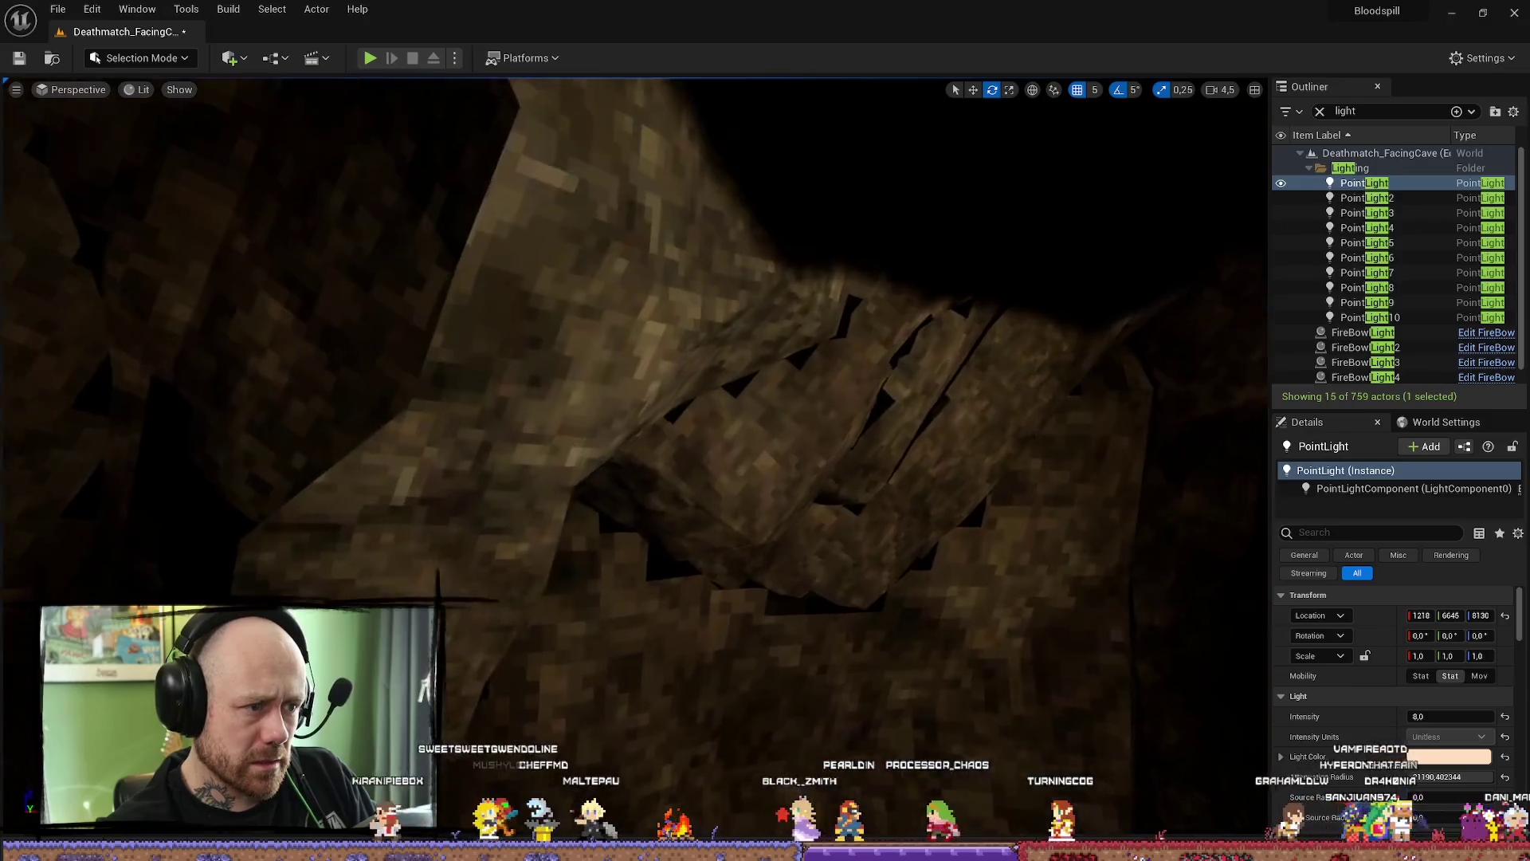
{"action": "left_click_drag", "start_coordinate": [670, 610], "coordinate": [671, 611]}
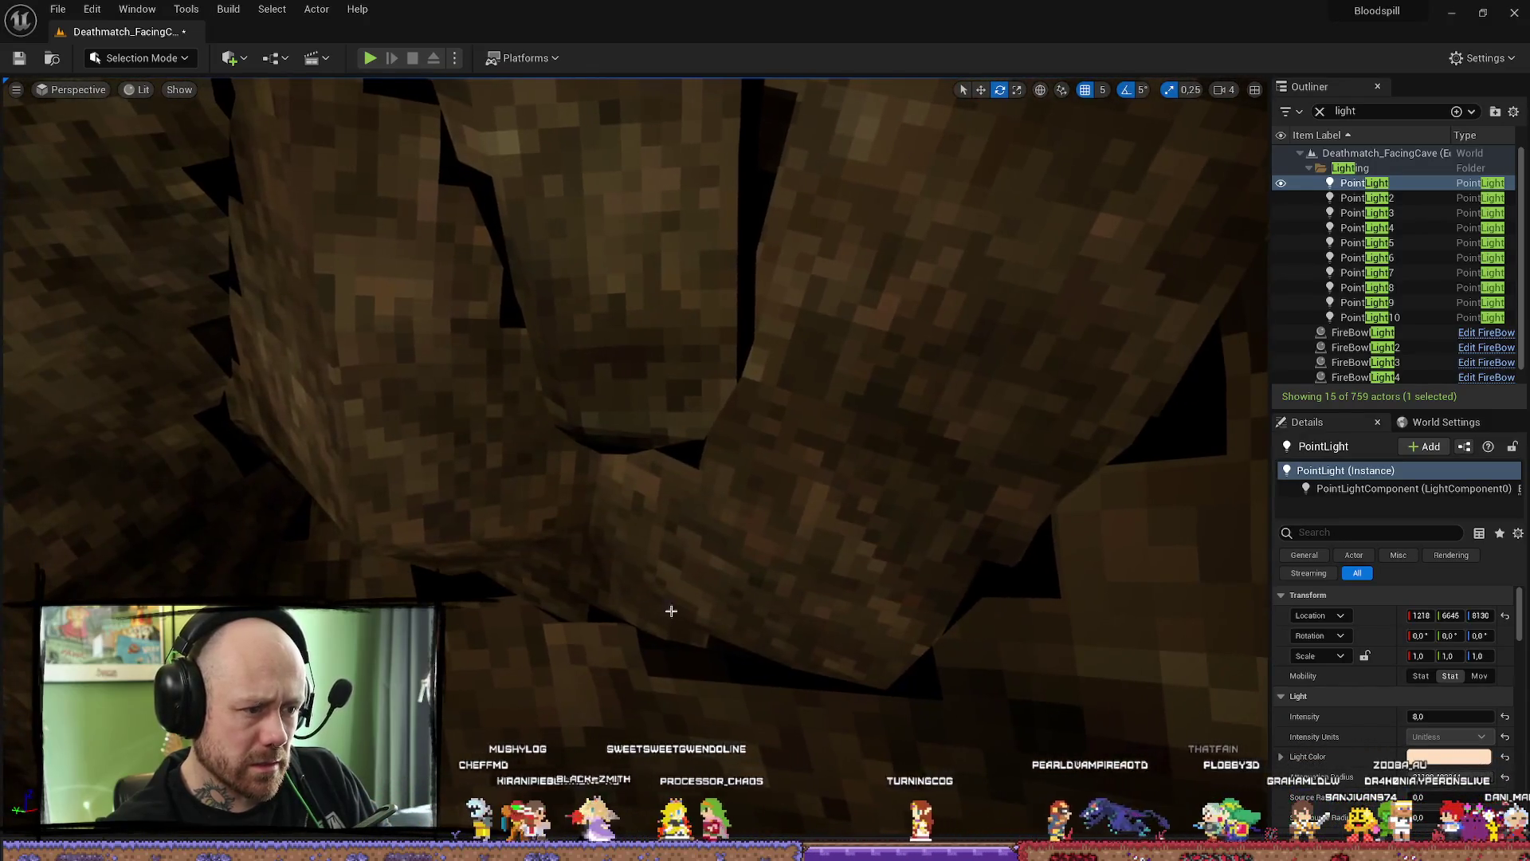
{"action": "left_click_drag", "start_coordinate": [781, 205], "coordinate": [816, 217]}
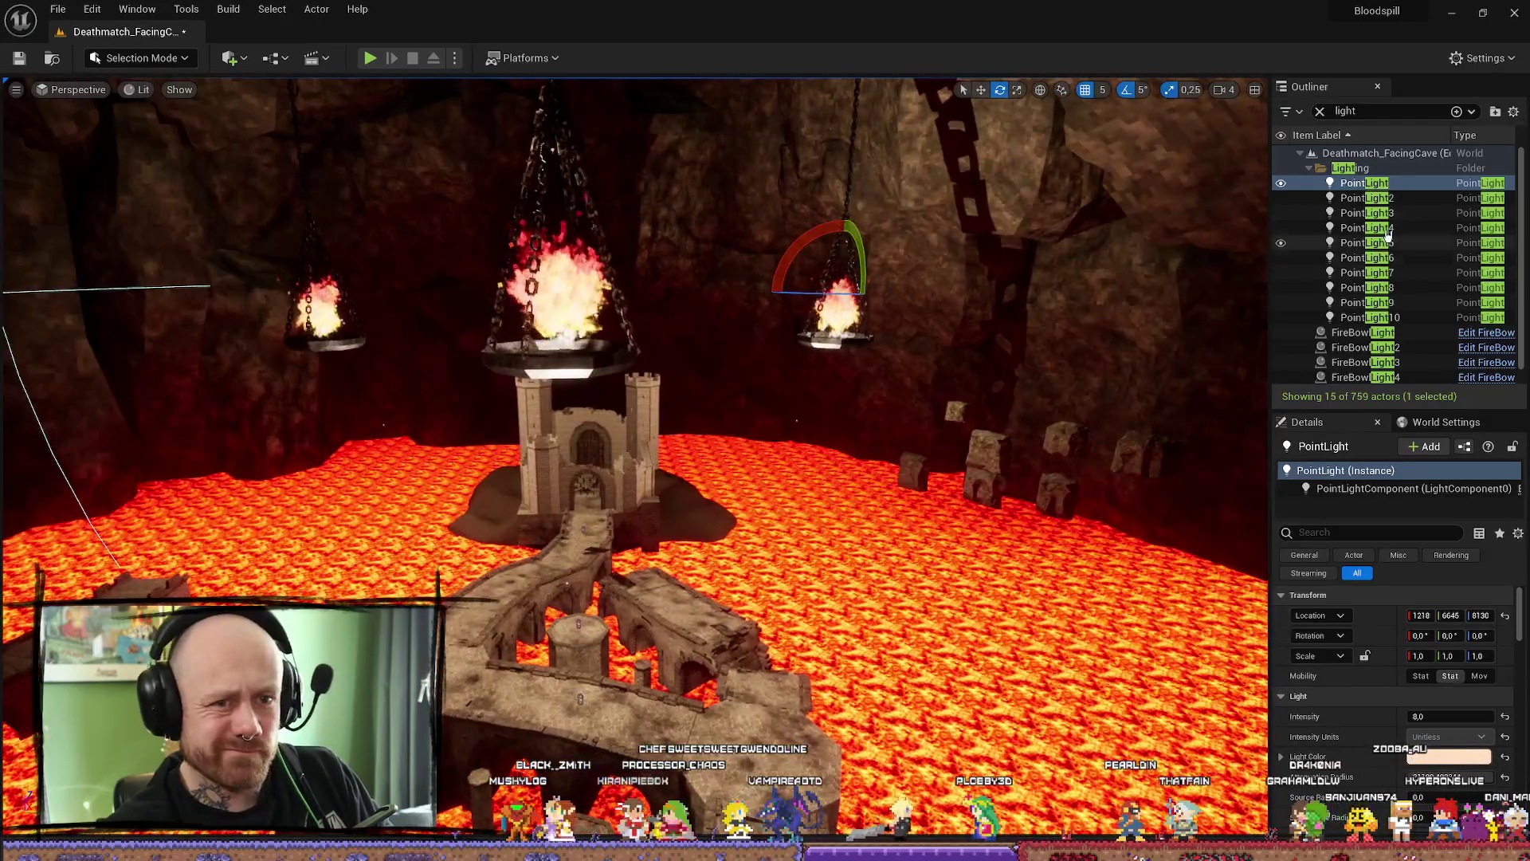
- Set PointLight through PointLight5 to Movable mobility and start a play-test
{"action": "left_click", "coordinate": [1366, 243], "text": "shift"}
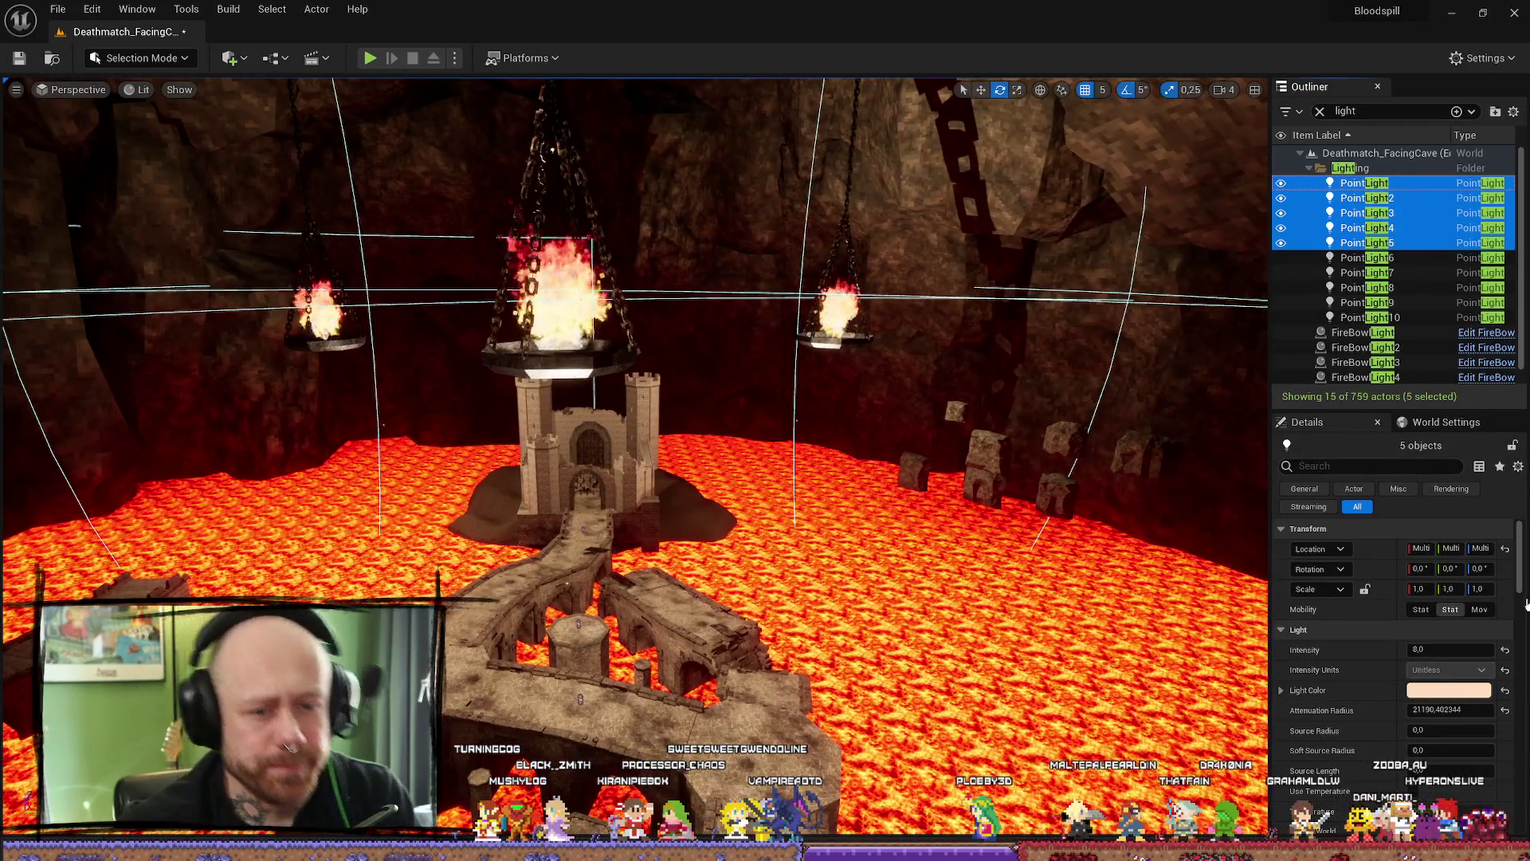
{"action": "left_click", "coordinate": [1479, 609]}
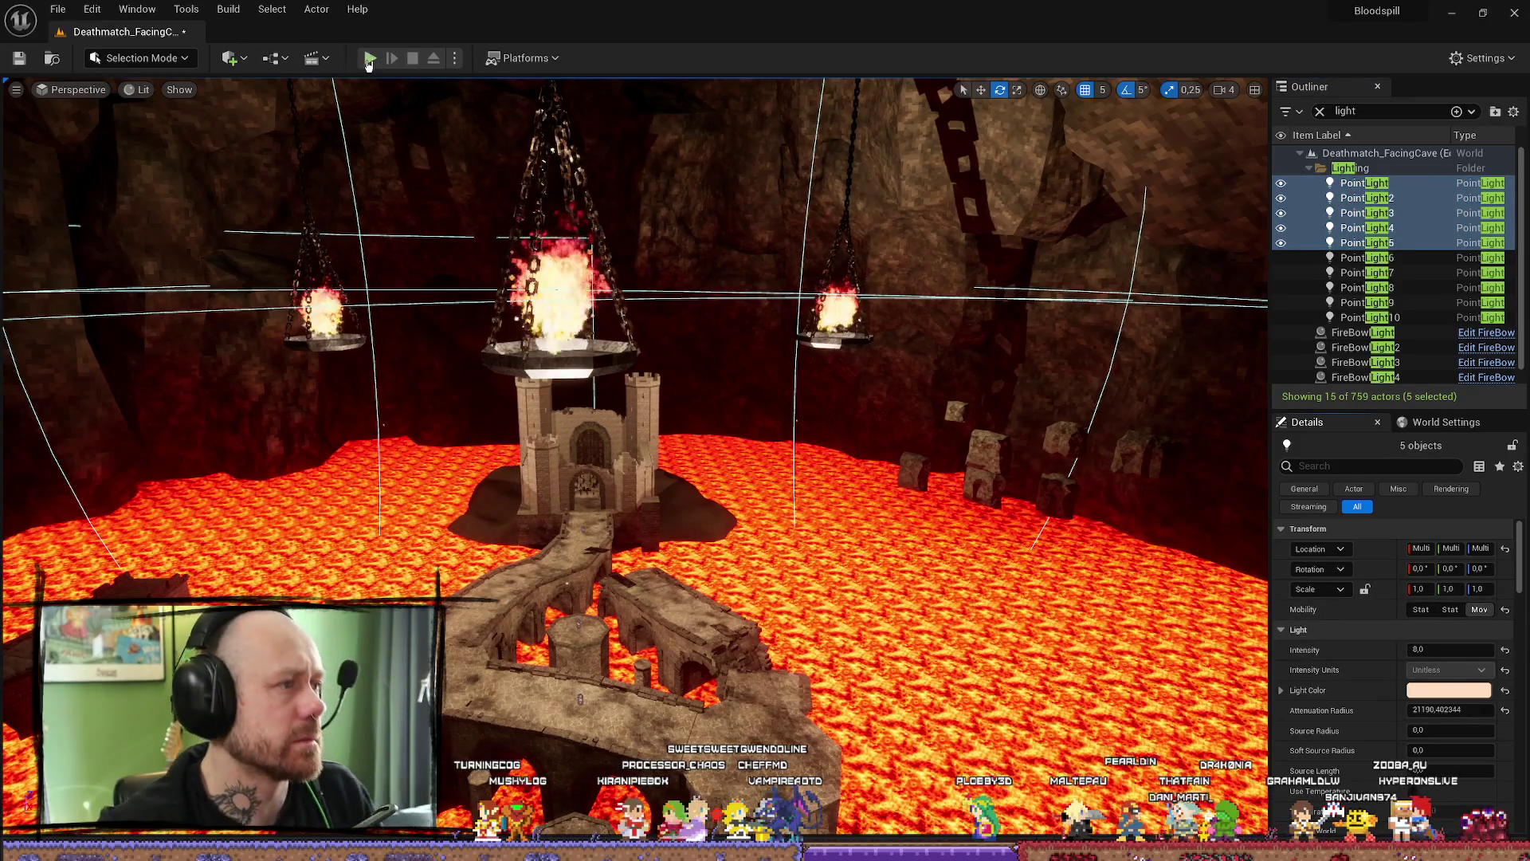
{"action": "key", "text": "alt+p"}
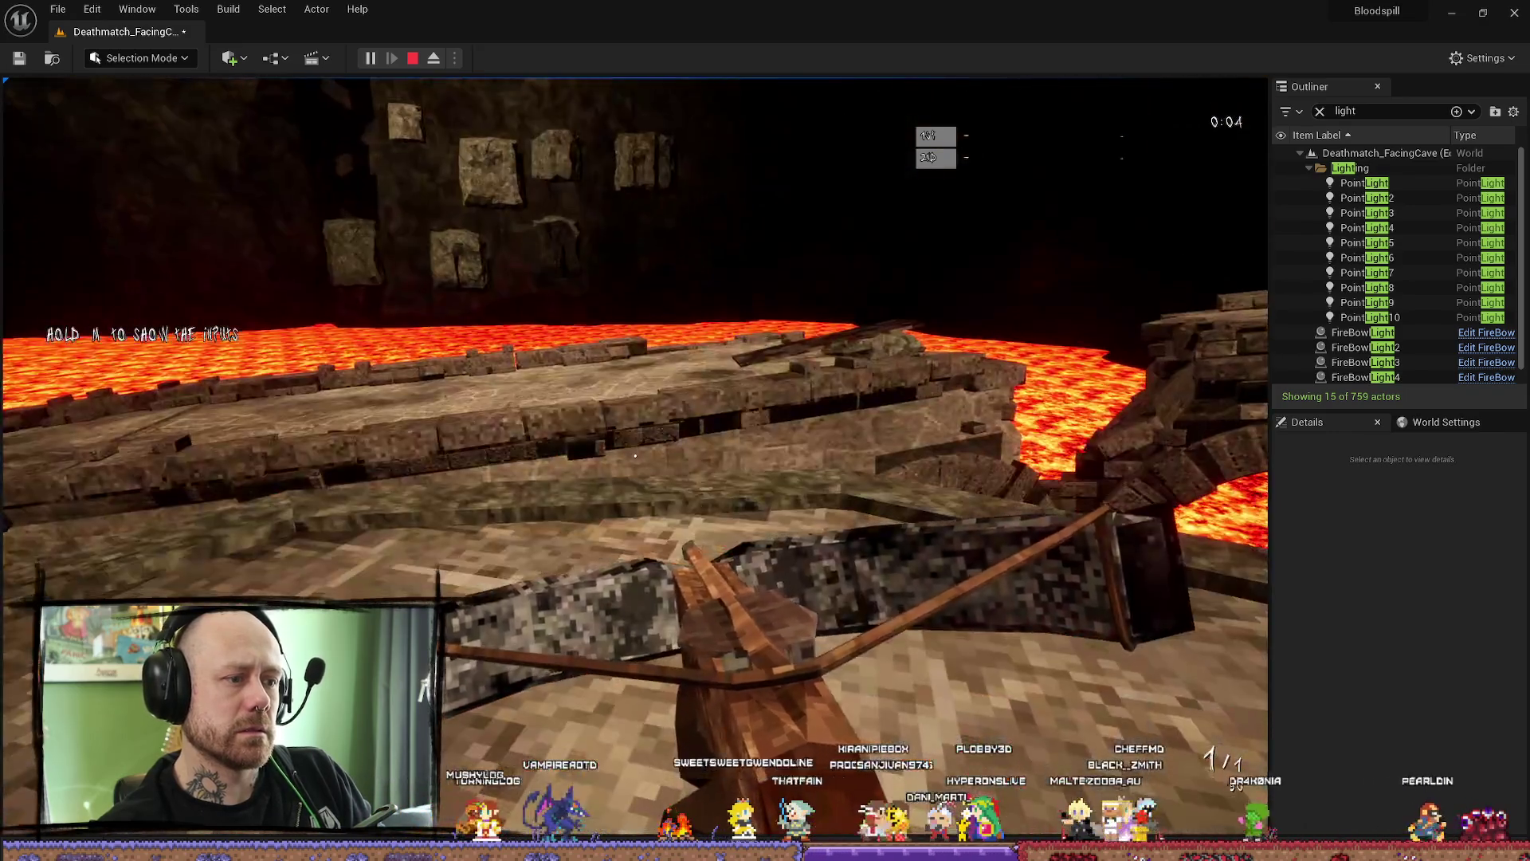
- Walk the player across the bridge, then stop the play-test so the Message Log appears
{"action": "key", "text": "w"}
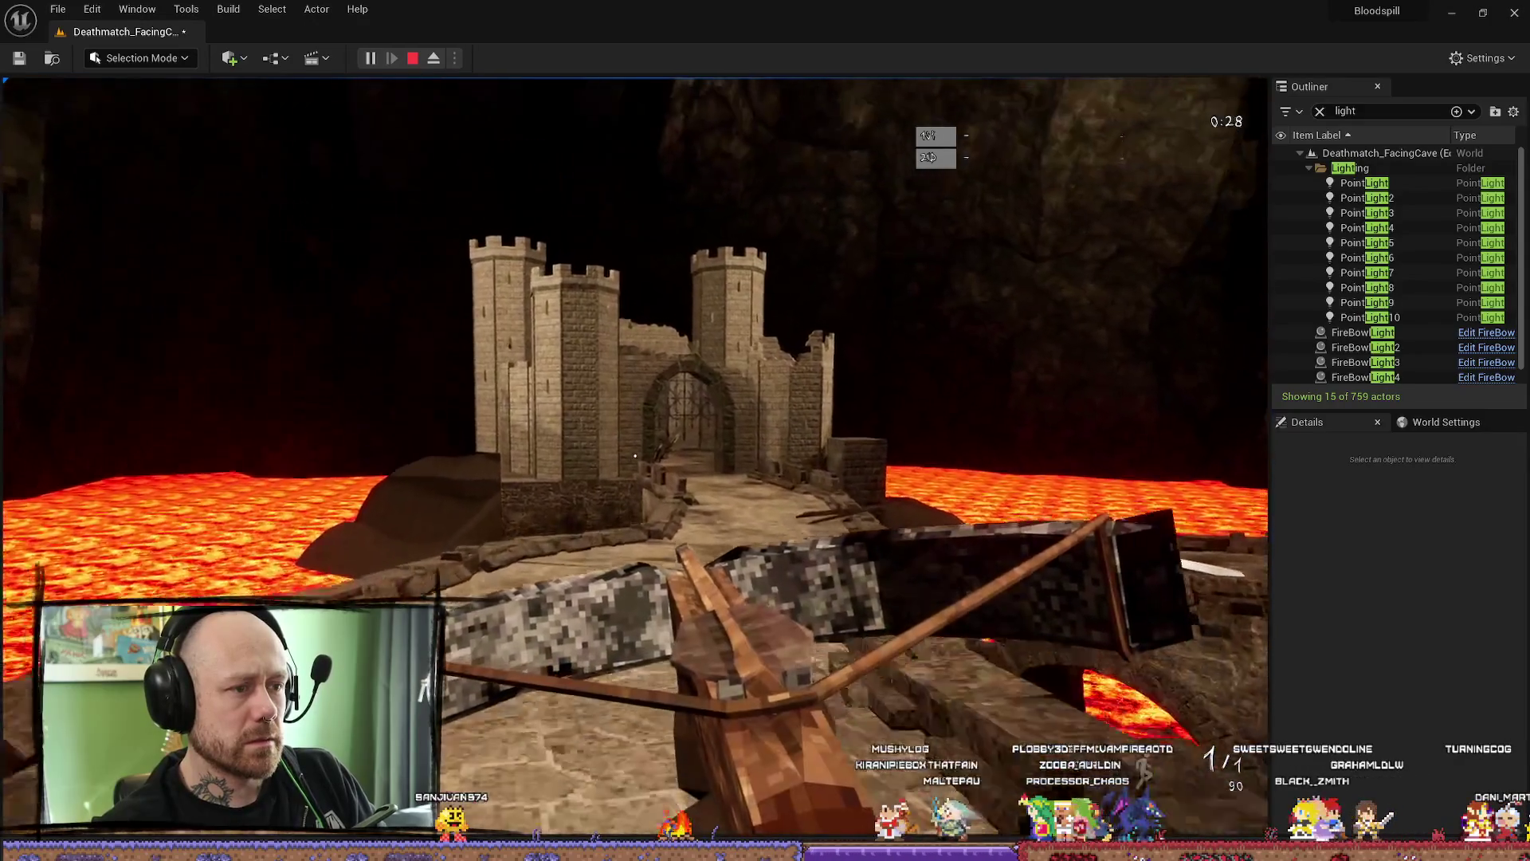
{"action": "key", "text": "Escape"}
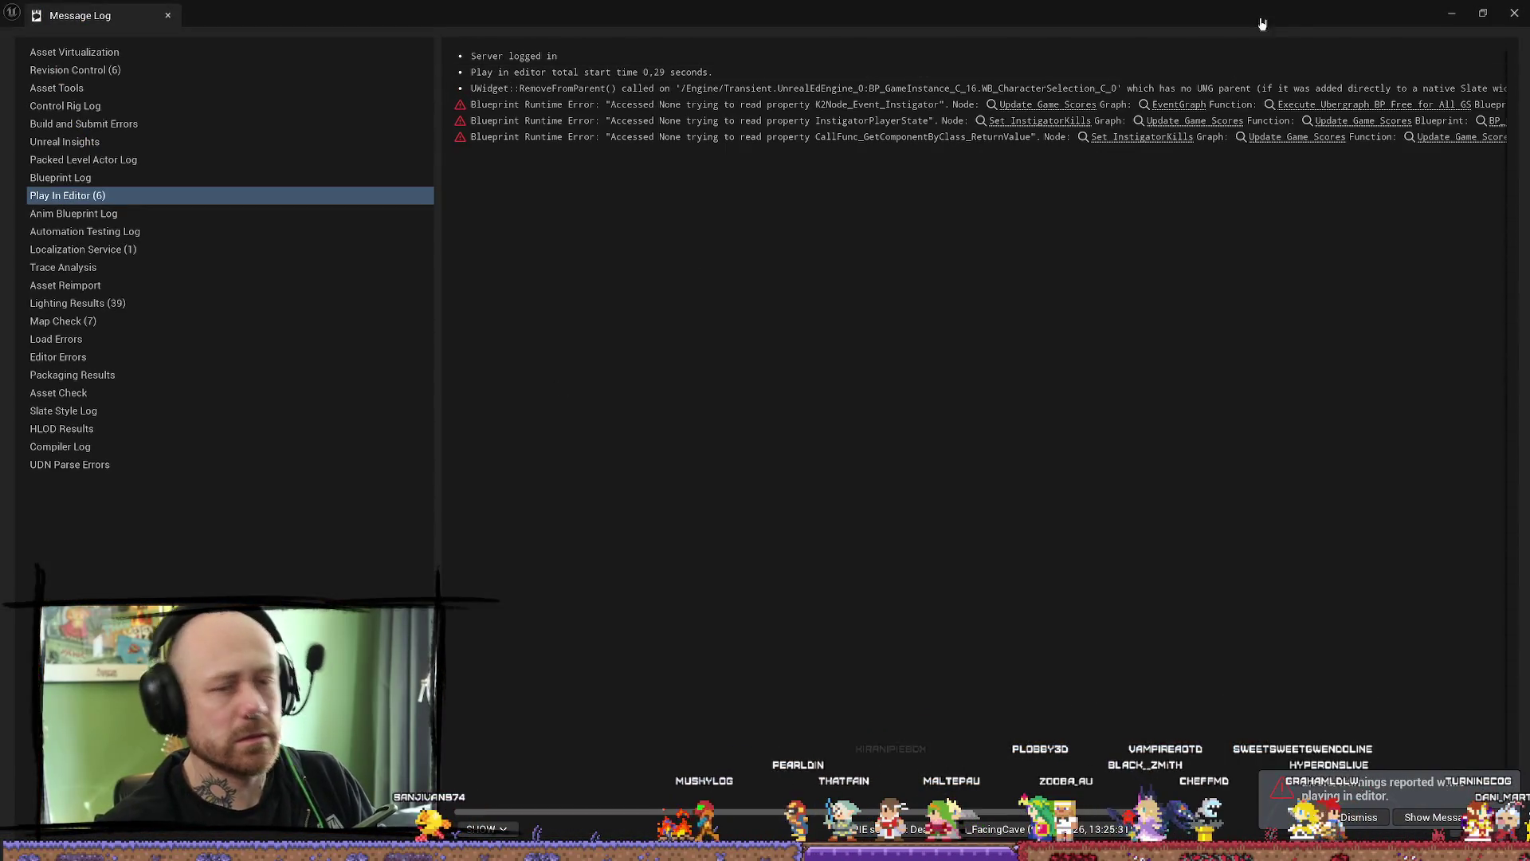
- Close the Message Log and snap PointLight4 down into its fire bowl with End
{"action": "left_click", "coordinate": [1516, 14]}
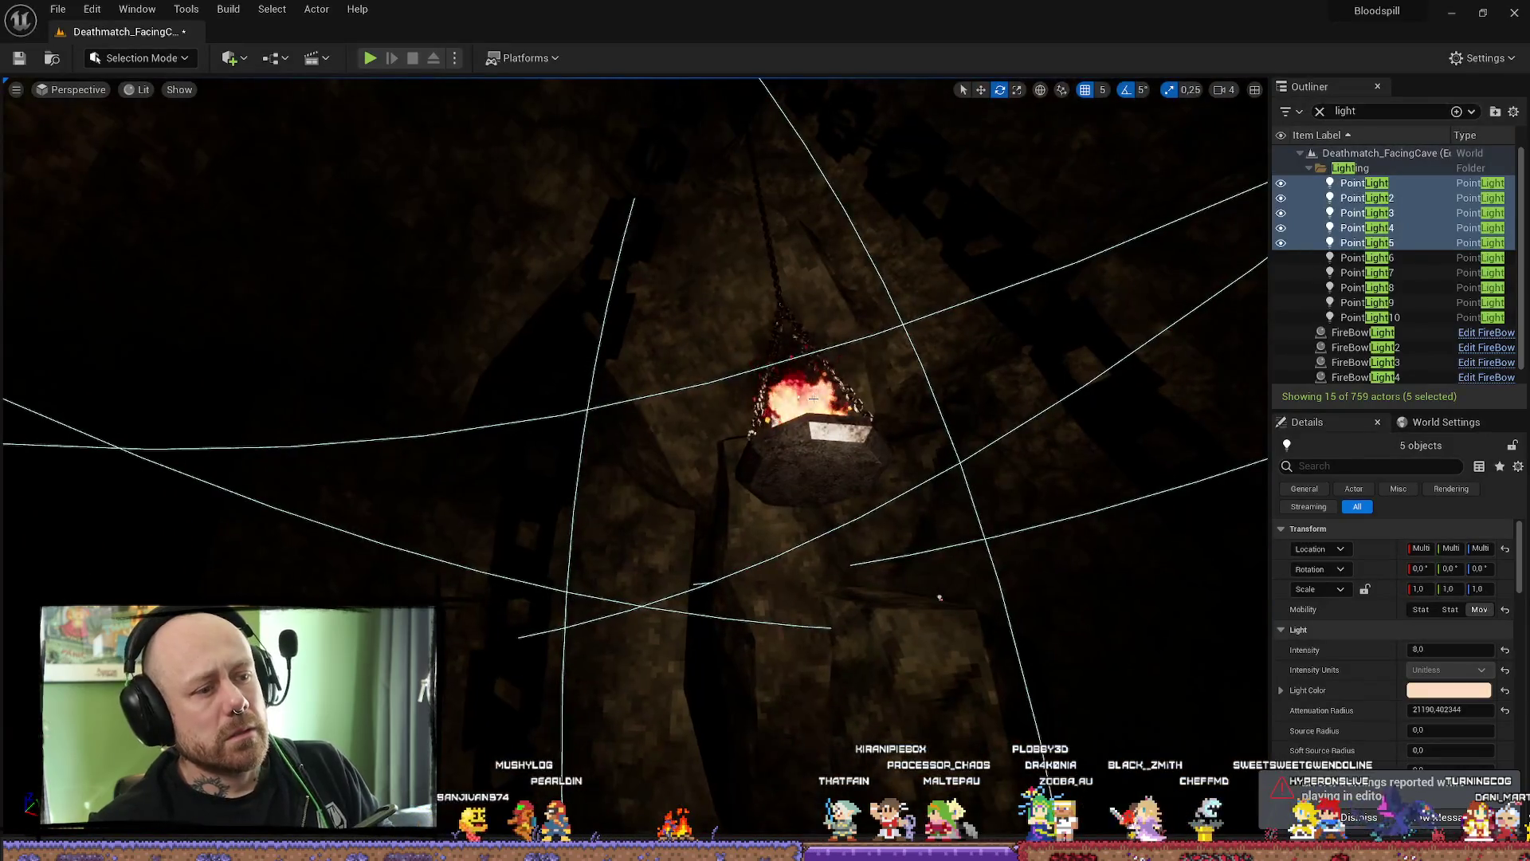
{"action": "left_click", "coordinate": [795, 400]}
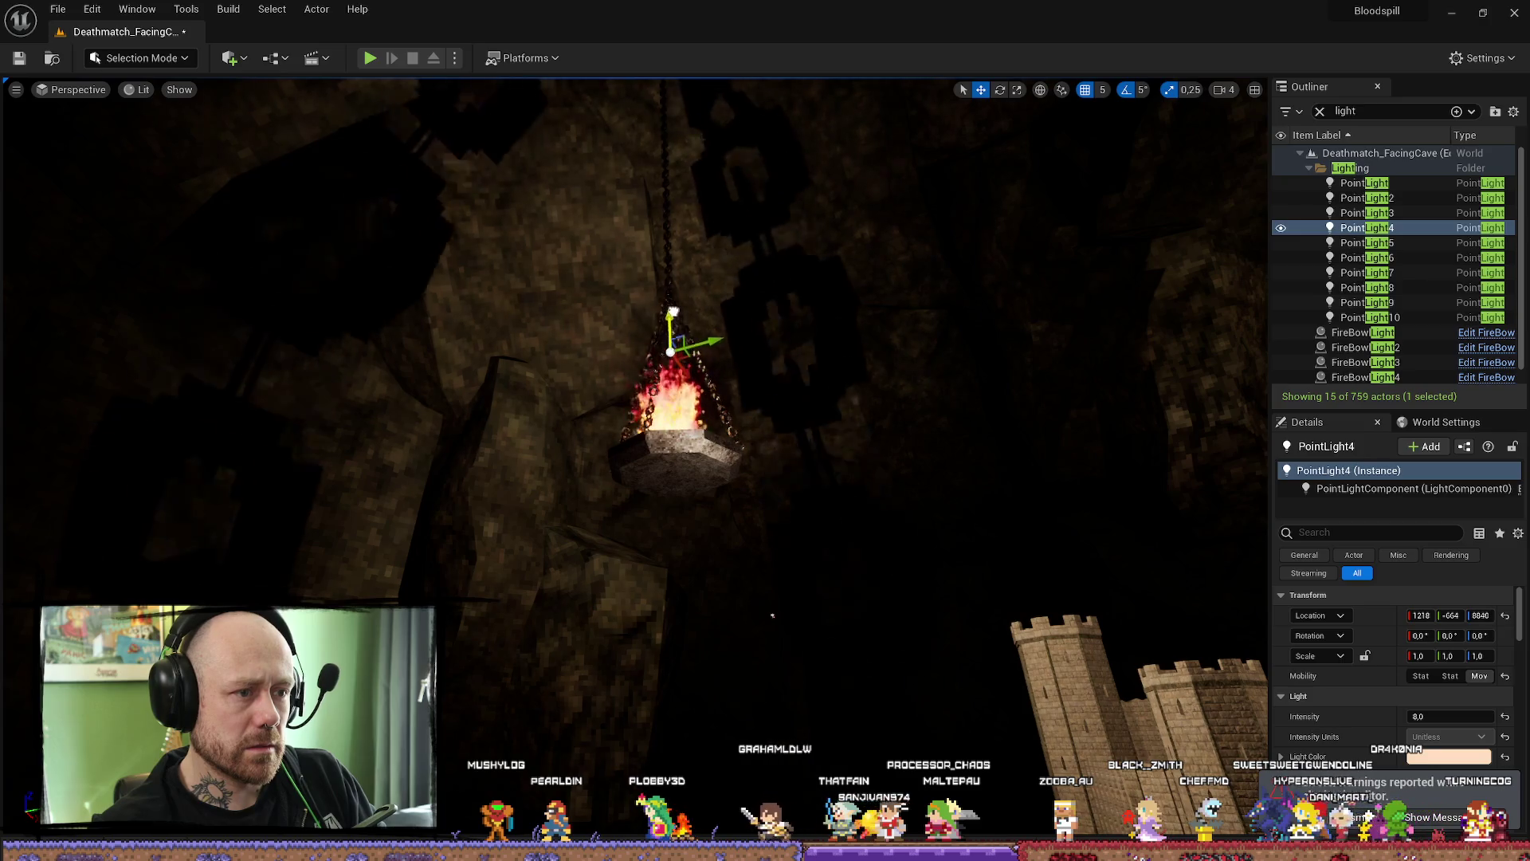
{"action": "key", "text": "End"}
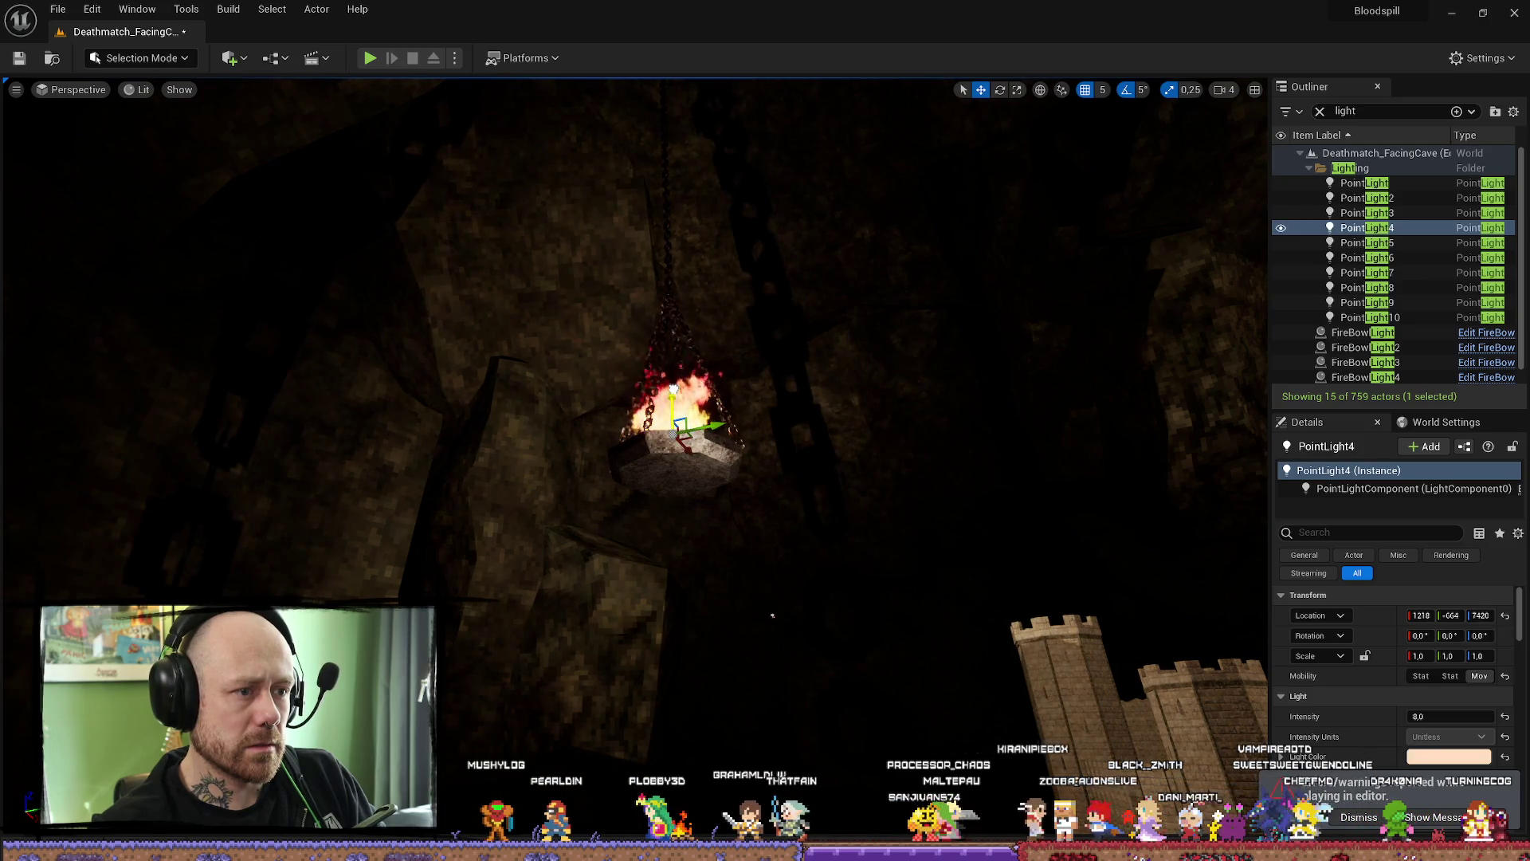
{"action": "left_click_drag", "start_coordinate": [773, 615], "coordinate": [772, 616]}
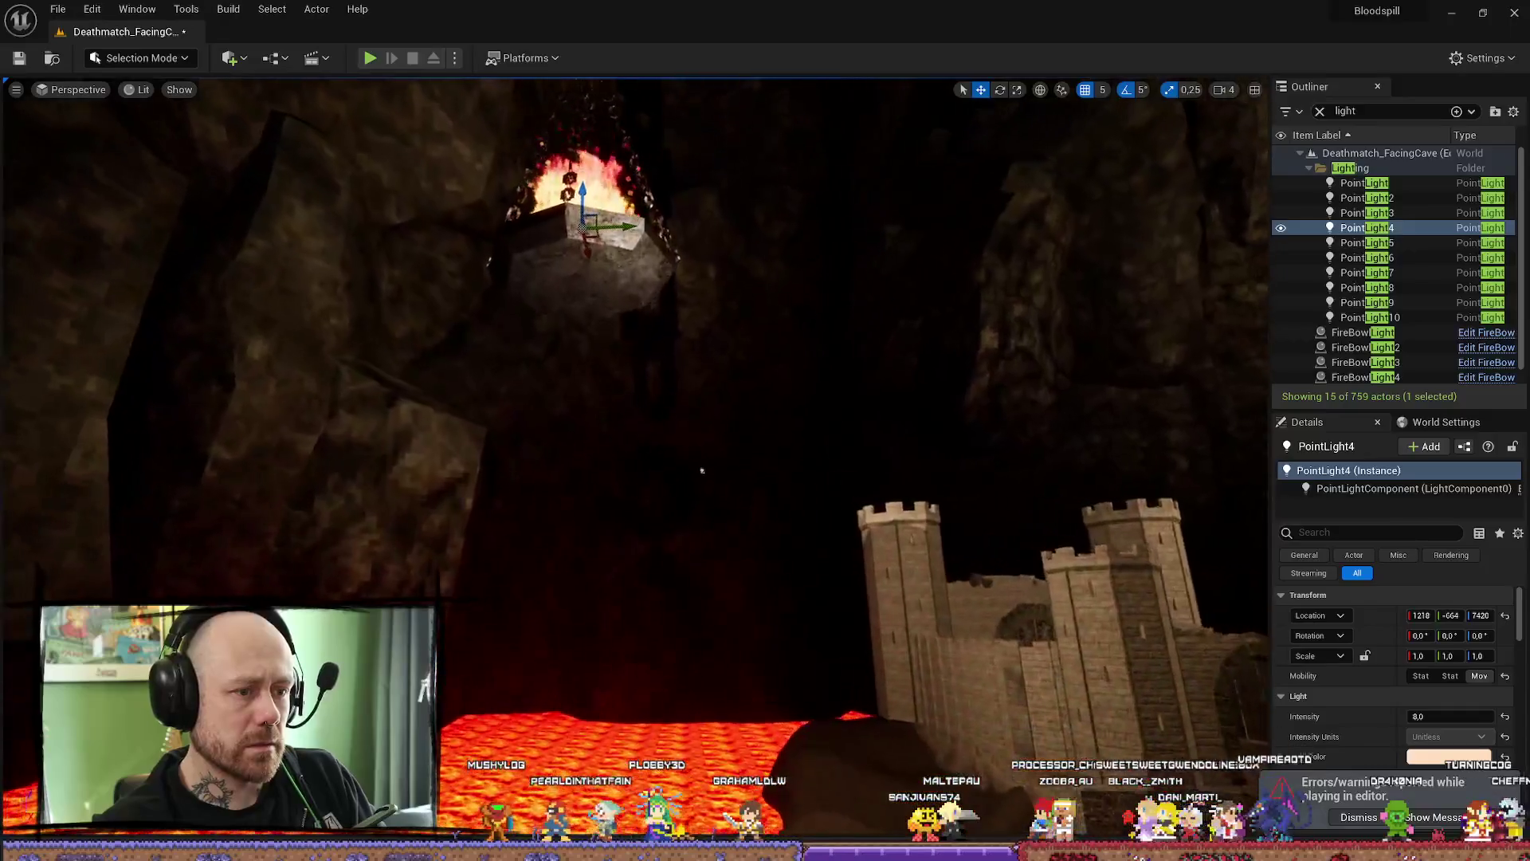
{"action": "scroll", "coordinate": [561, 419], "scroll_direction": "up", "scroll_amount": 5}
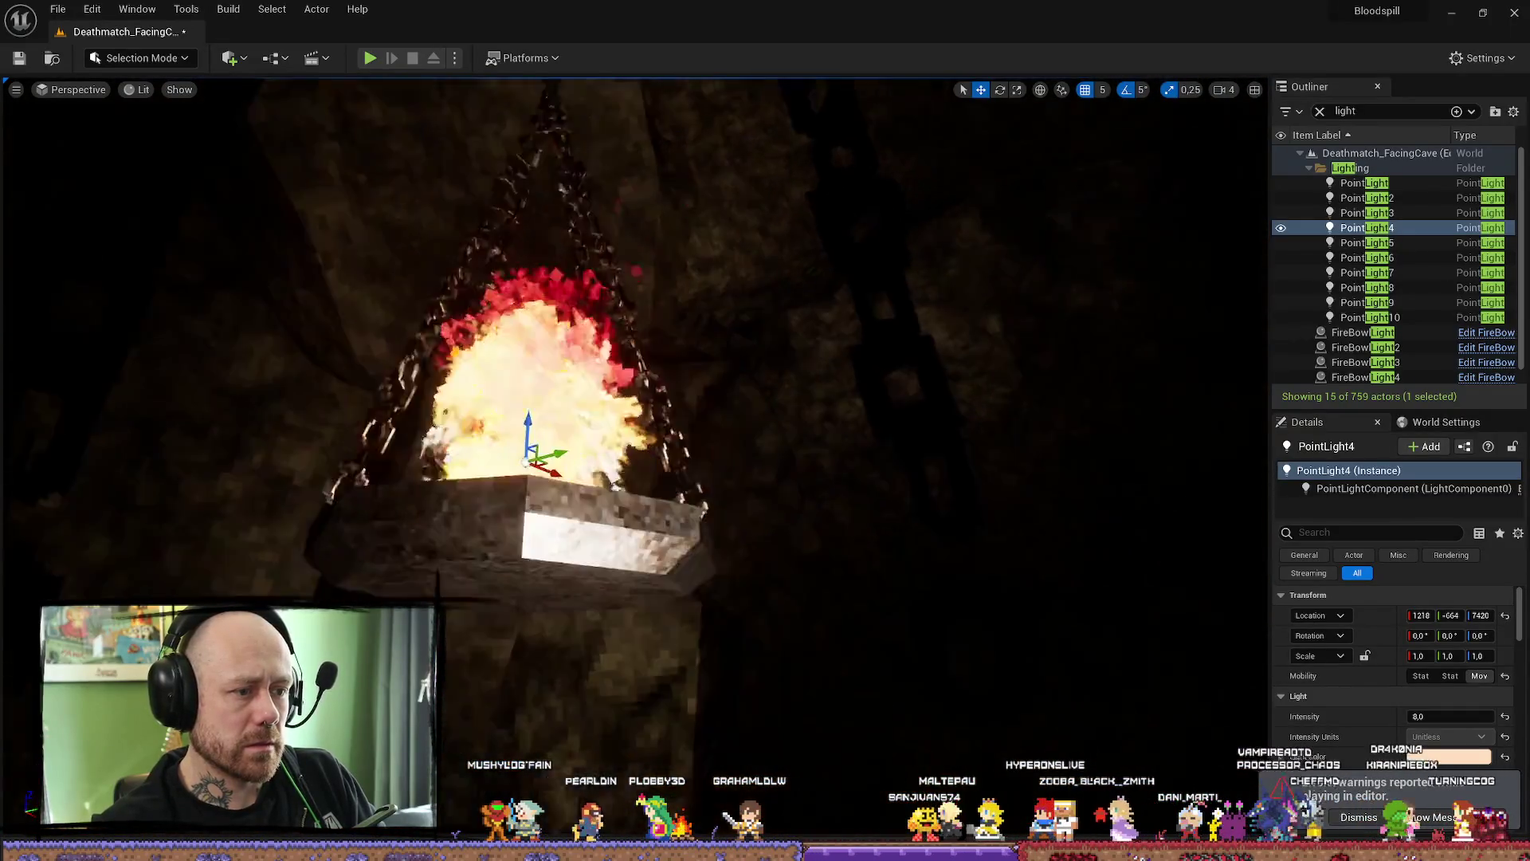
{"action": "left_click_drag", "start_coordinate": [772, 616], "coordinate": [771, 718]}
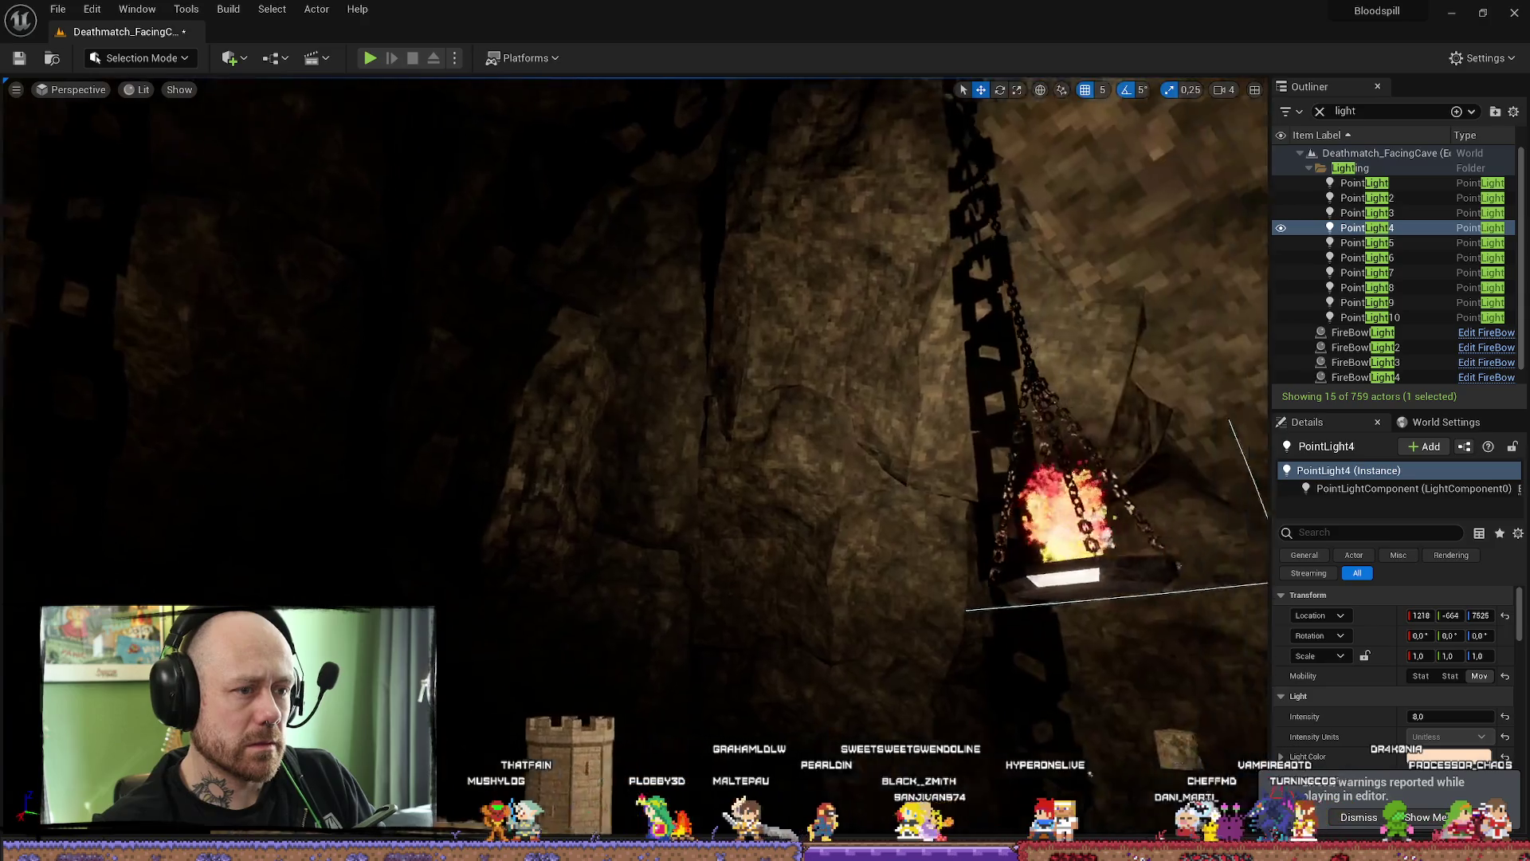
{"action": "scroll", "coordinate": [825, 492], "scroll_direction": "up", "scroll_amount": 3}
{"action": "scroll", "coordinate": [829, 491], "scroll_direction": "up", "scroll_amount": 3}
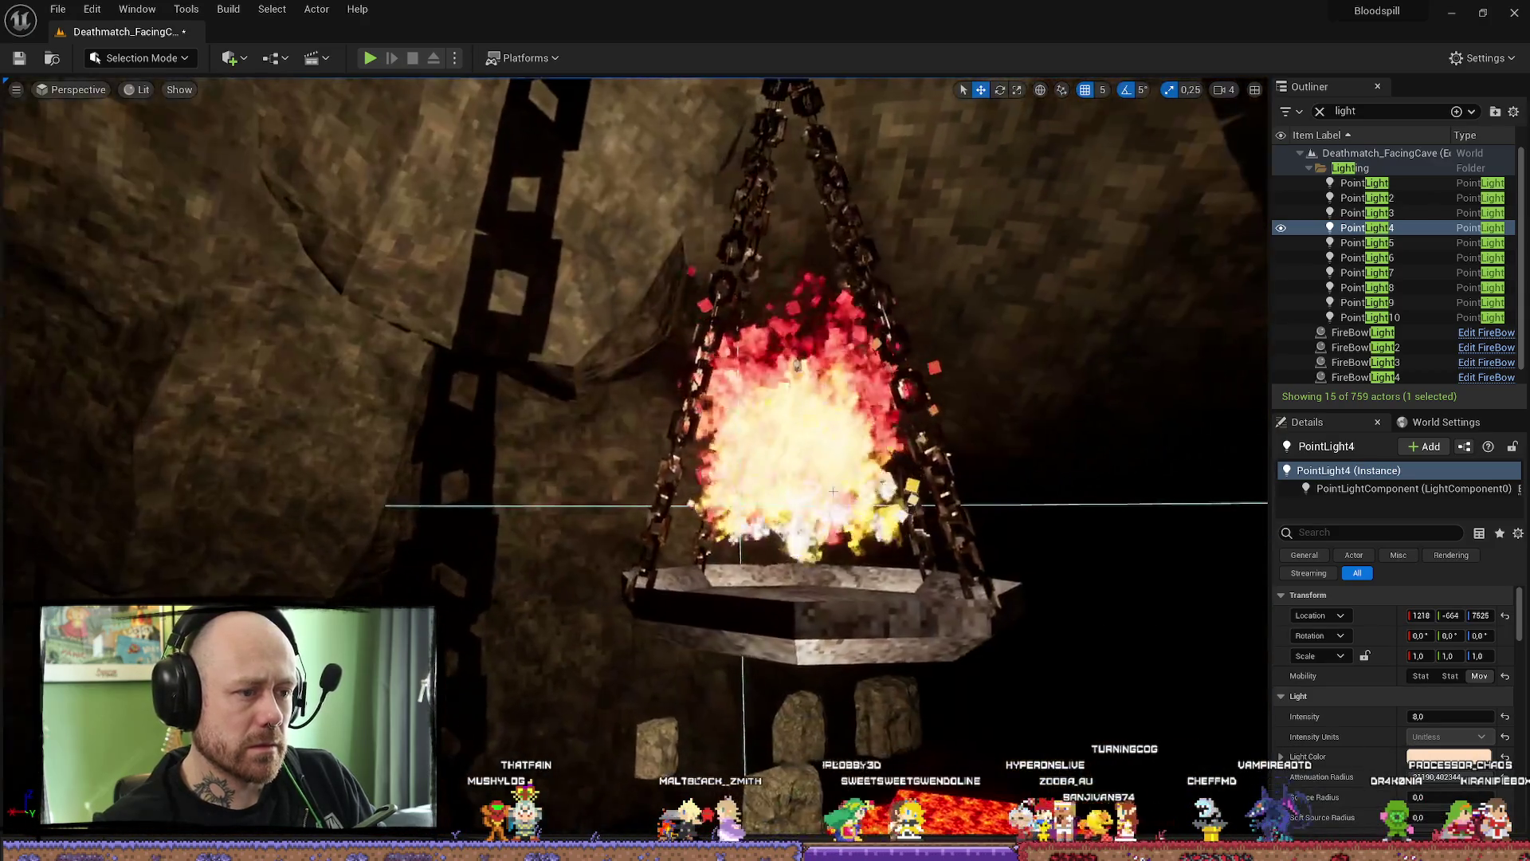
- Drag PointLight and PointLight2 down into their fire bowls (about 7276 high), then start another play-test
{"action": "left_click", "coordinate": [799, 364]}
{"action": "mouse_move", "coordinate": [810, 386]}
{"action": "left_mouse_down"}
{"action": "mouse_move", "coordinate": [827, 485]}
{"action": "mouse_move", "coordinate": [564, 488]}
{"action": "mouse_move", "coordinate": [821, 421]}
{"action": "left_mouse_up"}
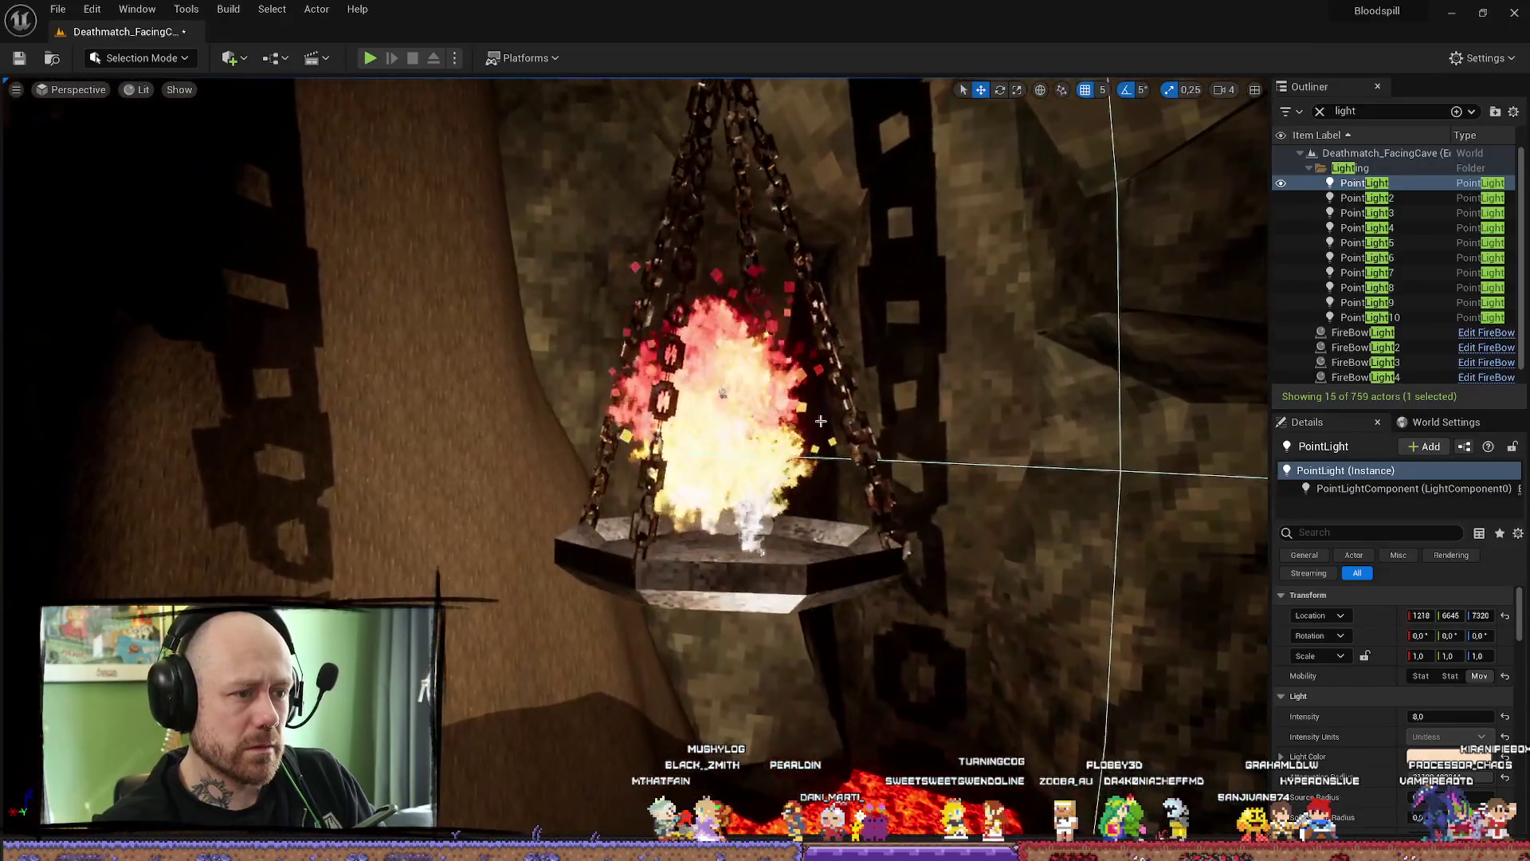
{"action": "mouse_move", "coordinate": [722, 378]}
{"action": "left_mouse_down"}
{"action": "mouse_move", "coordinate": [725, 458]}
{"action": "mouse_move", "coordinate": [834, 469]}
{"action": "mouse_move", "coordinate": [714, 425]}
{"action": "left_mouse_up"}
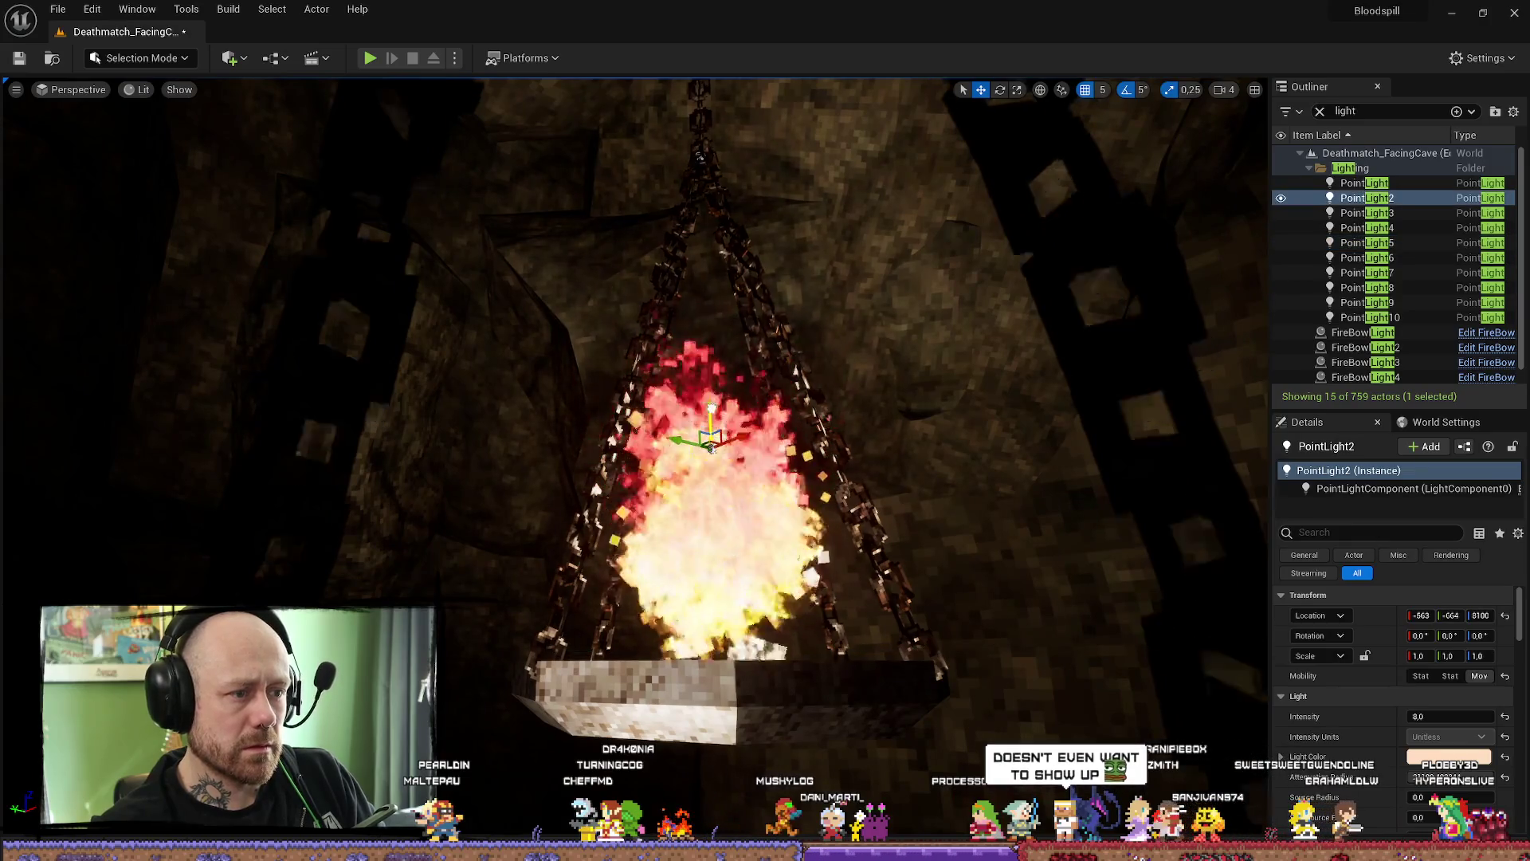
{"action": "left_click_drag", "start_coordinate": [711, 408], "coordinate": [717, 602]}
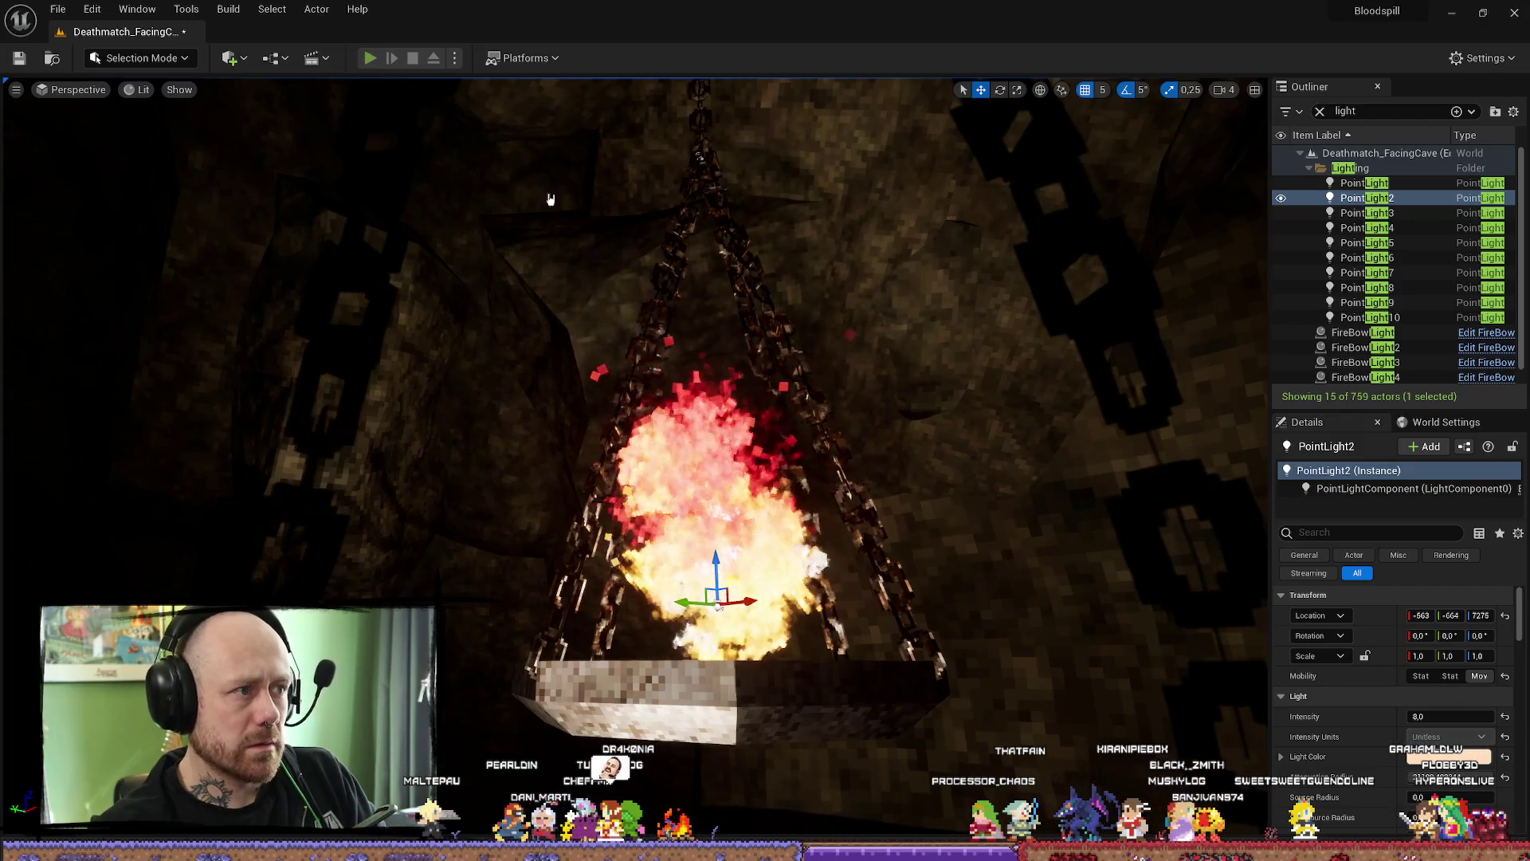
{"action": "key", "text": "alt+p"}
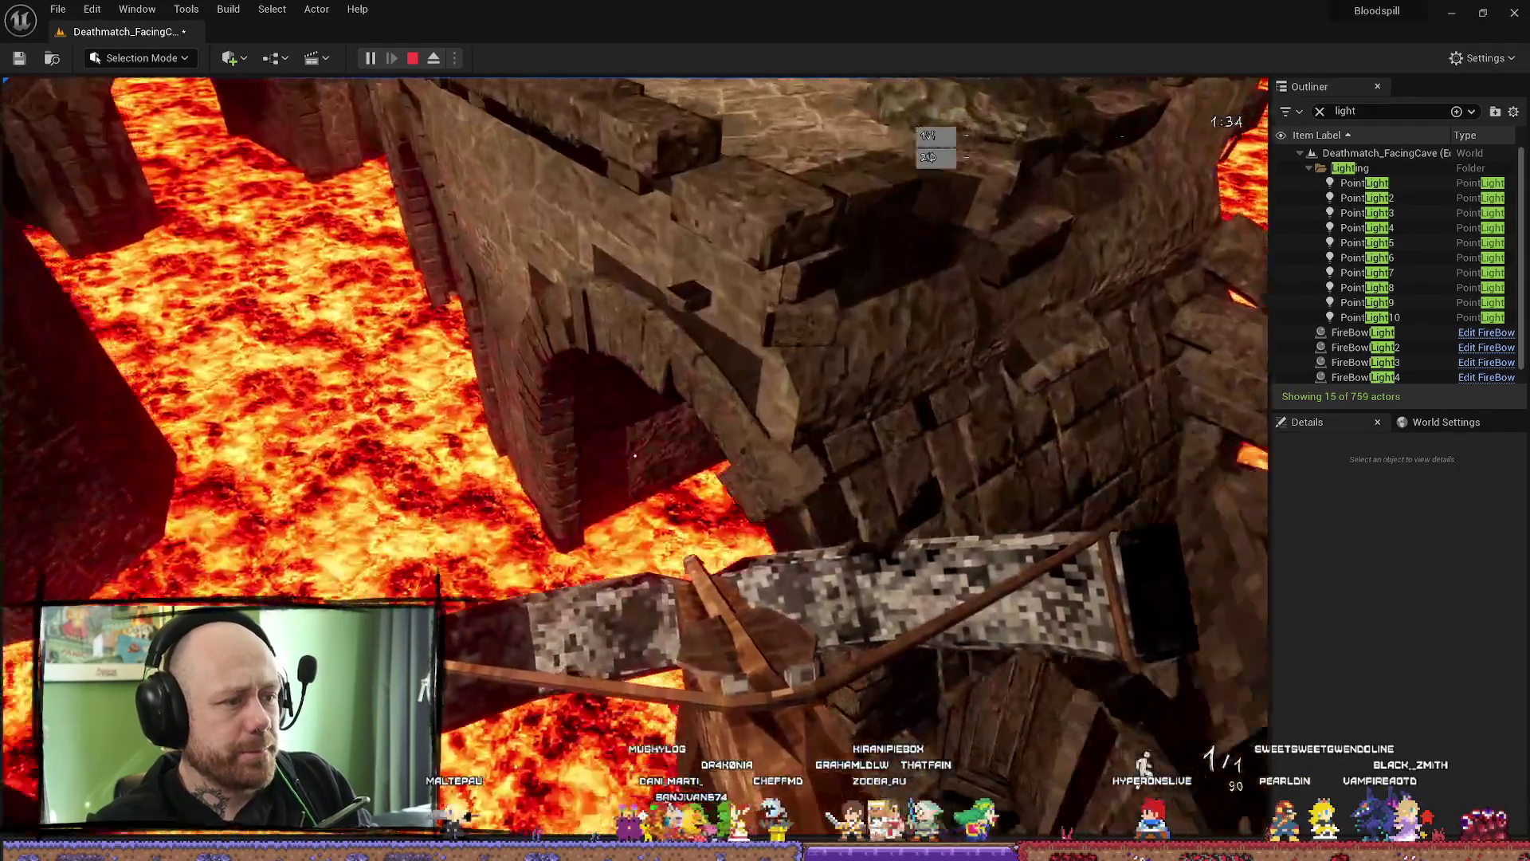
{"action": "key", "text": "Escape"}
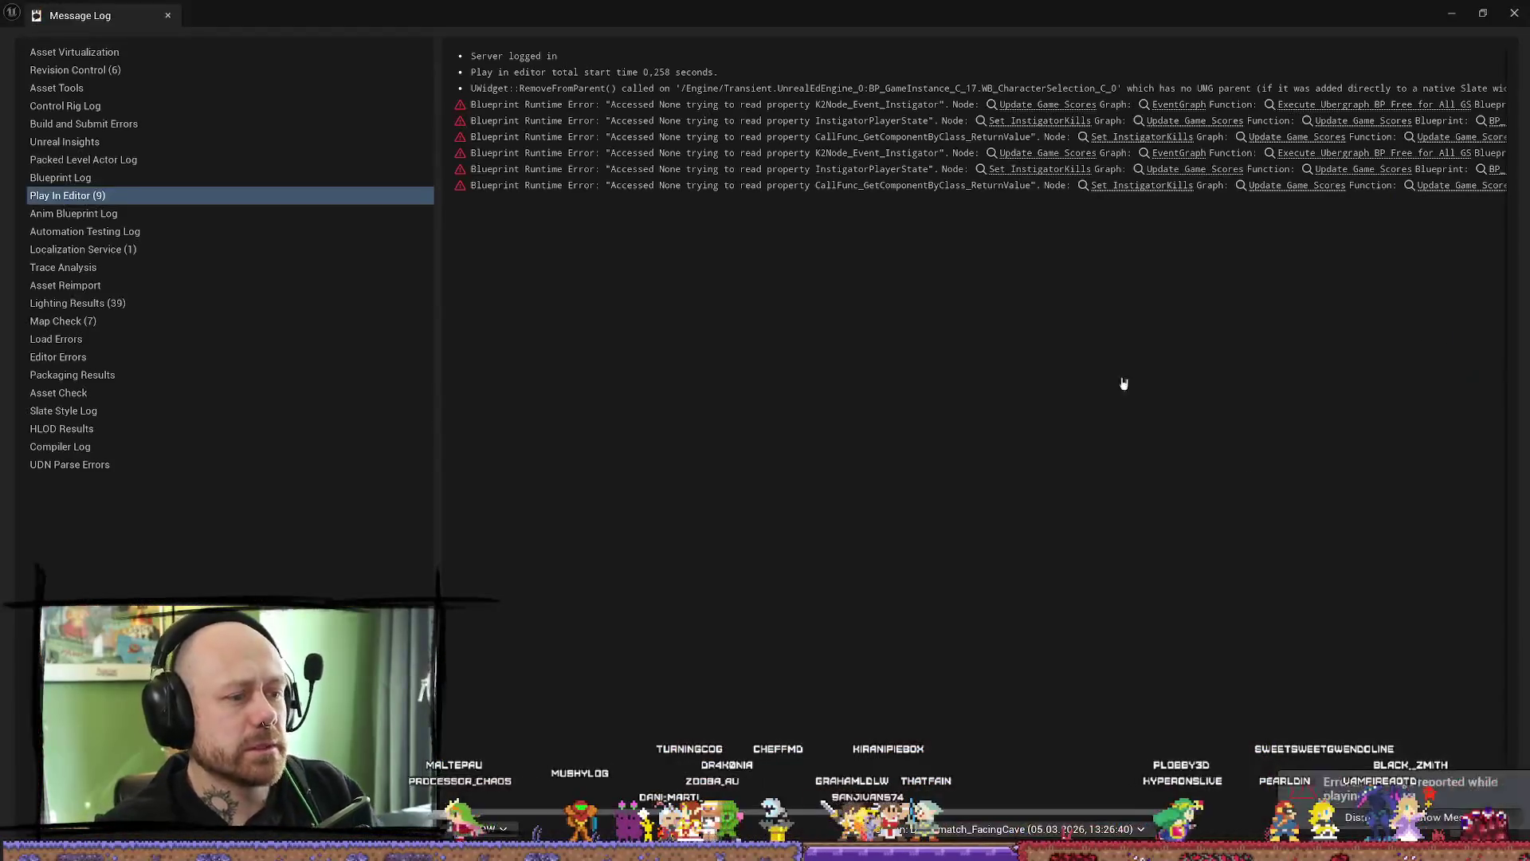
{"action": "left_click", "coordinate": [1516, 14]}
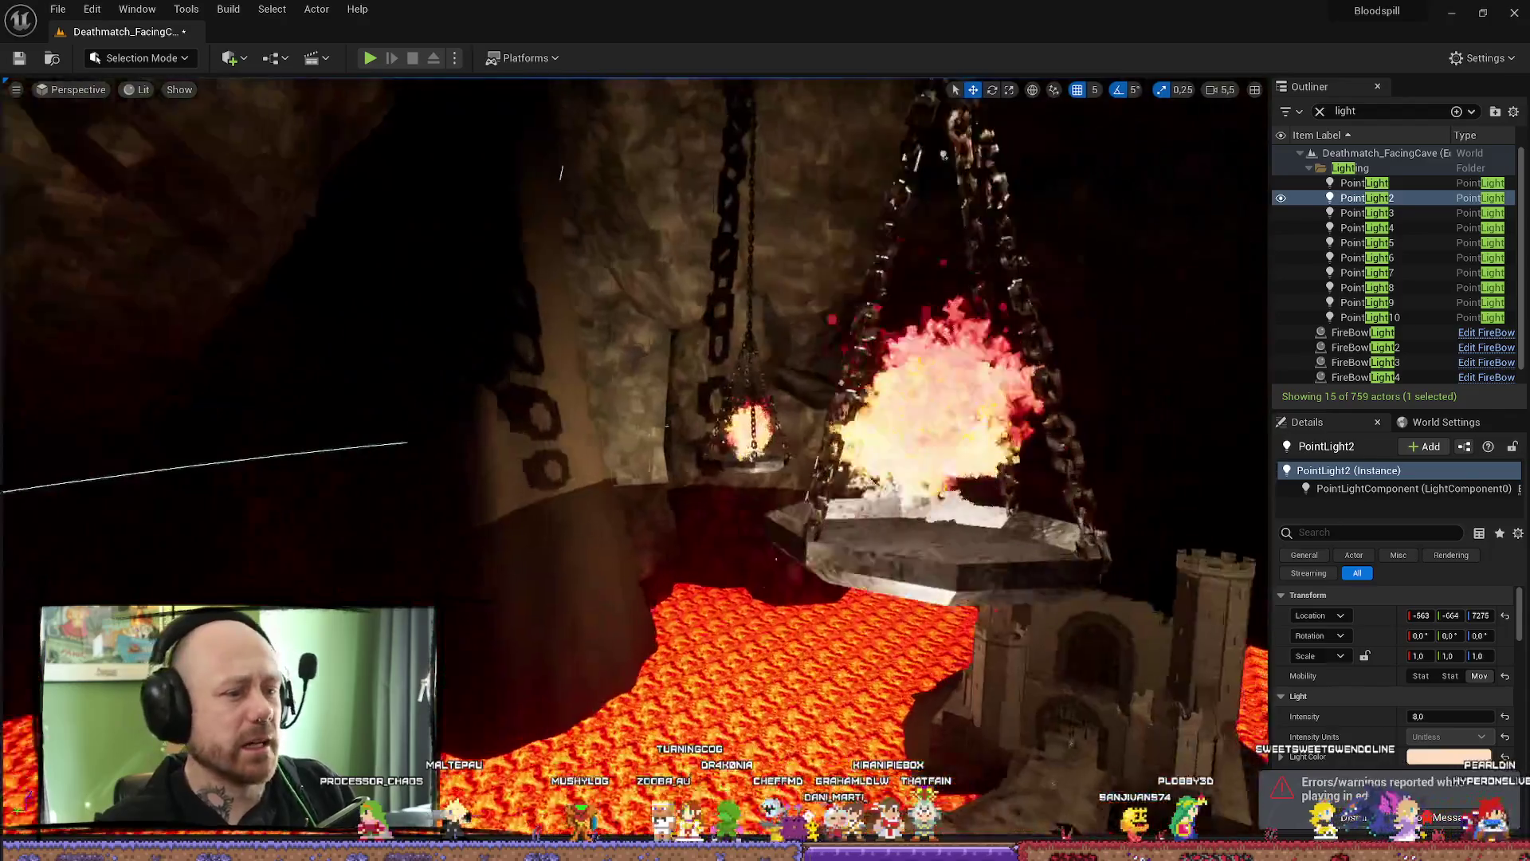
{"action": "left_click_drag", "start_coordinate": [670, 430], "coordinate": [886, 445]}
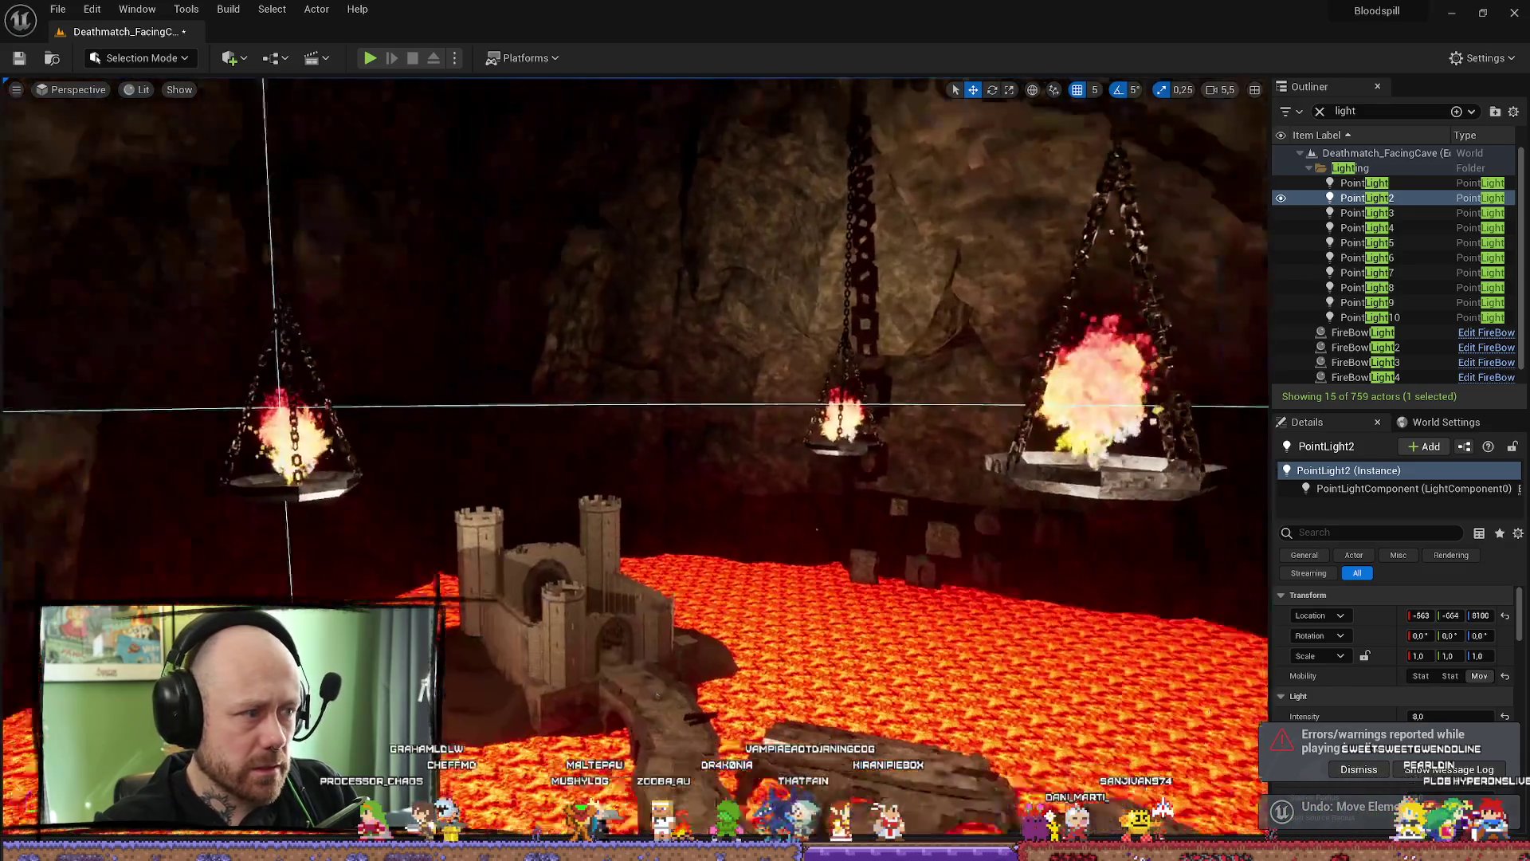
{"action": "left_click", "coordinate": [886, 445]}
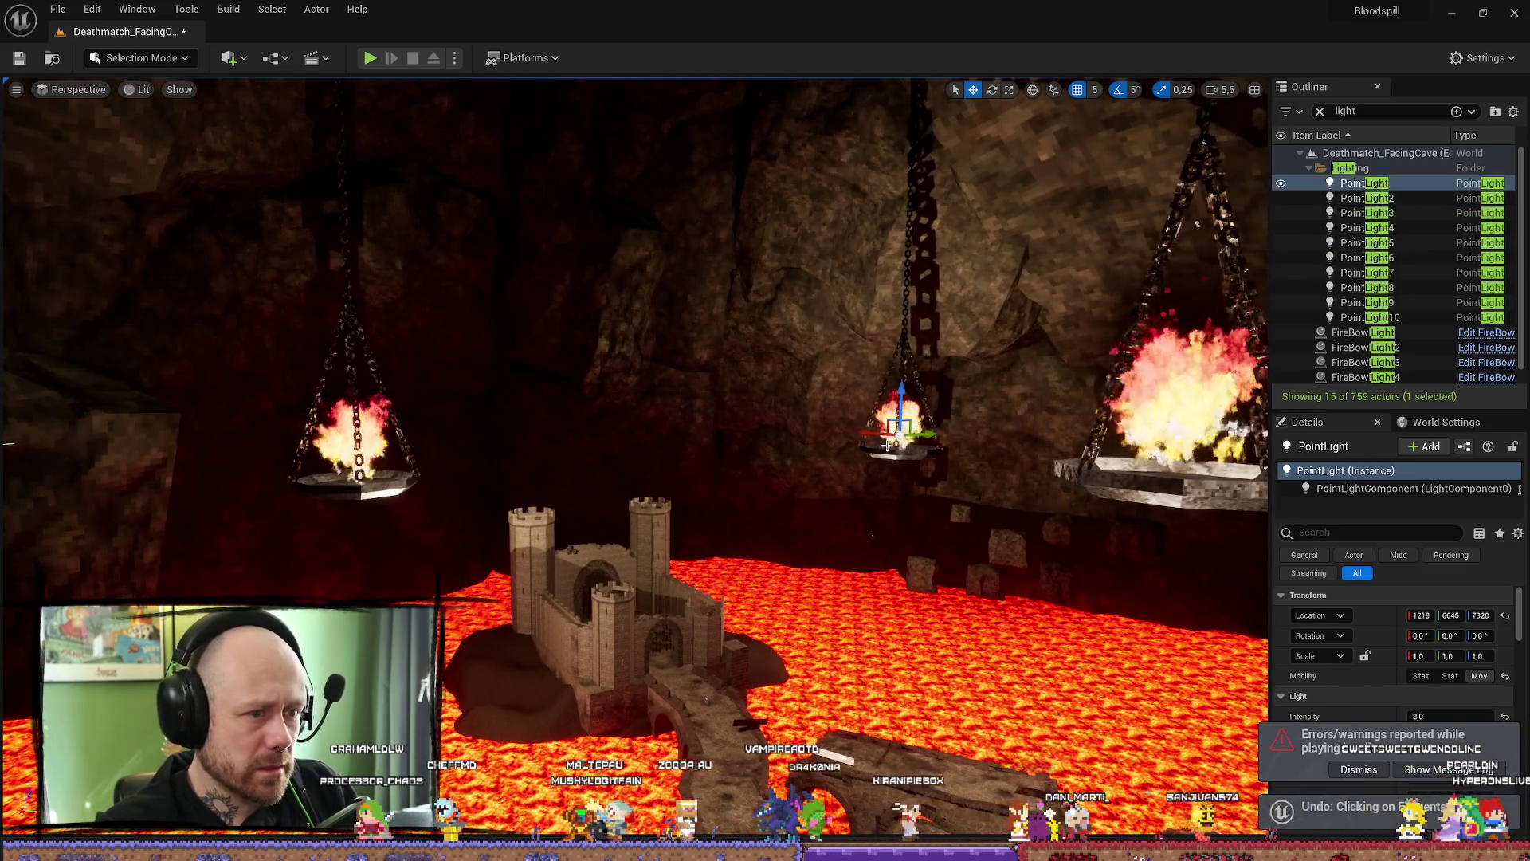
{"action": "left_click", "coordinate": [353, 440]}
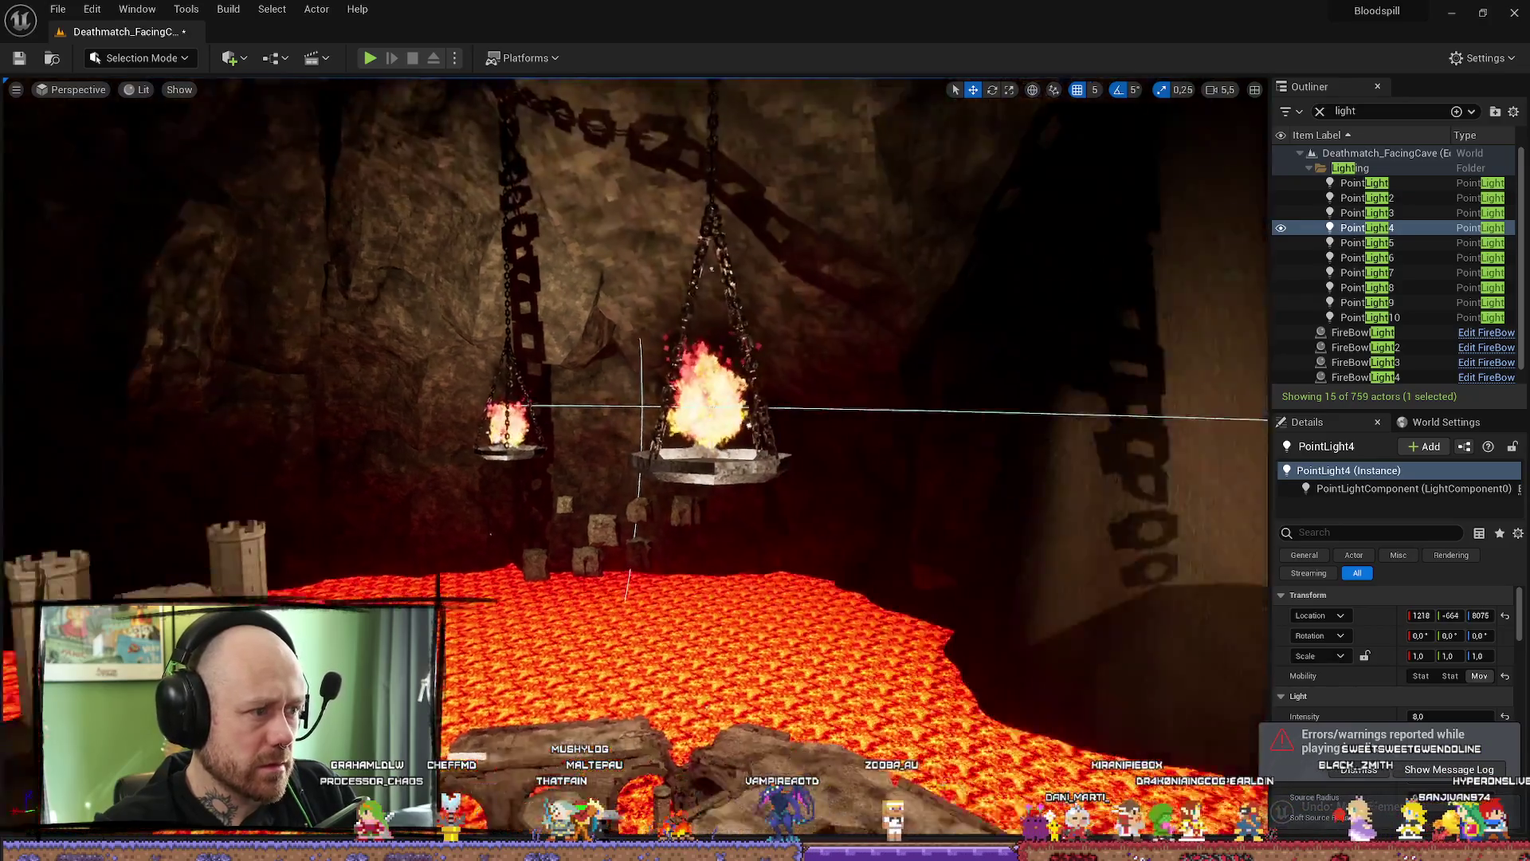
{"action": "left_click_drag", "start_coordinate": [354, 439], "coordinate": [859, 454]}
{"action": "key", "text": "ctrl+z"}
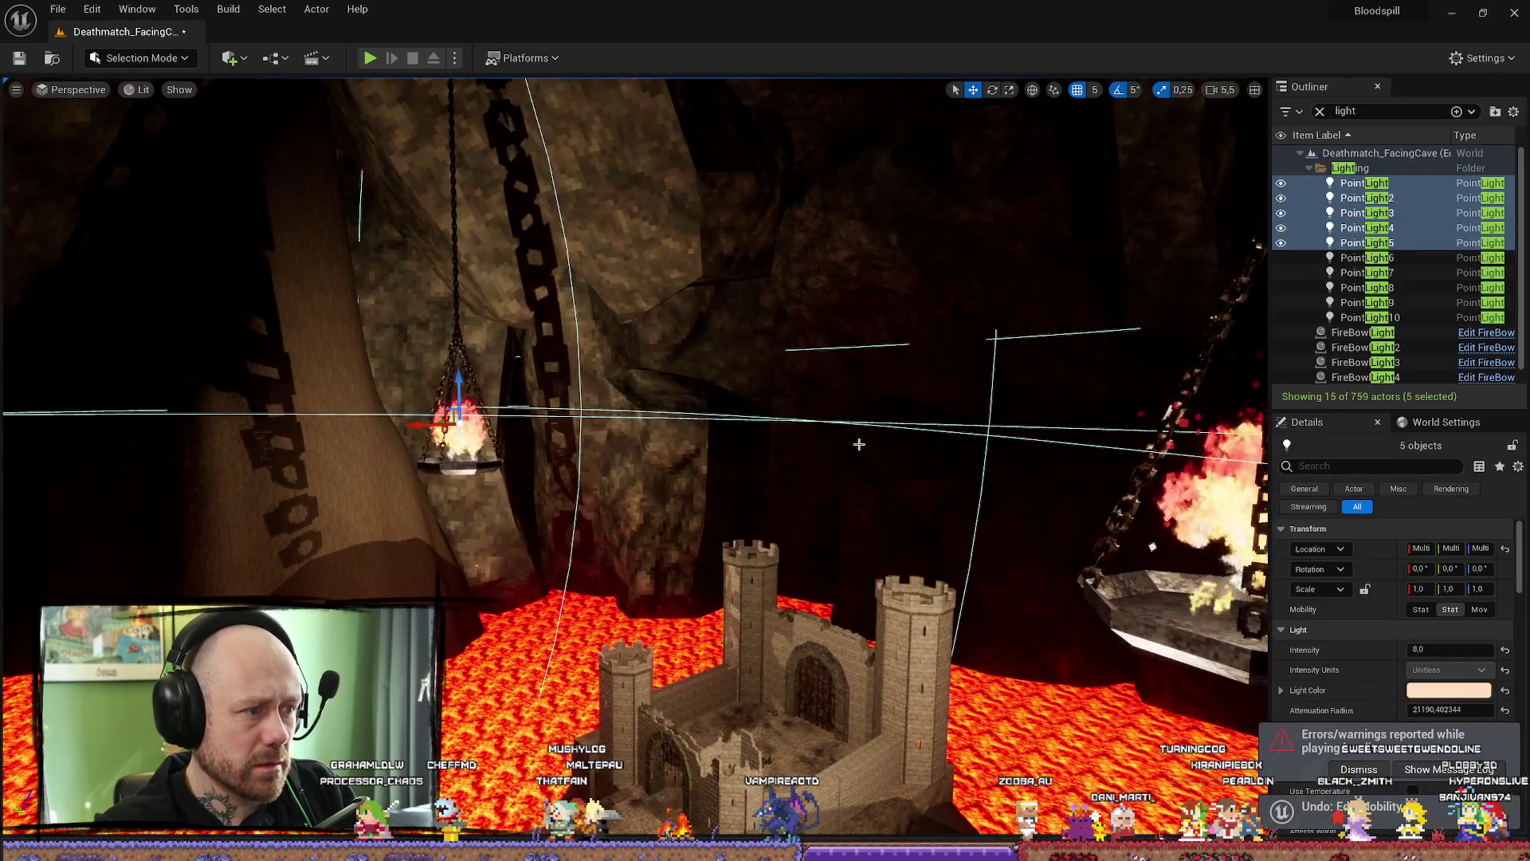
{"action": "key", "text": "f"}
{"action": "key", "text": "ctrl+z"}
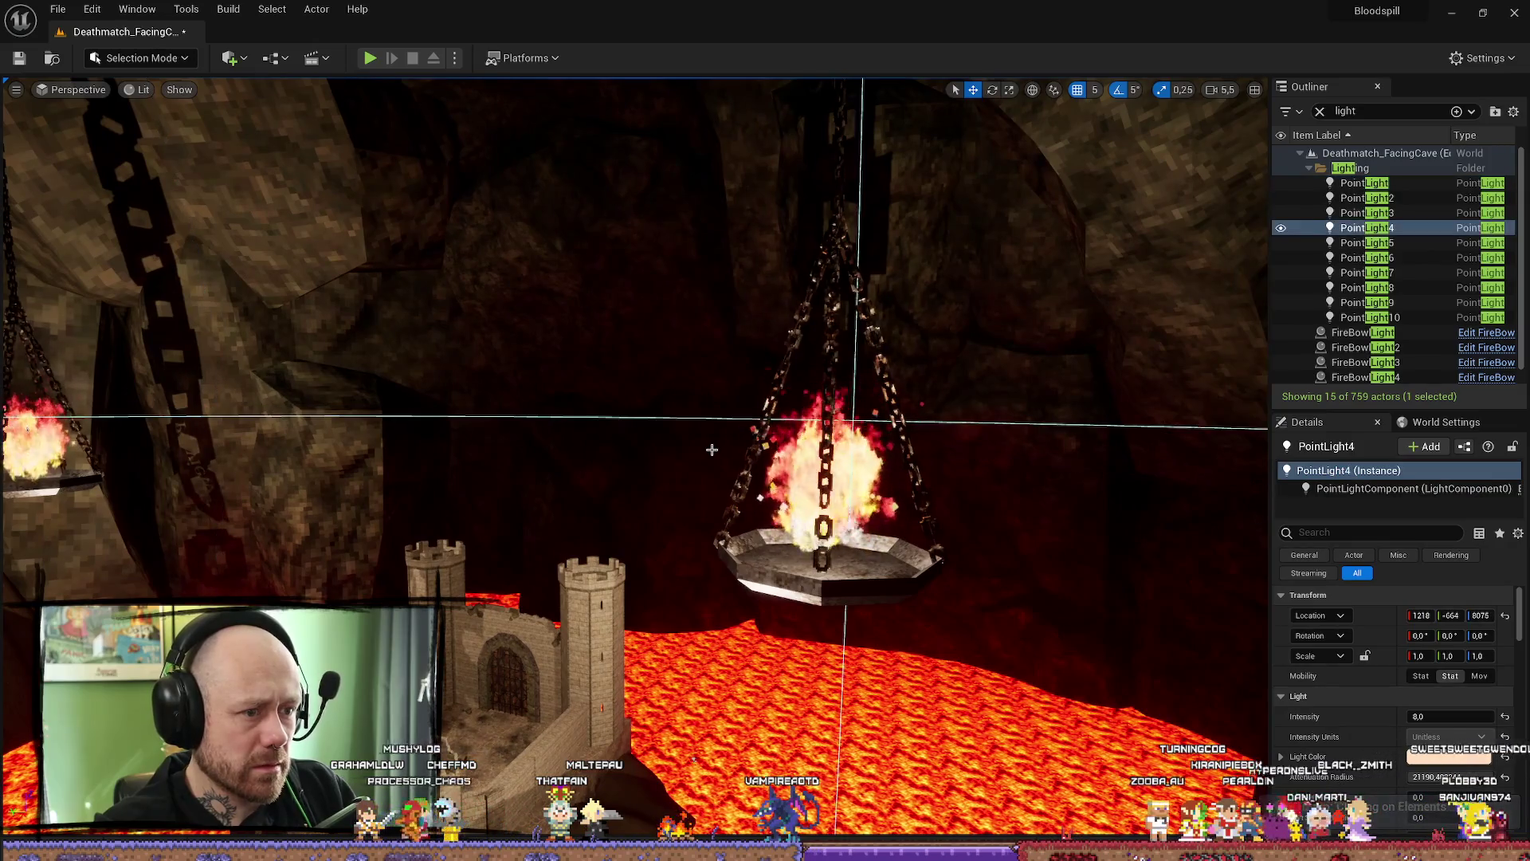
{"action": "key", "text": "ctrl+z"}
{"action": "key", "text": "ctrl+z"}
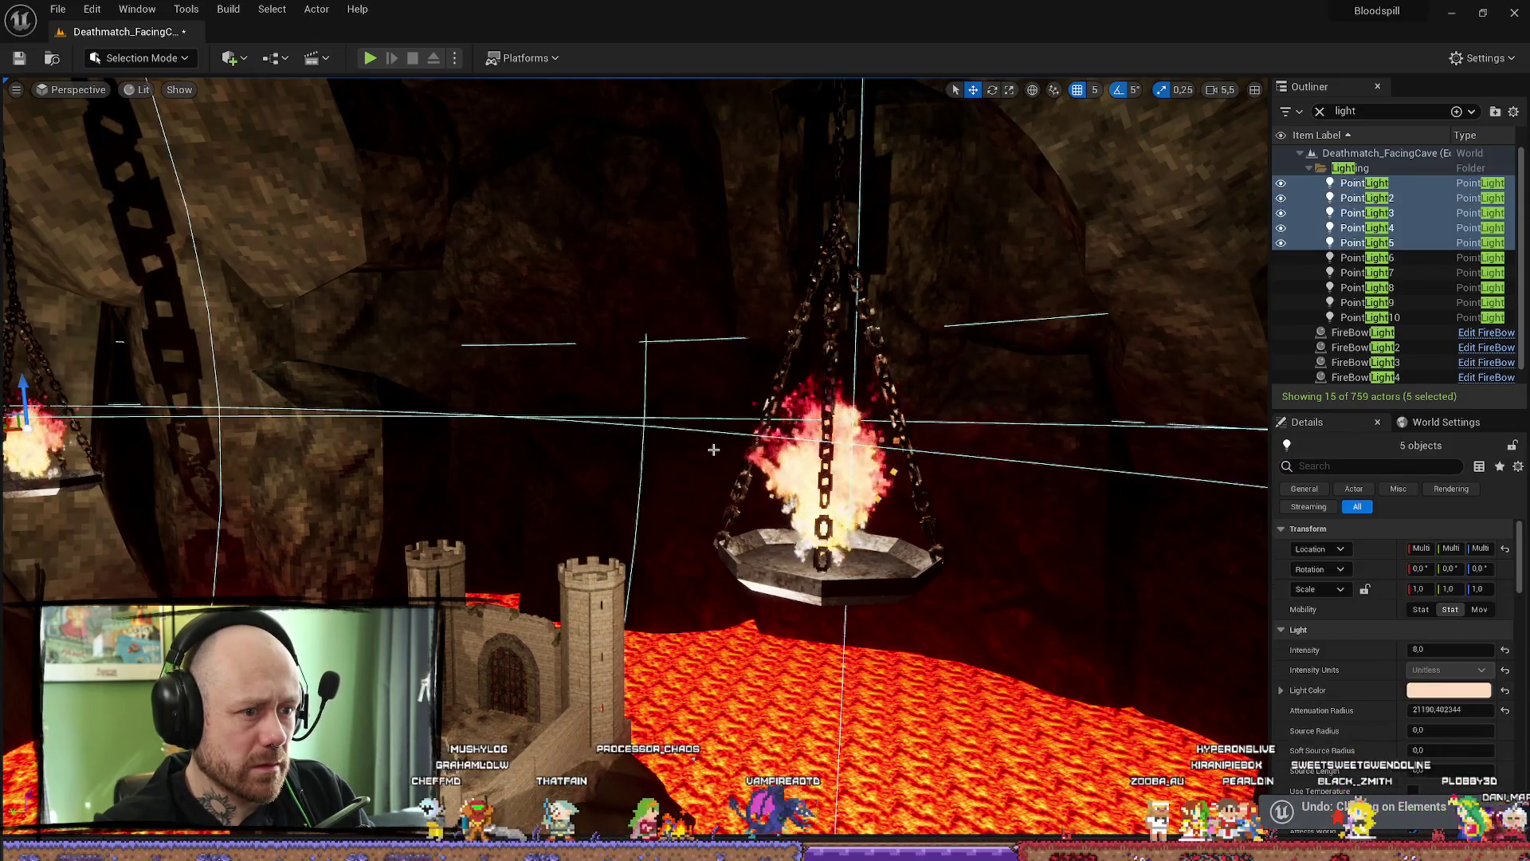
{"action": "key", "text": "f"}
{"action": "key", "text": "f"}
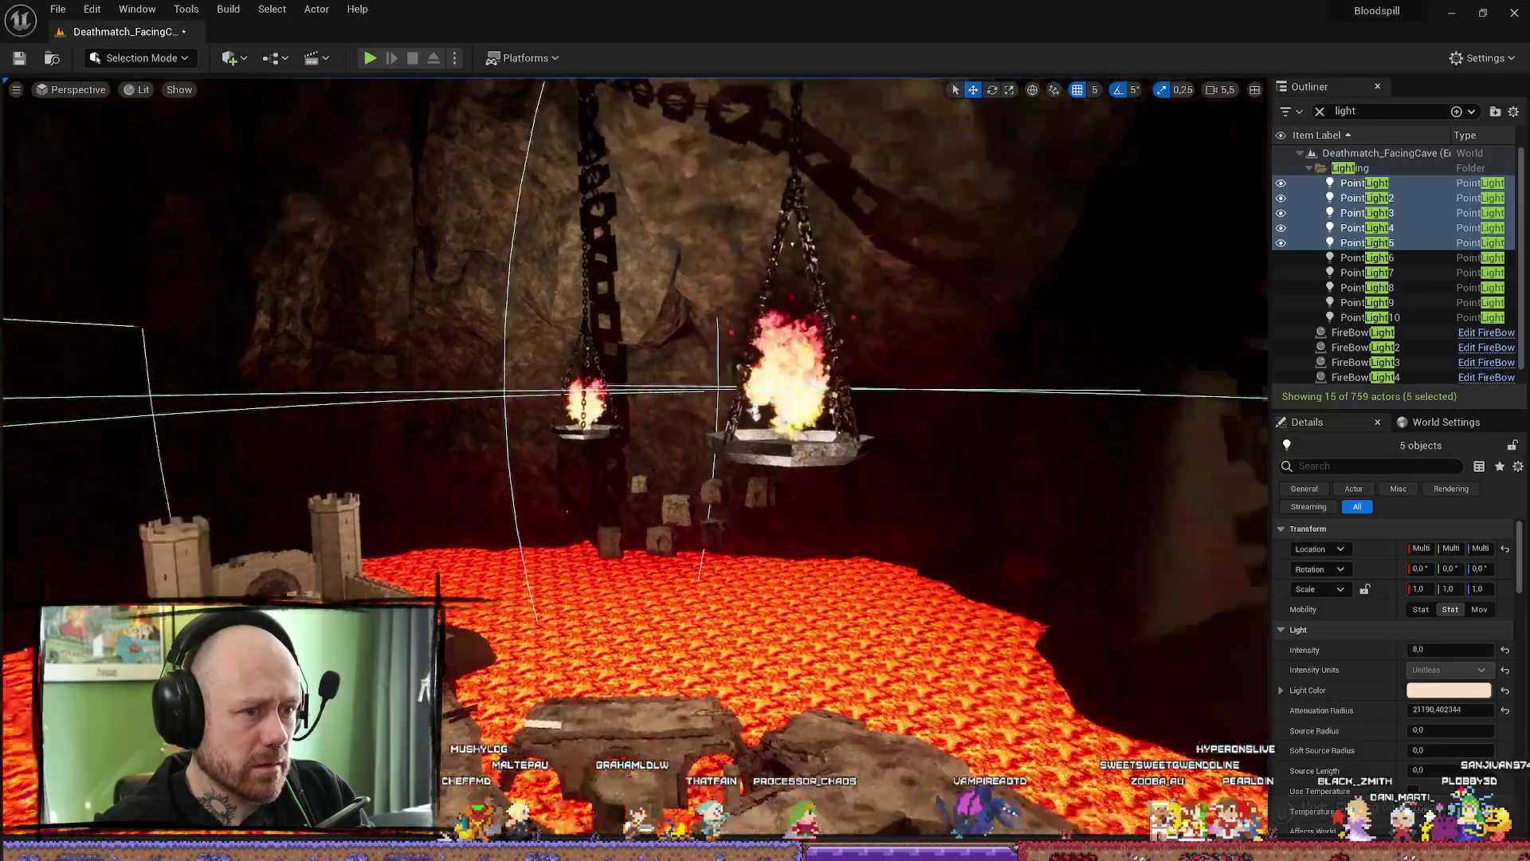
{"action": "key", "text": "f"}
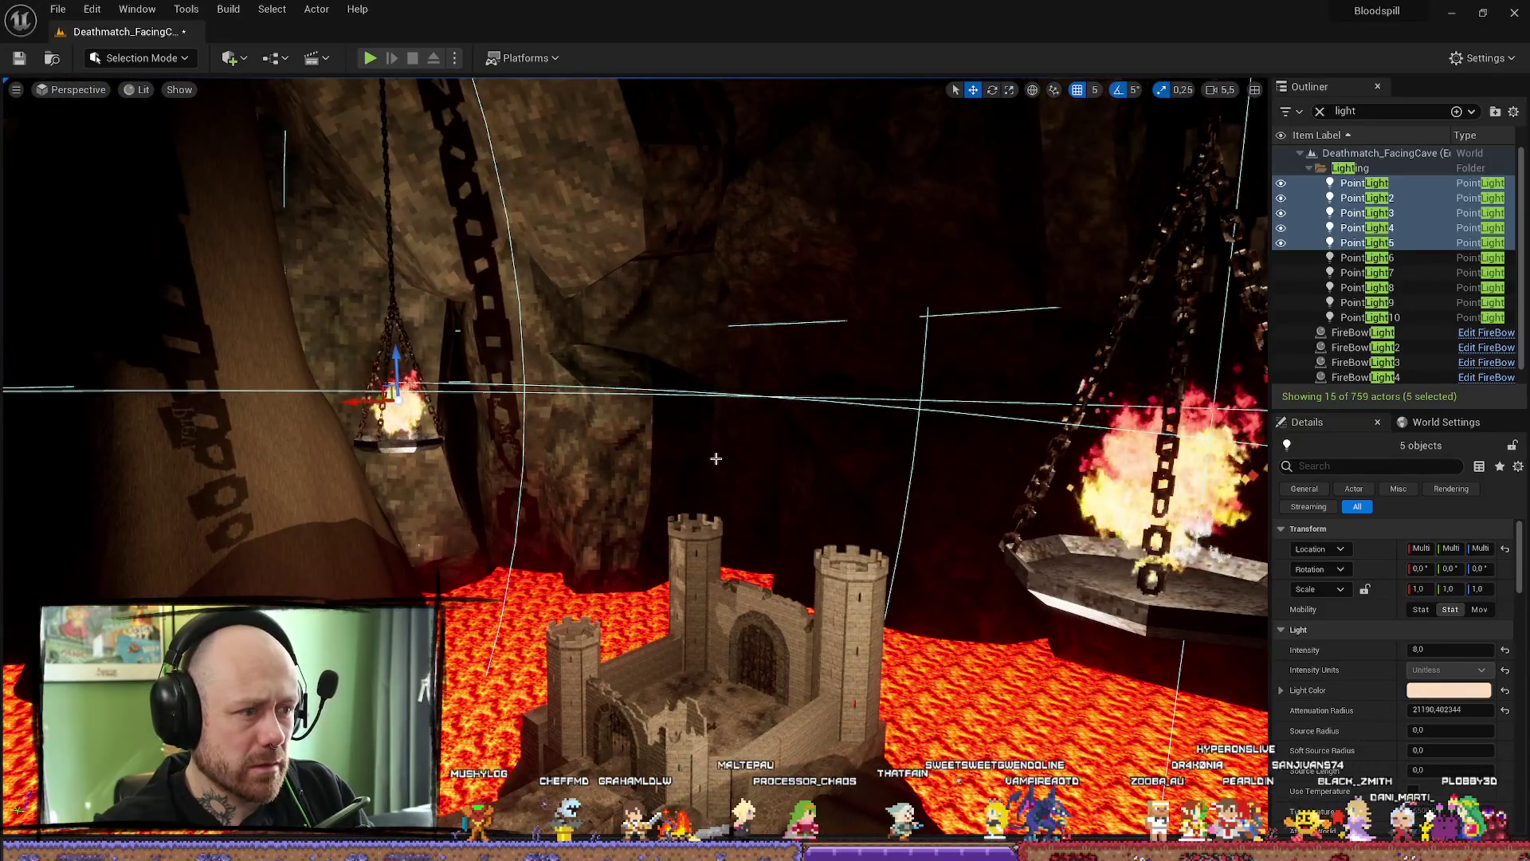
{"action": "key", "text": "f"}
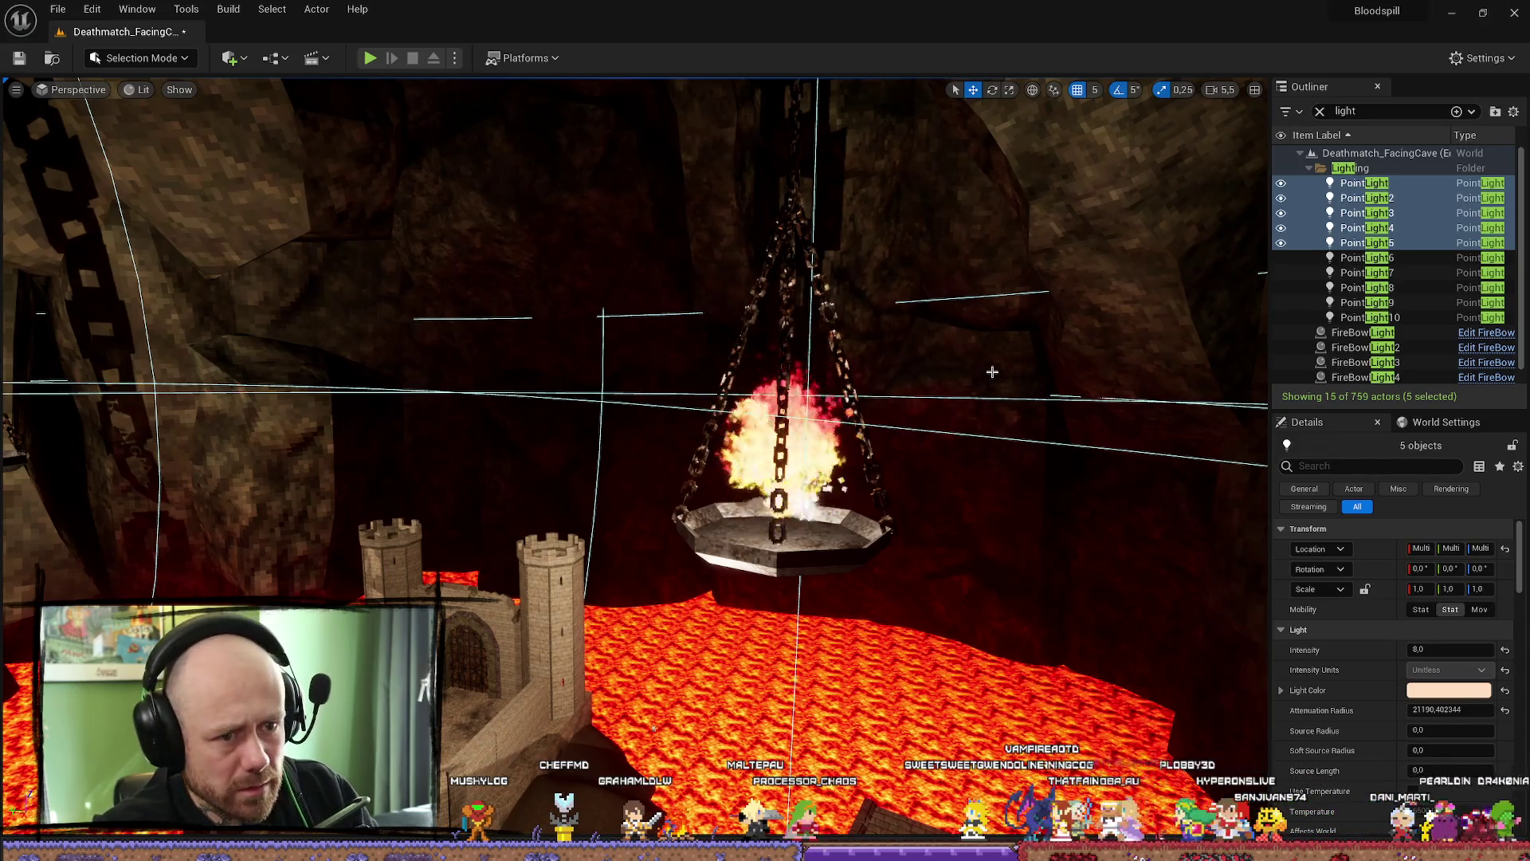
{"action": "left_click_drag", "start_coordinate": [990, 372], "coordinate": [991, 373]}
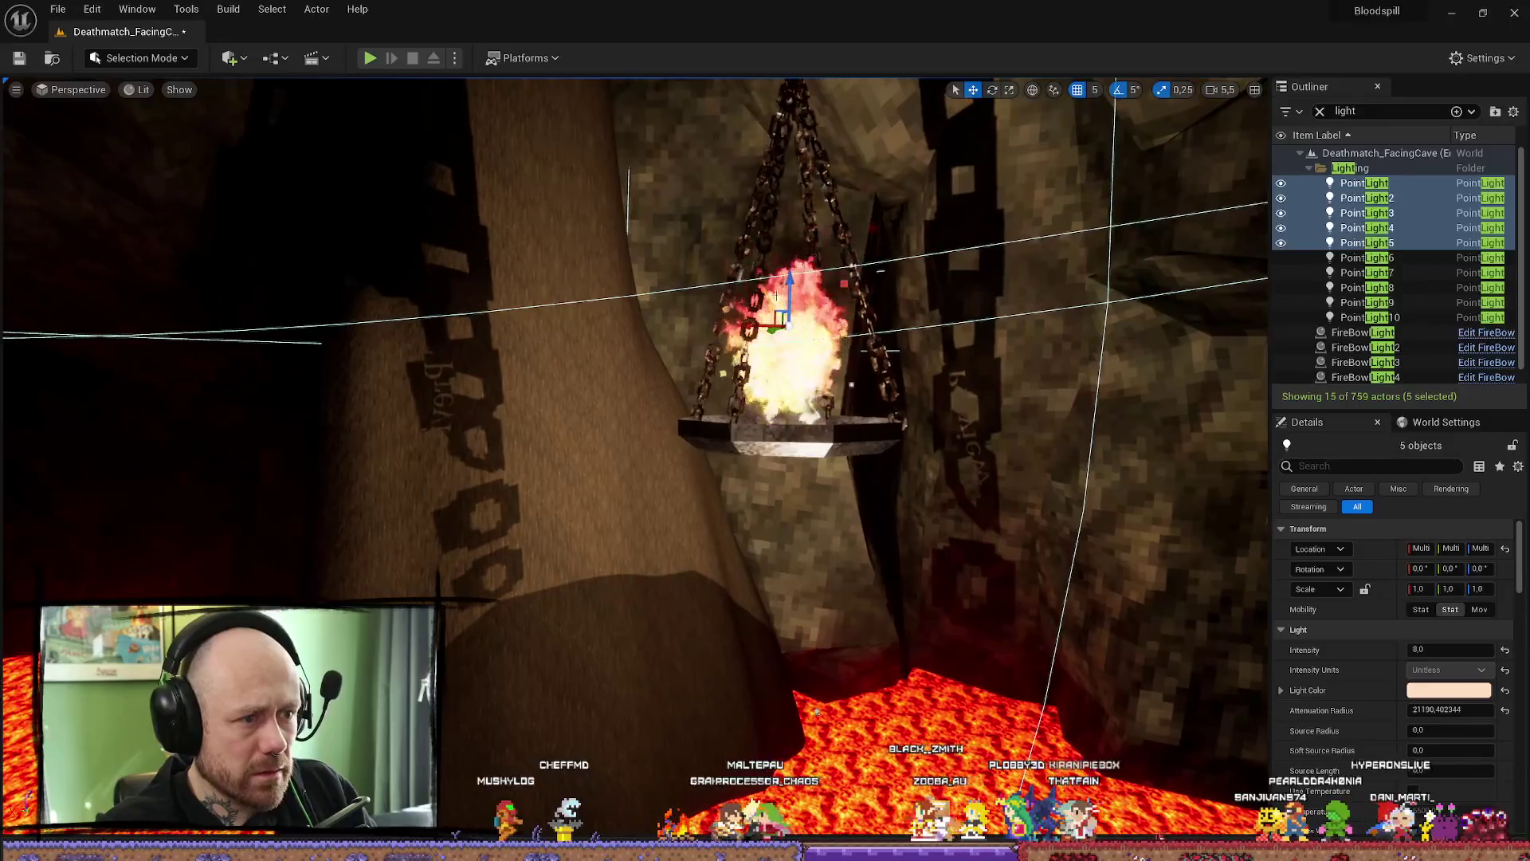
{"action": "left_click_drag", "start_coordinate": [794, 281], "coordinate": [602, 318]}
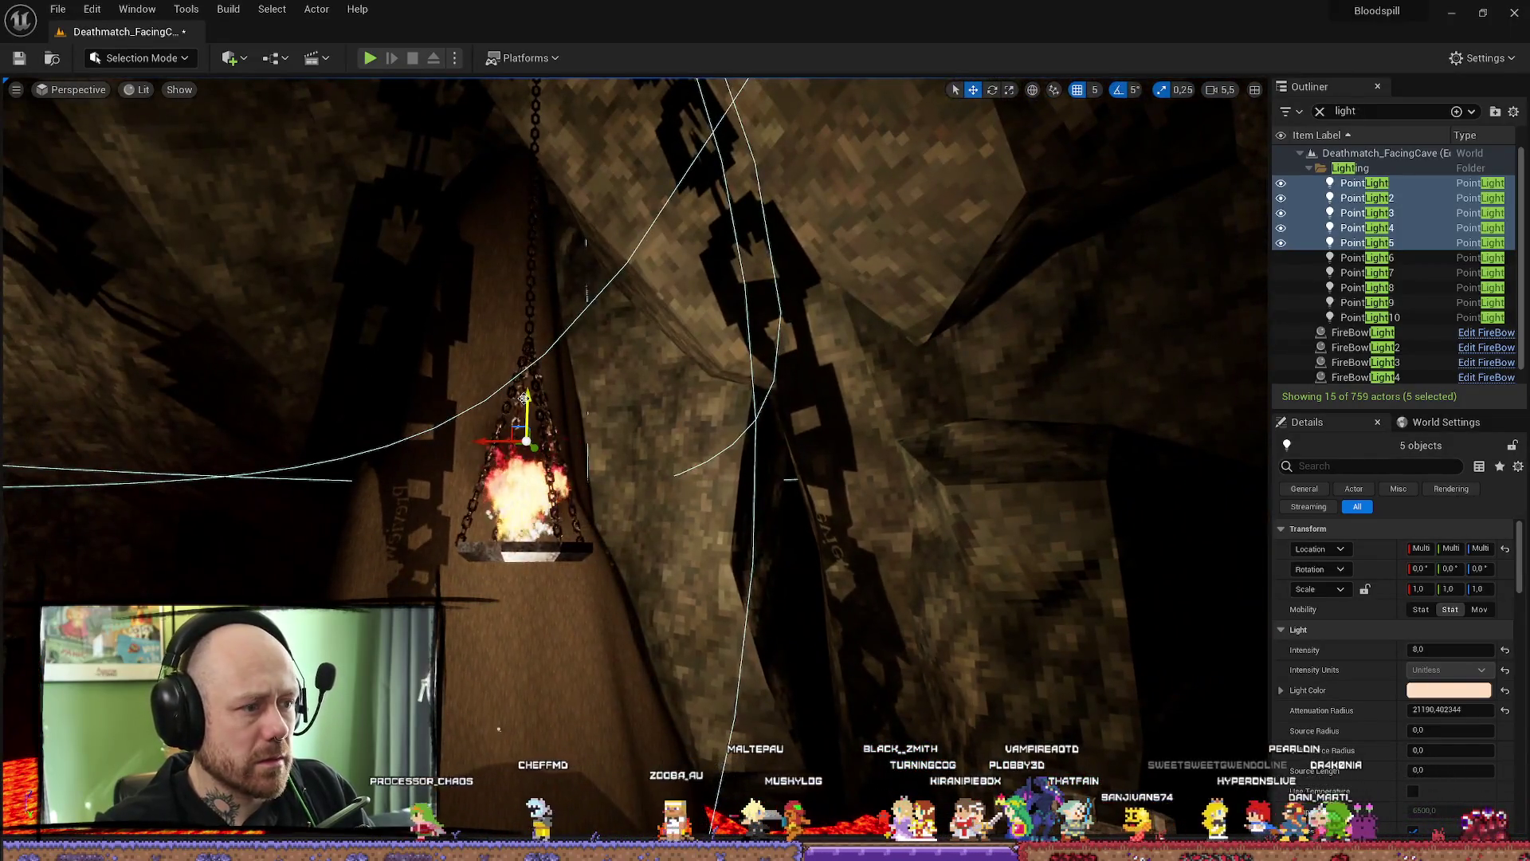
{"action": "left_click_drag", "start_coordinate": [523, 399], "coordinate": [523, 397]}
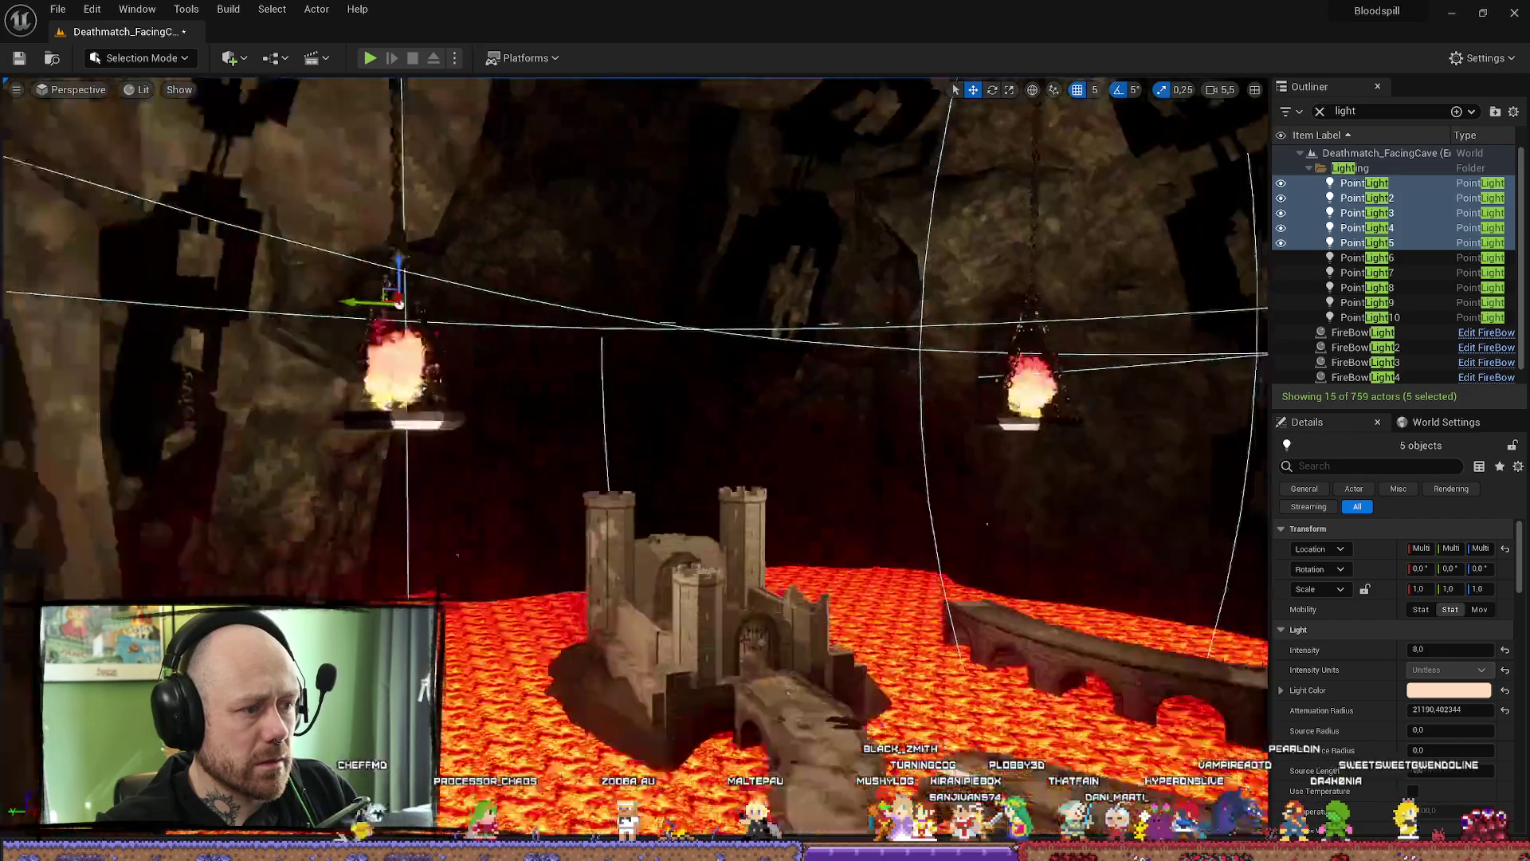
{"action": "left_click_drag", "start_coordinate": [423, 387], "coordinate": [424, 386]}
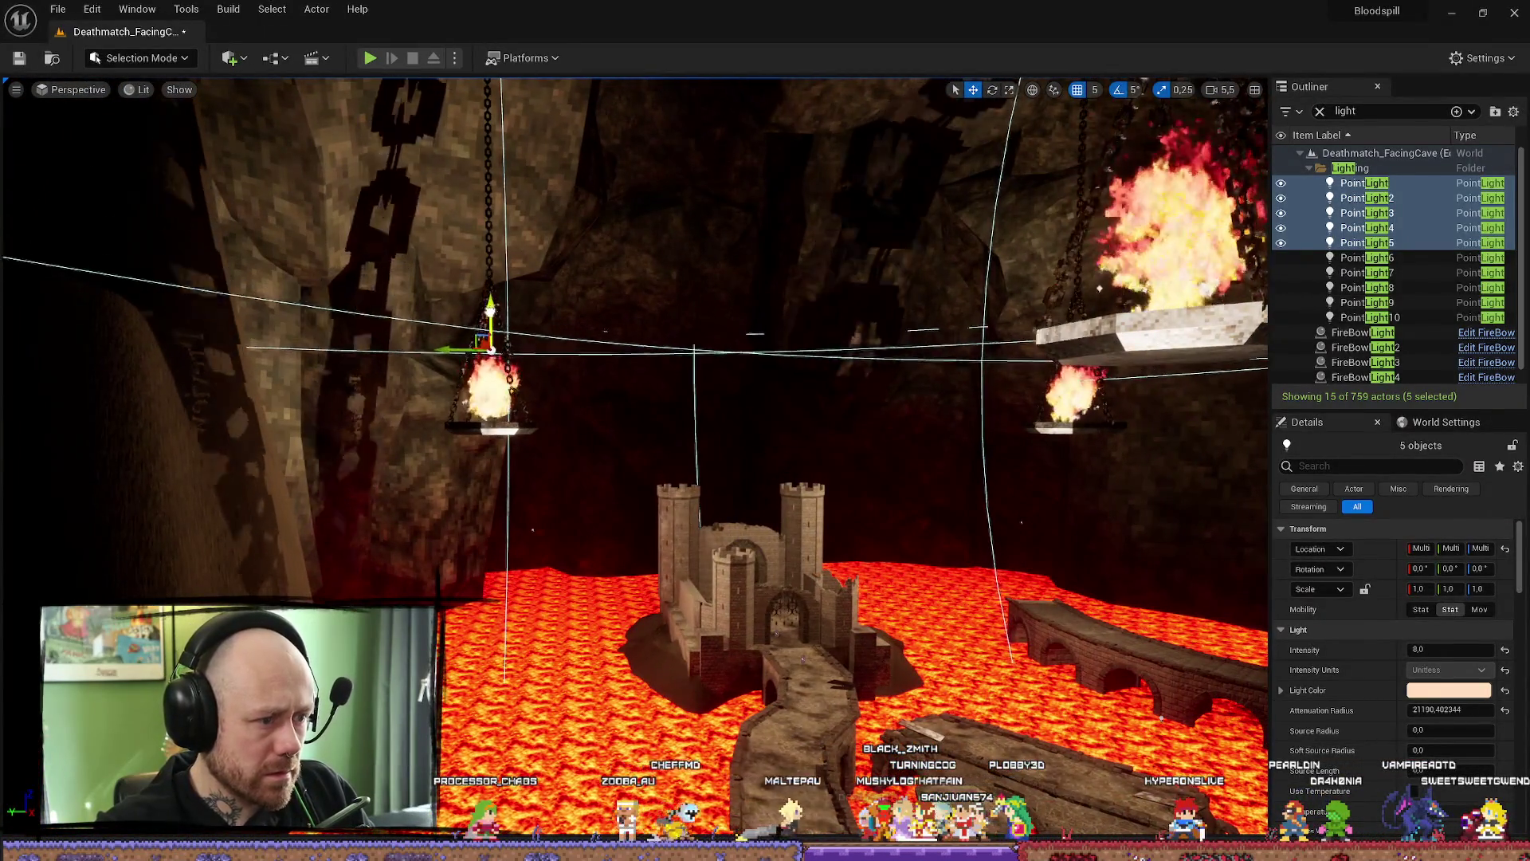
{"action": "left_click_drag", "start_coordinate": [747, 355], "coordinate": [747, 356]}
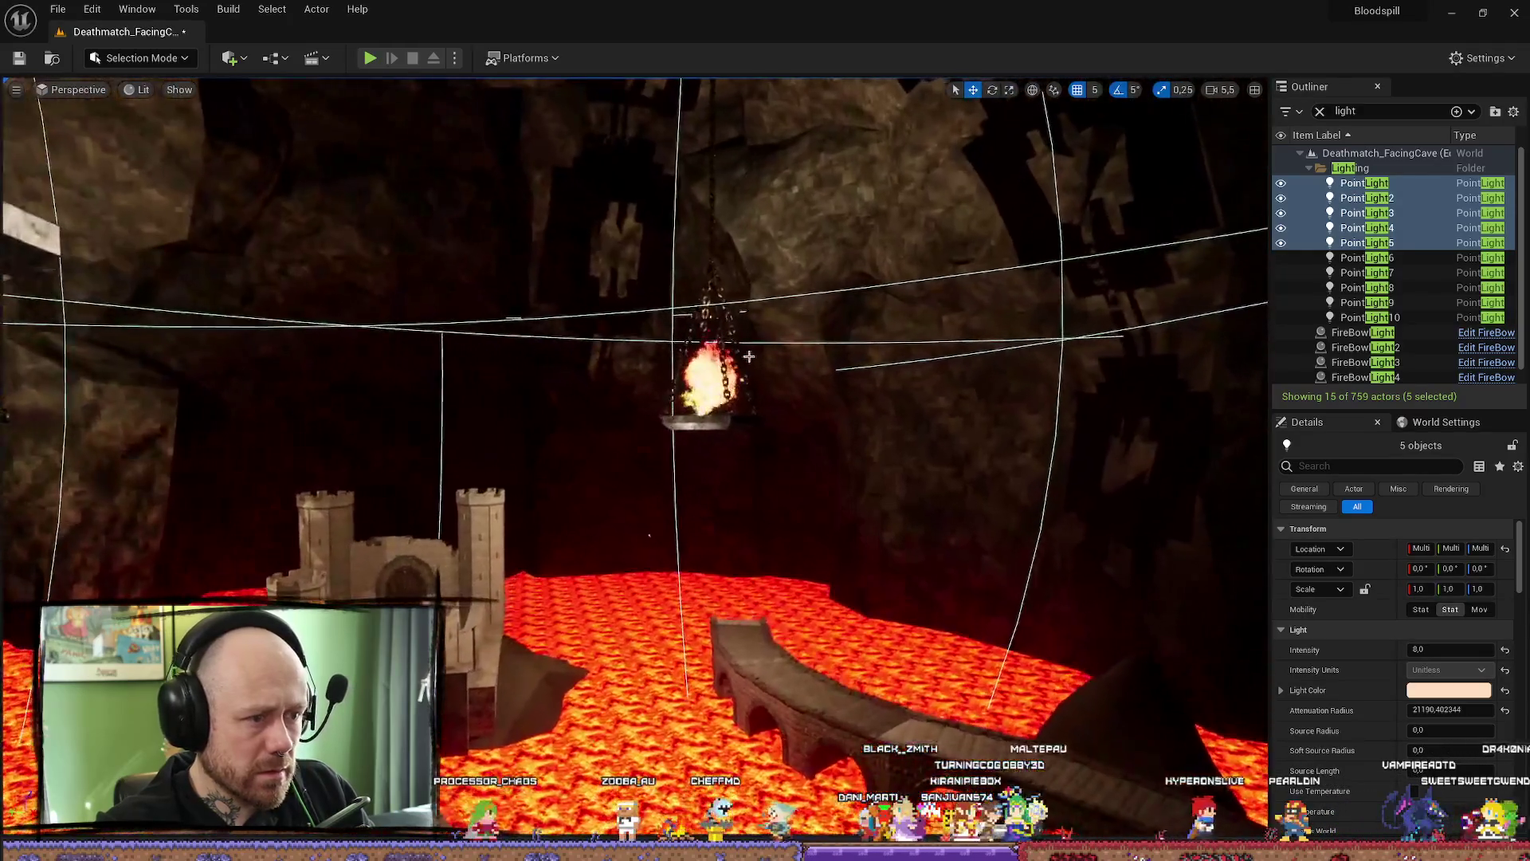
{"action": "left_click_drag", "start_coordinate": [648, 535], "coordinate": [649, 534]}
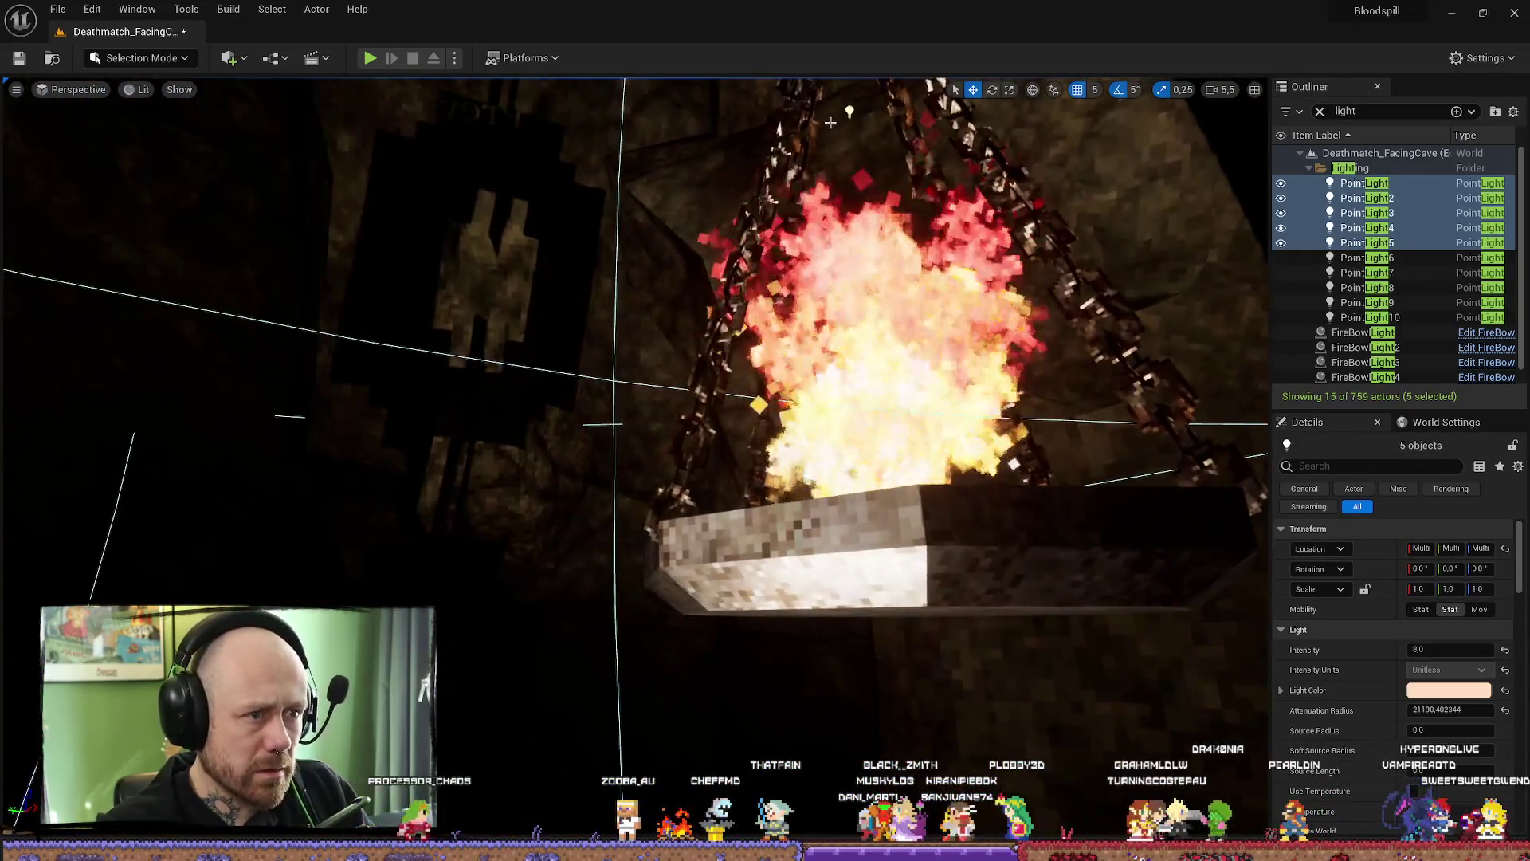
{"action": "left_click", "coordinate": [1365, 198]}
{"action": "left_click_drag", "start_coordinate": [633, 454], "coordinate": [634, 454]}
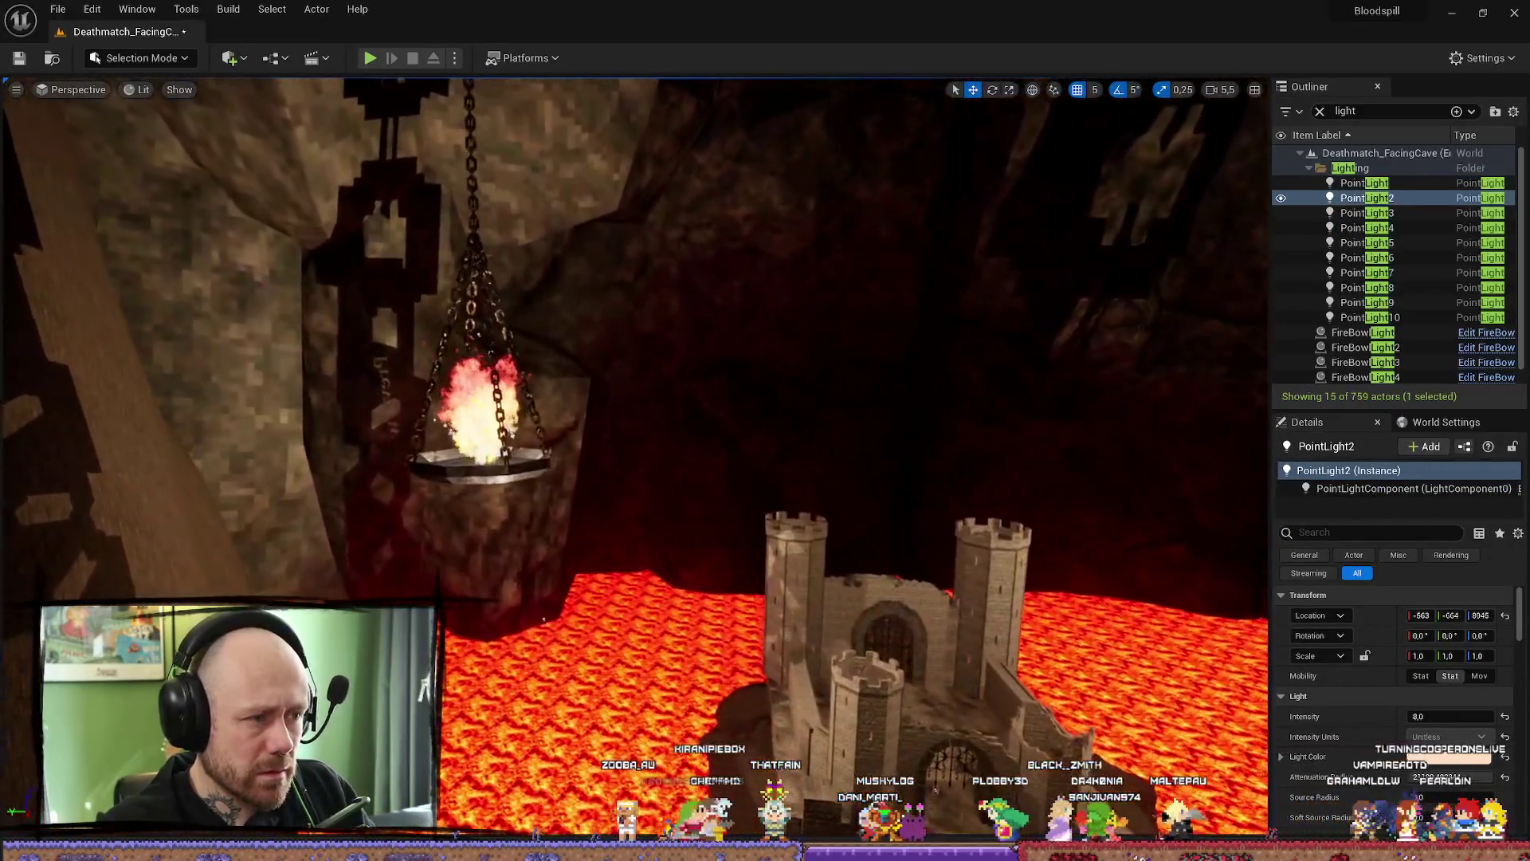
{"action": "left_click_drag", "start_coordinate": [614, 328], "coordinate": [613, 328]}
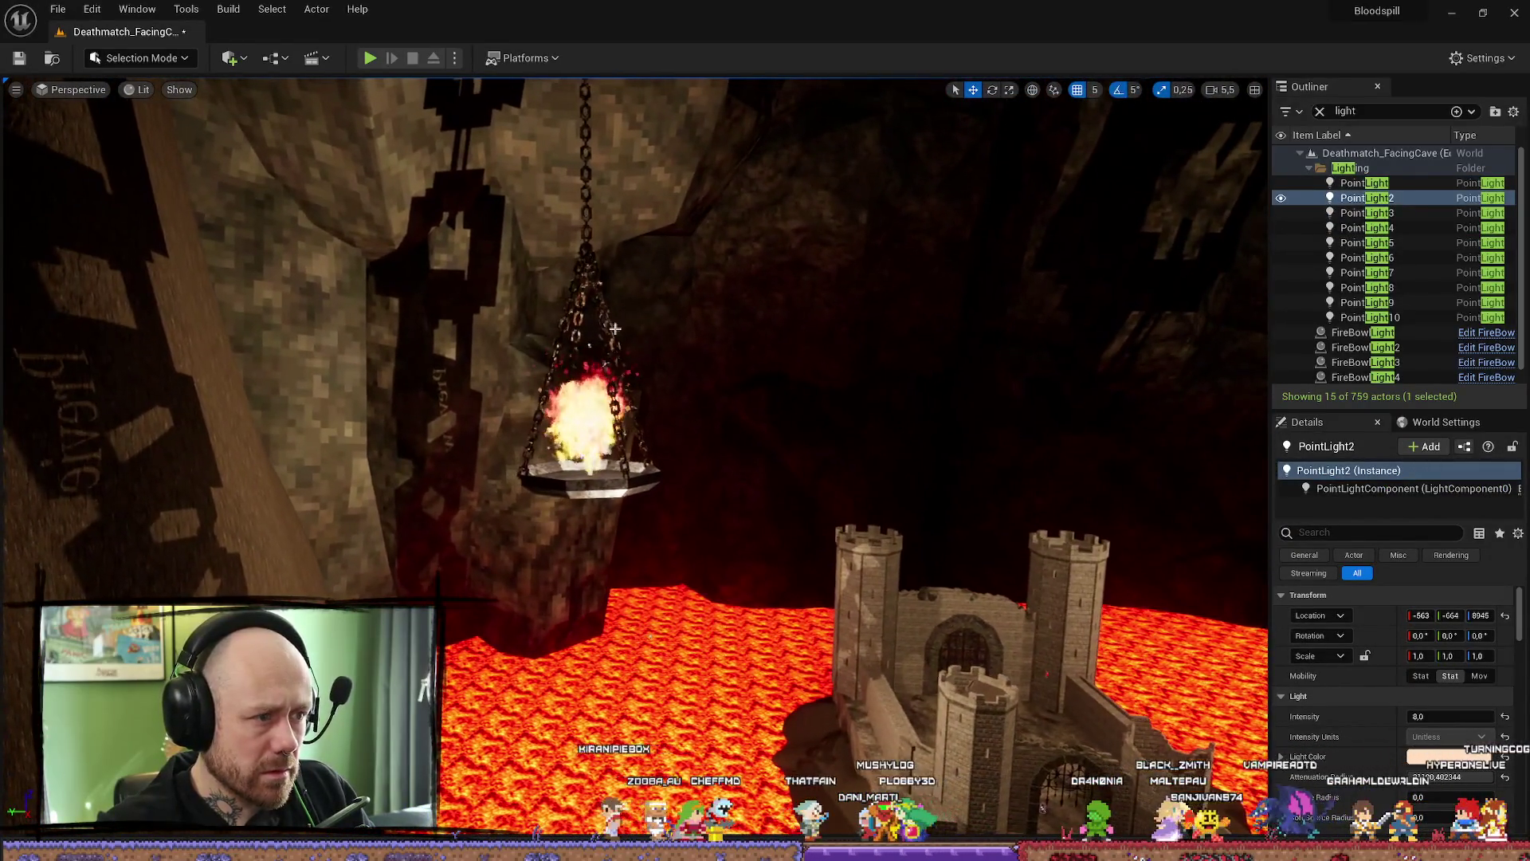
{"action": "left_click_drag", "start_coordinate": [634, 455], "coordinate": [633, 455]}
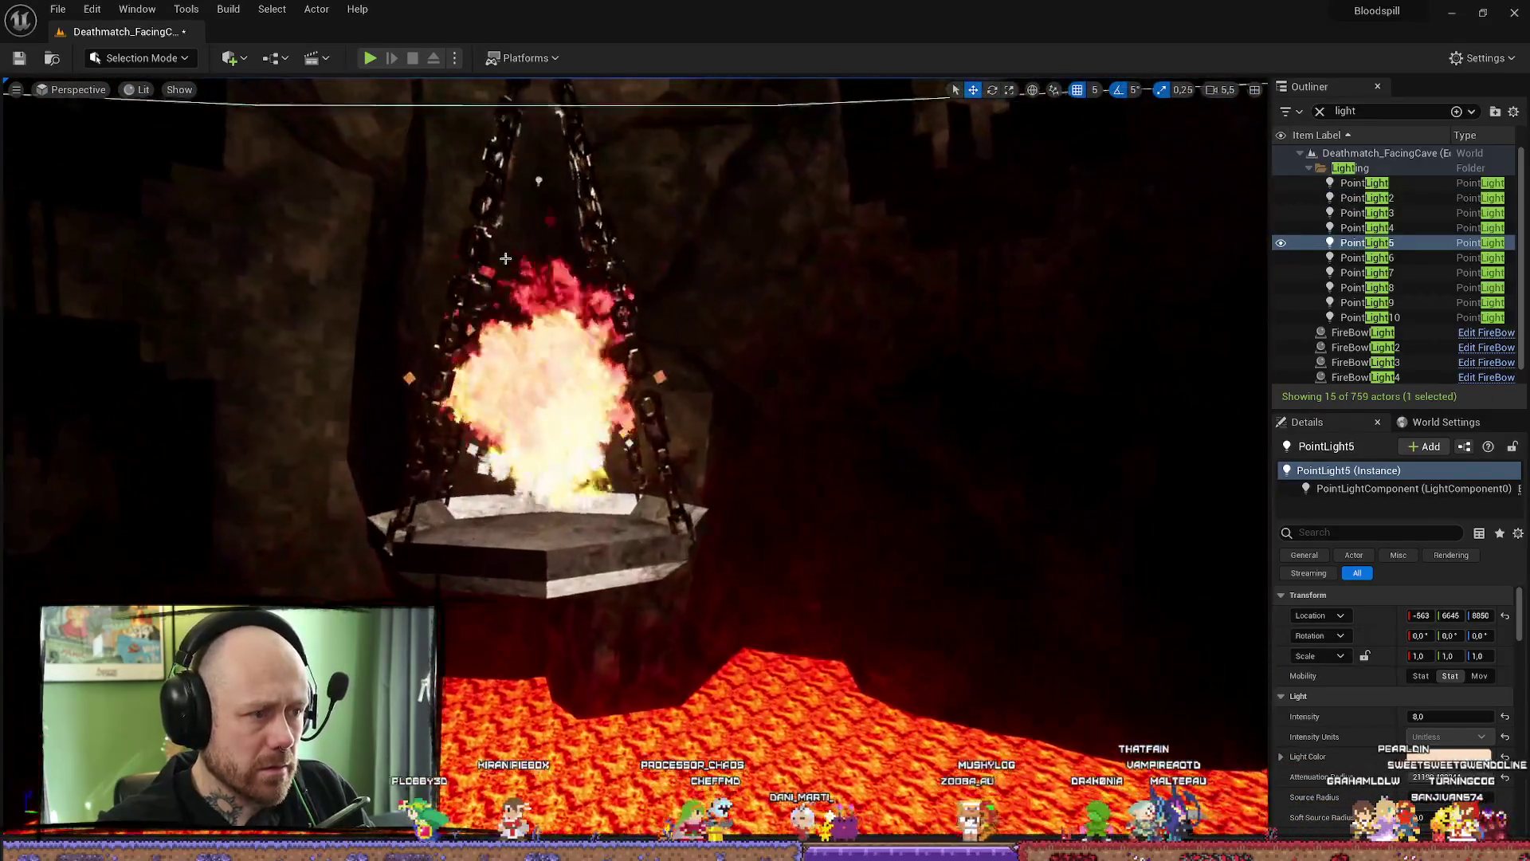
{"action": "left_click", "coordinate": [569, 288]}
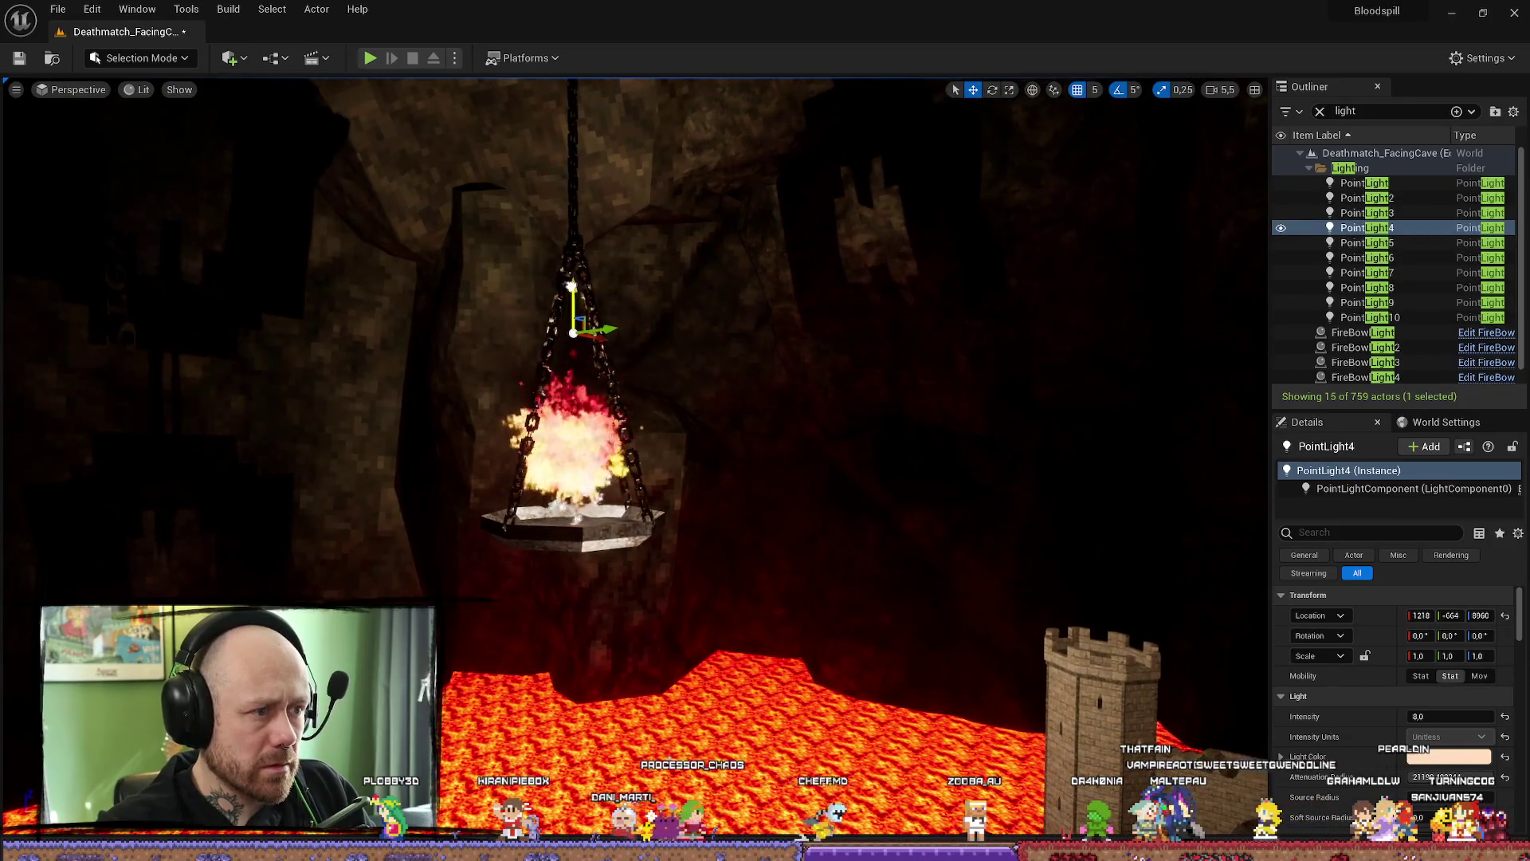
{"action": "left_click_drag", "start_coordinate": [570, 287], "coordinate": [569, 289]}
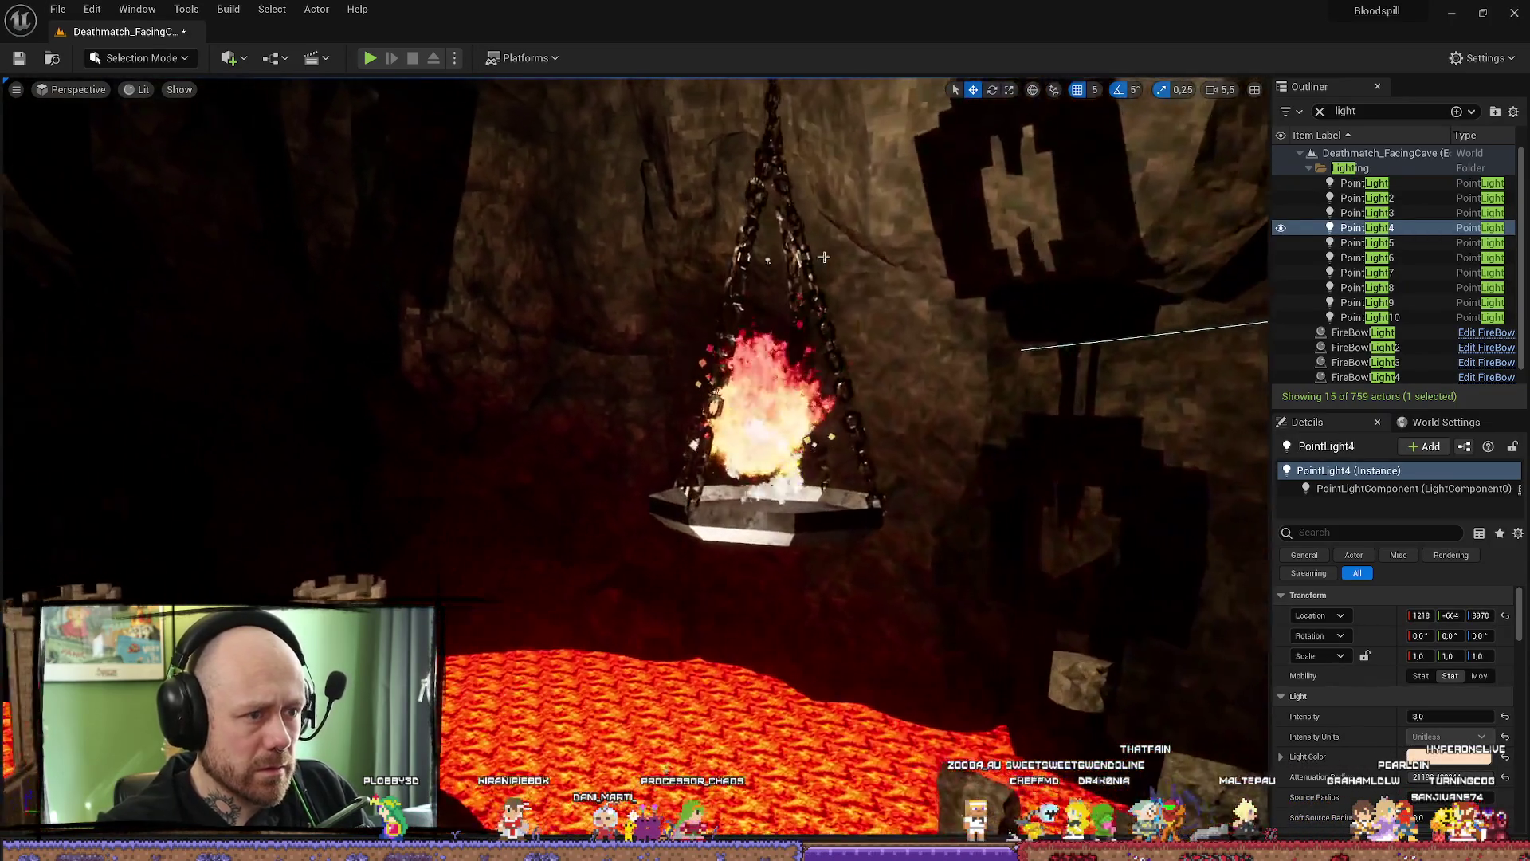
{"action": "left_click", "coordinate": [780, 245]}
{"action": "key", "text": "f"}
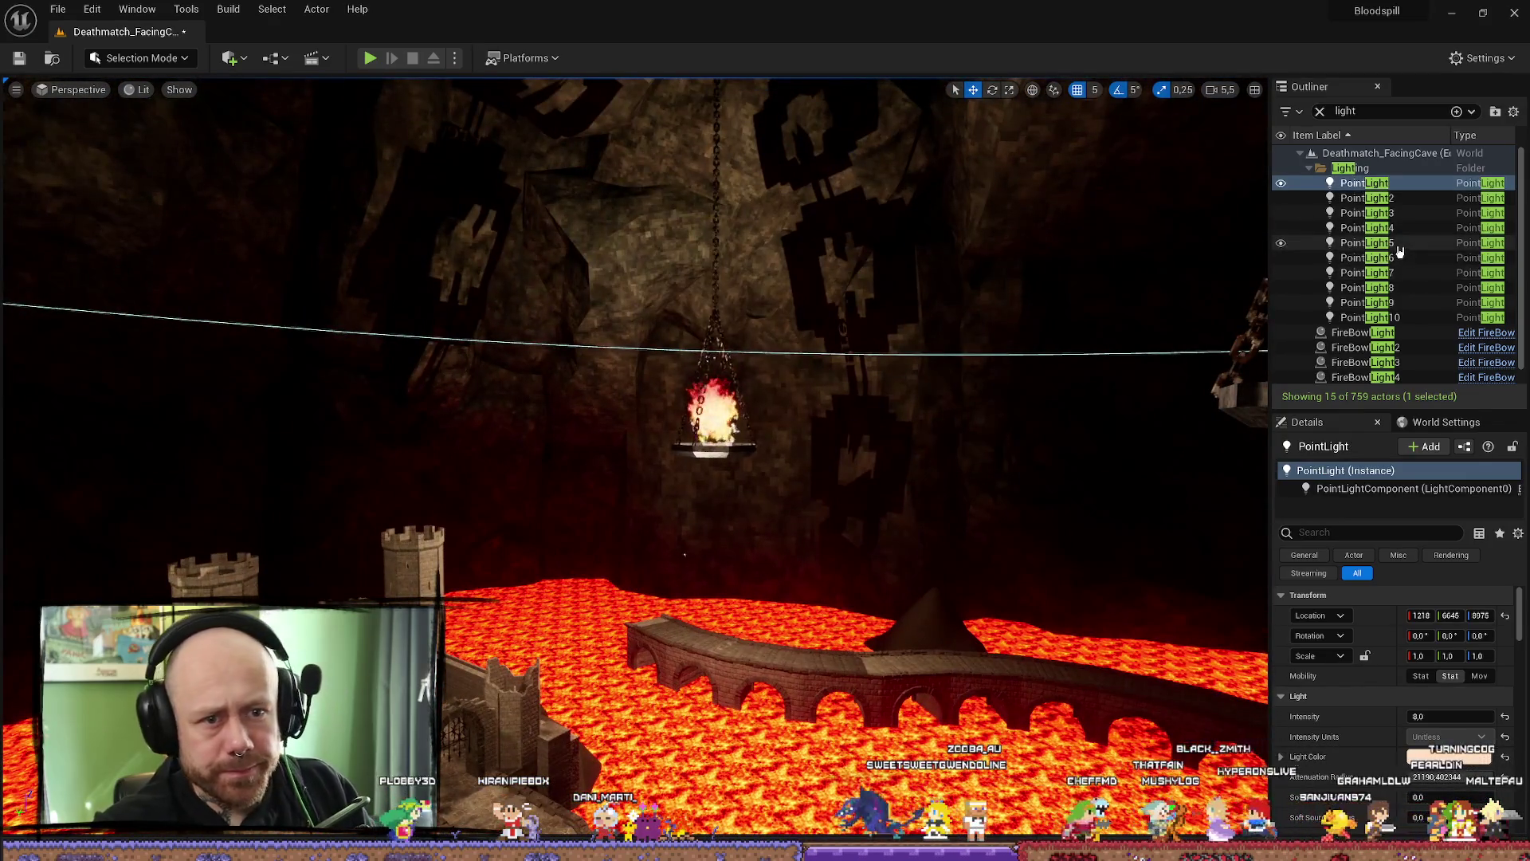
{"action": "left_click", "coordinate": [1398, 244], "text": "shift"}
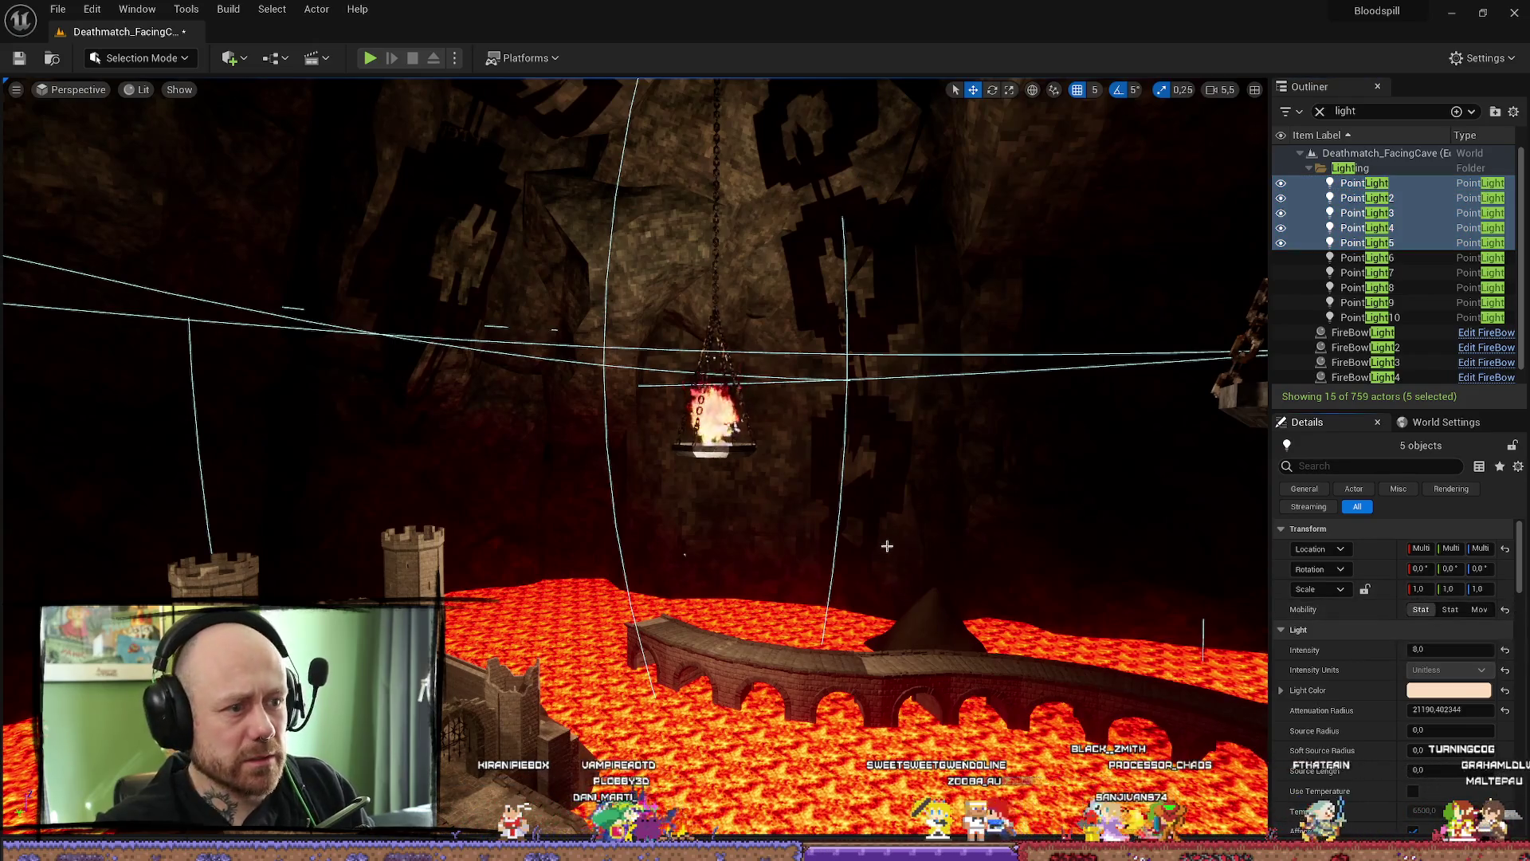
- Raise the five selected brazier lights' Intensity to 10, then to 15
{"action": "key", "text": "f"}
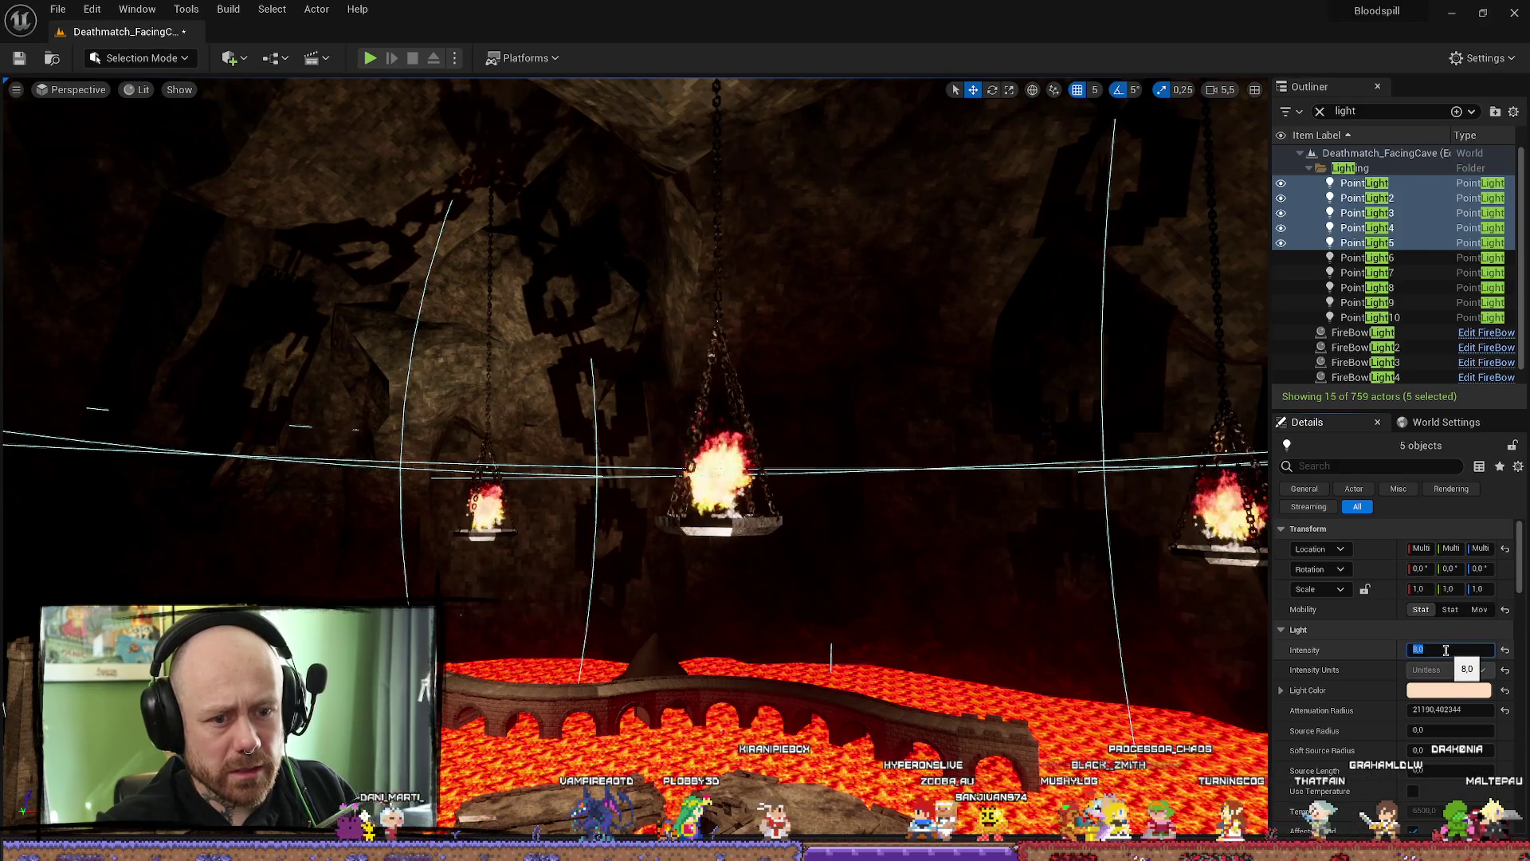
{"action": "type", "text": "10"}
{"action": "key", "text": "Return"}
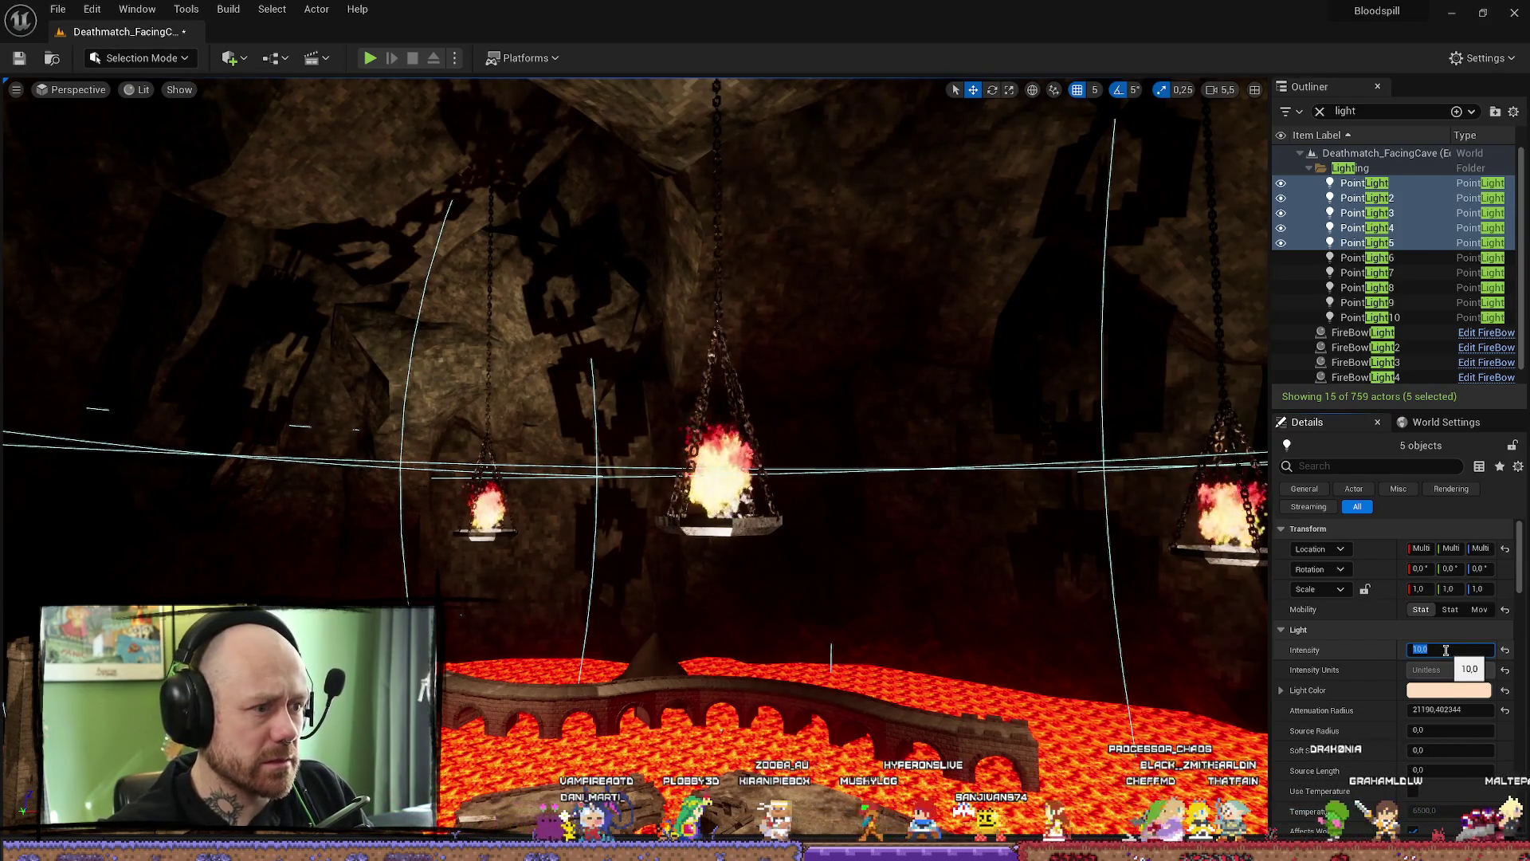
{"action": "type", "text": "15"}
{"action": "key", "text": "Return"}
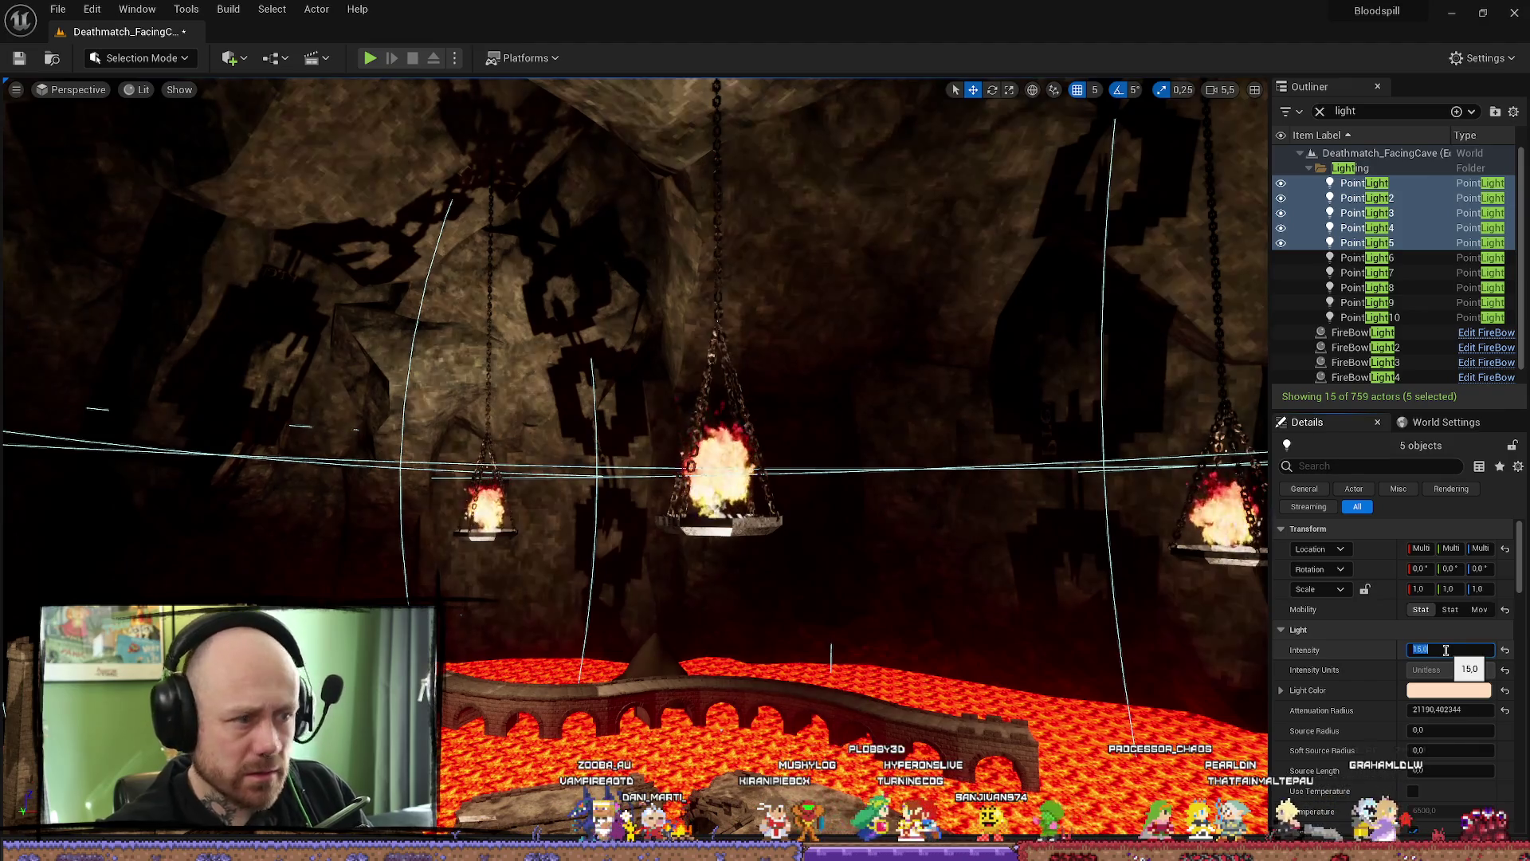
{"action": "left_click", "coordinate": [909, 312]}
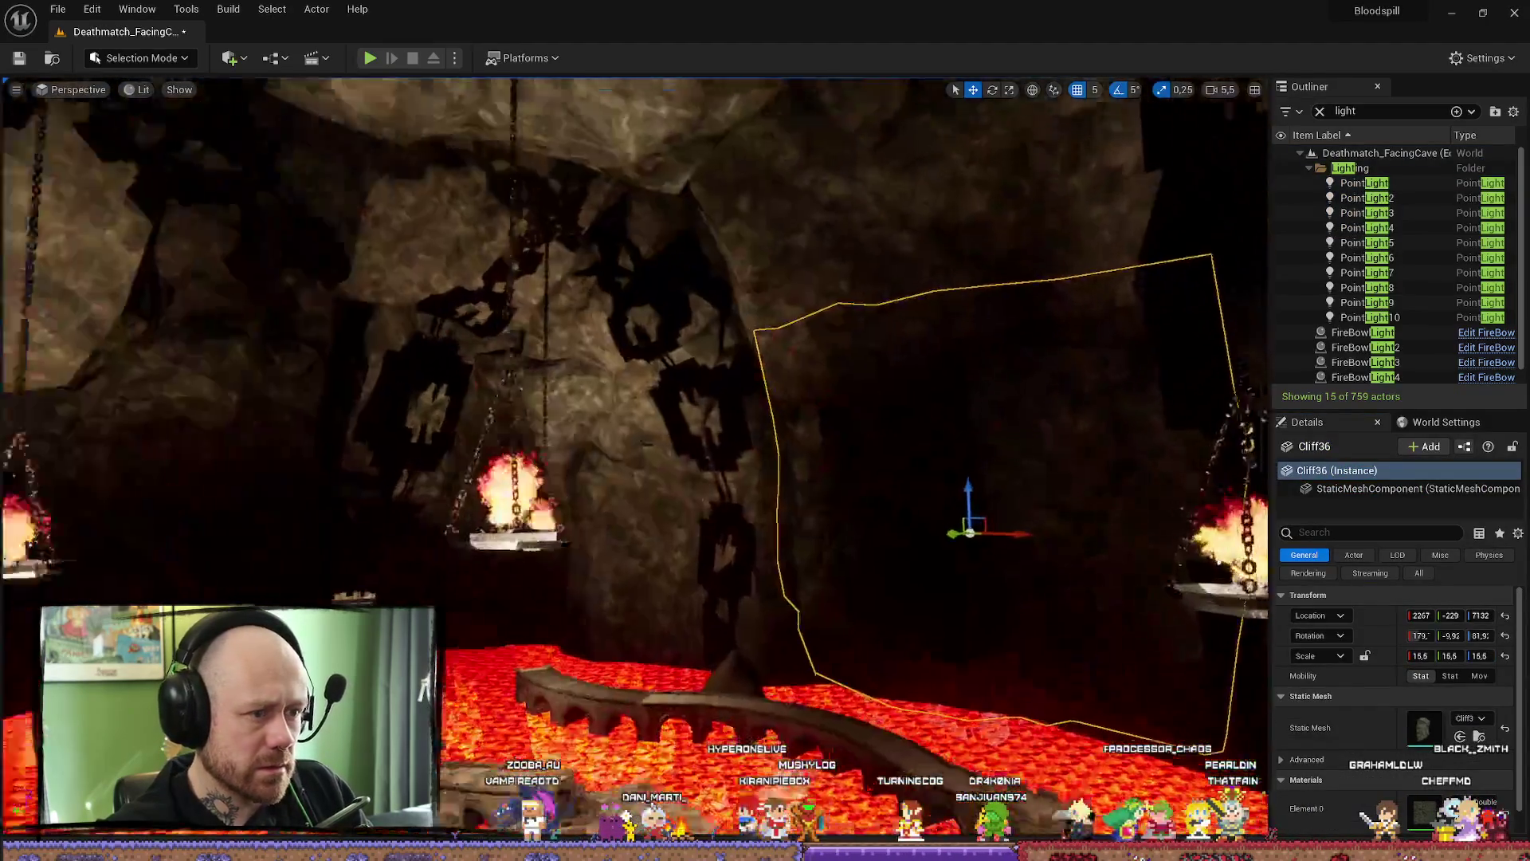
{"action": "scroll", "coordinate": [635, 454], "scroll_direction": "up", "scroll_amount": 5}
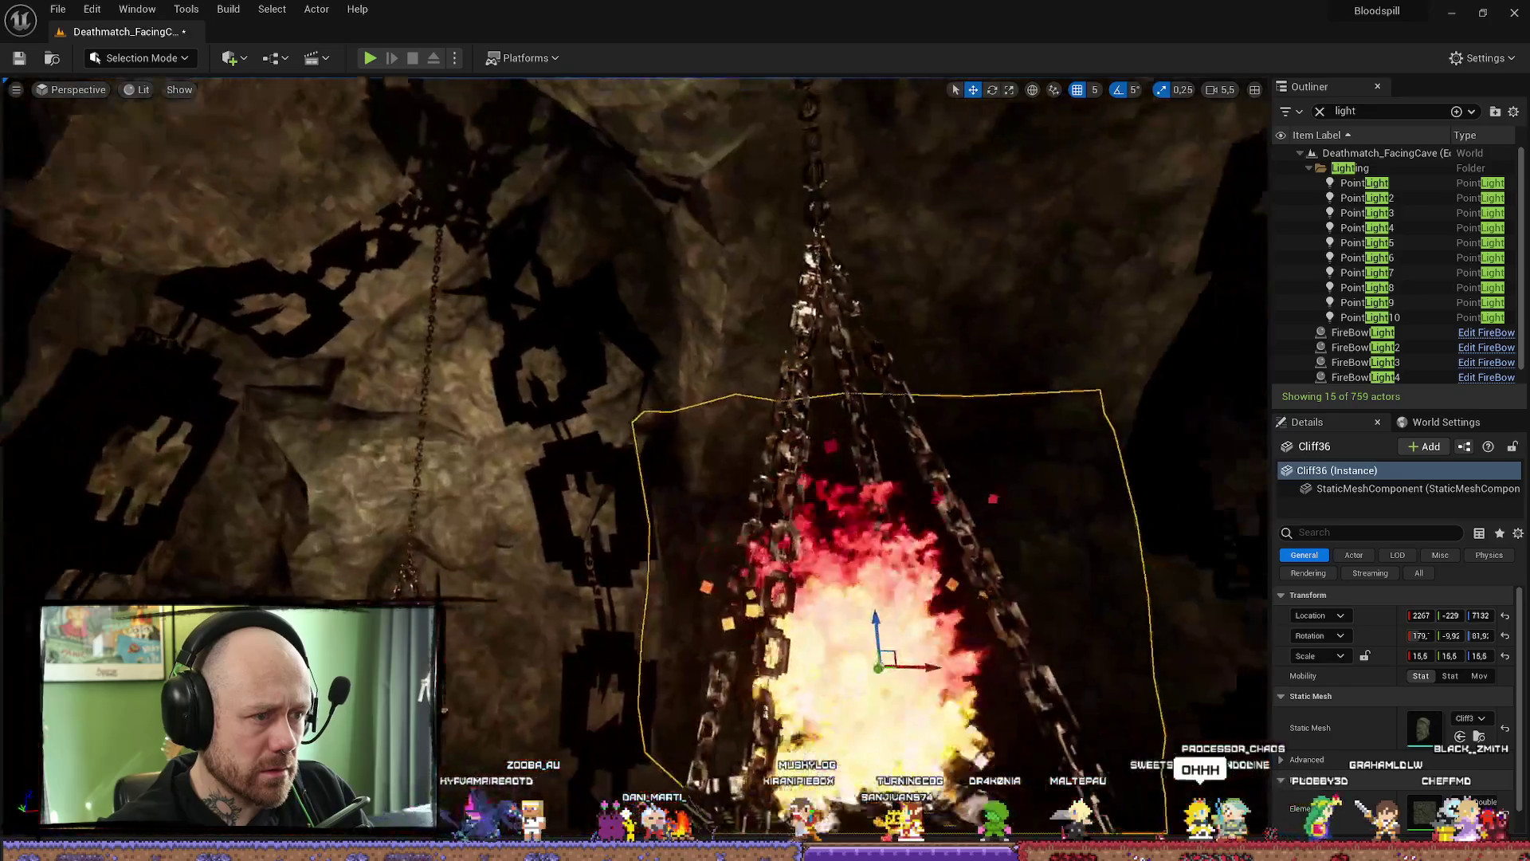
{"action": "scroll", "coordinate": [633, 455], "scroll_direction": "down", "scroll_amount": 3}
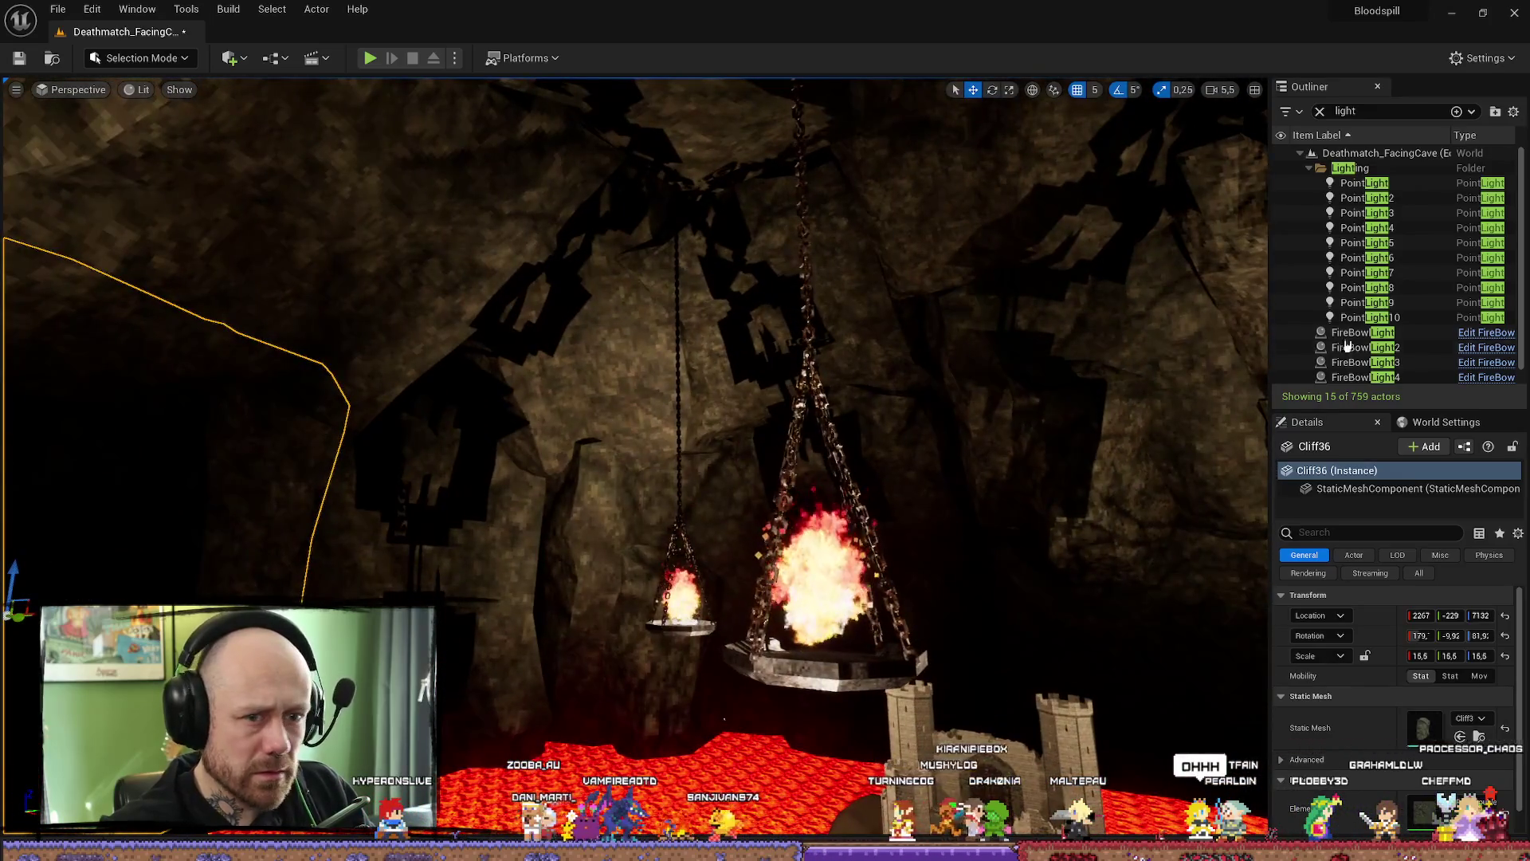
- Step through the point lights and move PointLight3 up along its chain to around 9725
{"action": "left_click", "coordinate": [1383, 243]}
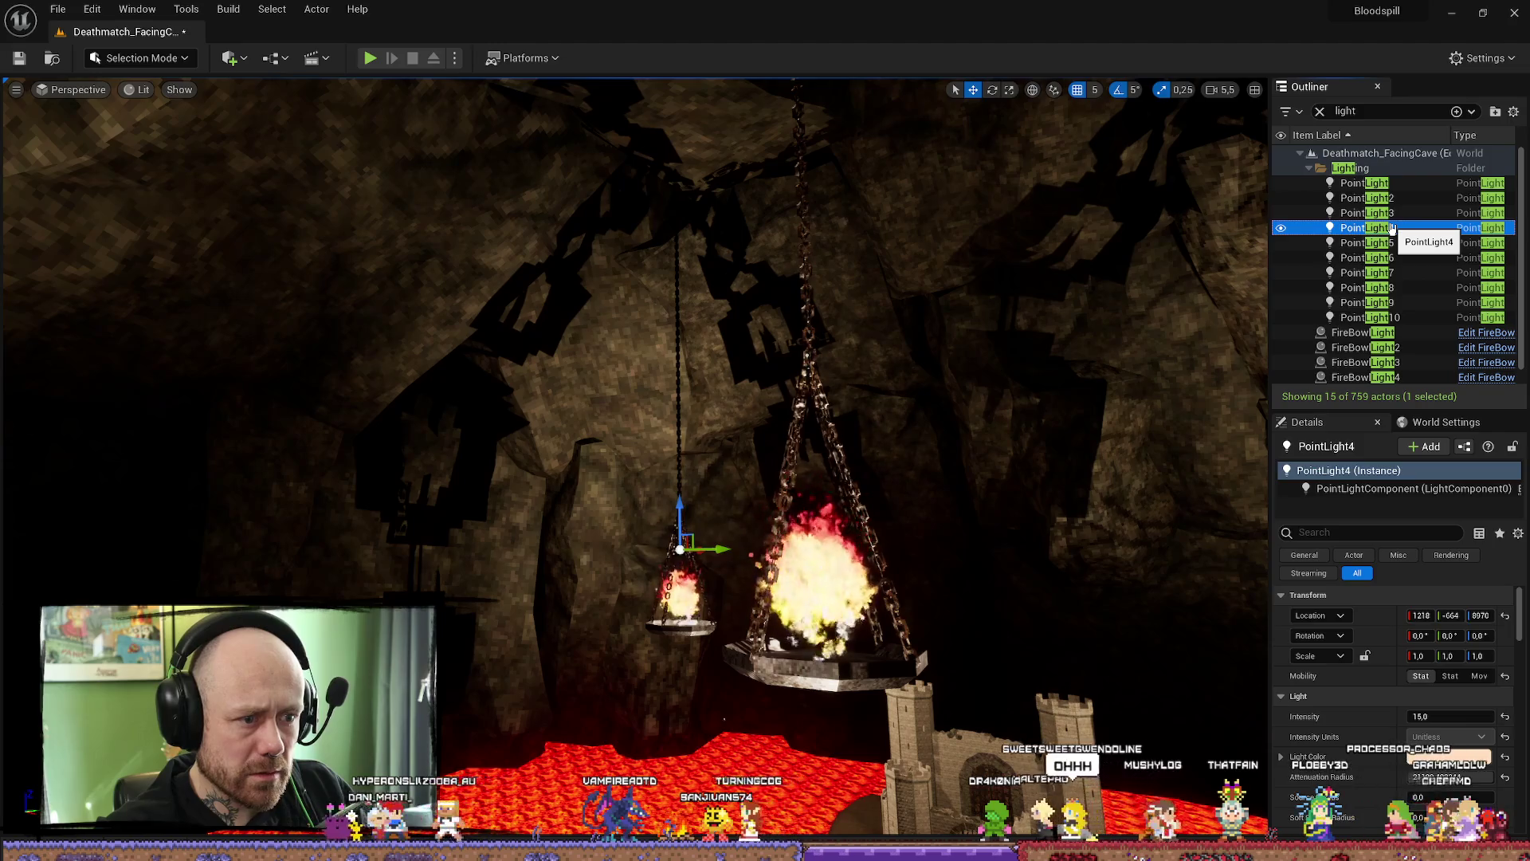
{"action": "key", "text": "Up"}
{"action": "key", "text": "Up"}
{"action": "key", "text": "Down"}
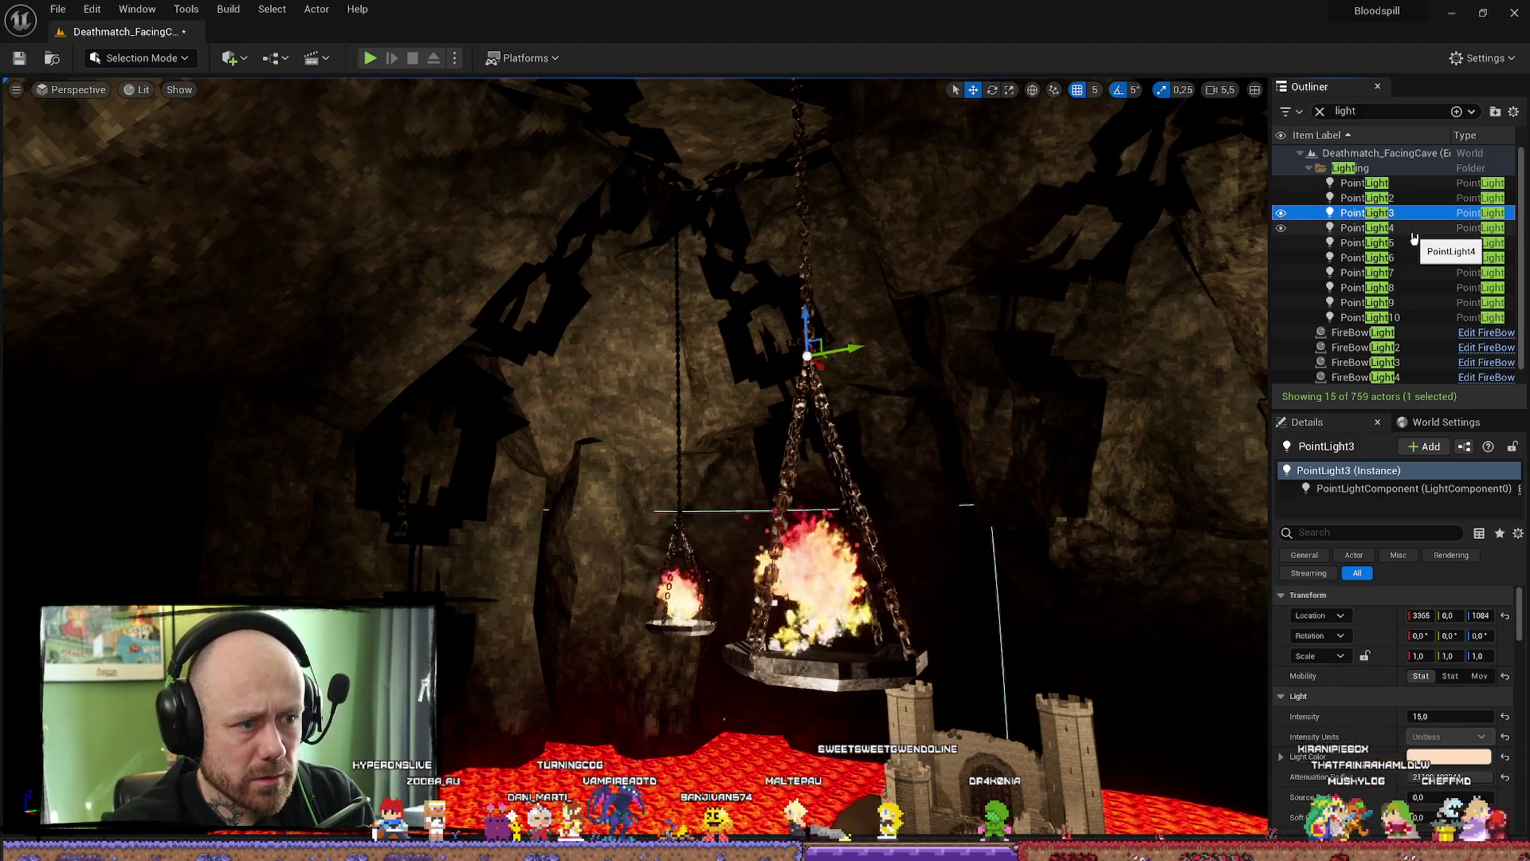
{"action": "mouse_move", "coordinate": [806, 313]}
{"action": "left_mouse_down"}
{"action": "mouse_move", "coordinate": [814, 424]}
{"action": "mouse_move", "coordinate": [903, 622]}
{"action": "mouse_move", "coordinate": [1248, 398]}
{"action": "left_mouse_up"}
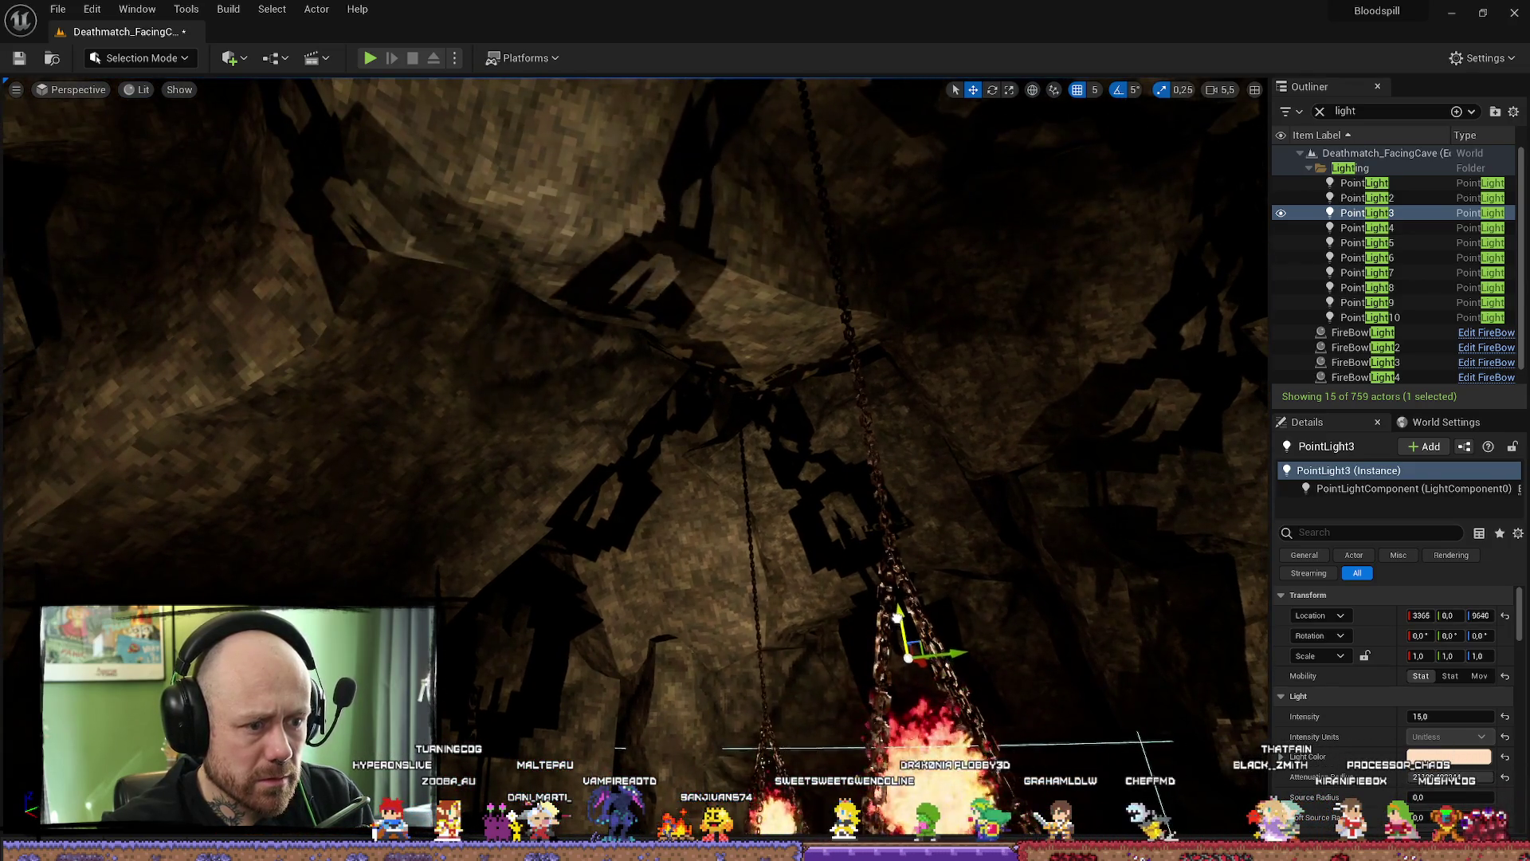
{"action": "double_click", "coordinate": [1366, 243]}
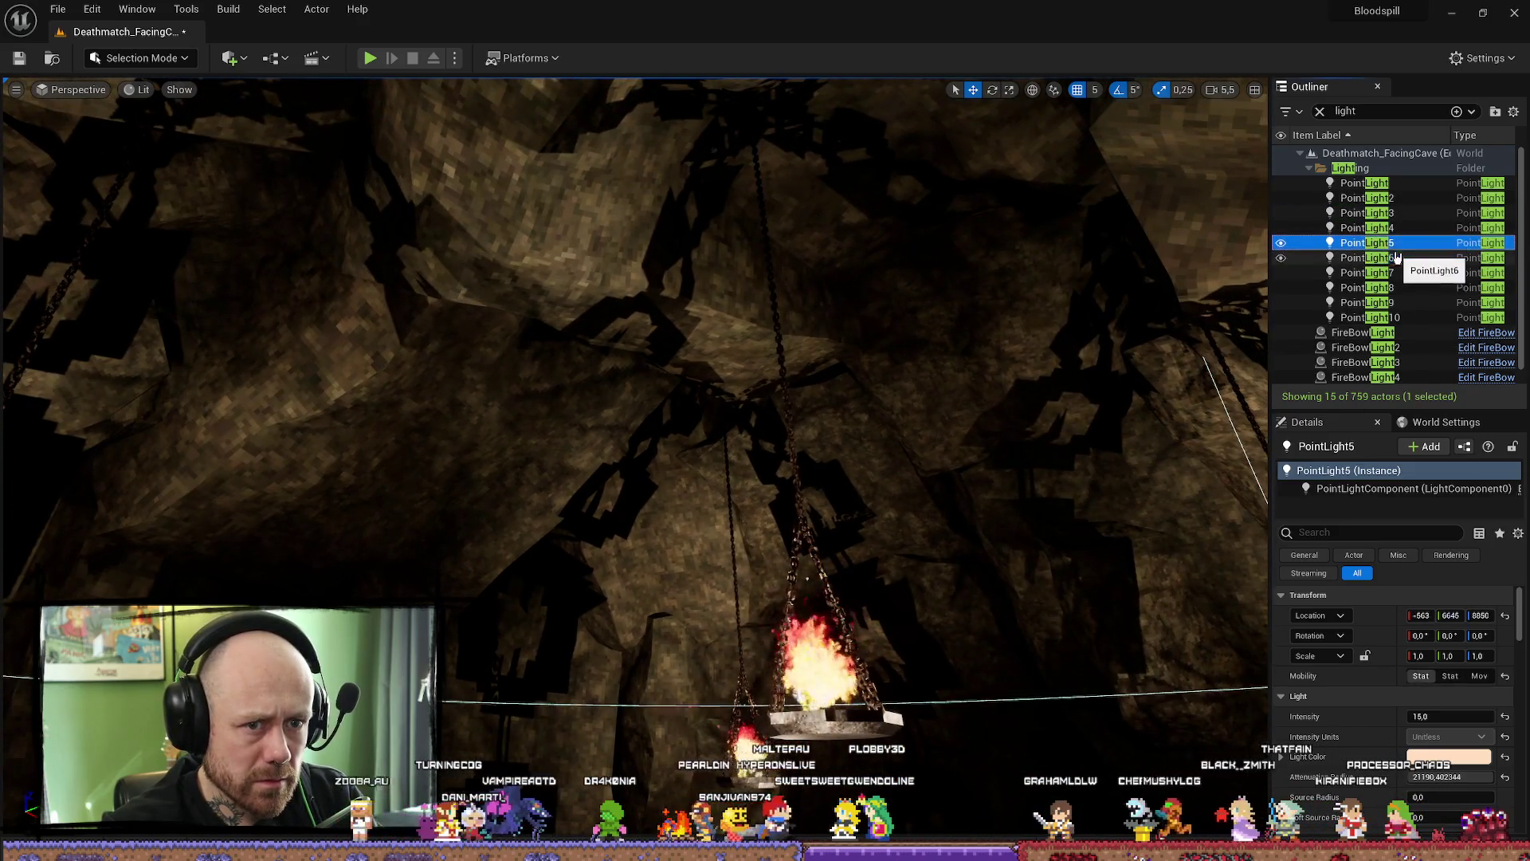
- Start a lighting rebuild with Build All Levels
{"action": "left_click", "coordinate": [271, 9]}
{"action": "mouse_move", "coordinate": [228, 8]}
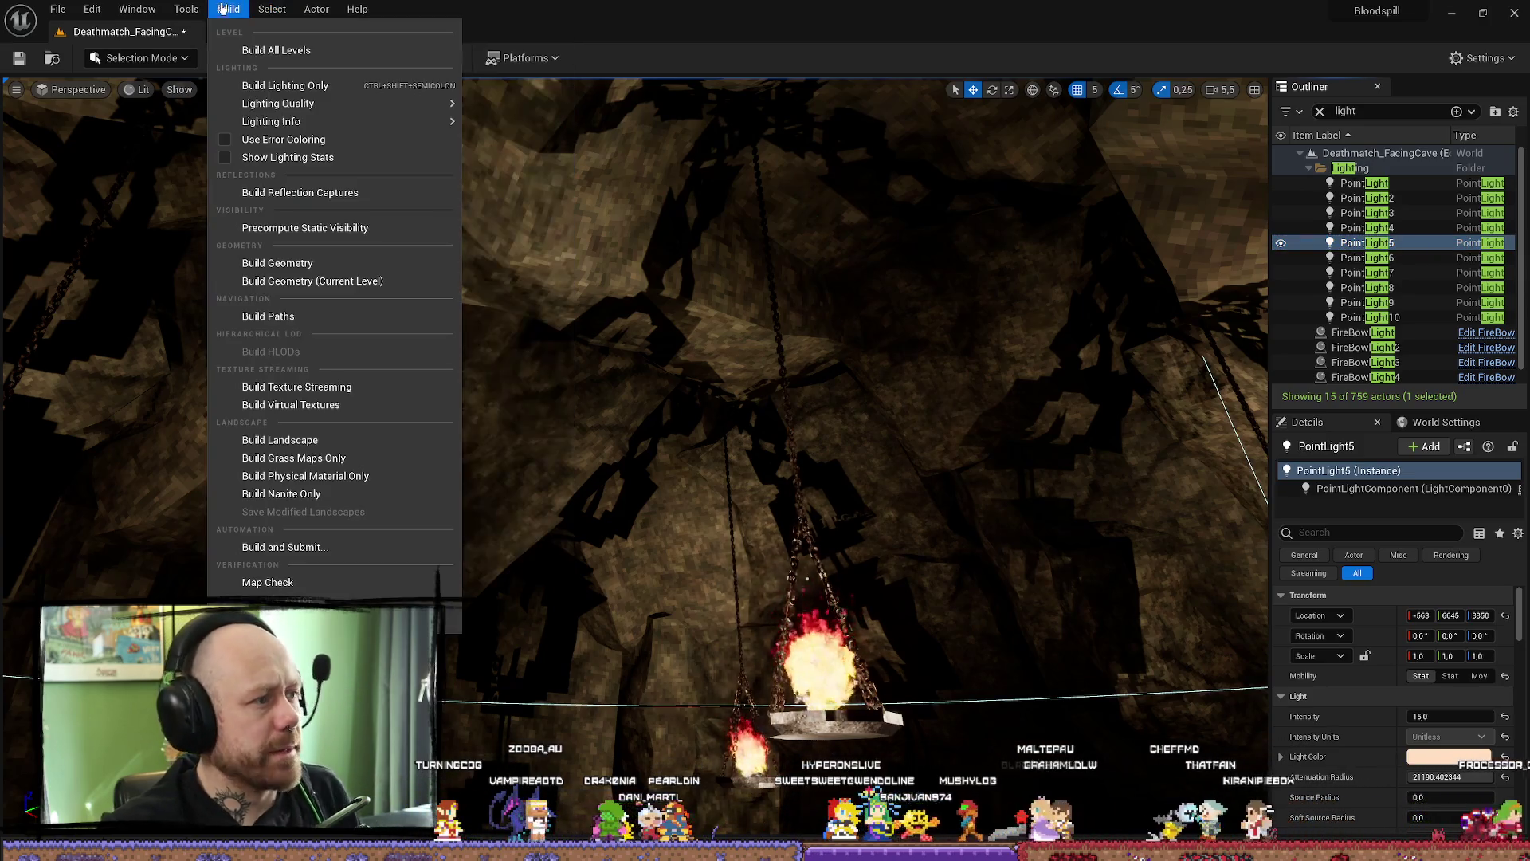
{"action": "left_click", "coordinate": [285, 85]}
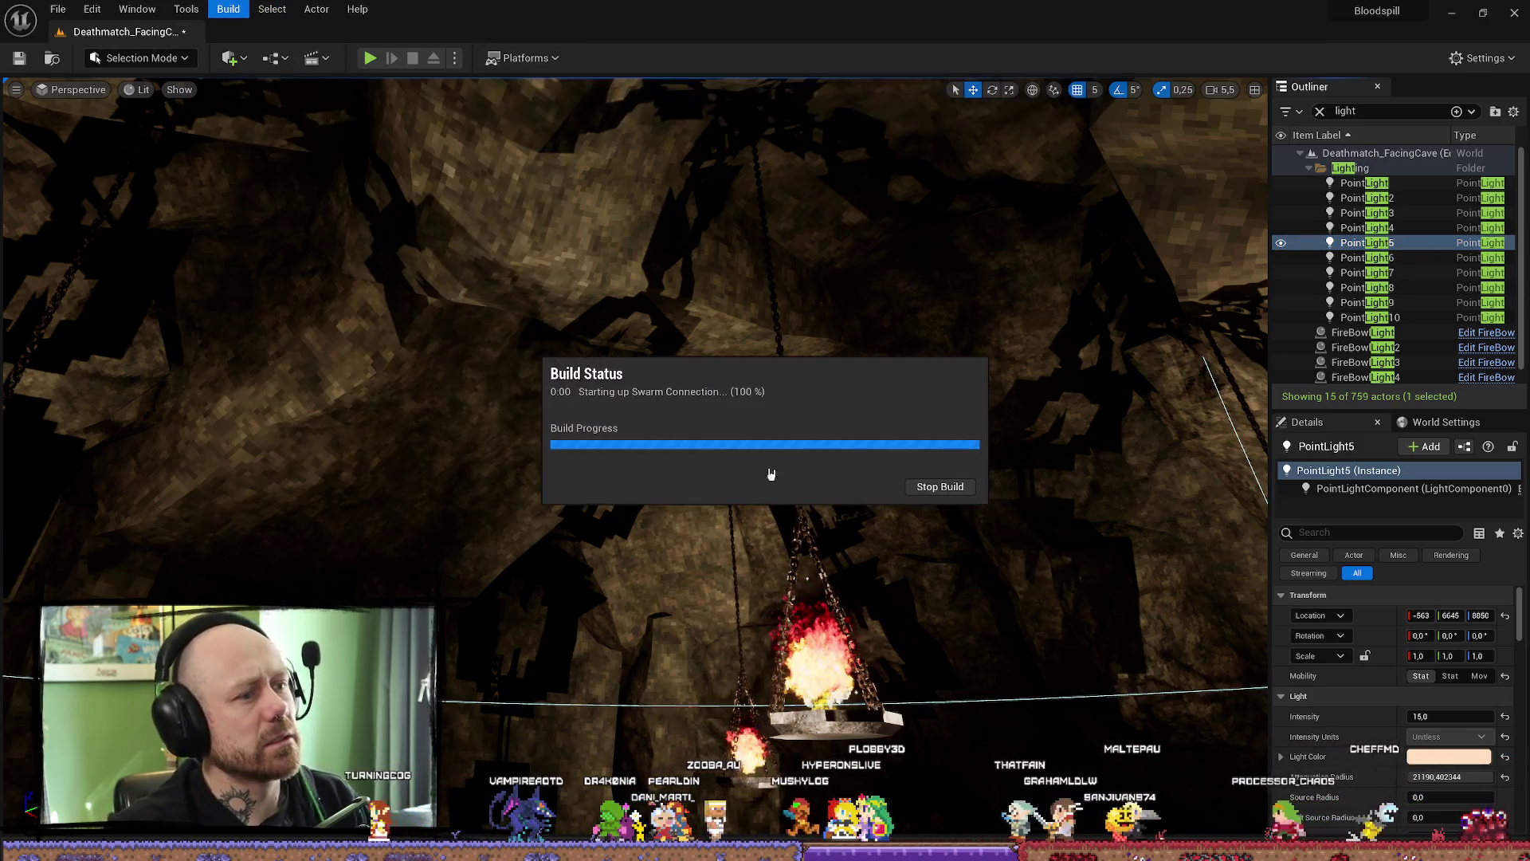
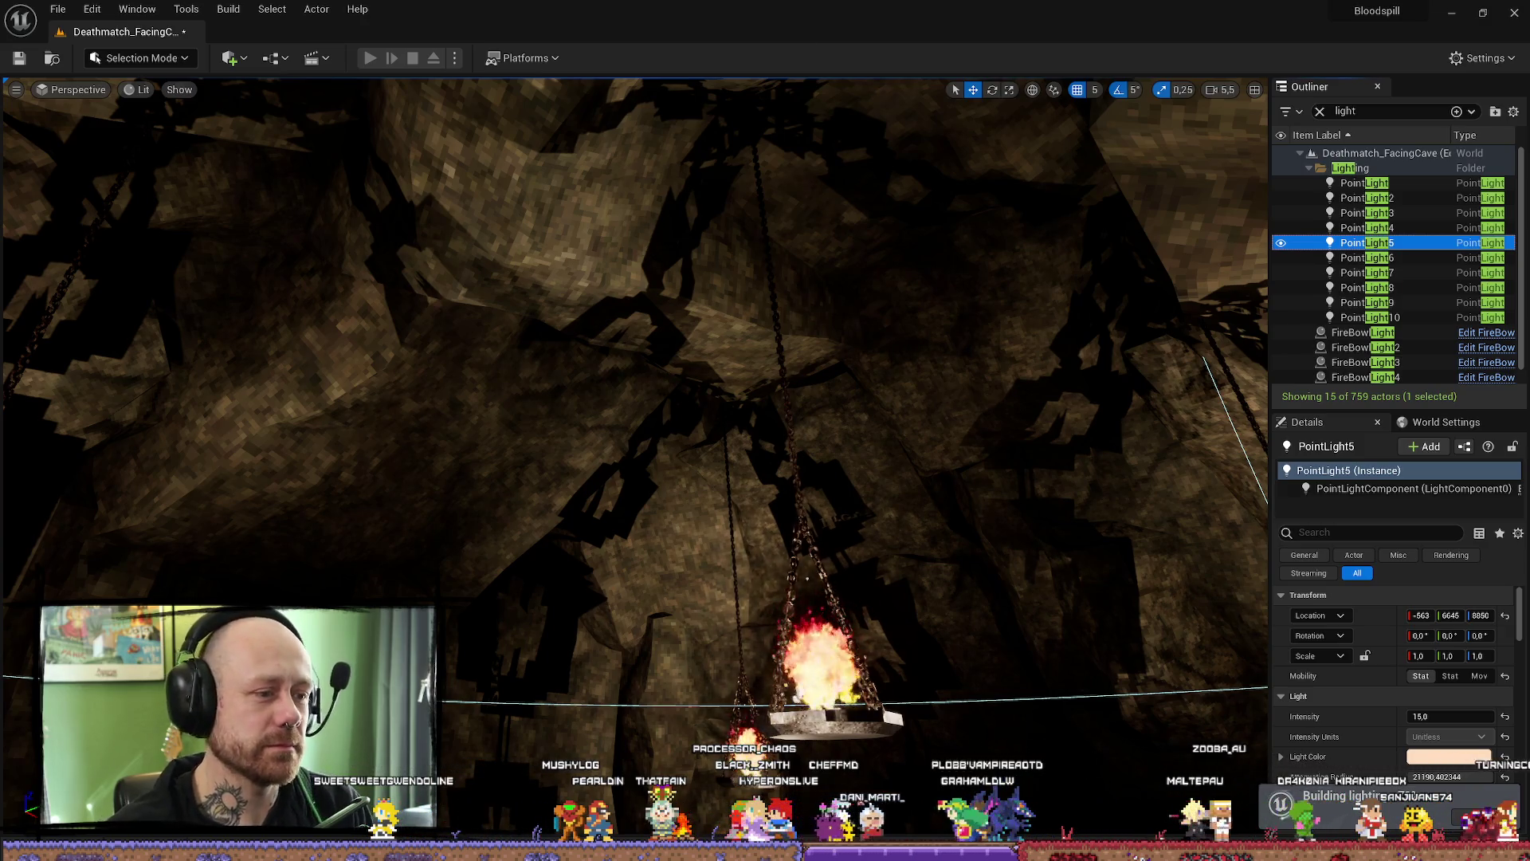
- Fly the view past the braziers, over the lava bridges and through the castle courtyard while lighting builds
{"action": "left_click_drag", "start_coordinate": [634, 454], "coordinate": [514, 359]}
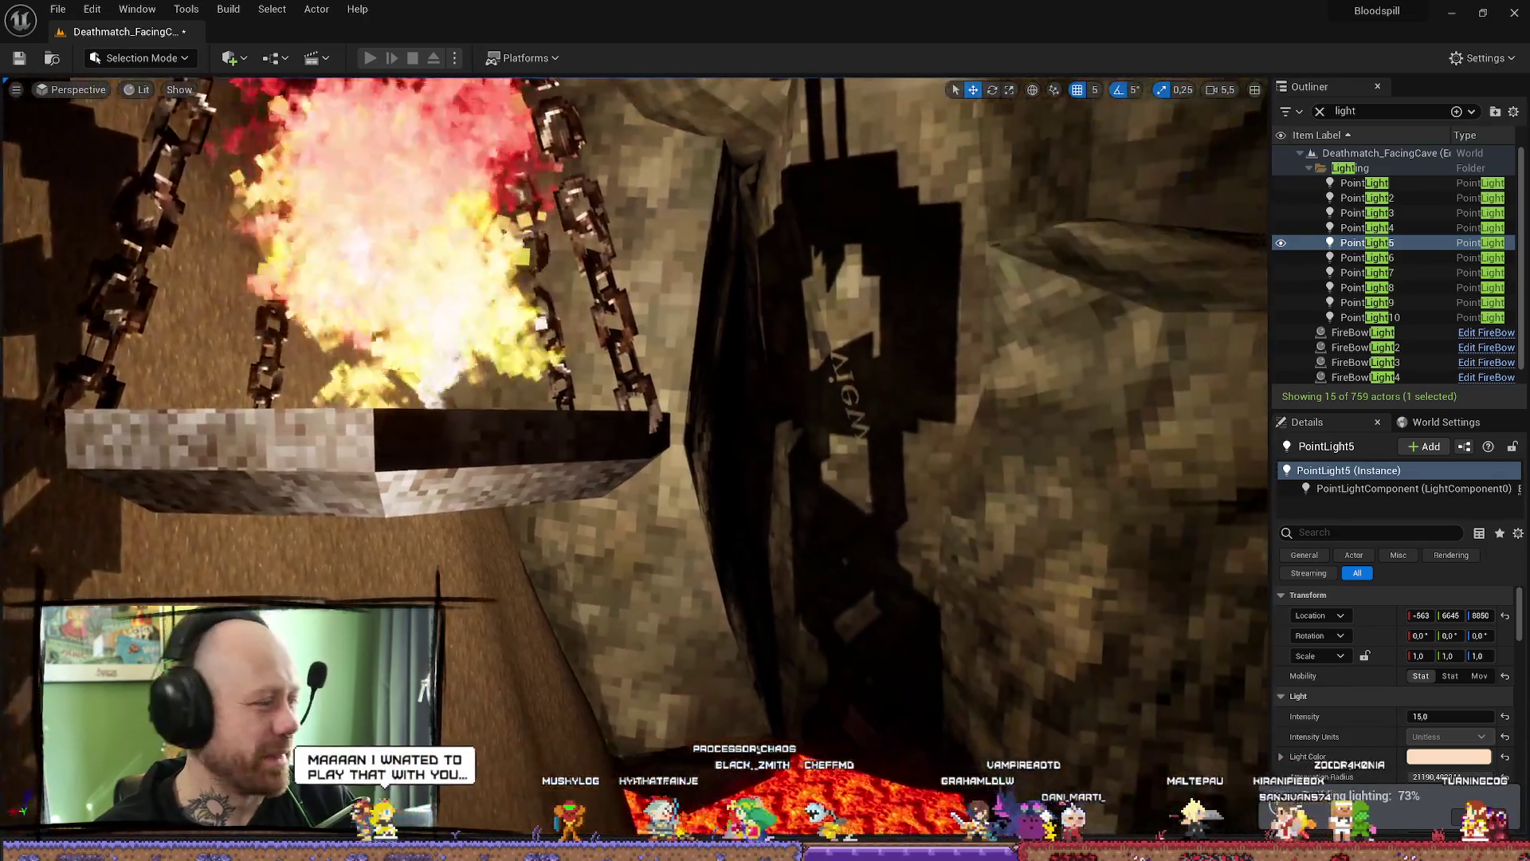
{"action": "left_click_drag", "start_coordinate": [974, 239], "coordinate": [974, 352]}
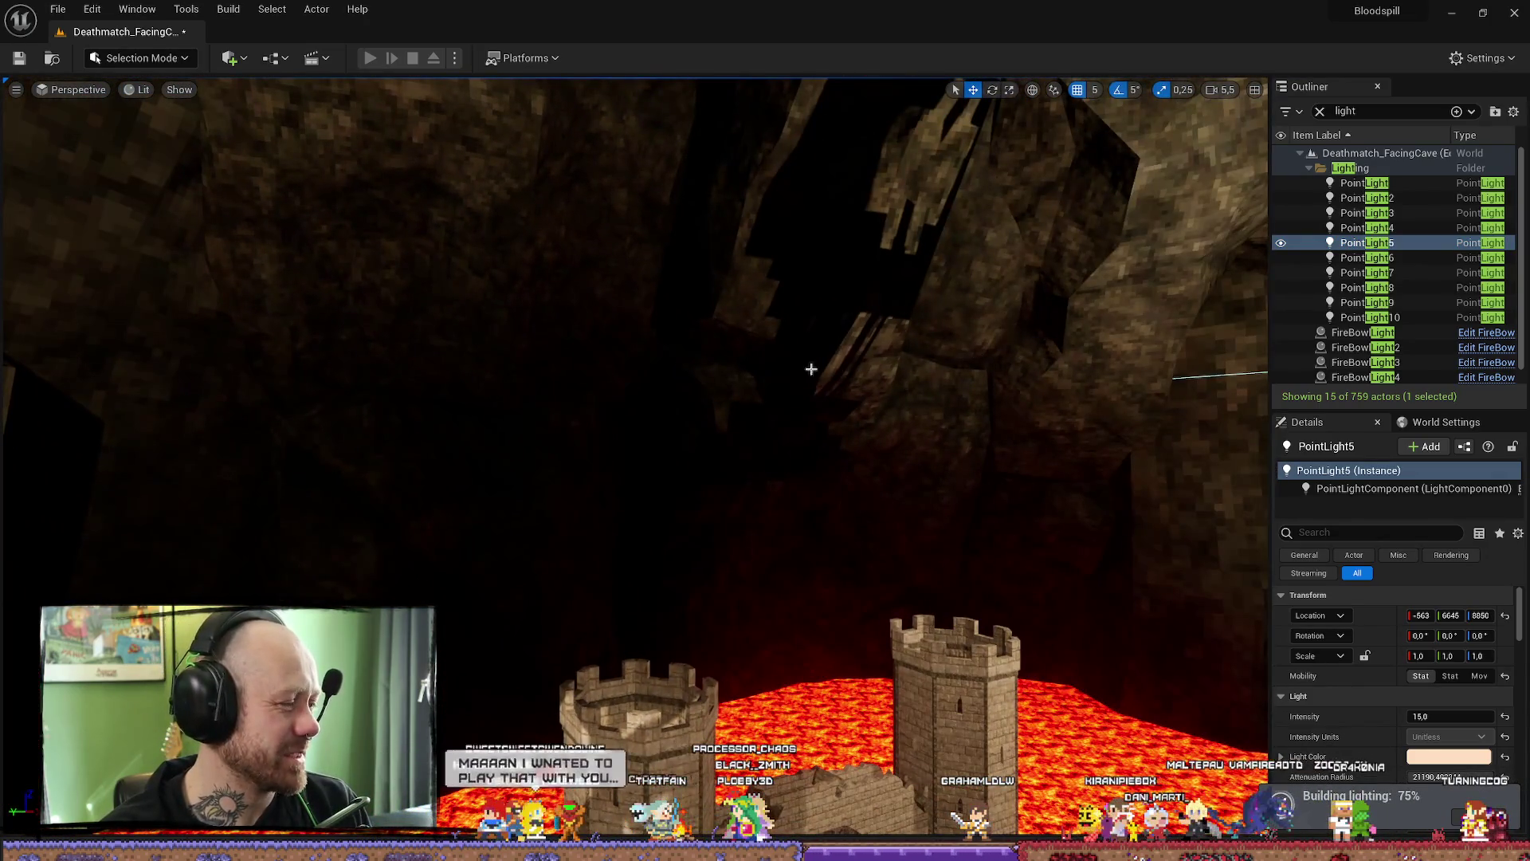
{"action": "left_click_drag", "start_coordinate": [678, 403], "coordinate": [677, 549]}
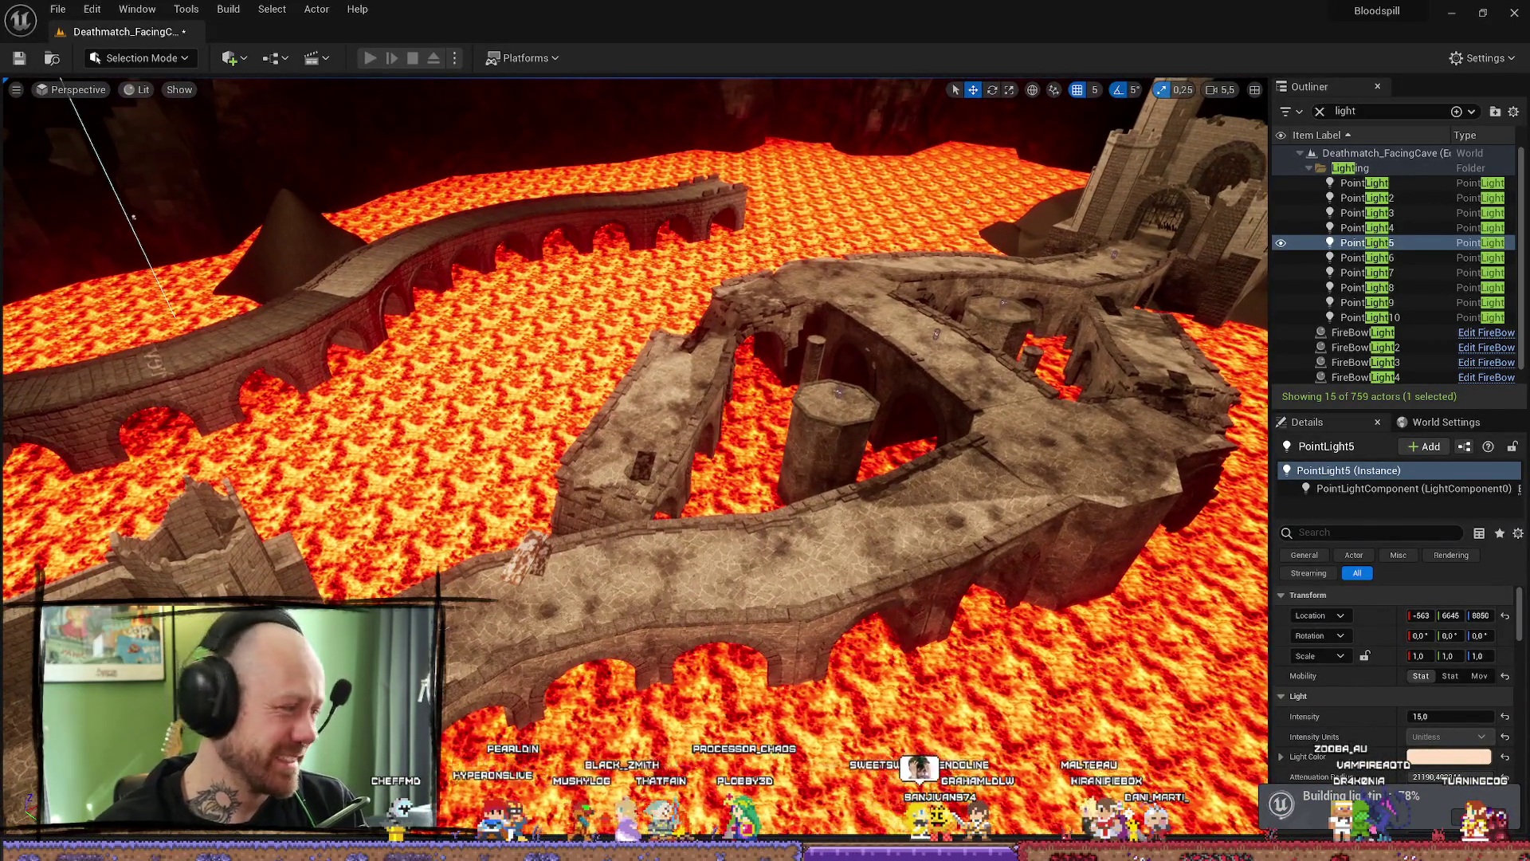
{"action": "scroll", "coordinate": [634, 455], "scroll_direction": "up", "scroll_amount": 3}
{"action": "key", "text": "f"}
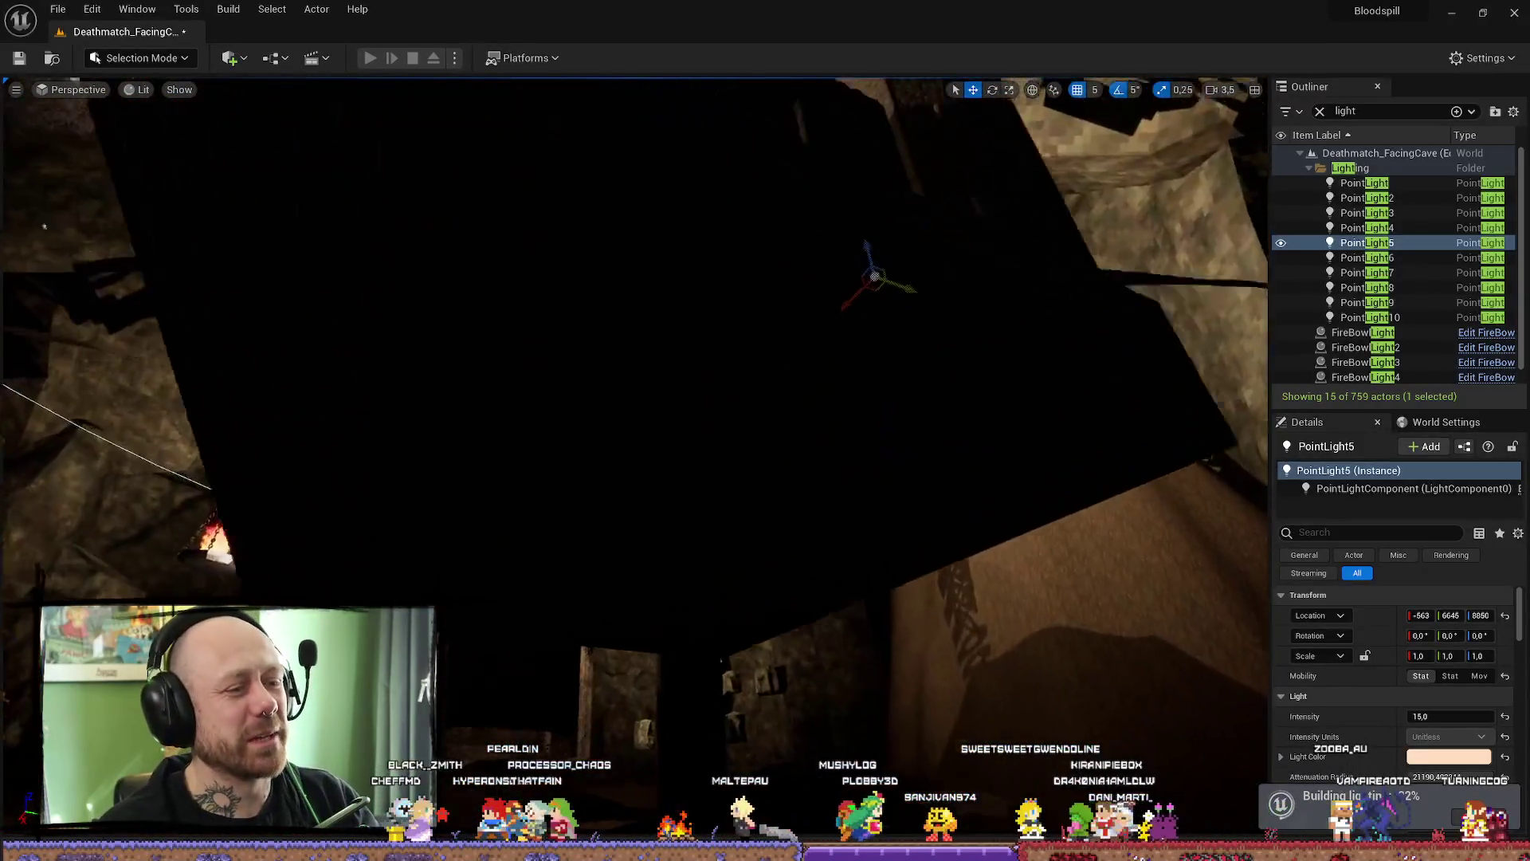
{"action": "left_click_drag", "start_coordinate": [633, 454], "coordinate": [634, 358]}
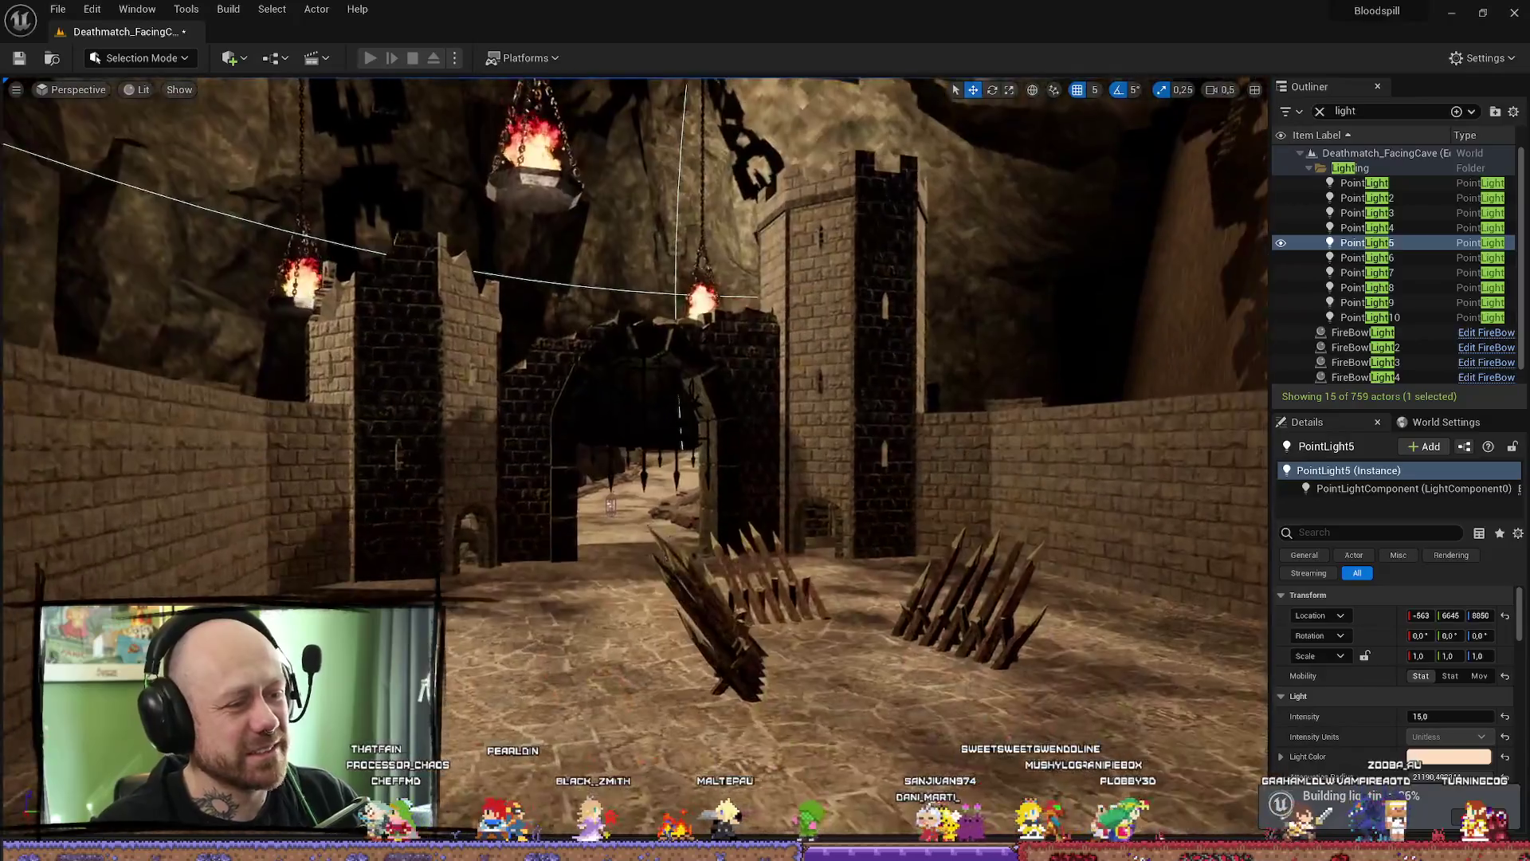
{"action": "left_click_drag", "start_coordinate": [634, 455], "coordinate": [634, 358]}
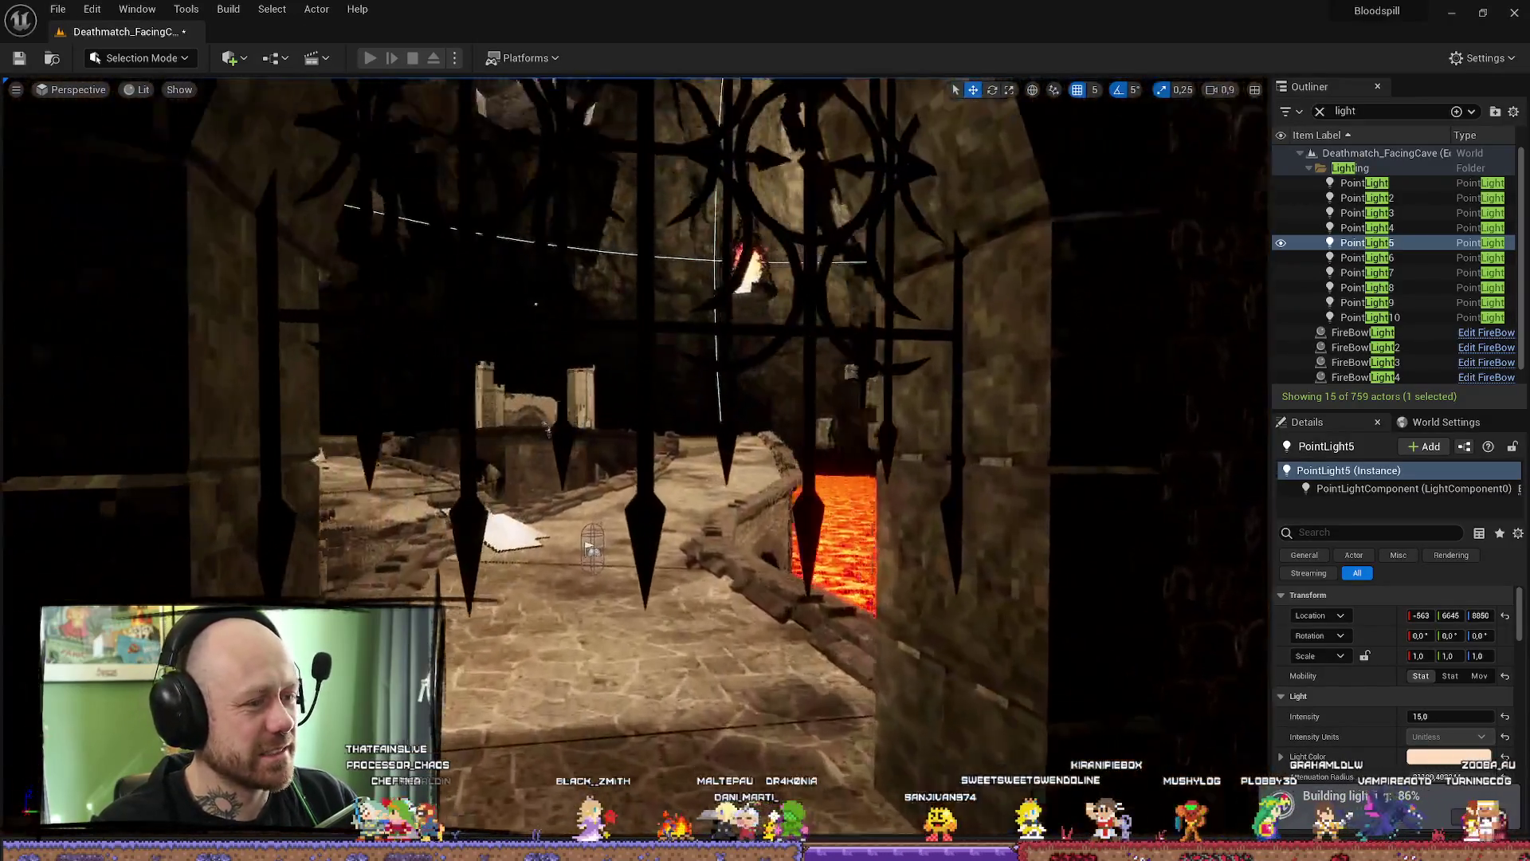
{"action": "left_click_drag", "start_coordinate": [633, 454], "coordinate": [633, 358]}
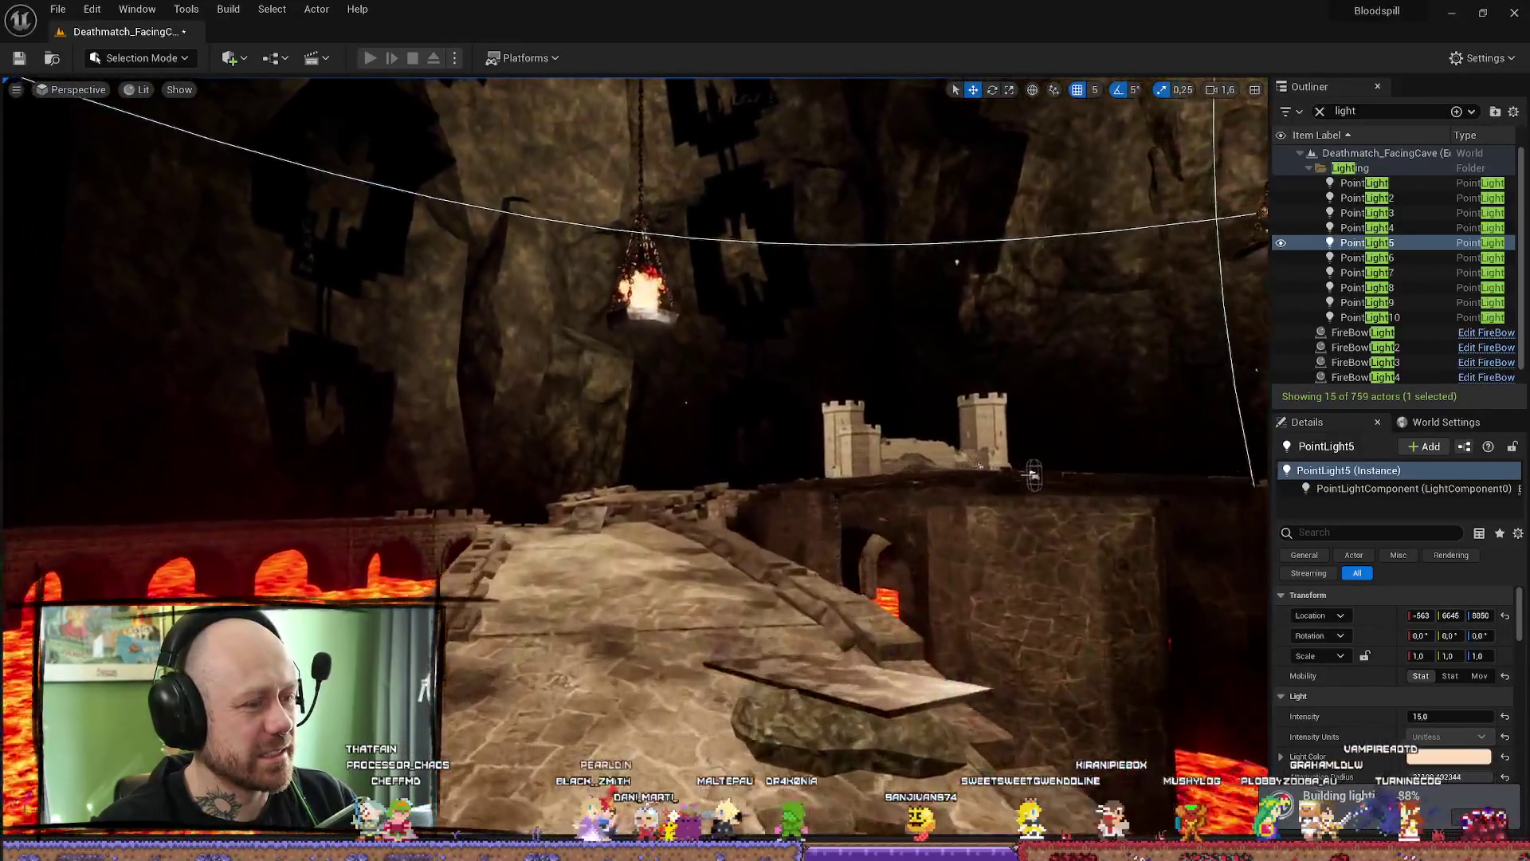
{"action": "left_click_drag", "start_coordinate": [1031, 475], "coordinate": [809, 444]}
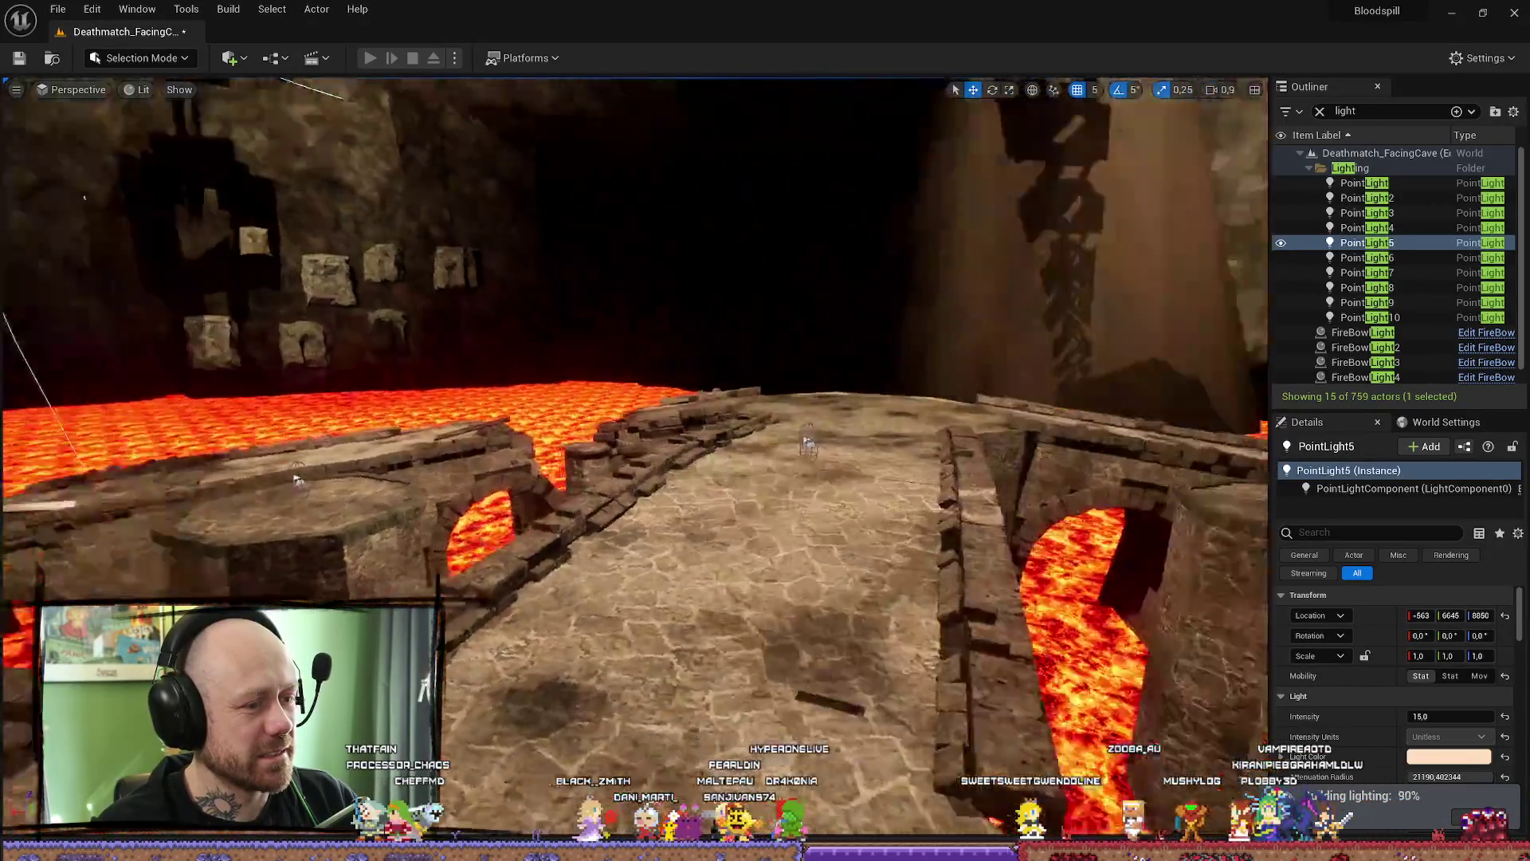
{"action": "mouse_move", "coordinate": [296, 479]}
{"action": "left_mouse_down"}
{"action": "mouse_move", "coordinate": [718, 538]}
{"action": "mouse_move", "coordinate": [633, 358]}
{"action": "left_mouse_up"}
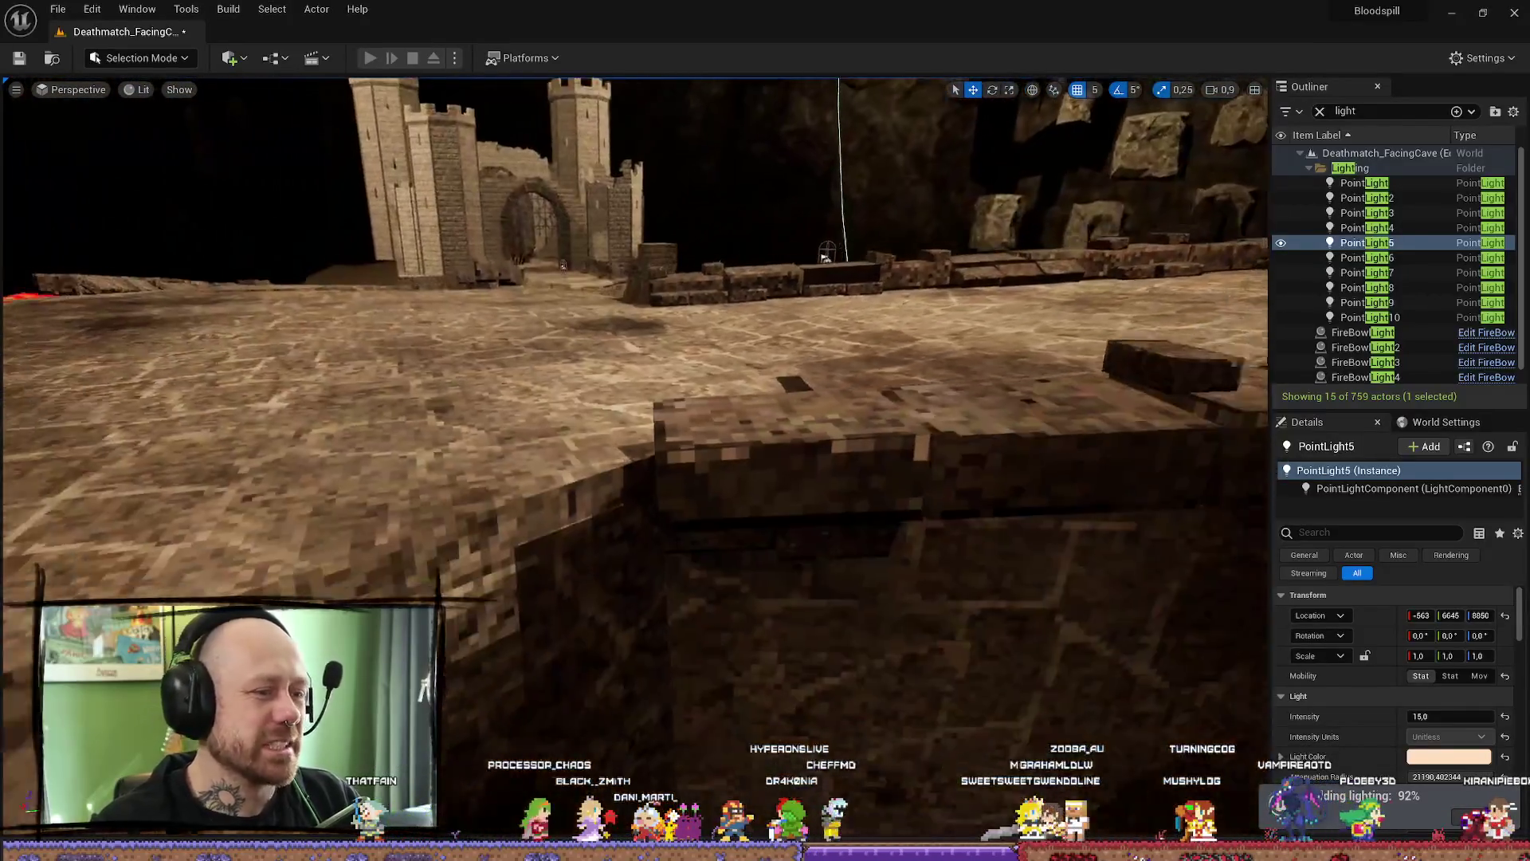
{"action": "left_click_drag", "start_coordinate": [825, 255], "coordinate": [655, 402]}
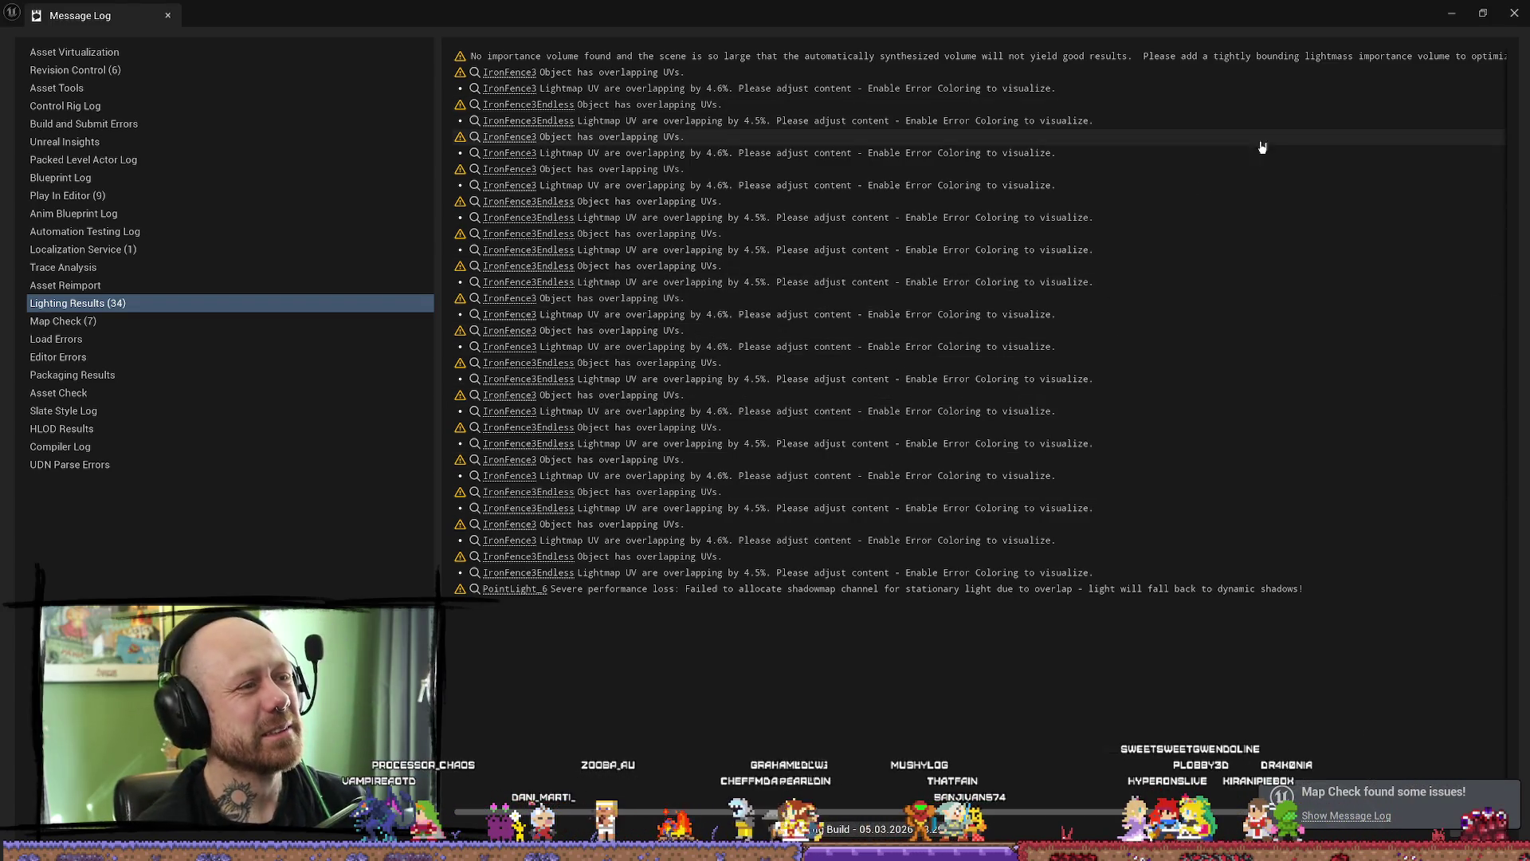
- Close the lighting results log, select PointLight6 and start a Play-in-Editor session with Alt+P
{"action": "left_click", "coordinate": [1514, 14]}
{"action": "key", "text": "f"}
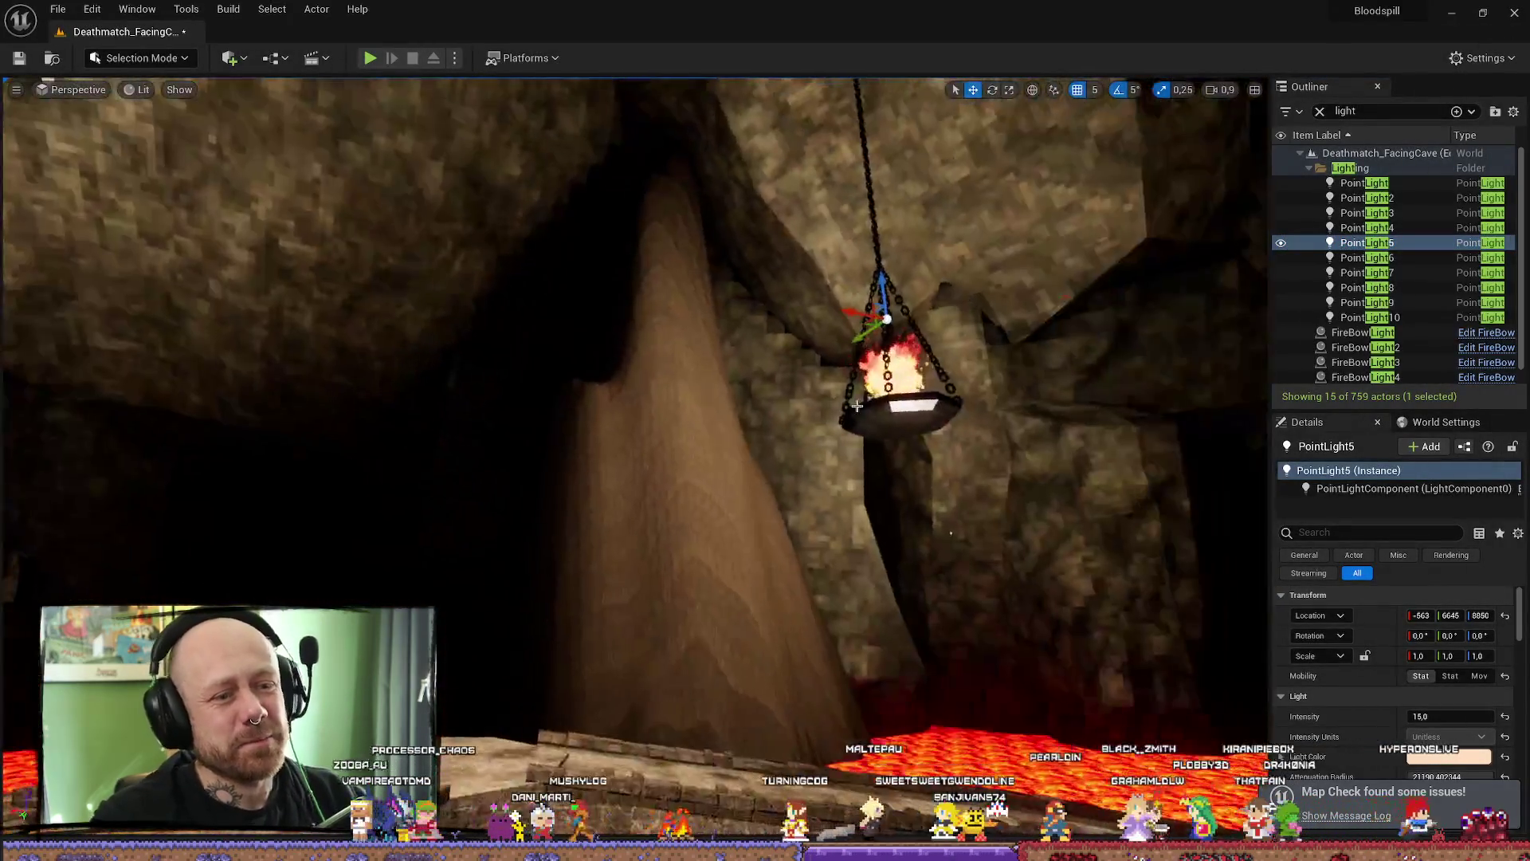
{"action": "left_click", "coordinate": [1408, 261]}
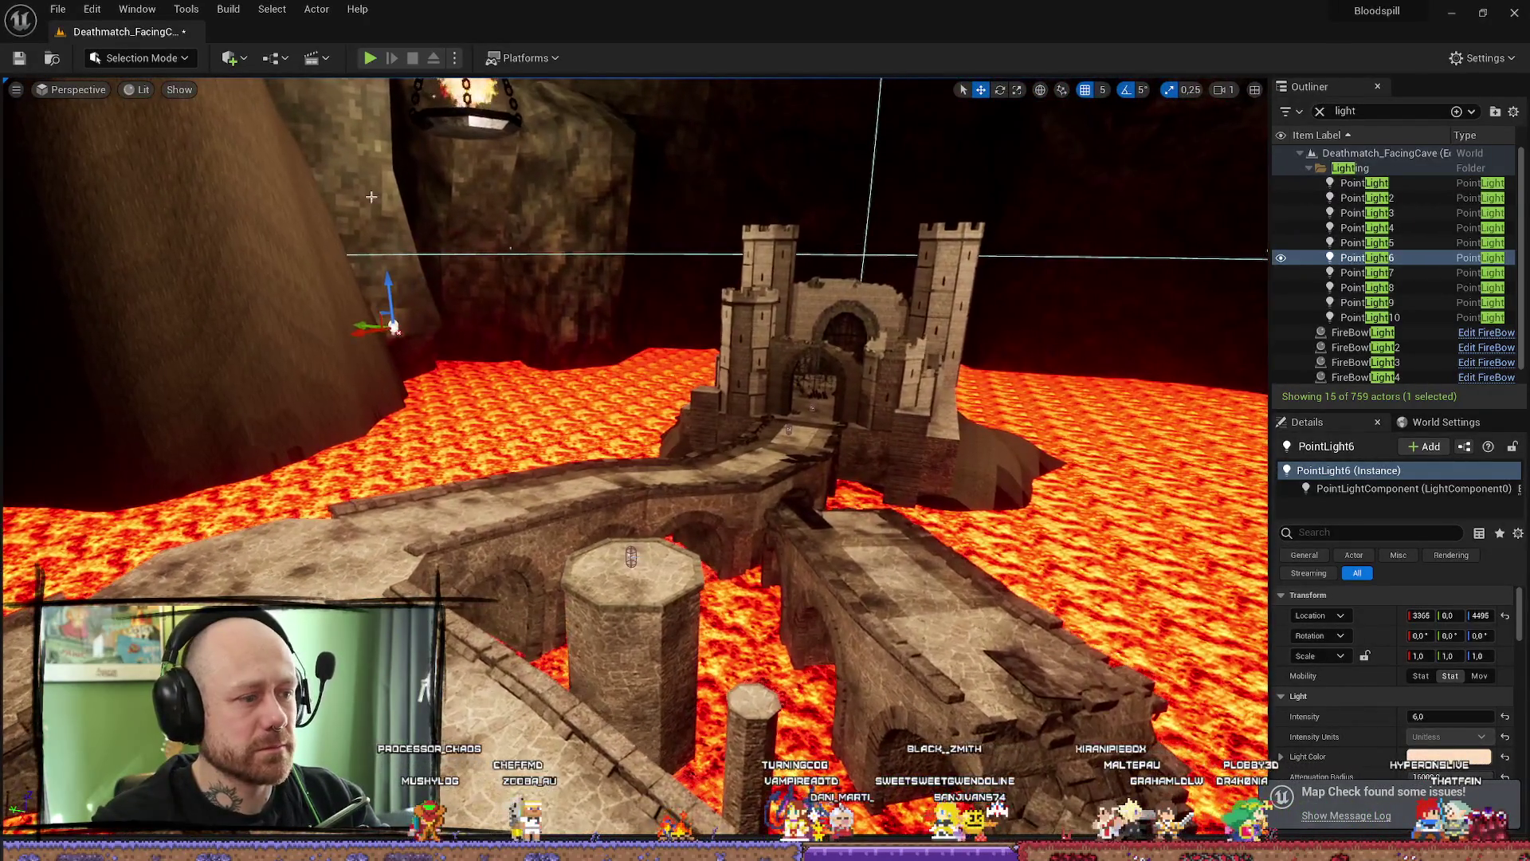
{"action": "key", "text": "alt+p"}
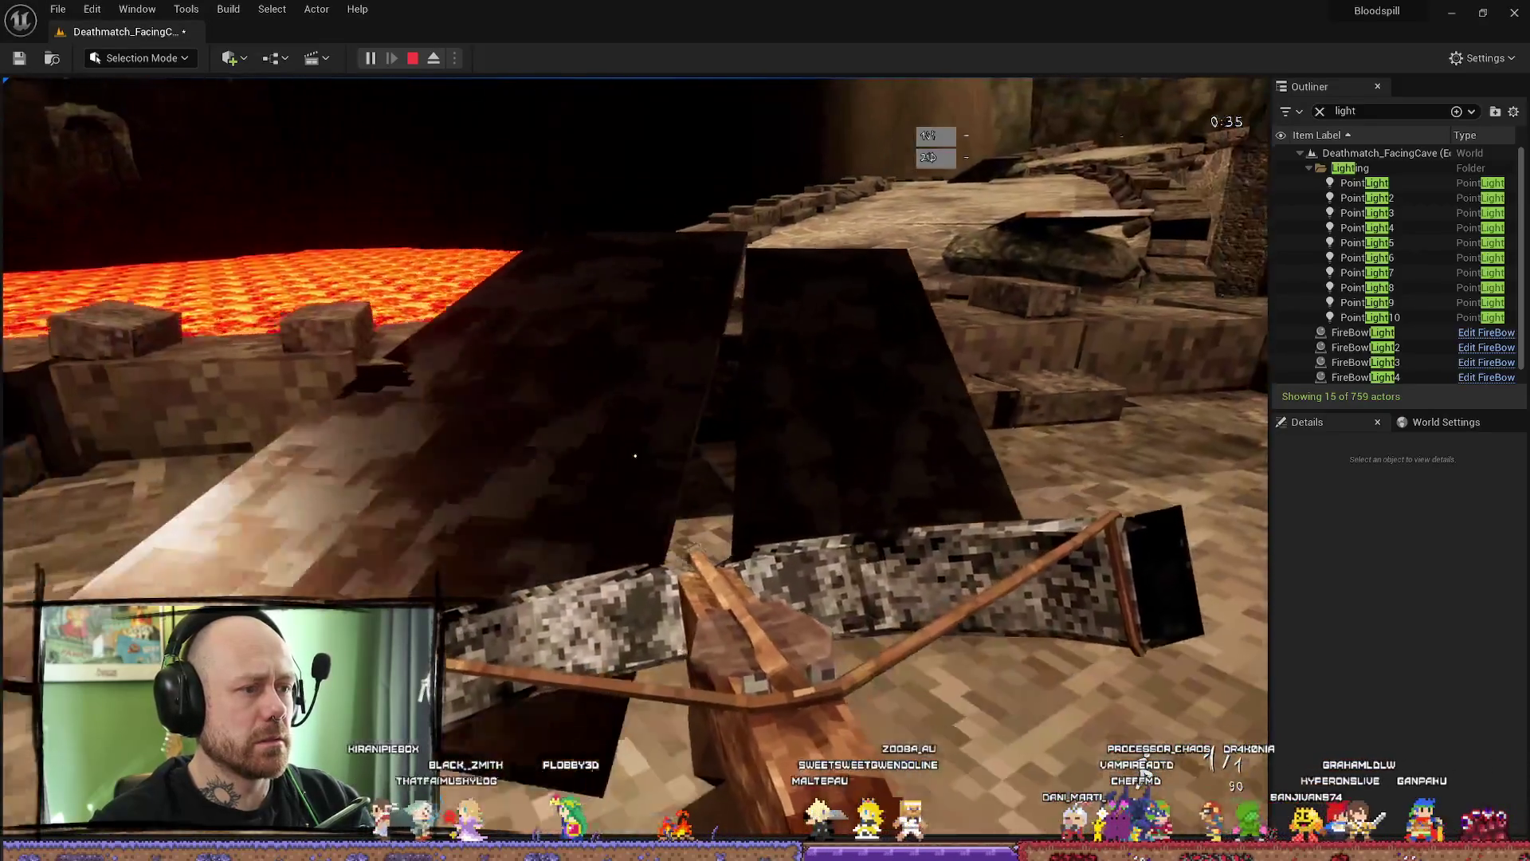
- Stop the play-test and inspect the castle, PointLight8 and a bridge pillar back in the editor
{"action": "key", "text": "Escape"}
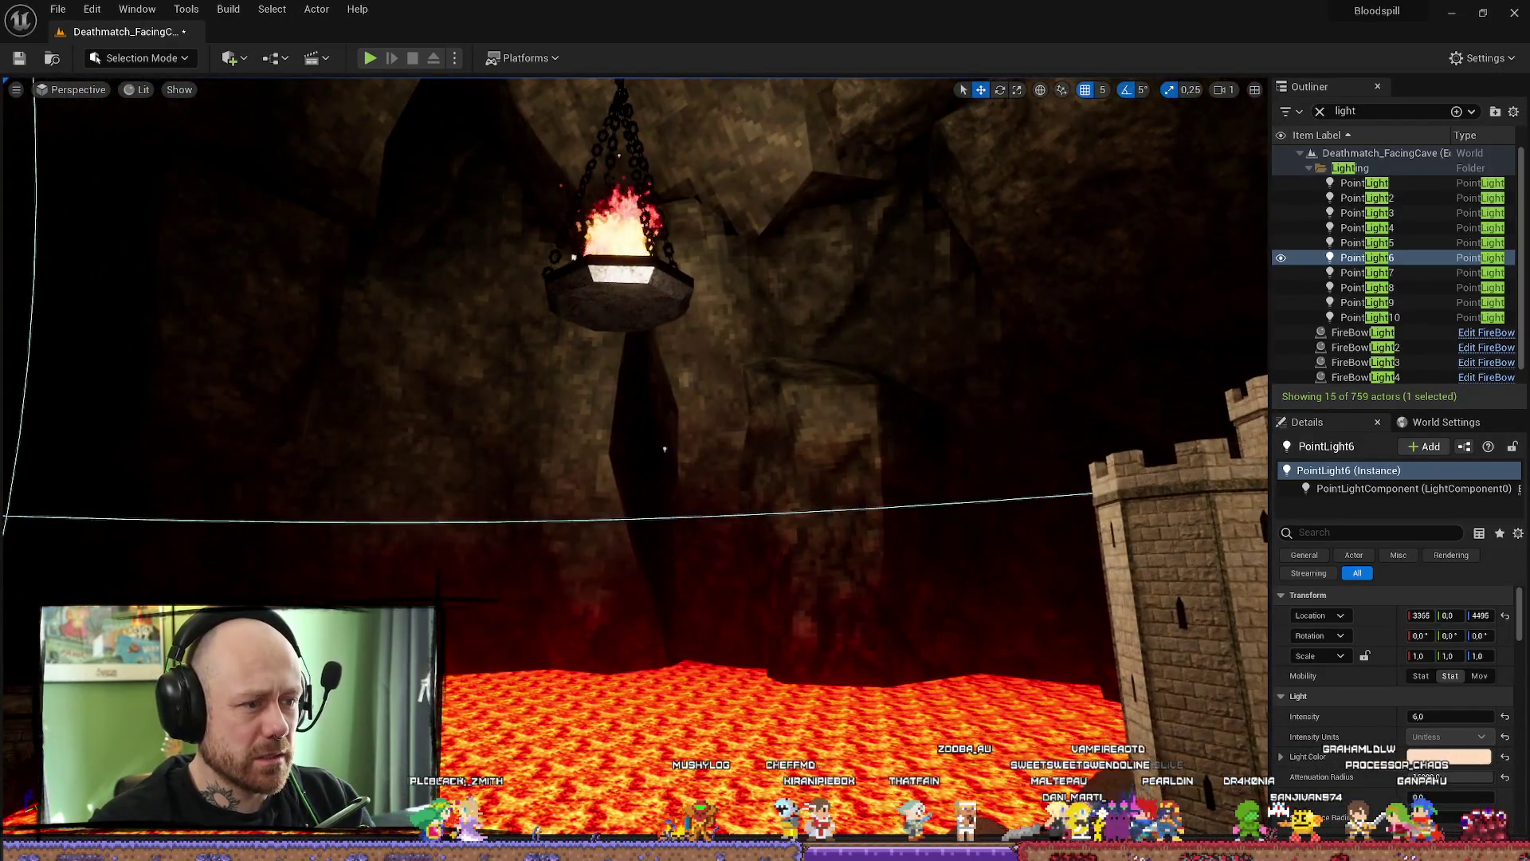
{"action": "left_click", "coordinate": [663, 449]}
{"action": "key", "text": "f"}
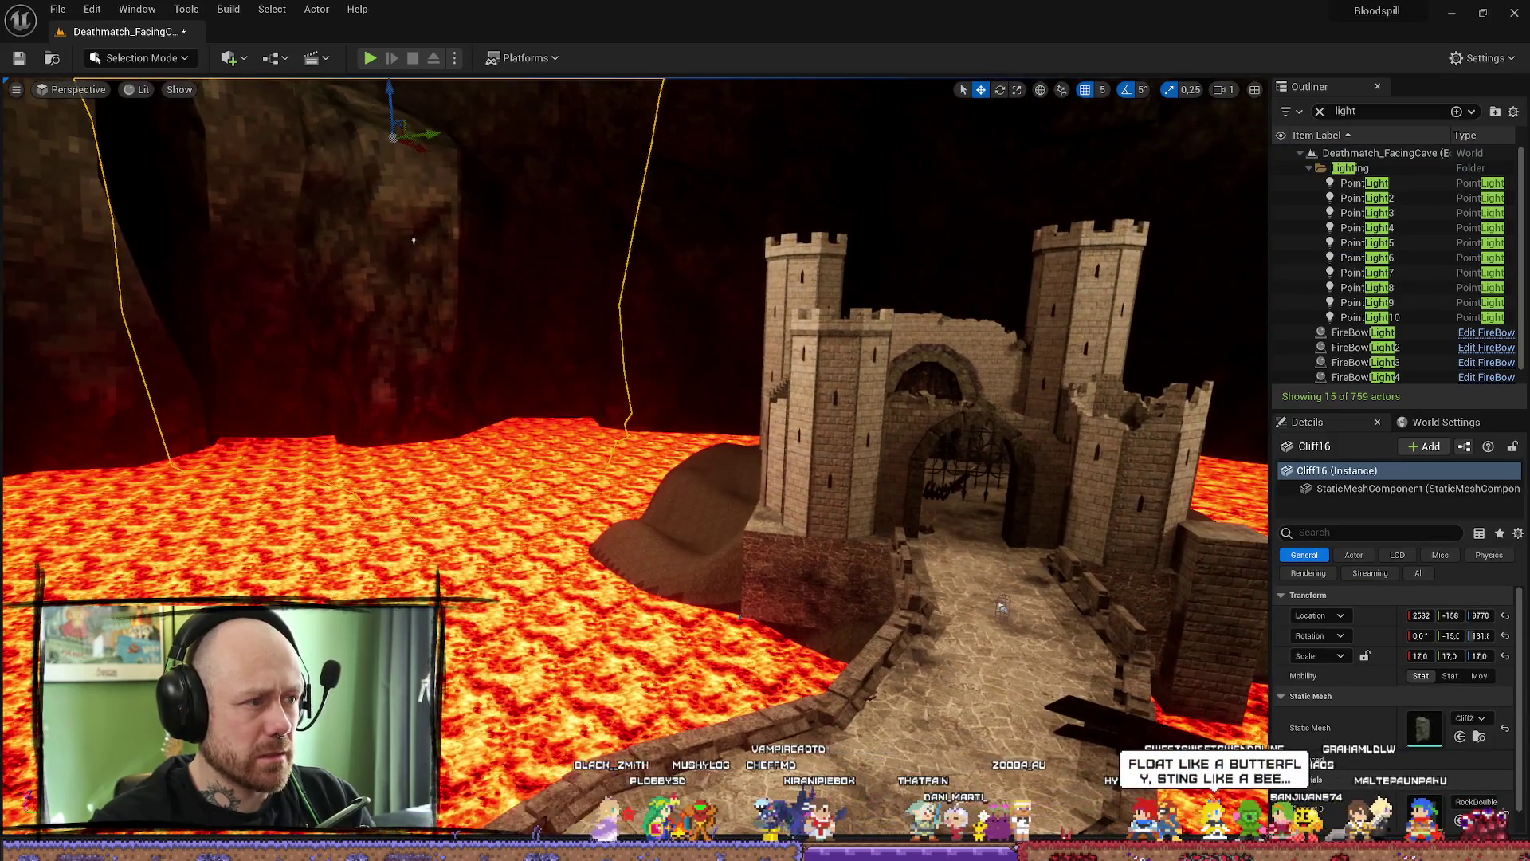
{"action": "left_click", "coordinate": [412, 239]}
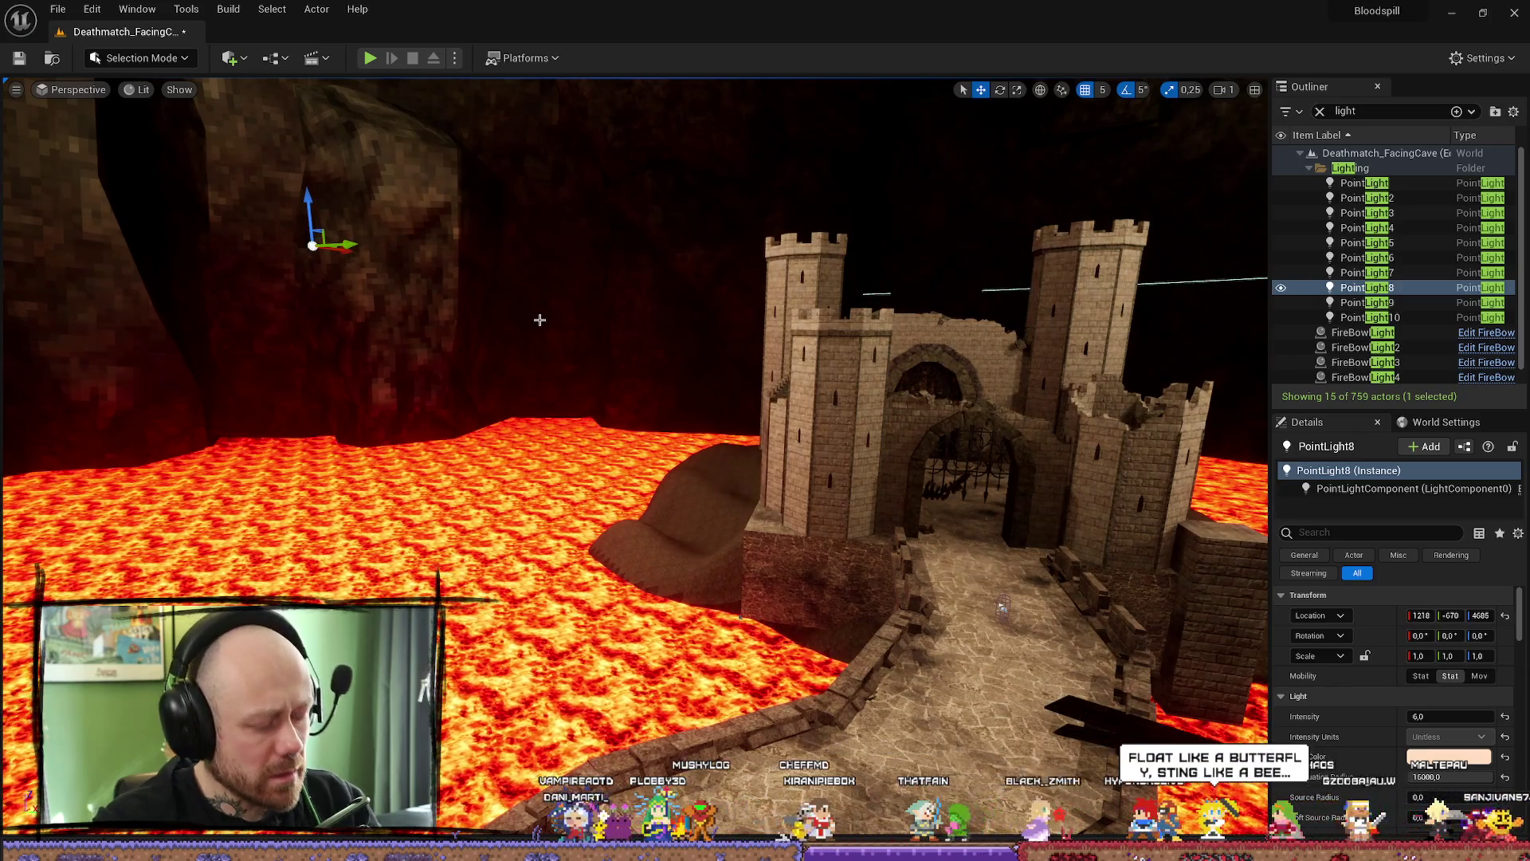
{"action": "left_click", "coordinate": [564, 349]}
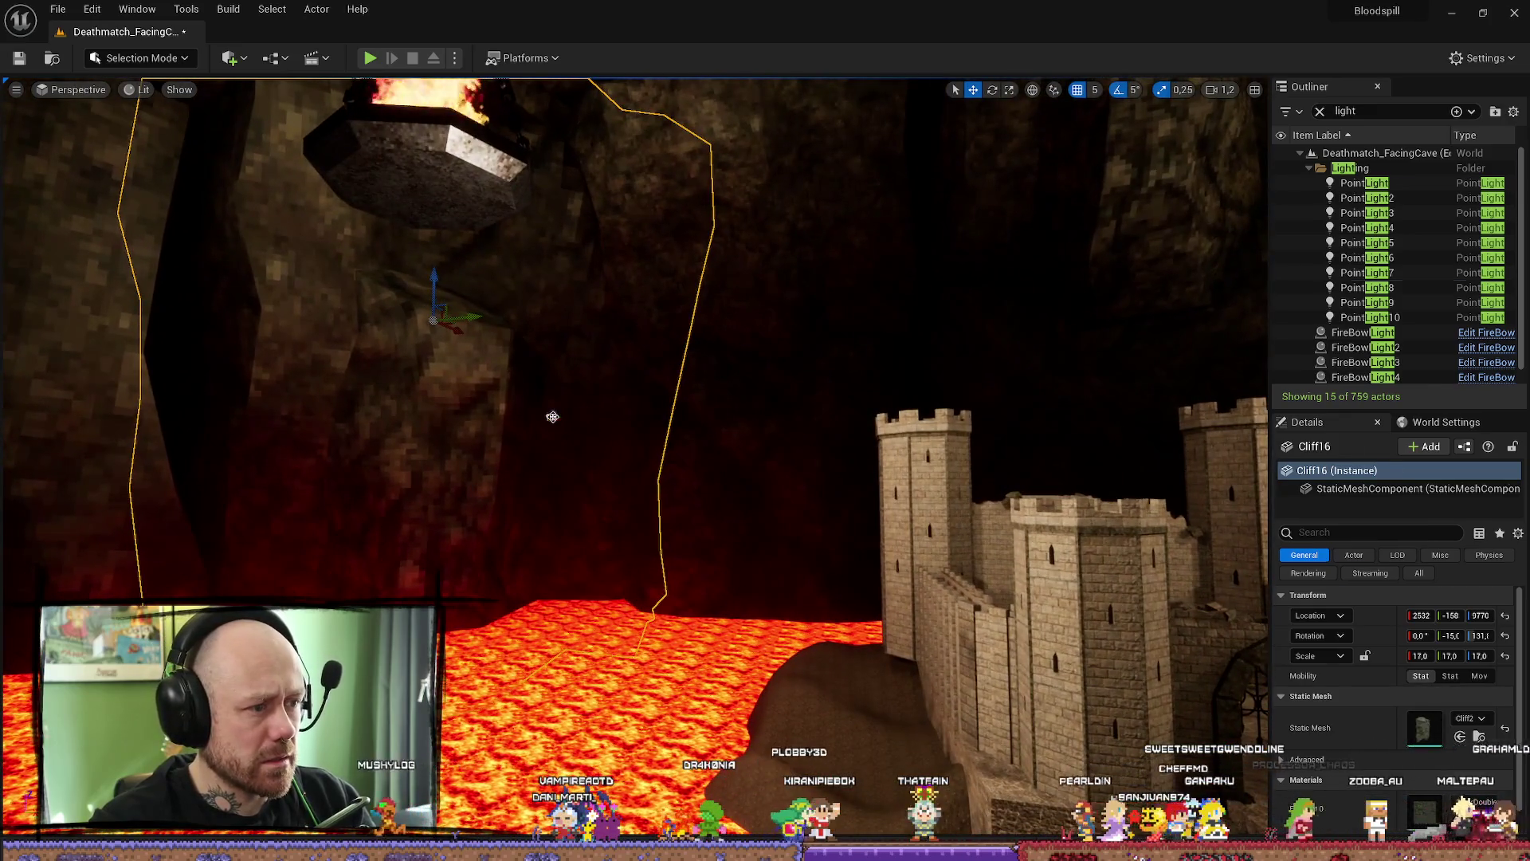
{"action": "key", "text": "ctrl+z"}
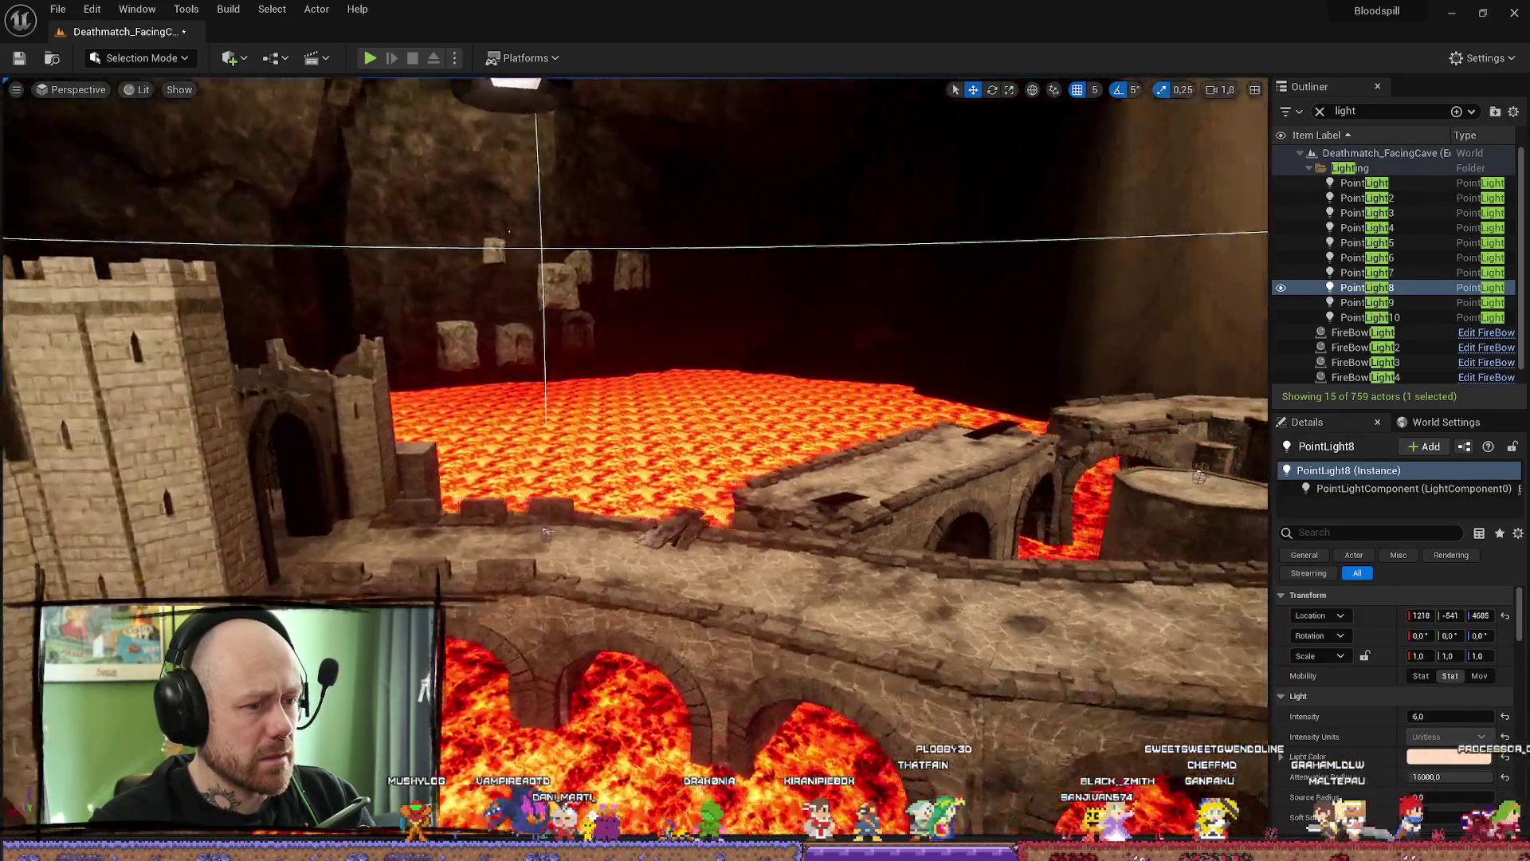
{"action": "key", "text": "w"}
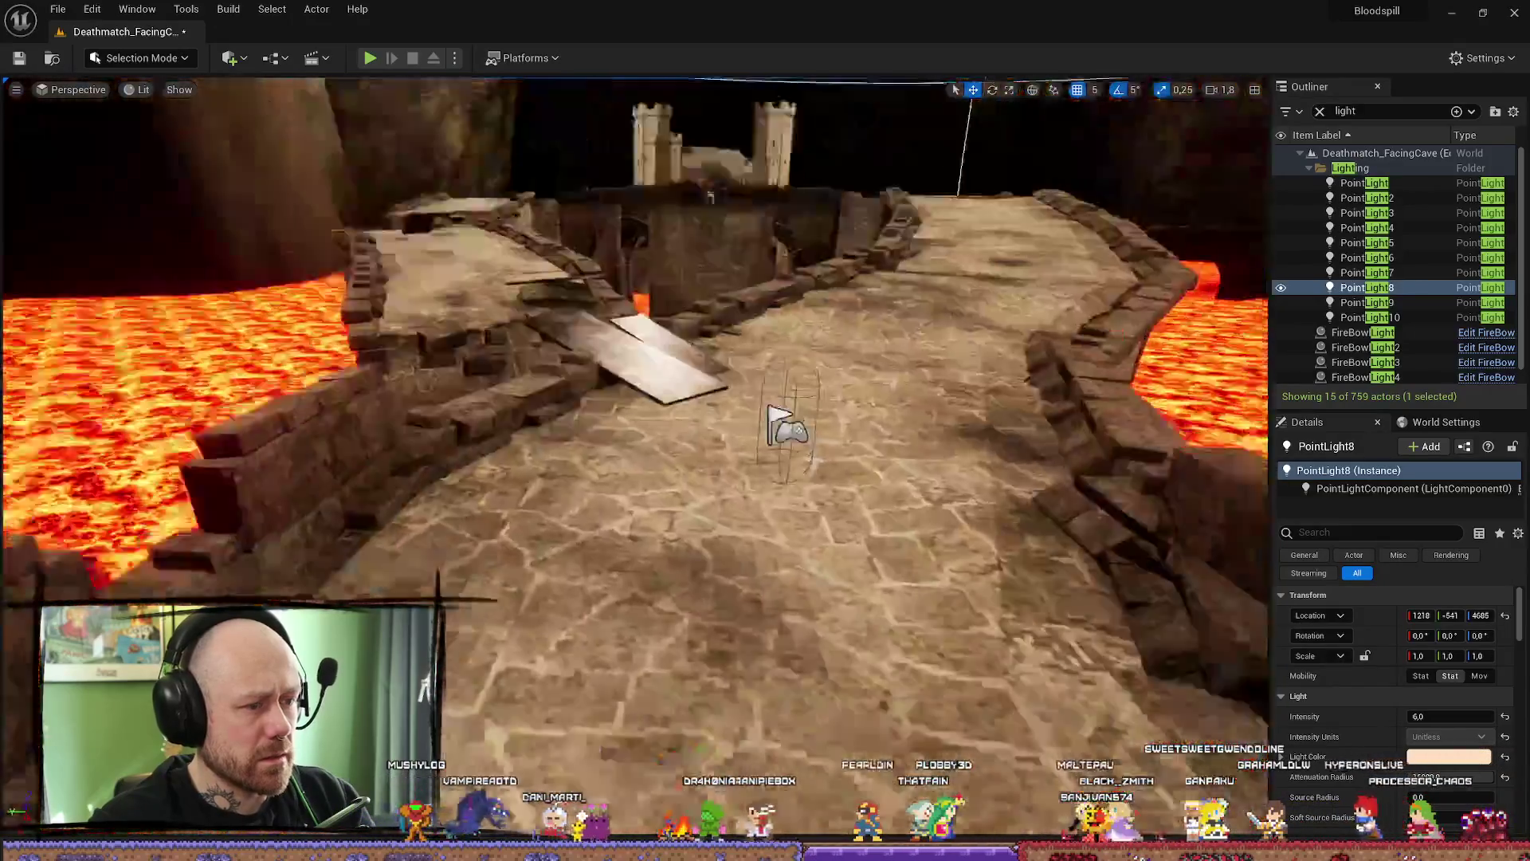
{"action": "key", "text": "s"}
{"action": "left_click", "coordinate": [603, 440]}
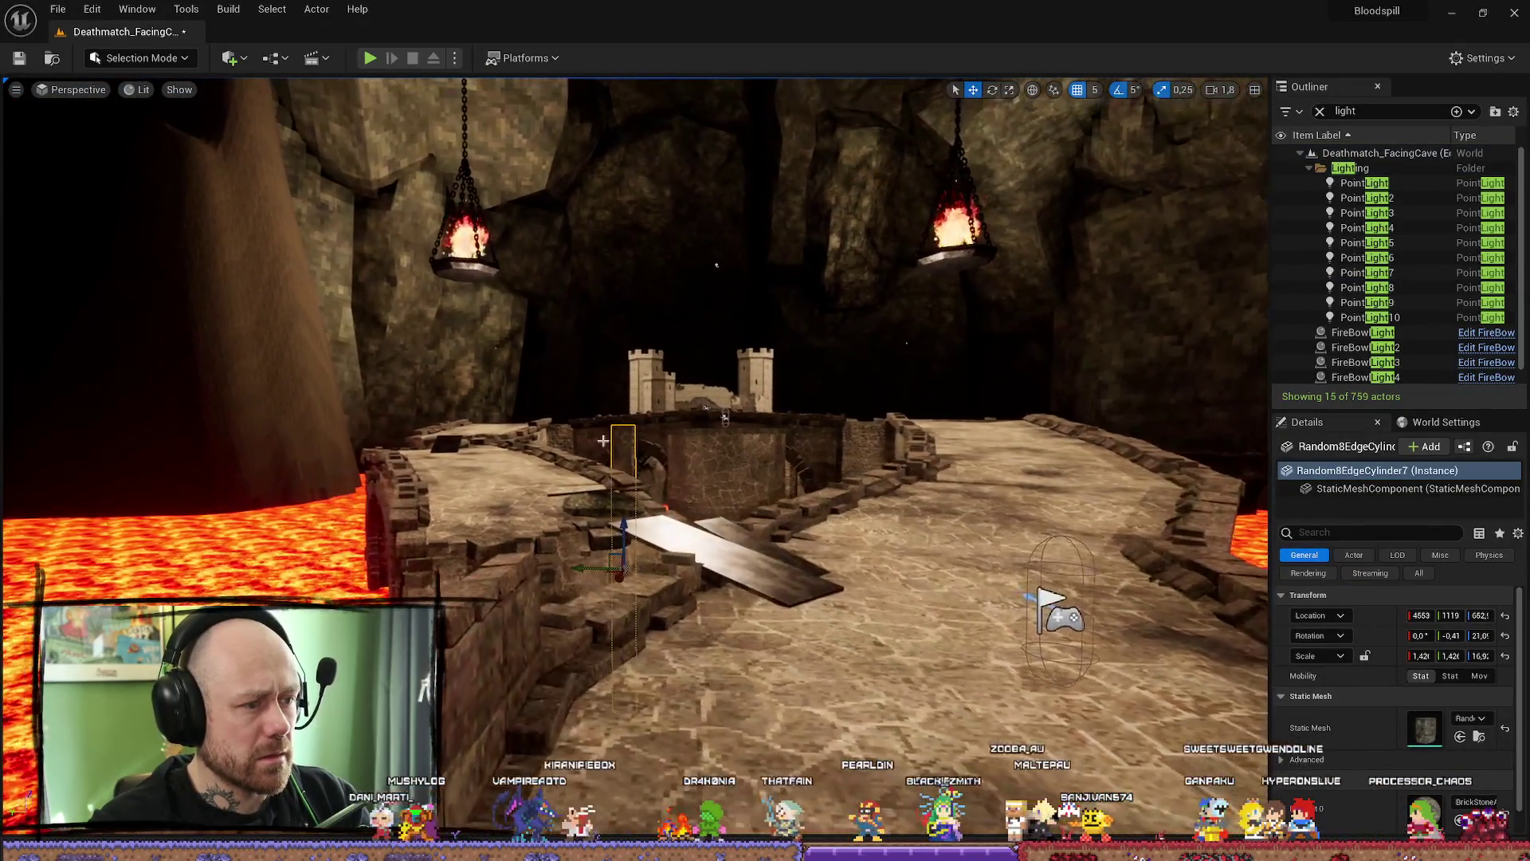
{"action": "mouse_move", "coordinate": [725, 419]}
{"action": "left_mouse_down"}
{"action": "mouse_move", "coordinate": [141, 177]}
{"action": "mouse_move", "coordinate": [590, 173]}
{"action": "mouse_move", "coordinate": [621, 107]}
{"action": "left_mouse_up"}
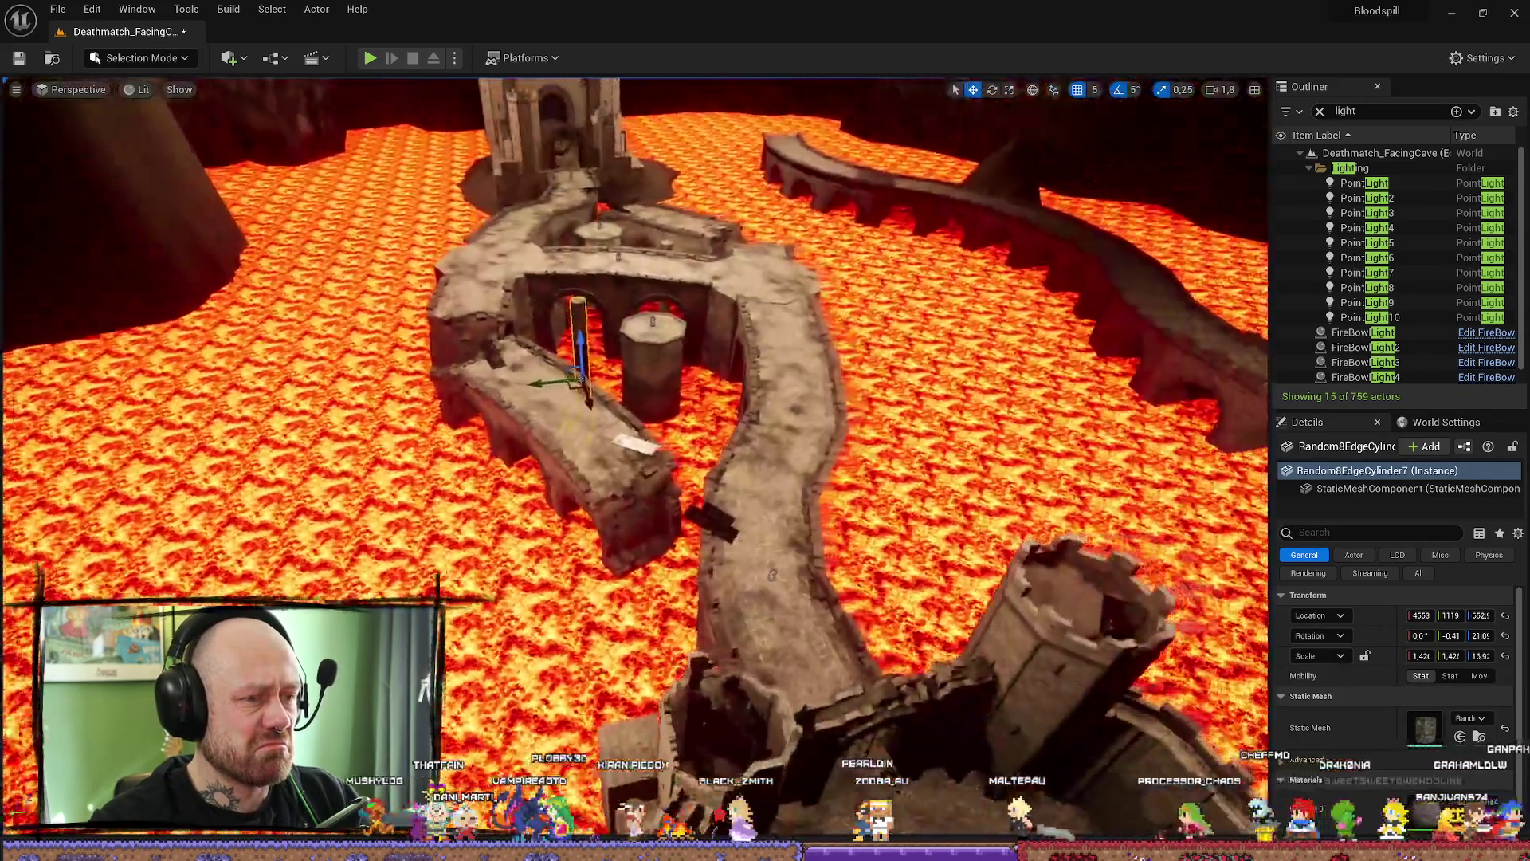
- Select PointLight–PointLight5, make them stationary, try a new intensity and undo the overexposing result
{"action": "left_click_drag", "start_coordinate": [621, 108], "coordinate": [1387, 142]}
{"action": "left_click", "coordinate": [1405, 185]}
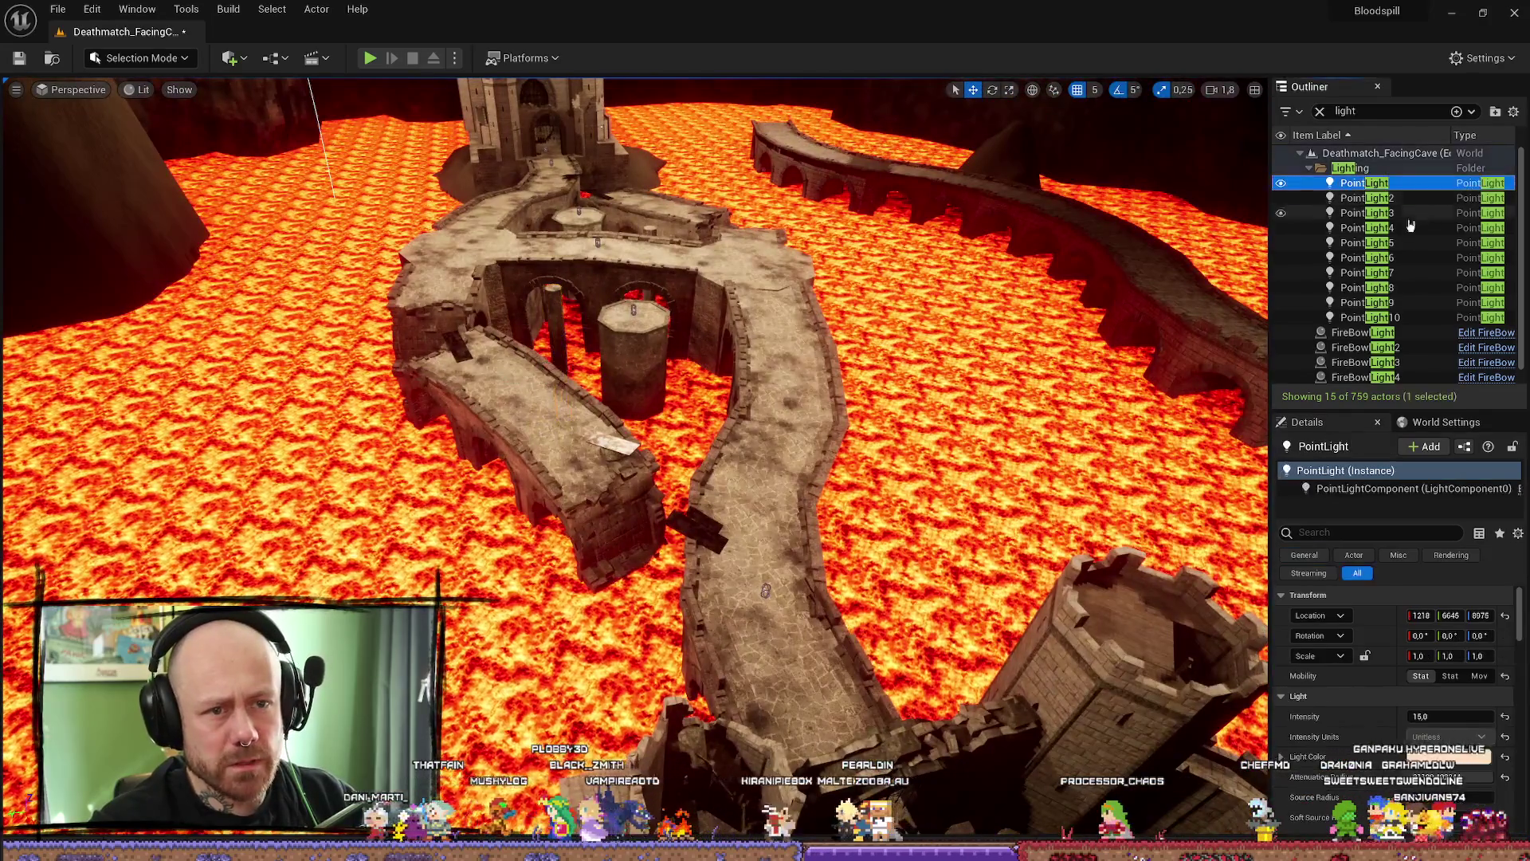
{"action": "left_click", "coordinate": [1406, 246], "text": "shift"}
{"action": "left_click", "coordinate": [1448, 609]}
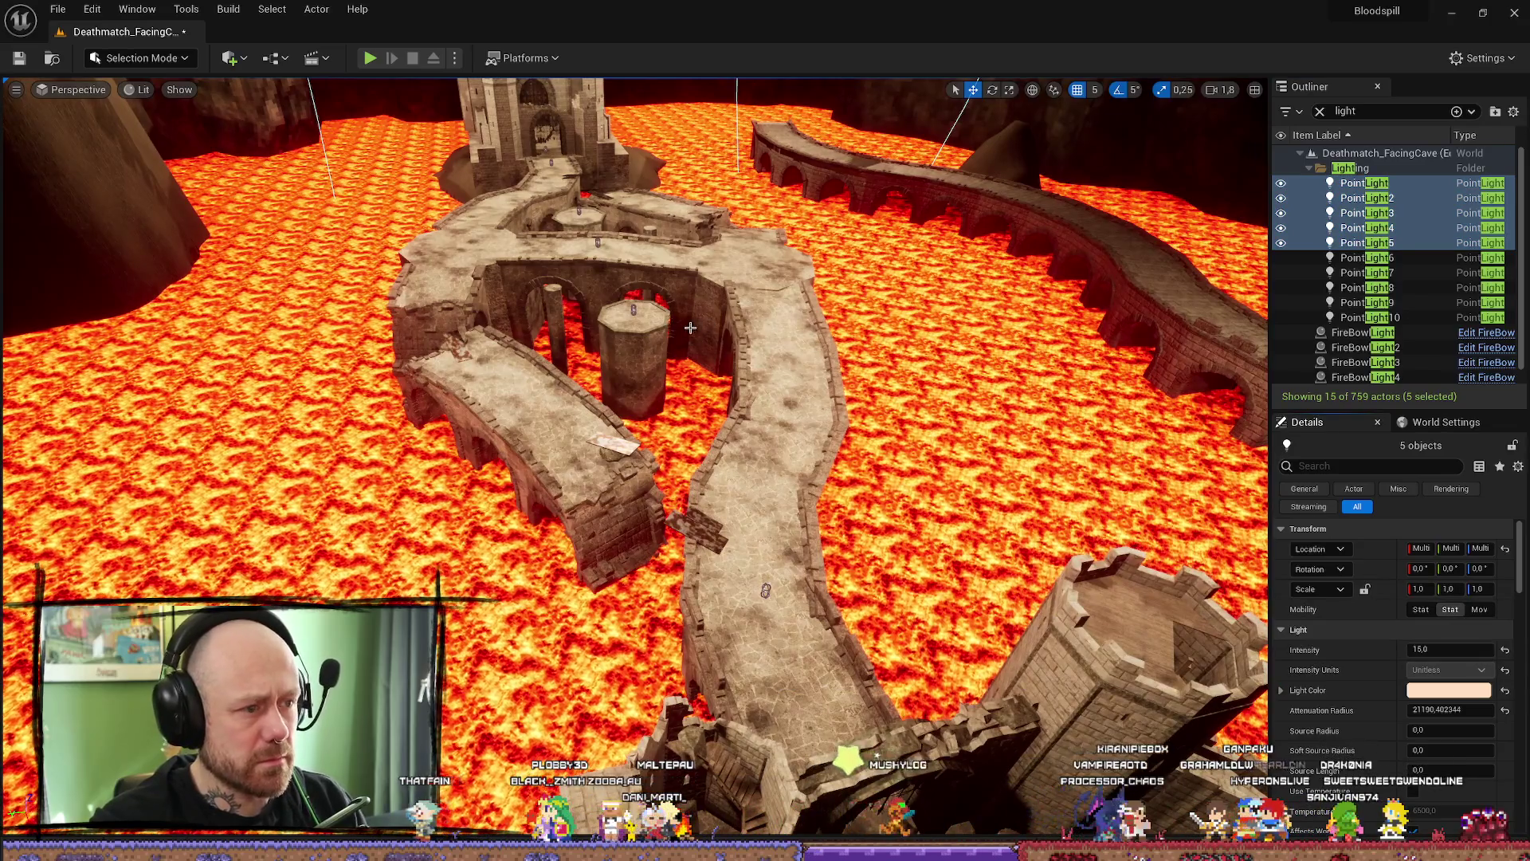
{"action": "left_click", "coordinate": [1505, 651]}
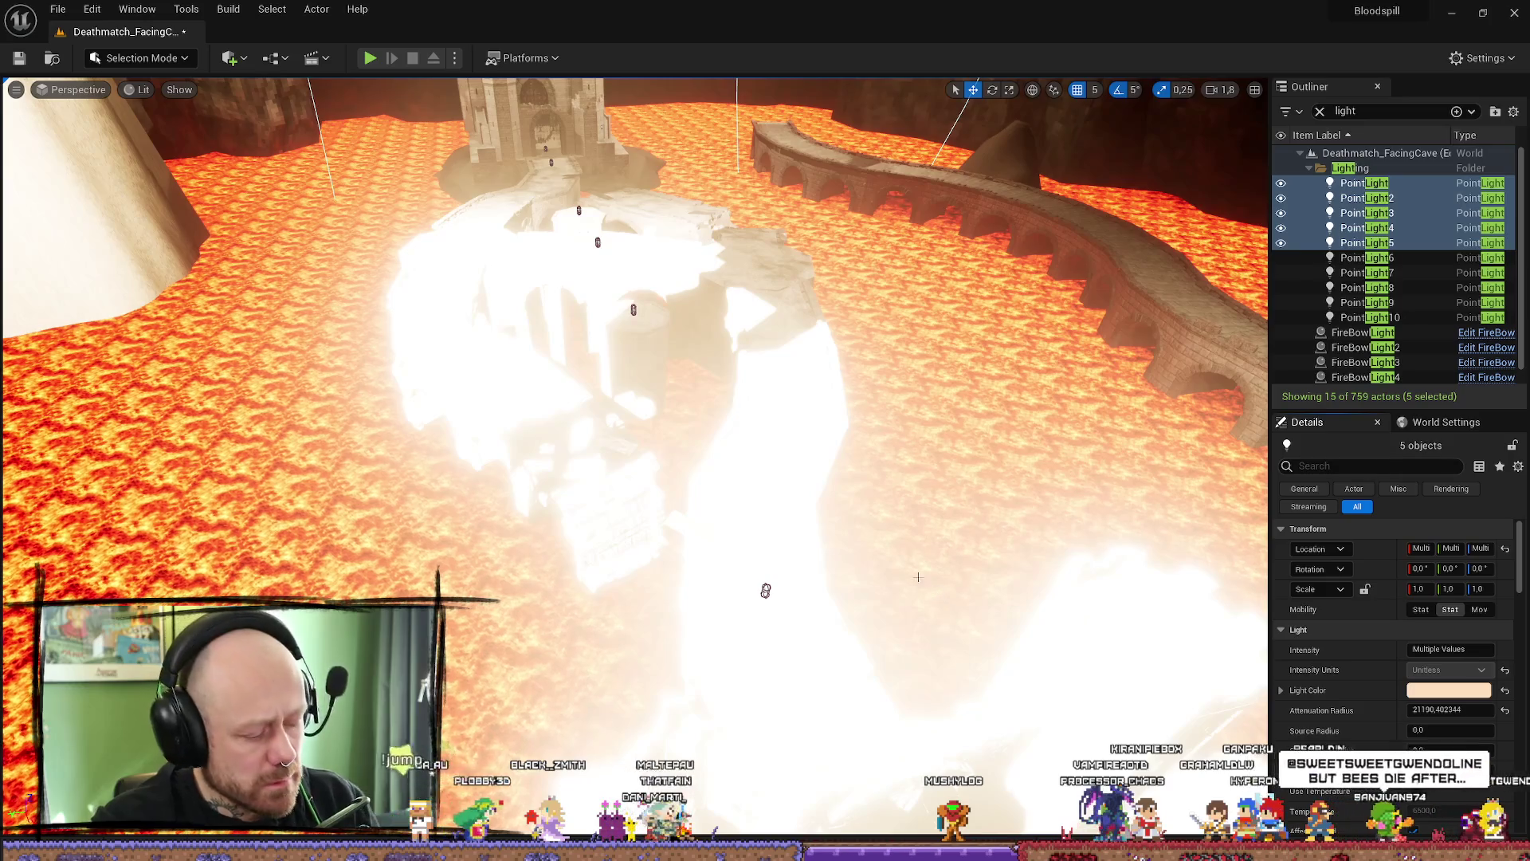
{"action": "key", "text": "ctrl+z"}
{"action": "left_click", "coordinate": [779, 399]}
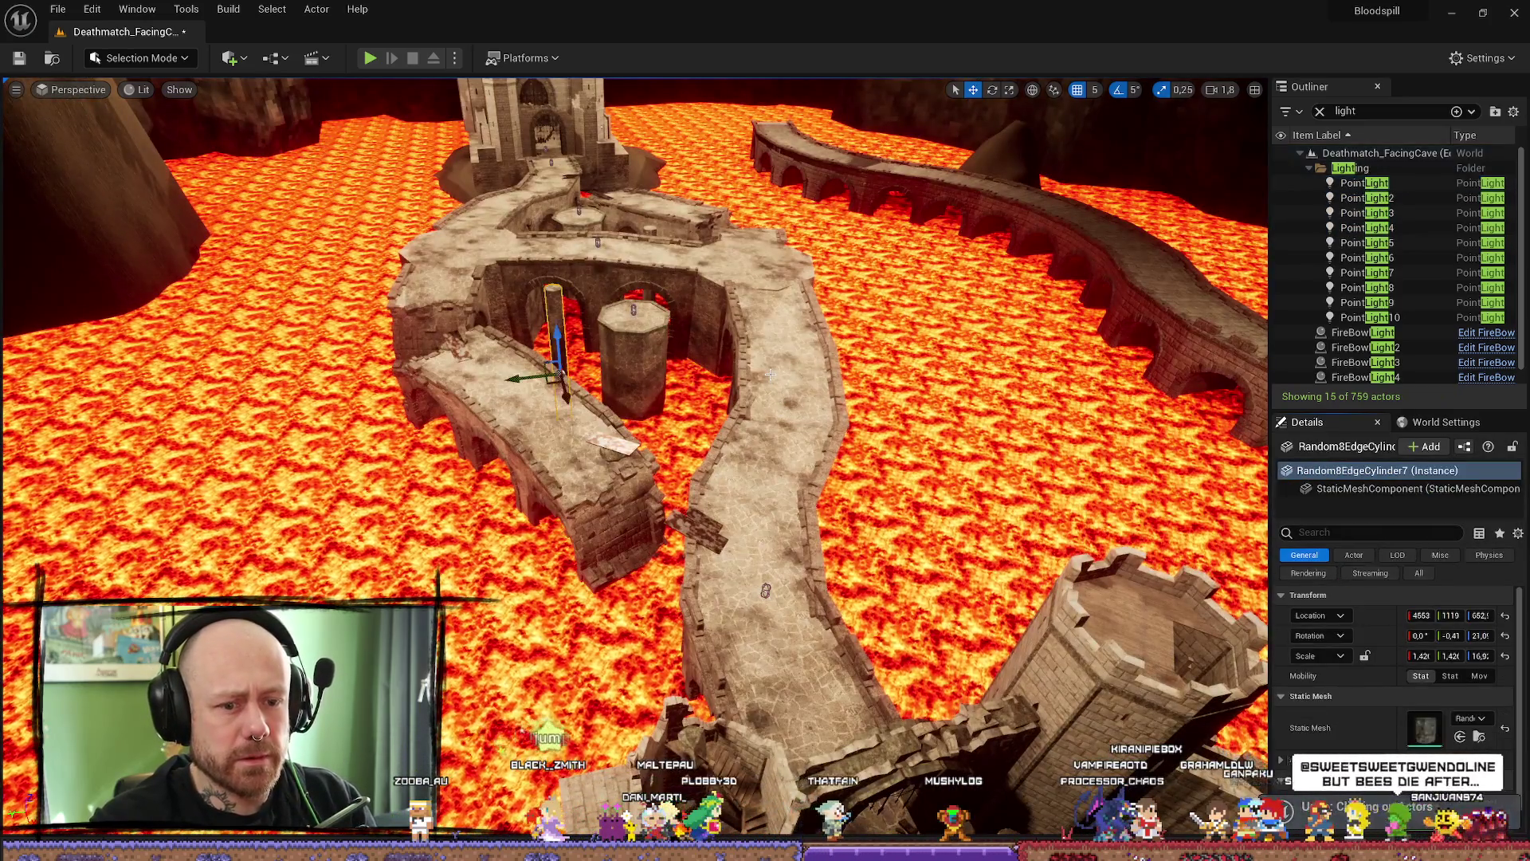
{"action": "left_click", "coordinate": [768, 375]}
- Reselect PointLight–PointLight5 as stationary lights and set their shared intensity to 8
{"action": "left_click", "coordinate": [1366, 243]}
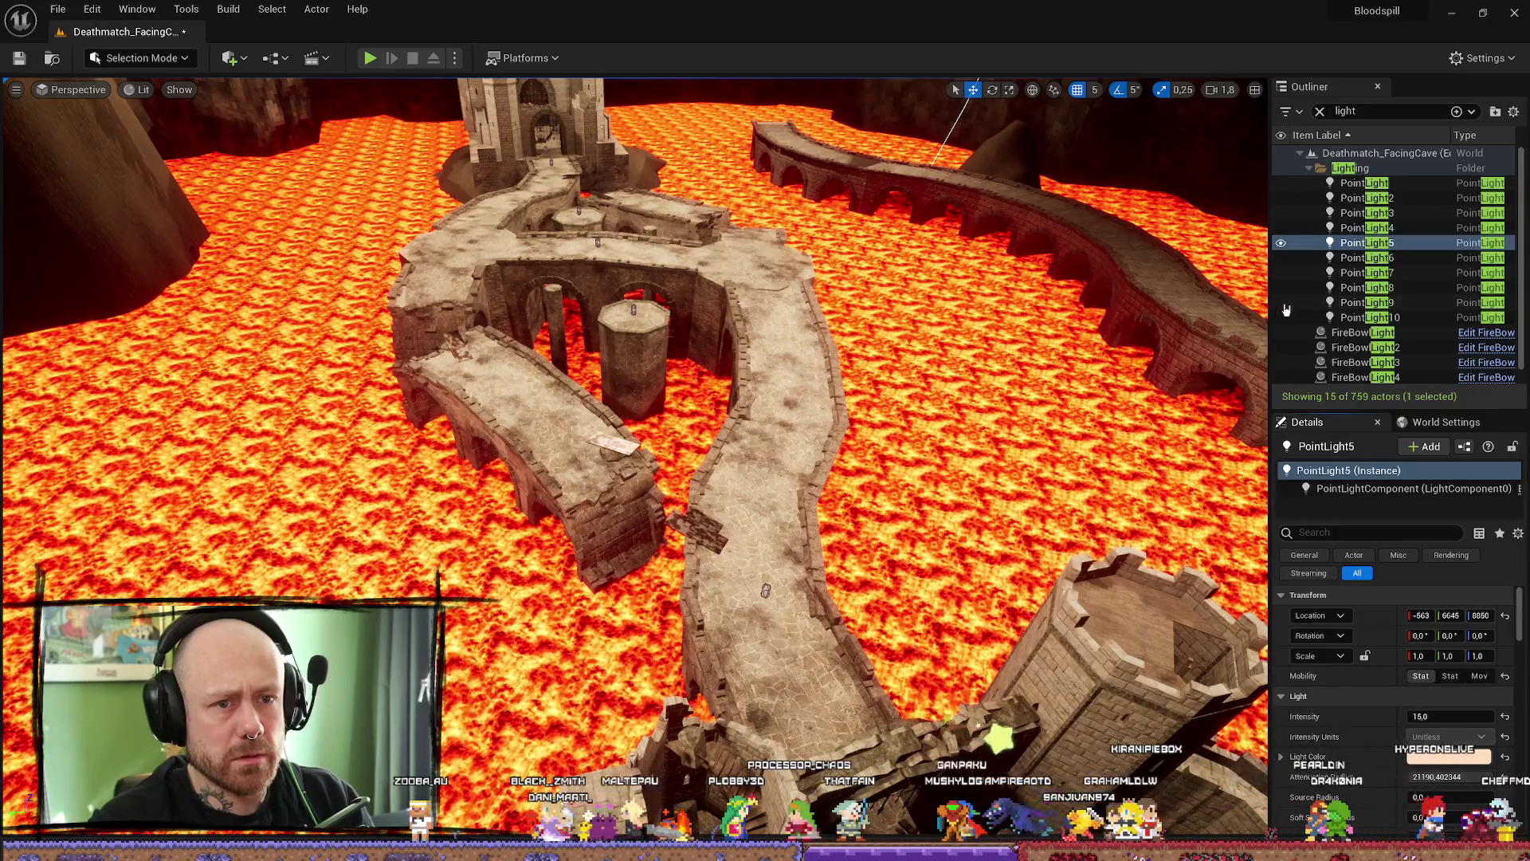
{"action": "left_click", "coordinate": [1394, 185]}
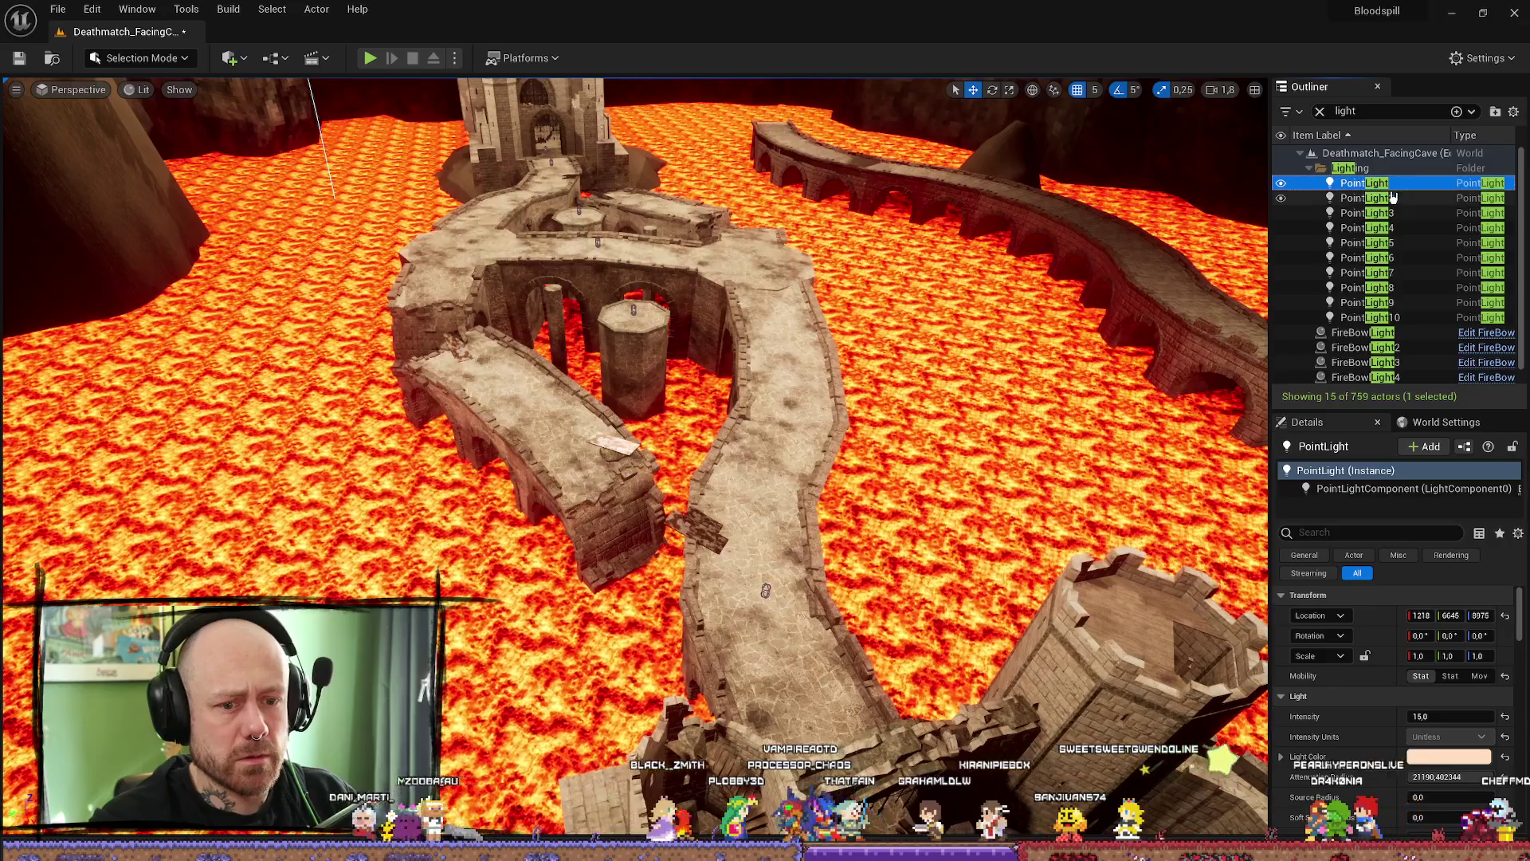
{"action": "left_click", "coordinate": [1414, 242], "text": "shift"}
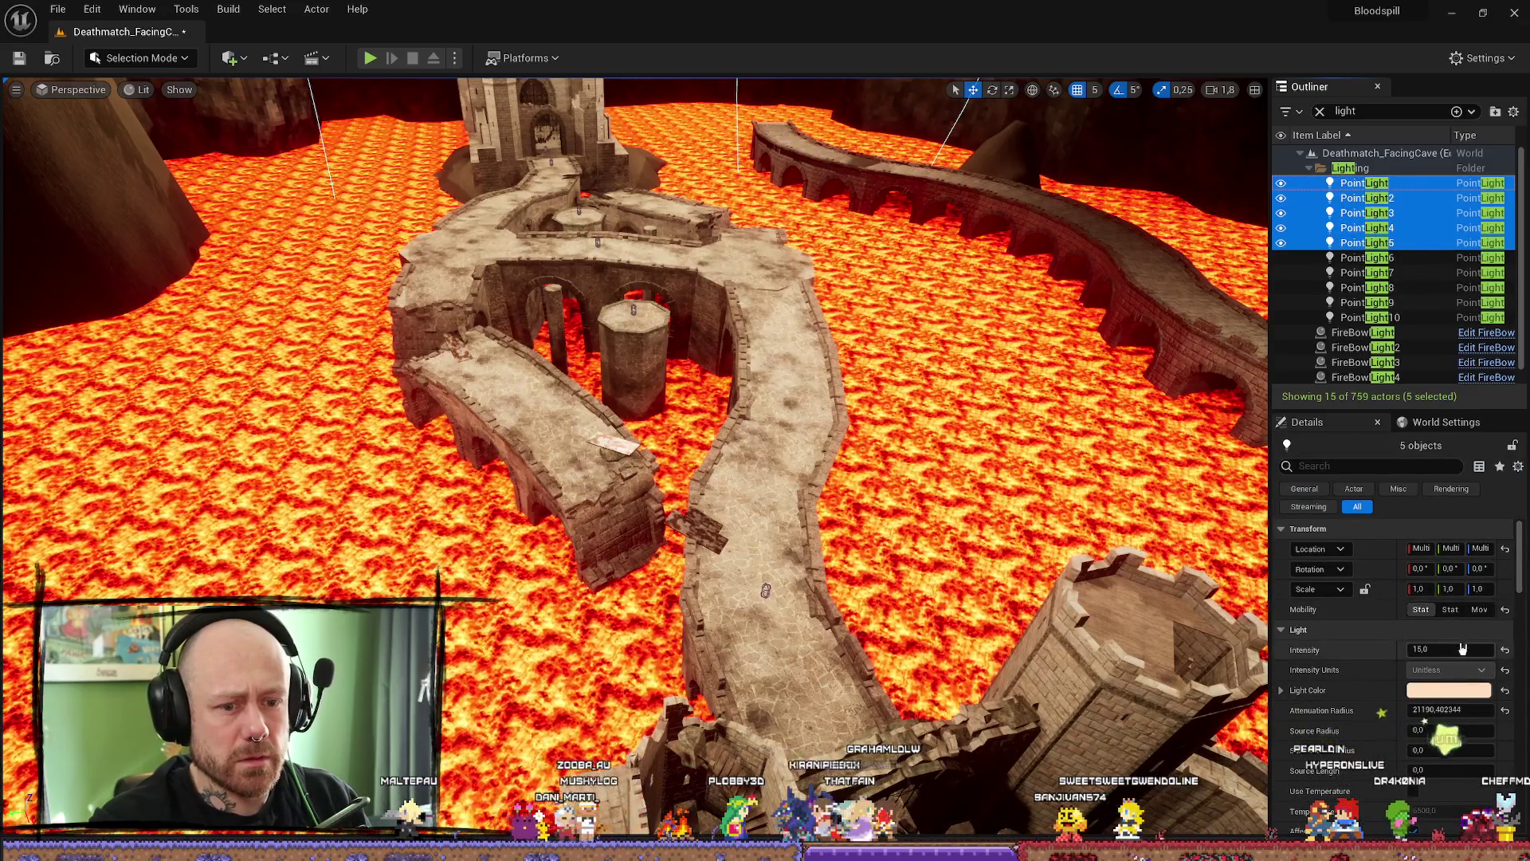
{"action": "left_click", "coordinate": [1450, 610]}
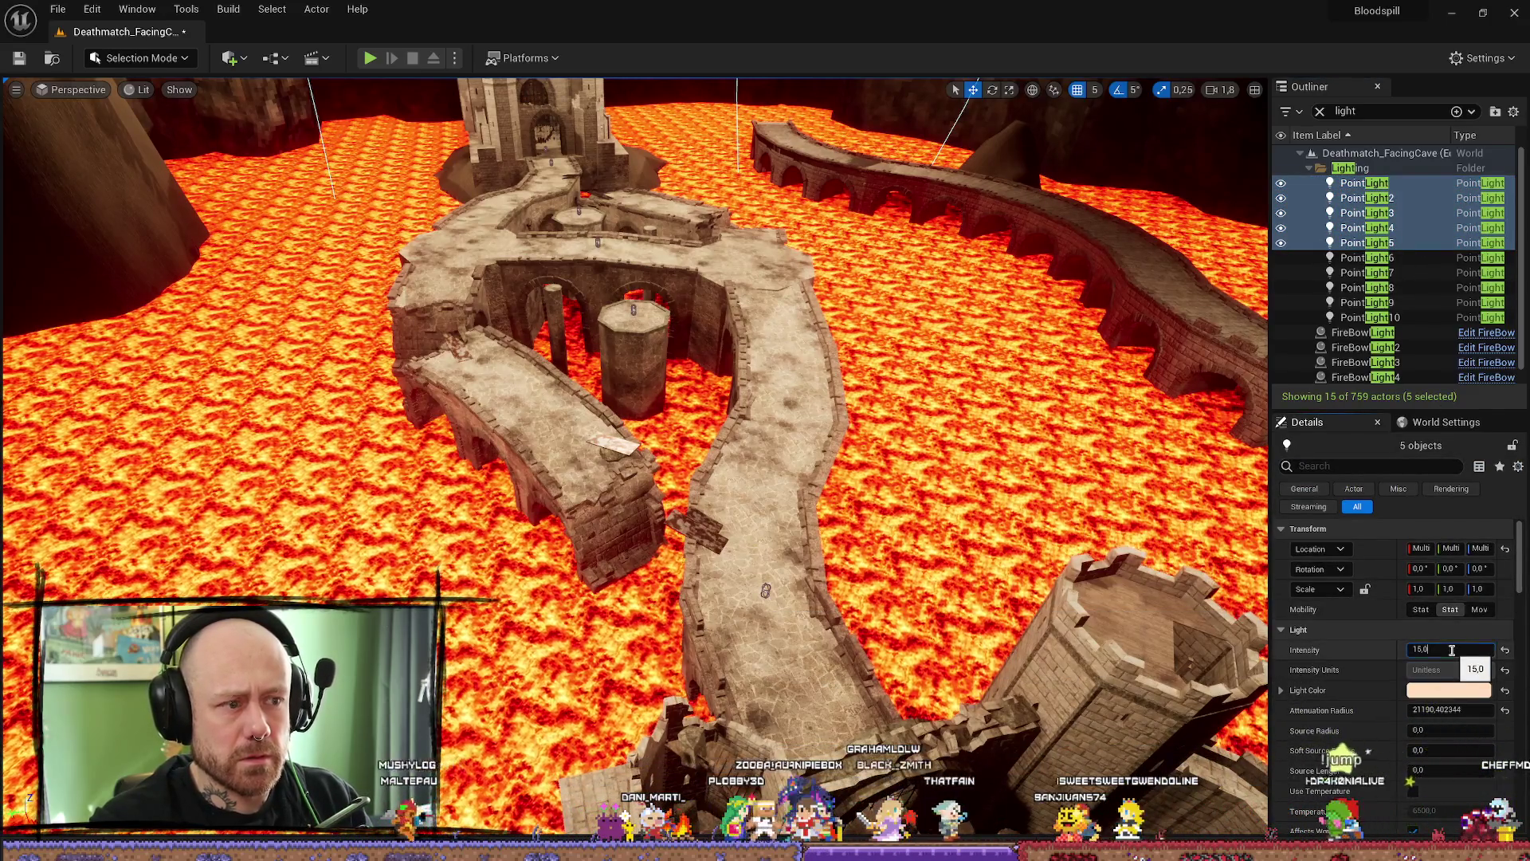
{"action": "left_click", "coordinate": [1450, 648]}
{"action": "type", "text": "8"}
{"action": "key", "text": "Return"}
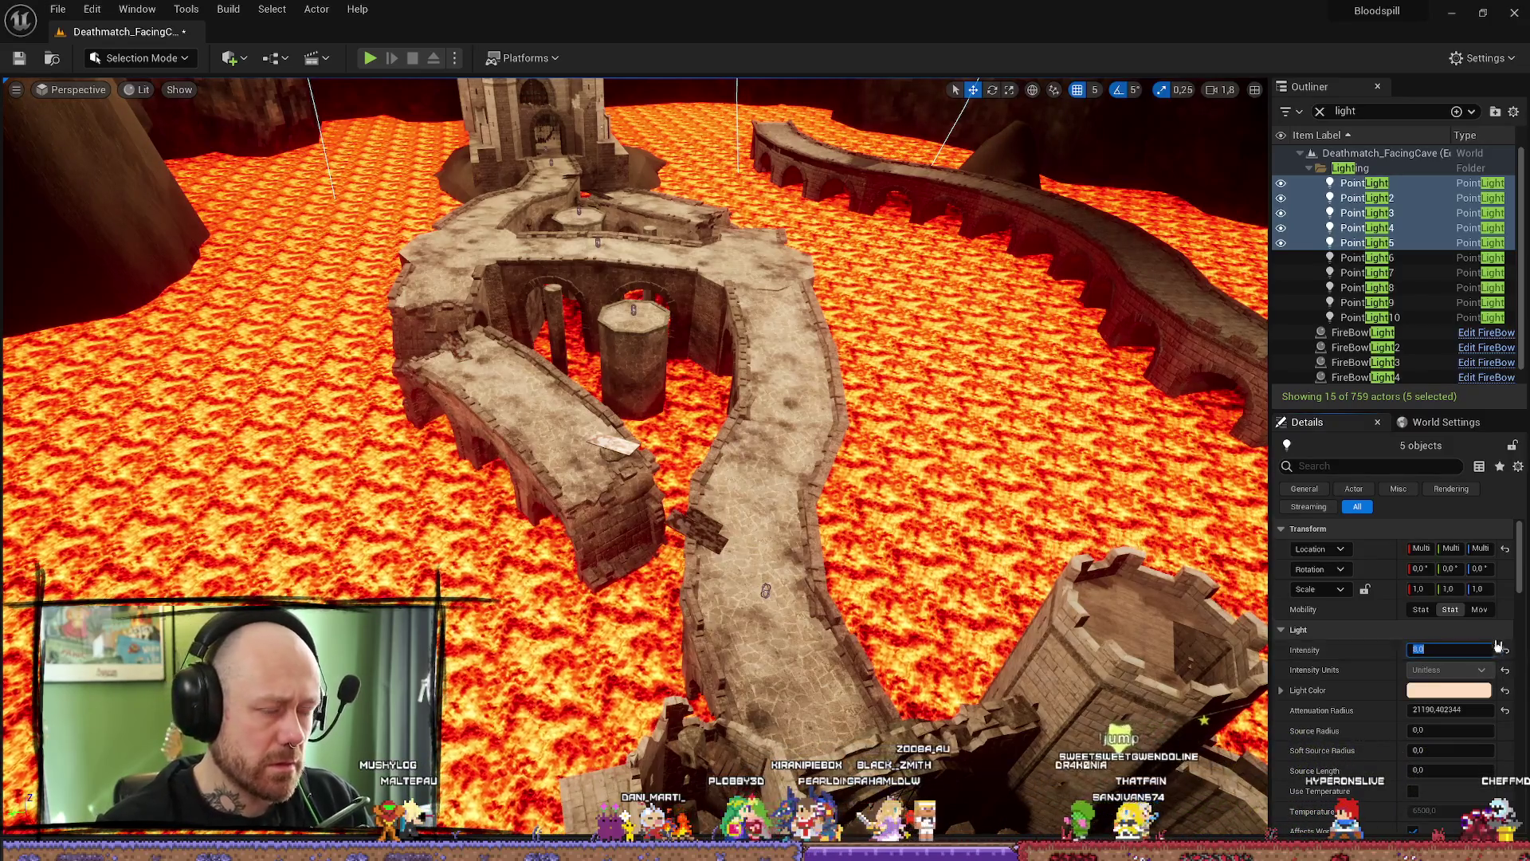
{"action": "left_click", "coordinate": [957, 478]}
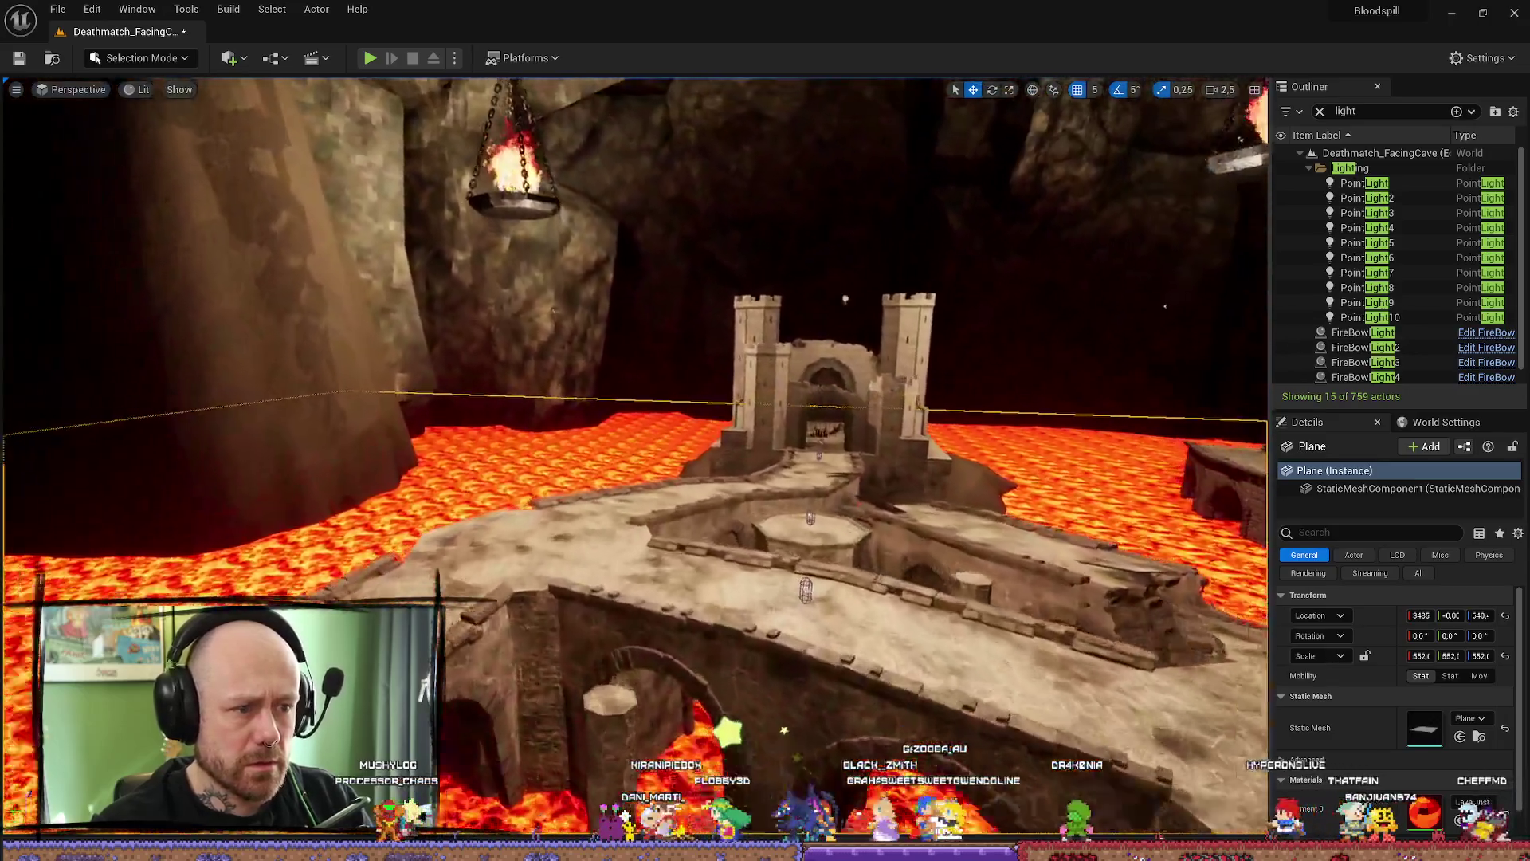
{"action": "mouse_move", "coordinate": [855, 509]}
{"action": "left_mouse_down"}
{"action": "mouse_move", "coordinate": [900, 310]}
{"action": "mouse_move", "coordinate": [978, 563]}
{"action": "mouse_move", "coordinate": [589, 224]}
{"action": "left_mouse_up"}
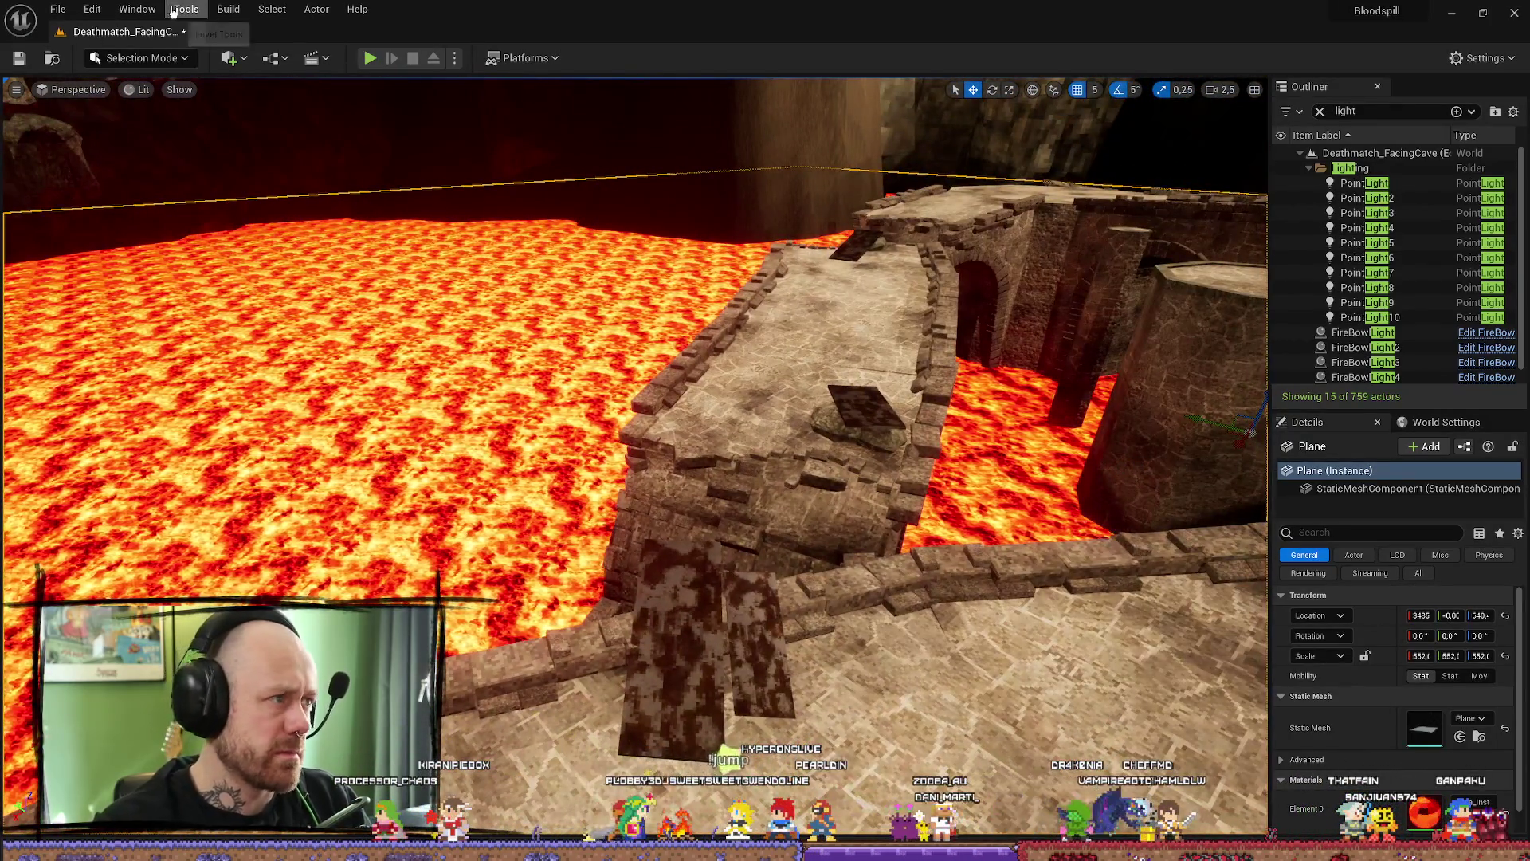
- Run Build Lighting Only from the Build menu to rebake the cave's lighting
{"action": "left_click", "coordinate": [228, 11]}
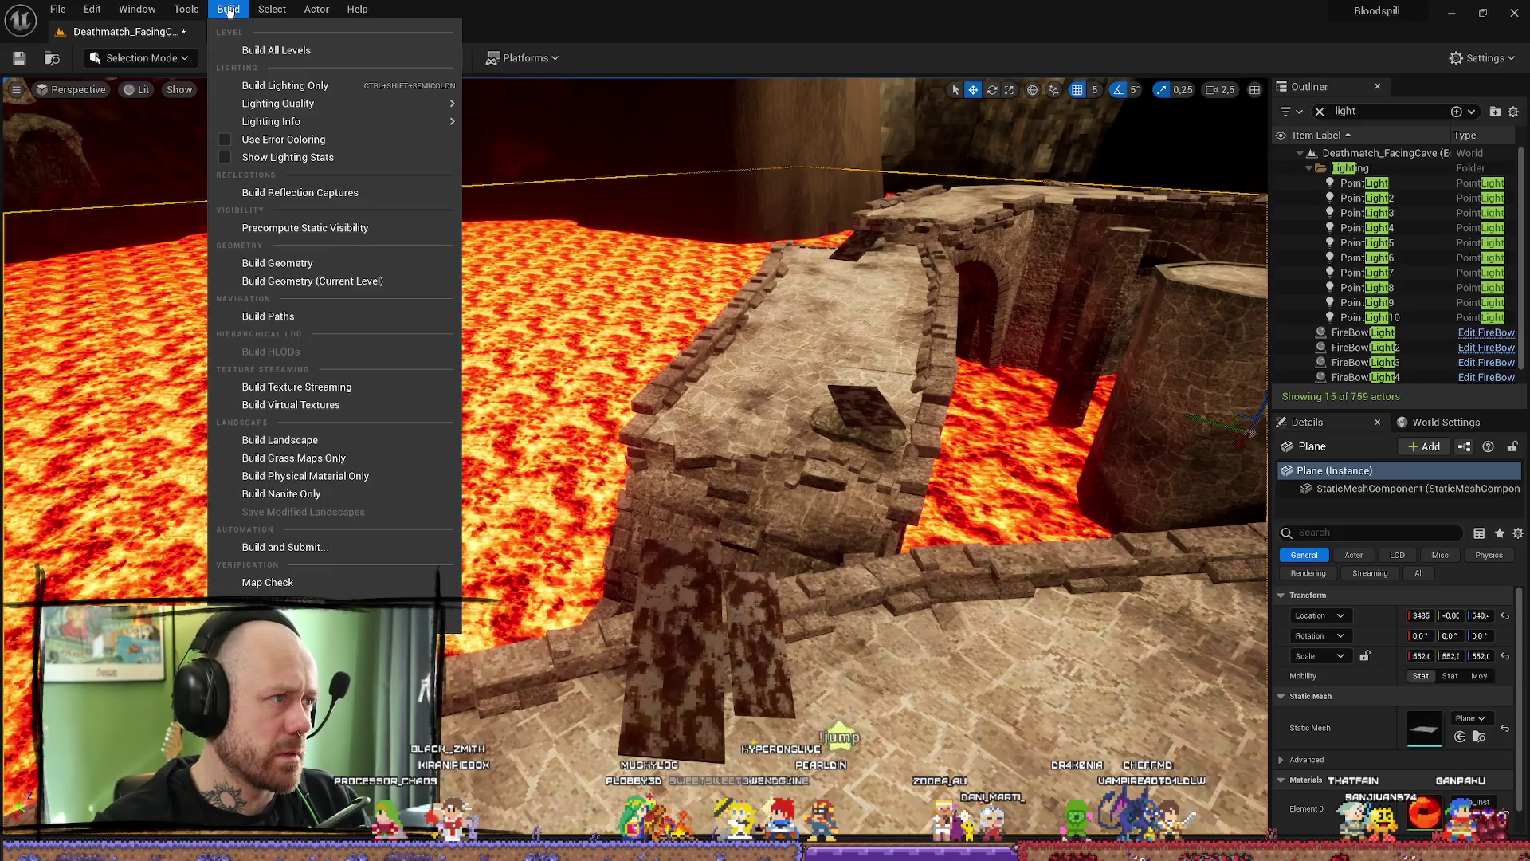
{"action": "left_click", "coordinate": [296, 86]}
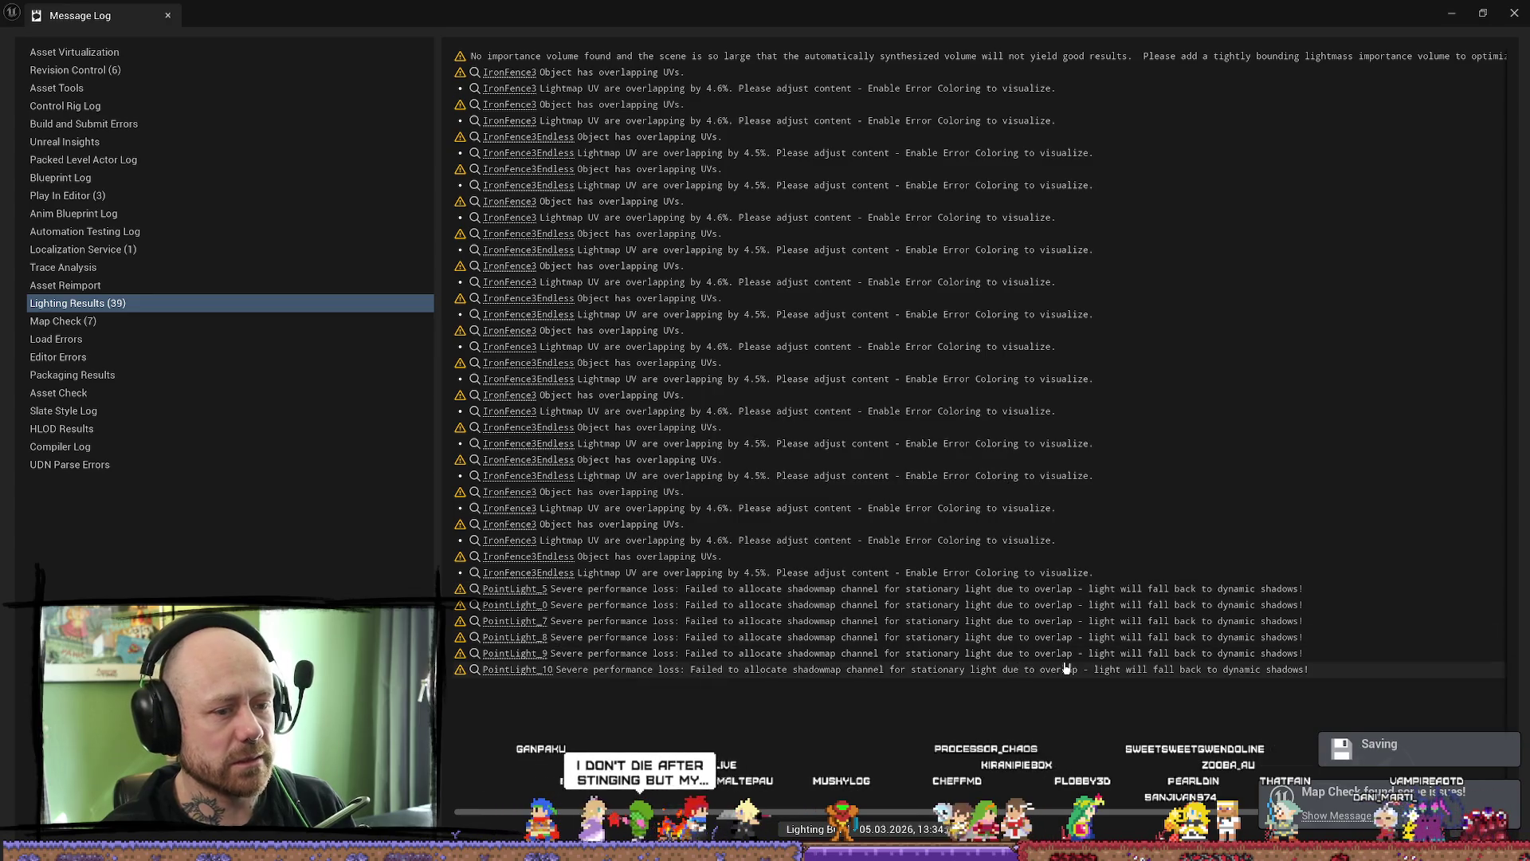
{"action": "left_click", "coordinate": [1070, 636]}
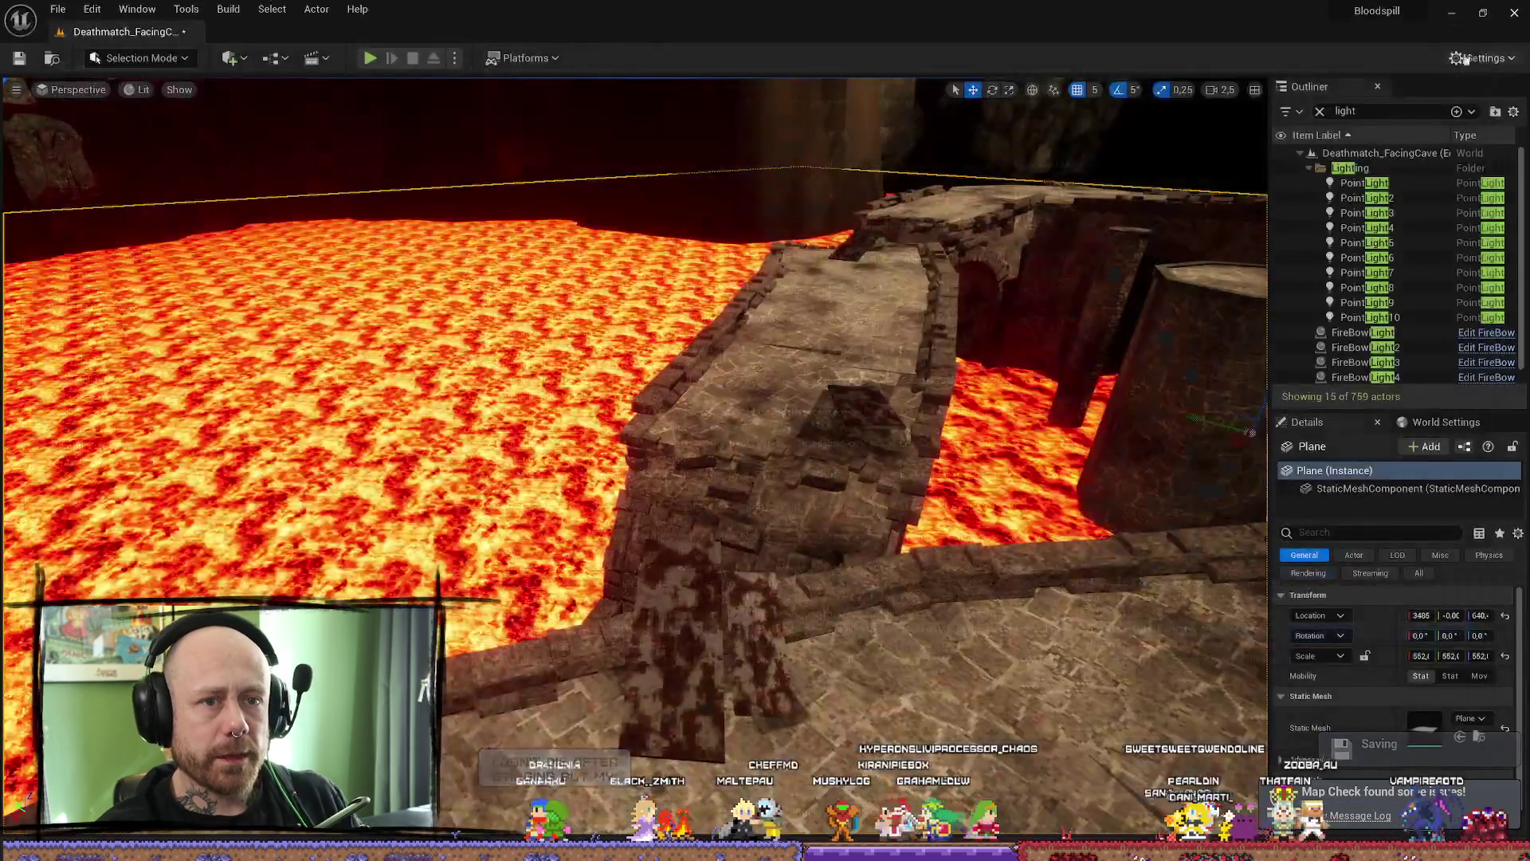
{"action": "mouse_move", "coordinate": [807, 543]}
{"action": "left_mouse_down"}
{"action": "mouse_move", "coordinate": [1221, 557]}
{"action": "mouse_move", "coordinate": [657, 664]}
{"action": "mouse_move", "coordinate": [500, 55]}
{"action": "left_mouse_up"}
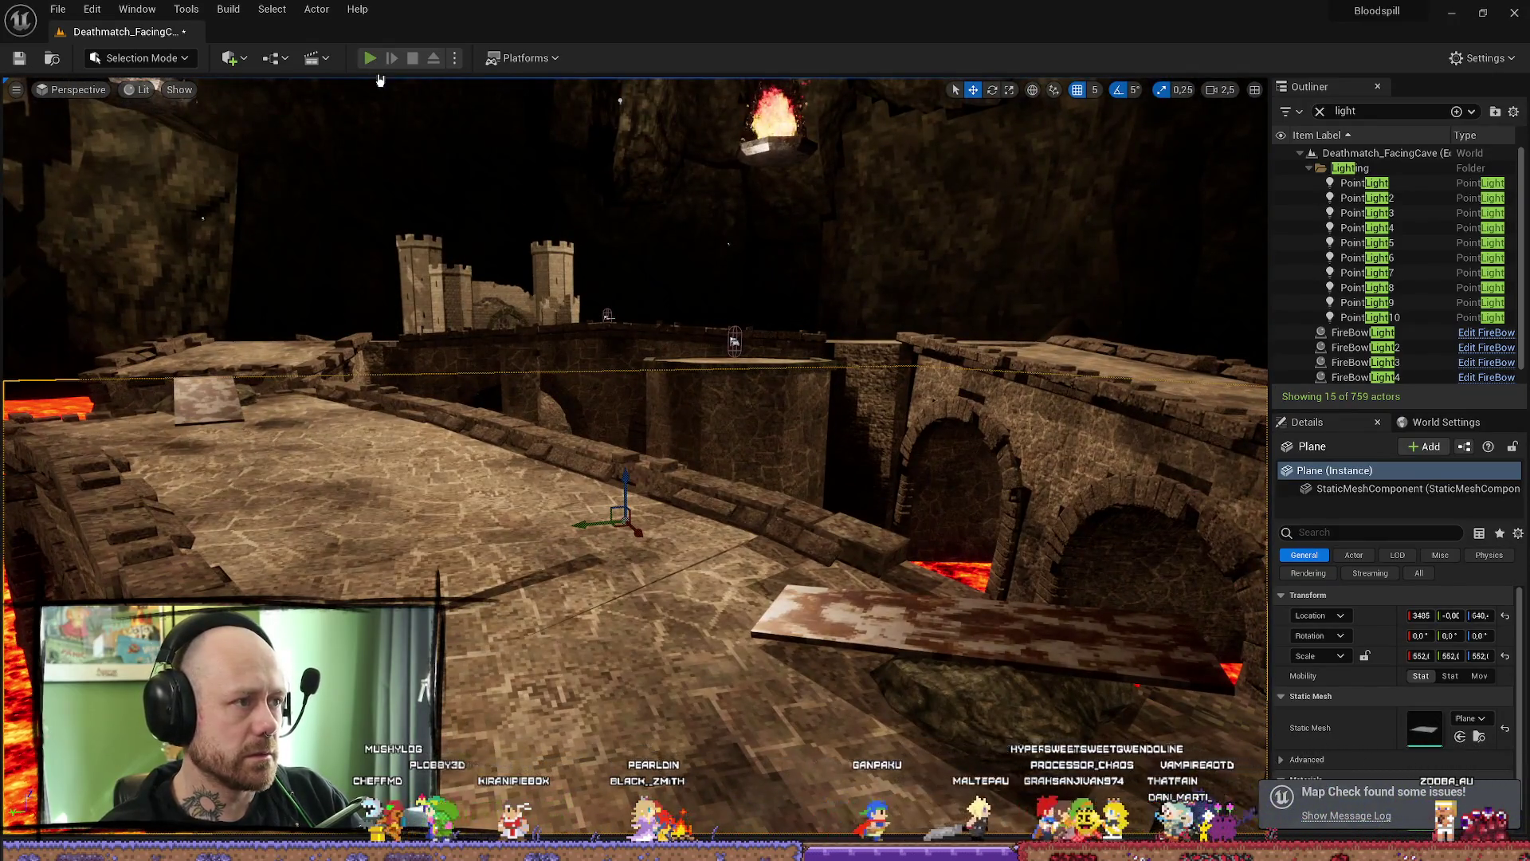
- Play-test the level across the stone bridge and castle ramp, then stop and select the first PointLight
{"action": "left_click", "coordinate": [370, 58]}
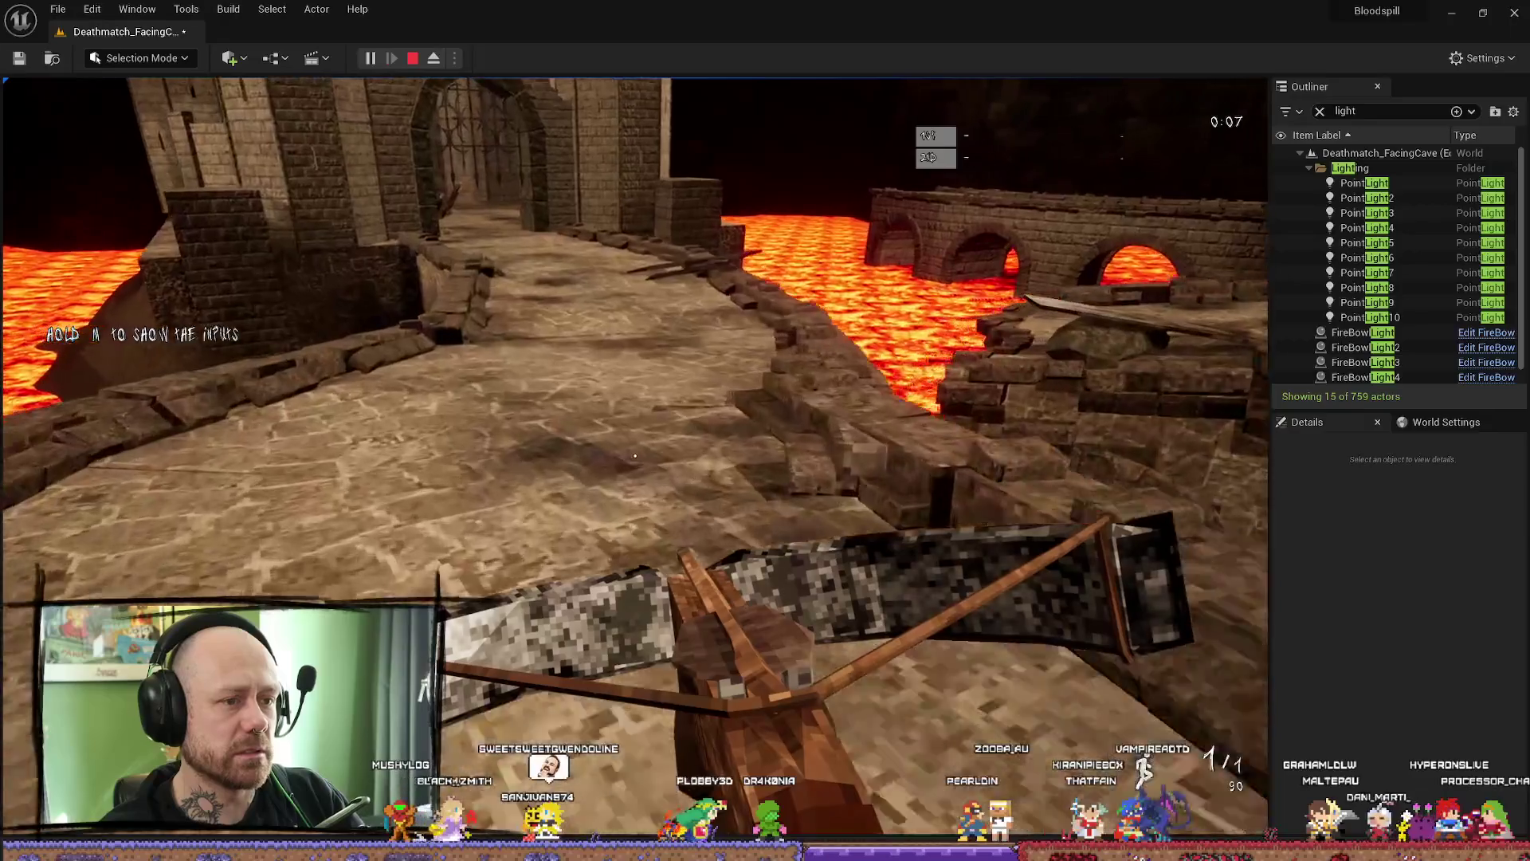
{"action": "key", "text": "w"}
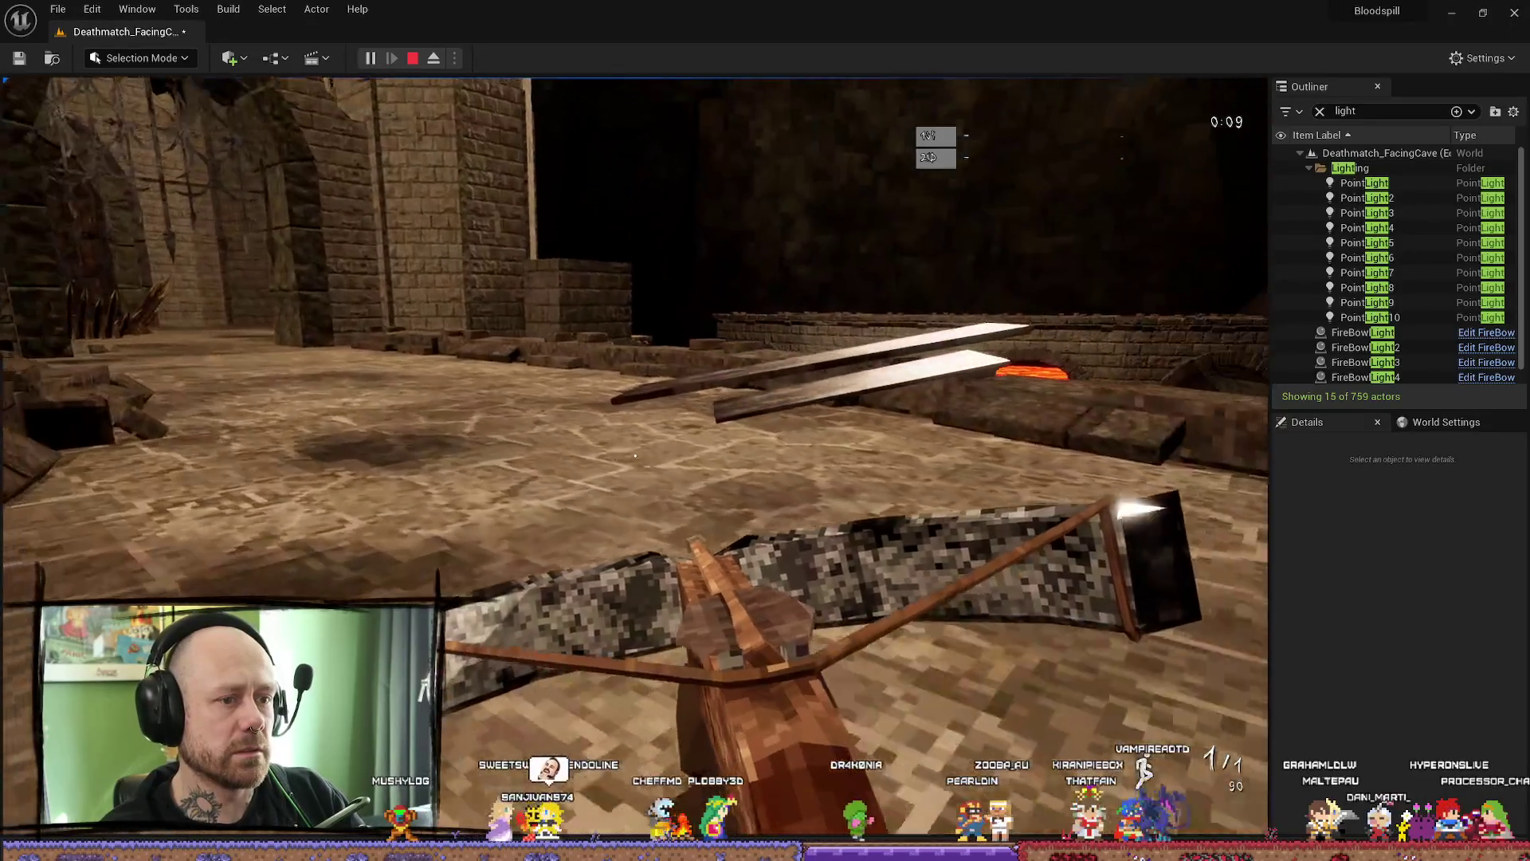
{"action": "key", "text": "w"}
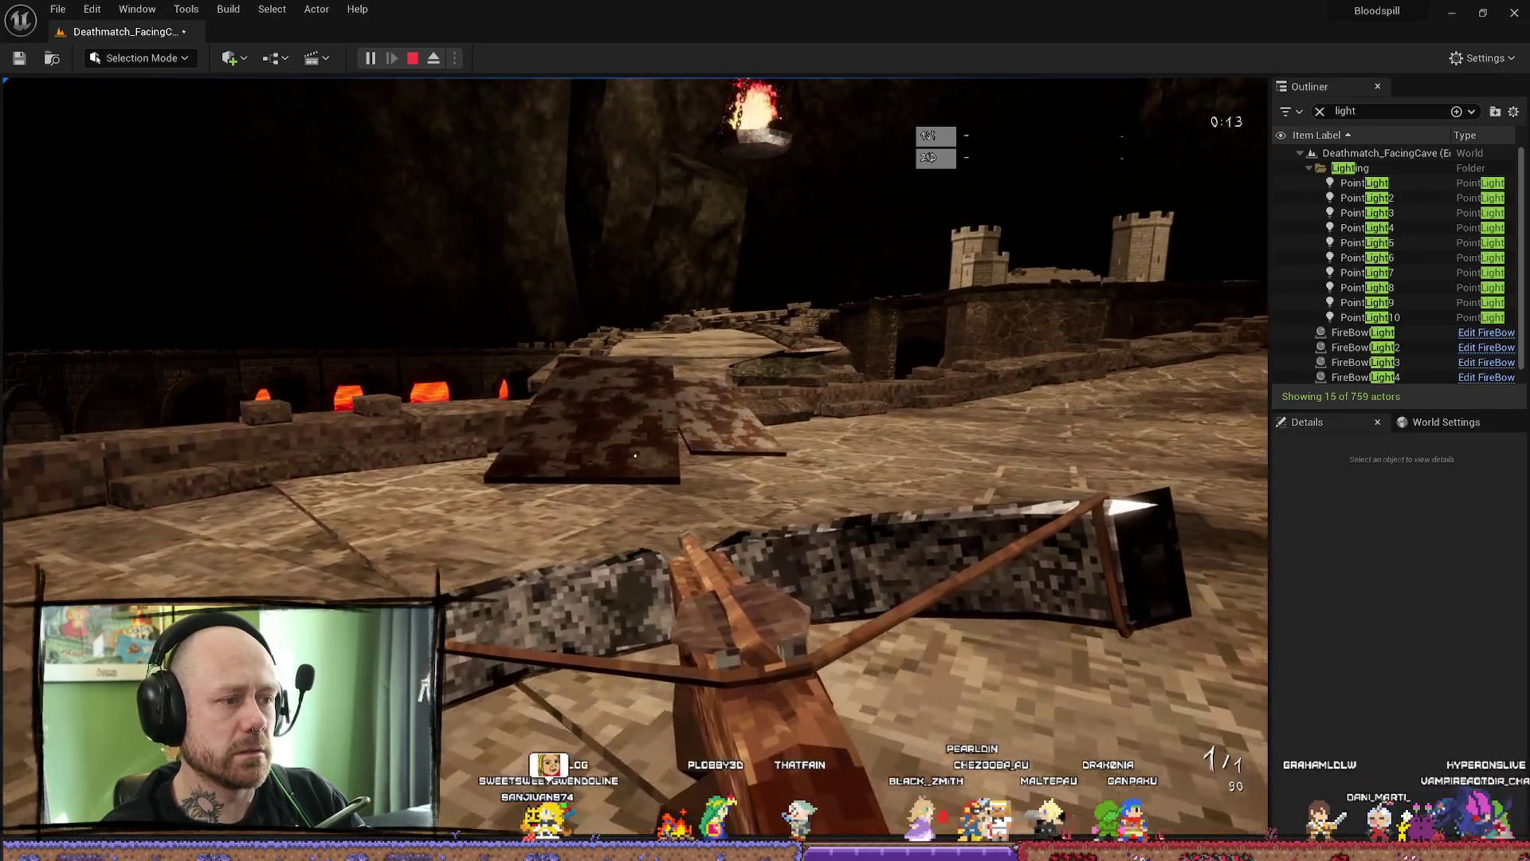
{"action": "key", "text": "w"}
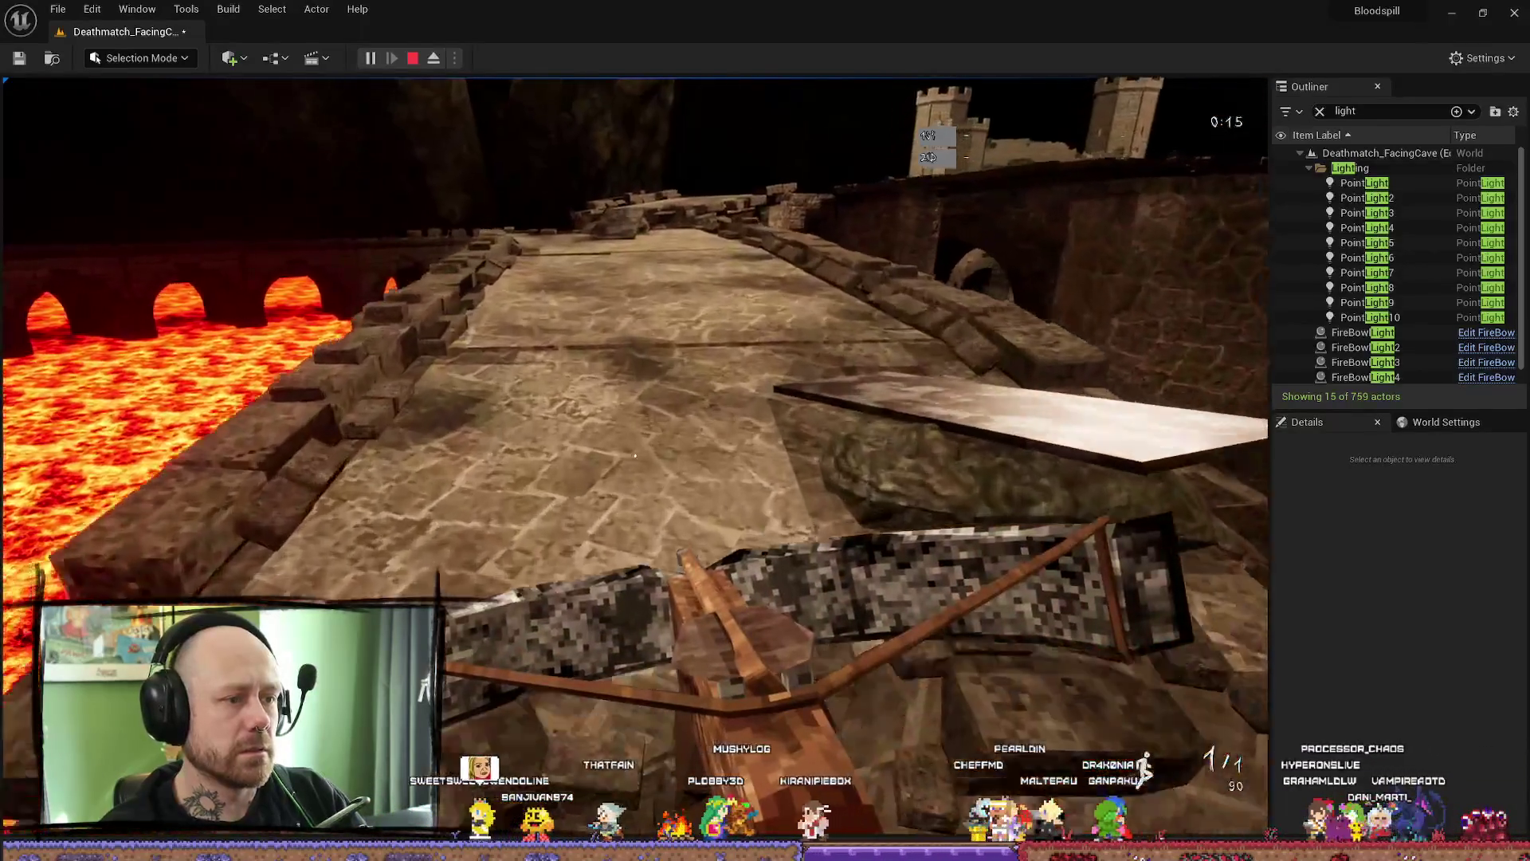
{"action": "key", "text": "w"}
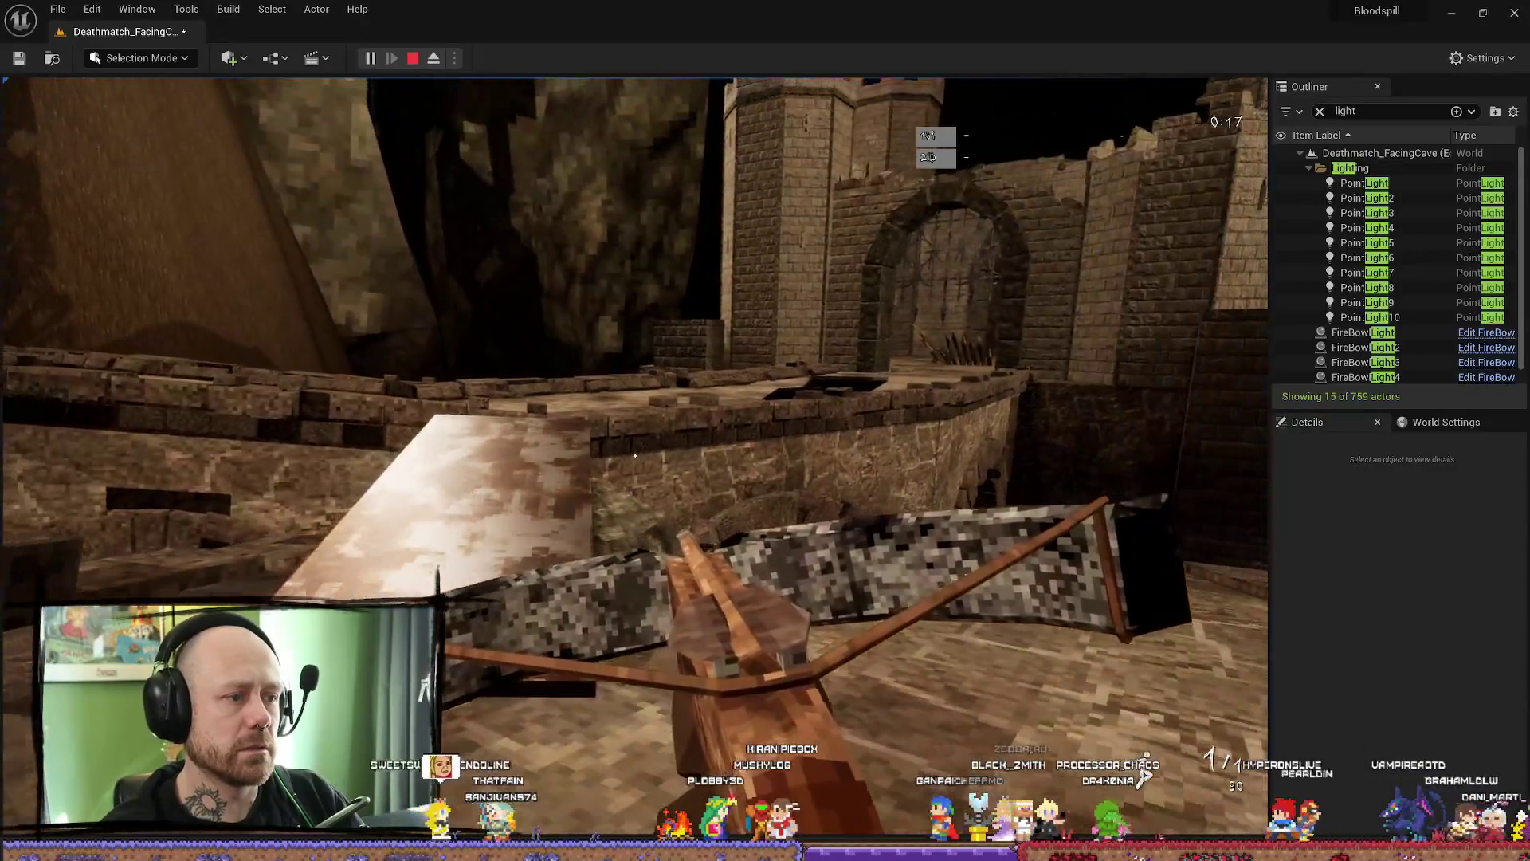
{"action": "key", "text": "w"}
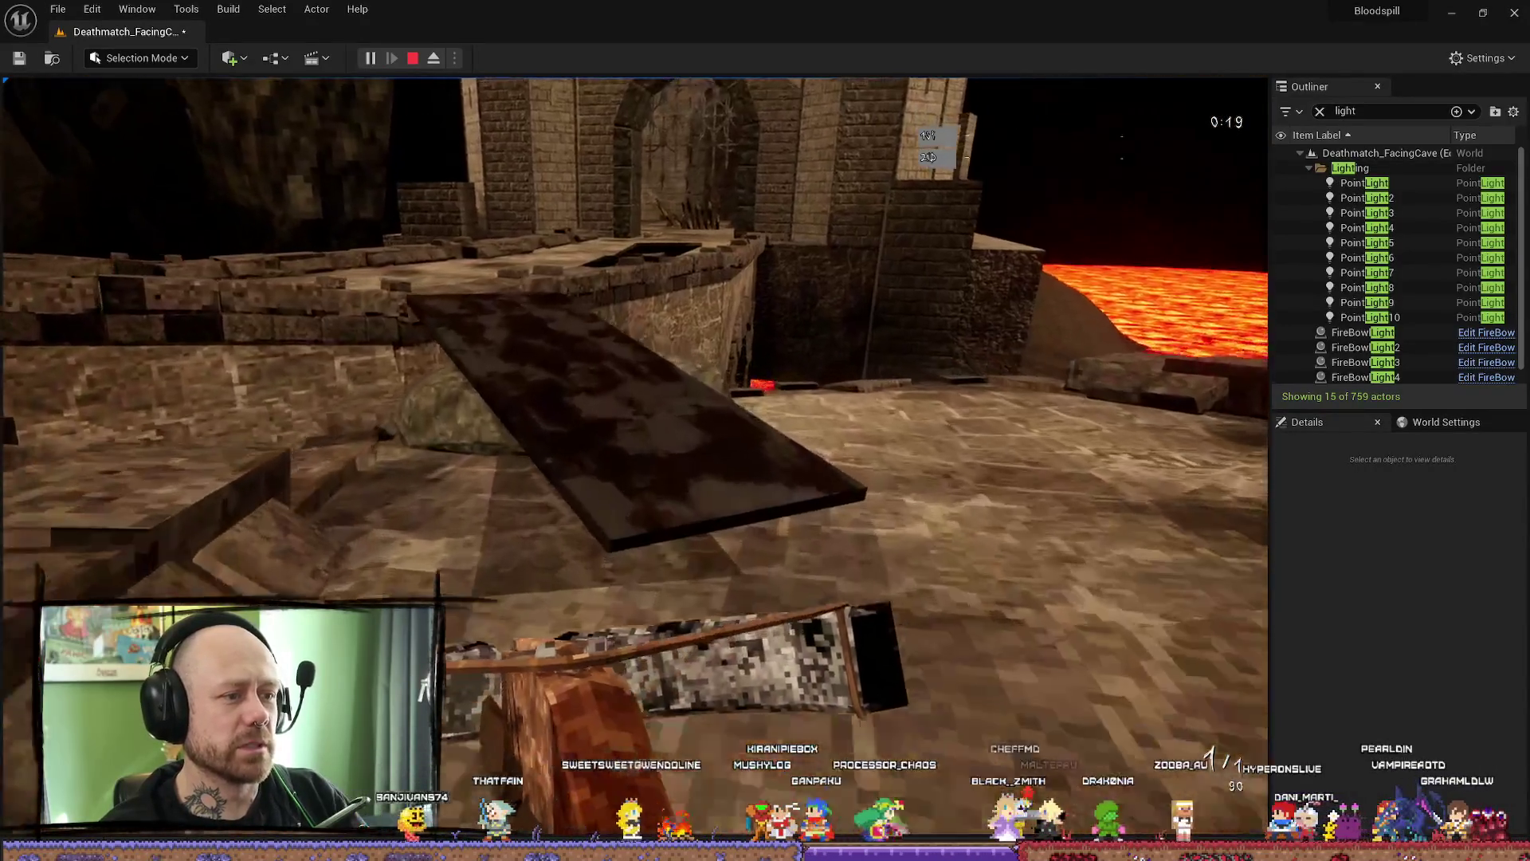
{"action": "key", "text": "w"}
{"action": "key", "text": "w"}
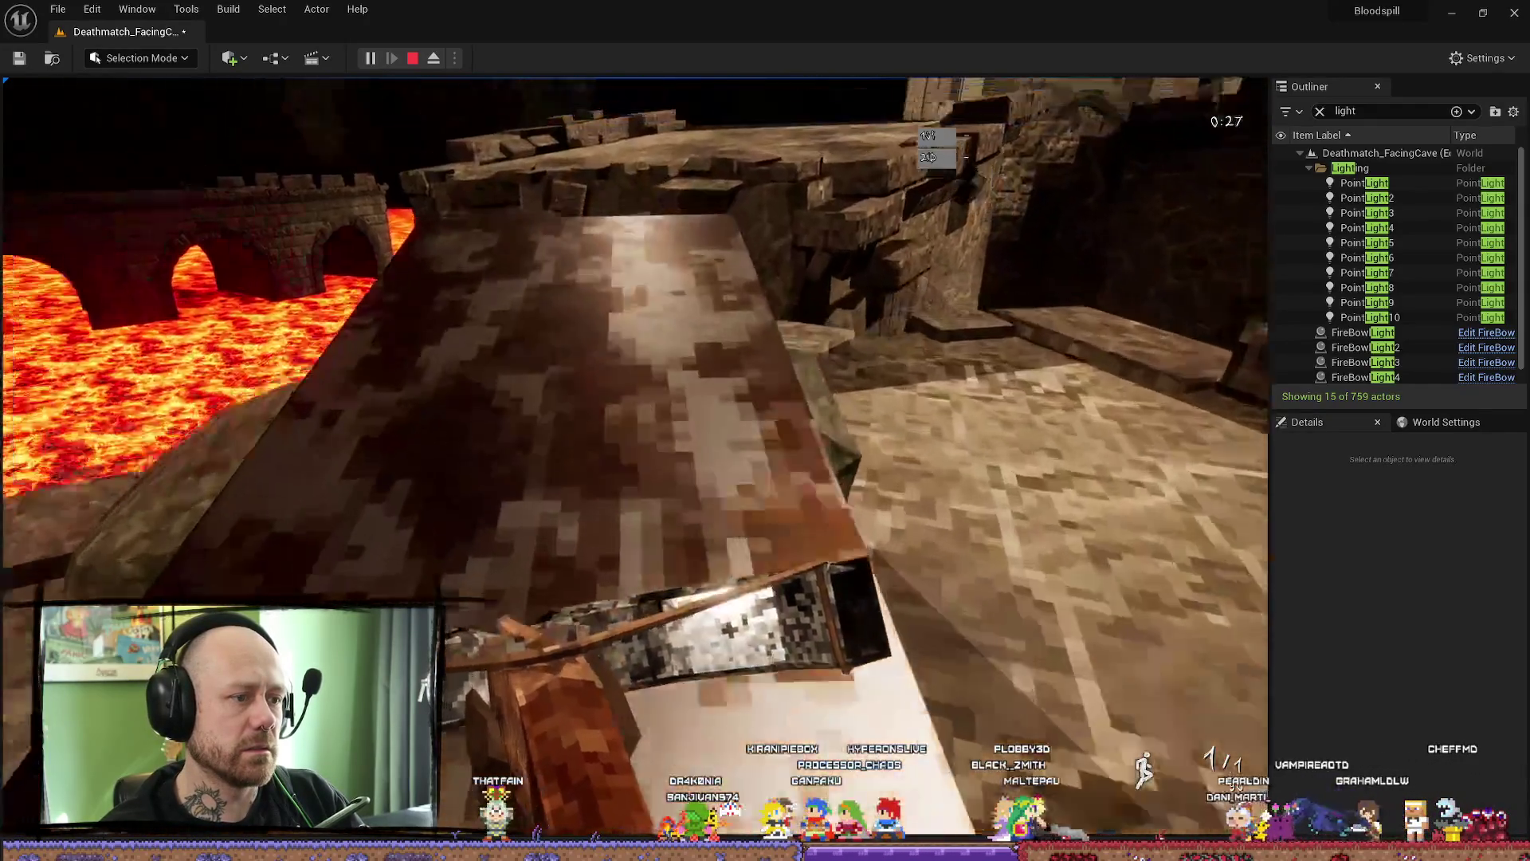
{"action": "key", "text": "w"}
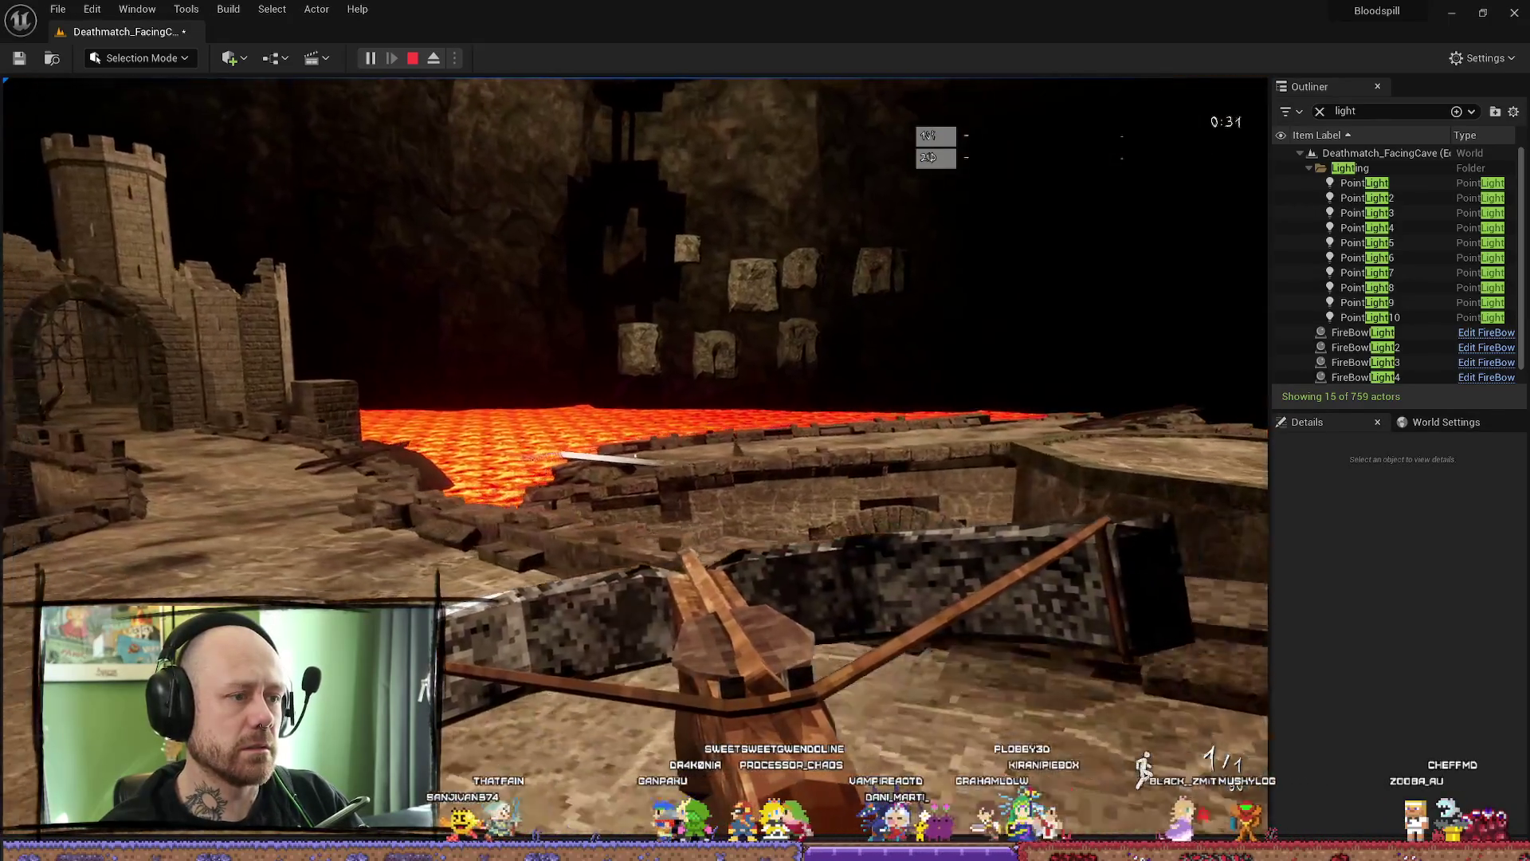
{"action": "key", "text": "w"}
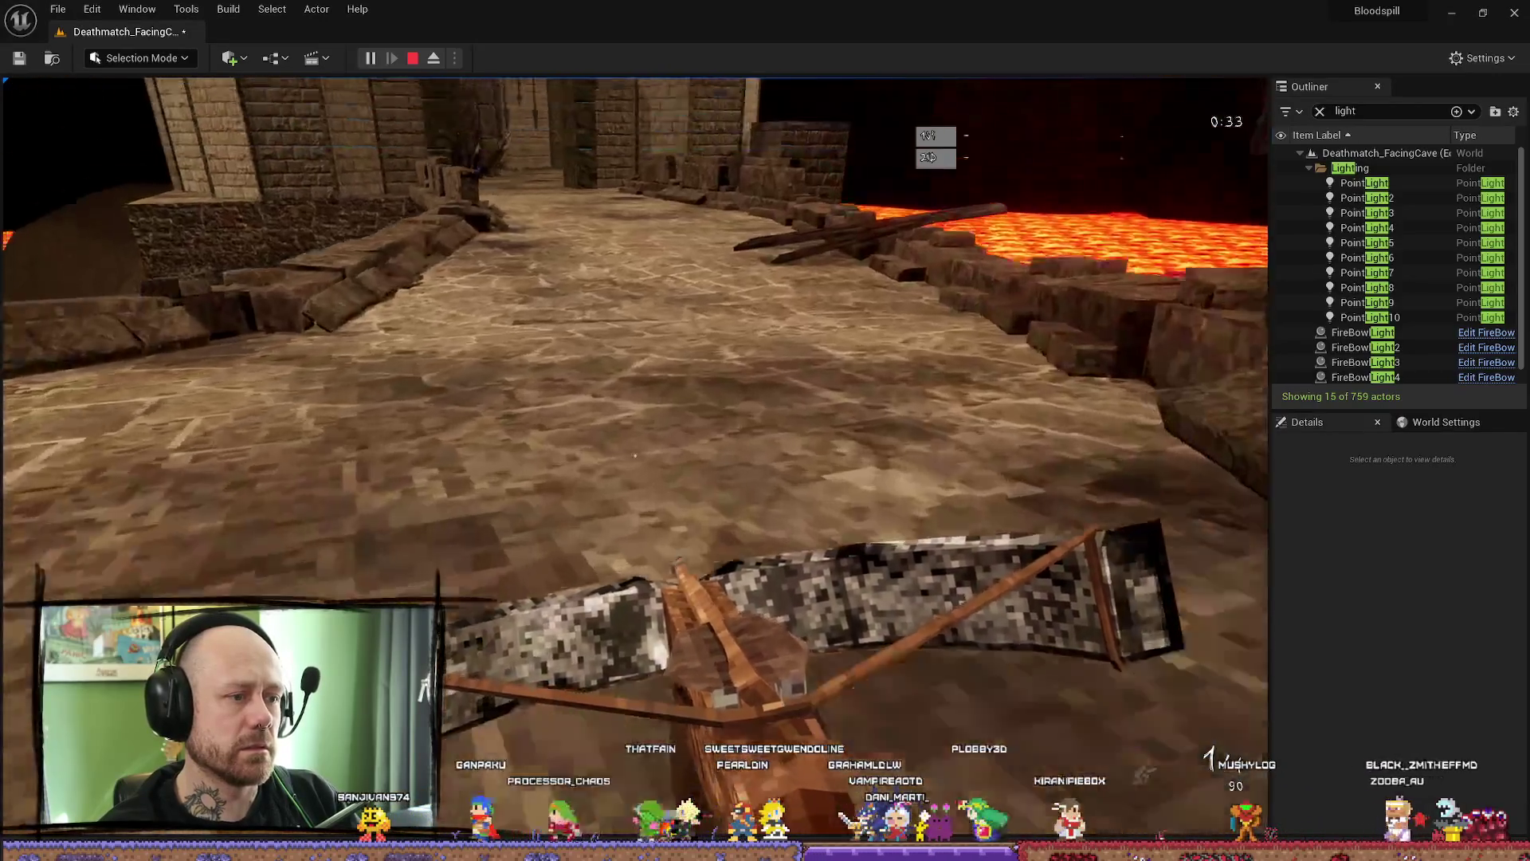
{"action": "key", "text": "w"}
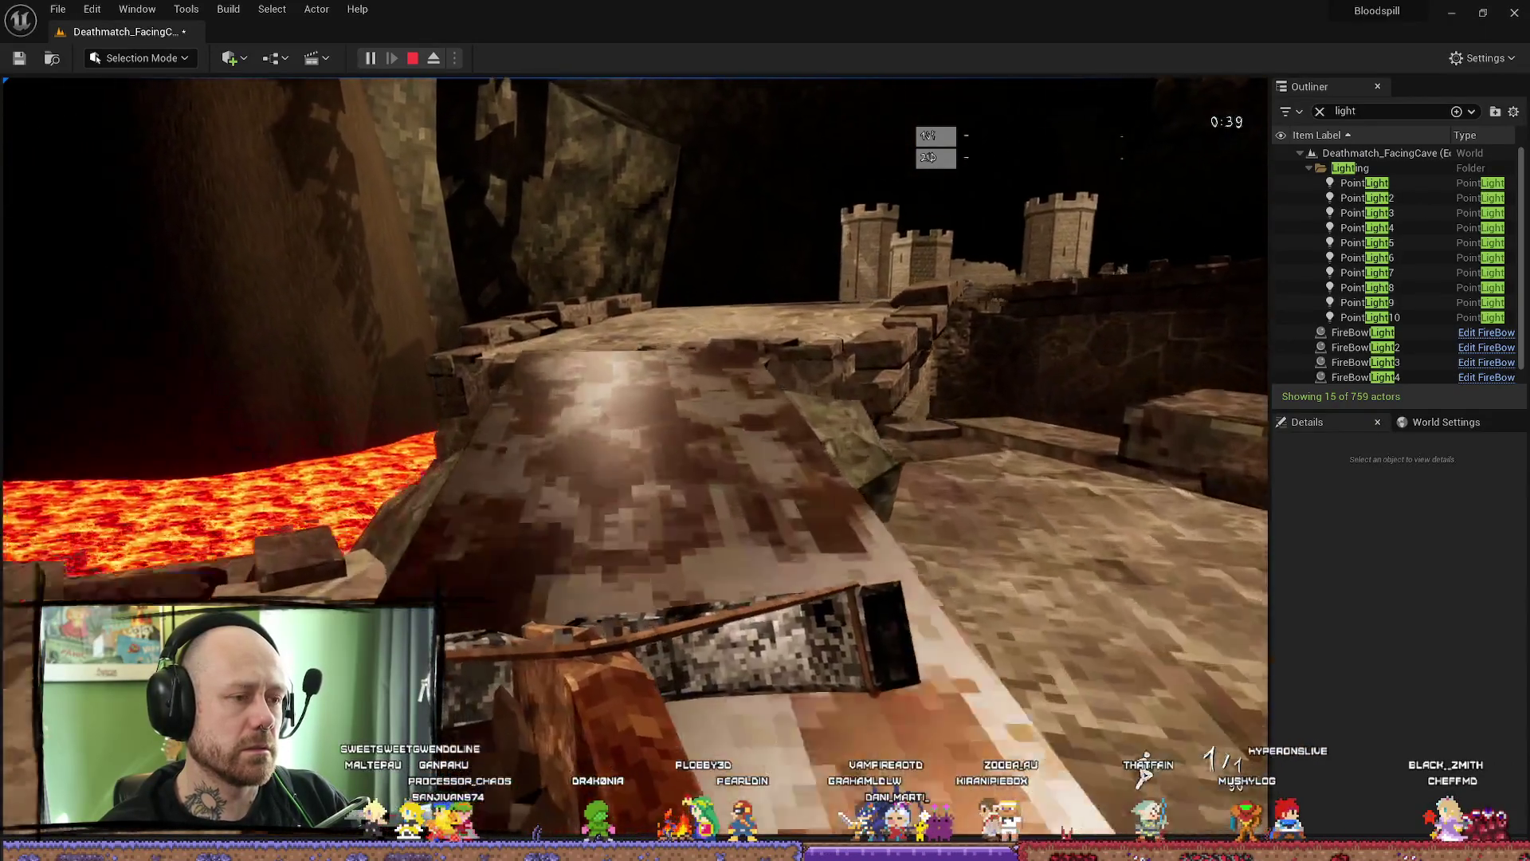
{"action": "key", "text": "Escape"}
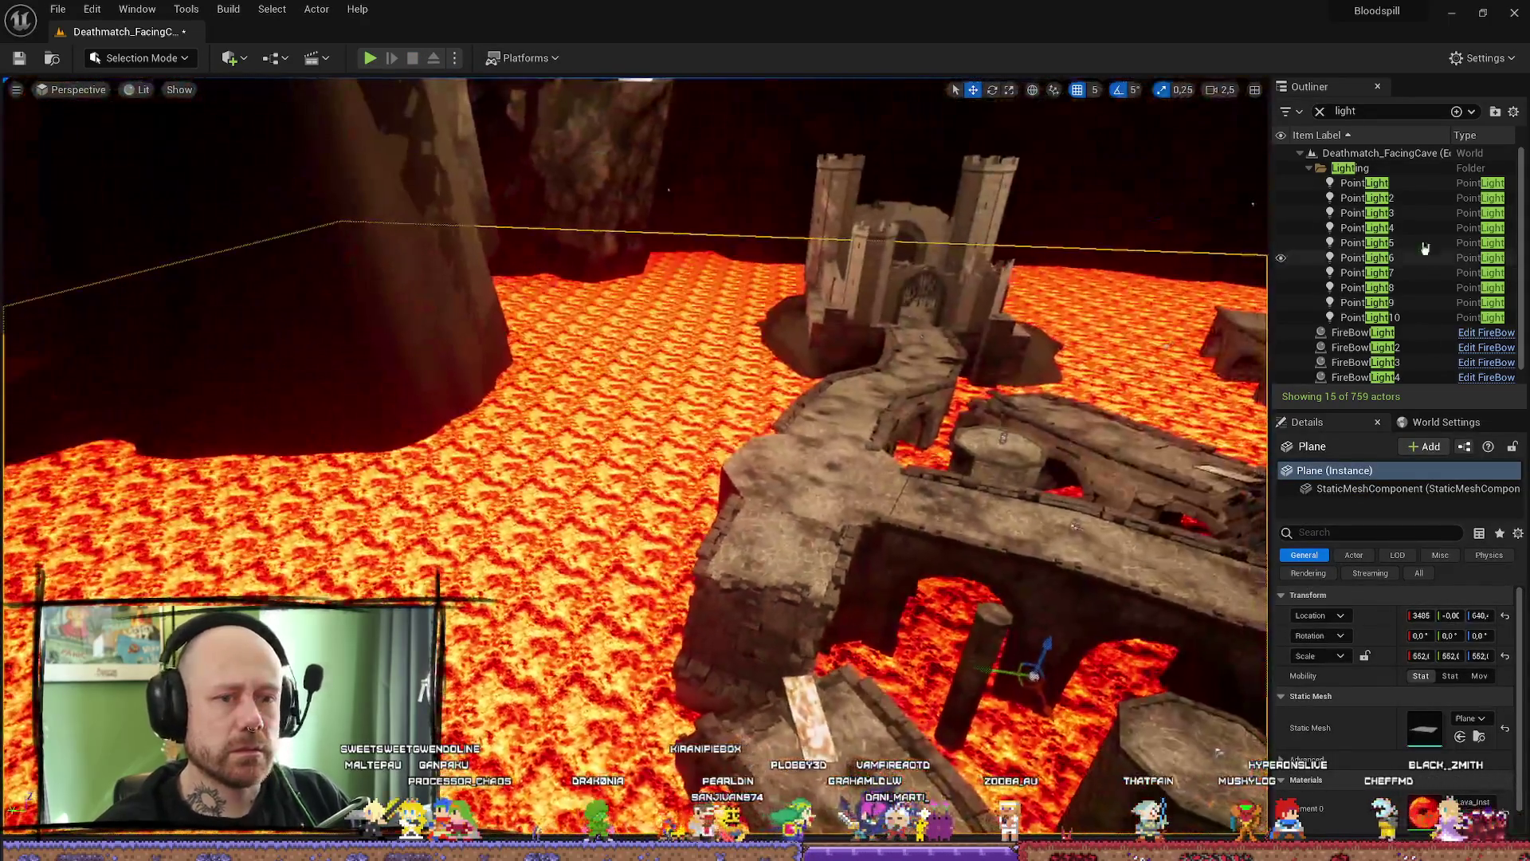
{"action": "left_click", "coordinate": [1401, 183]}
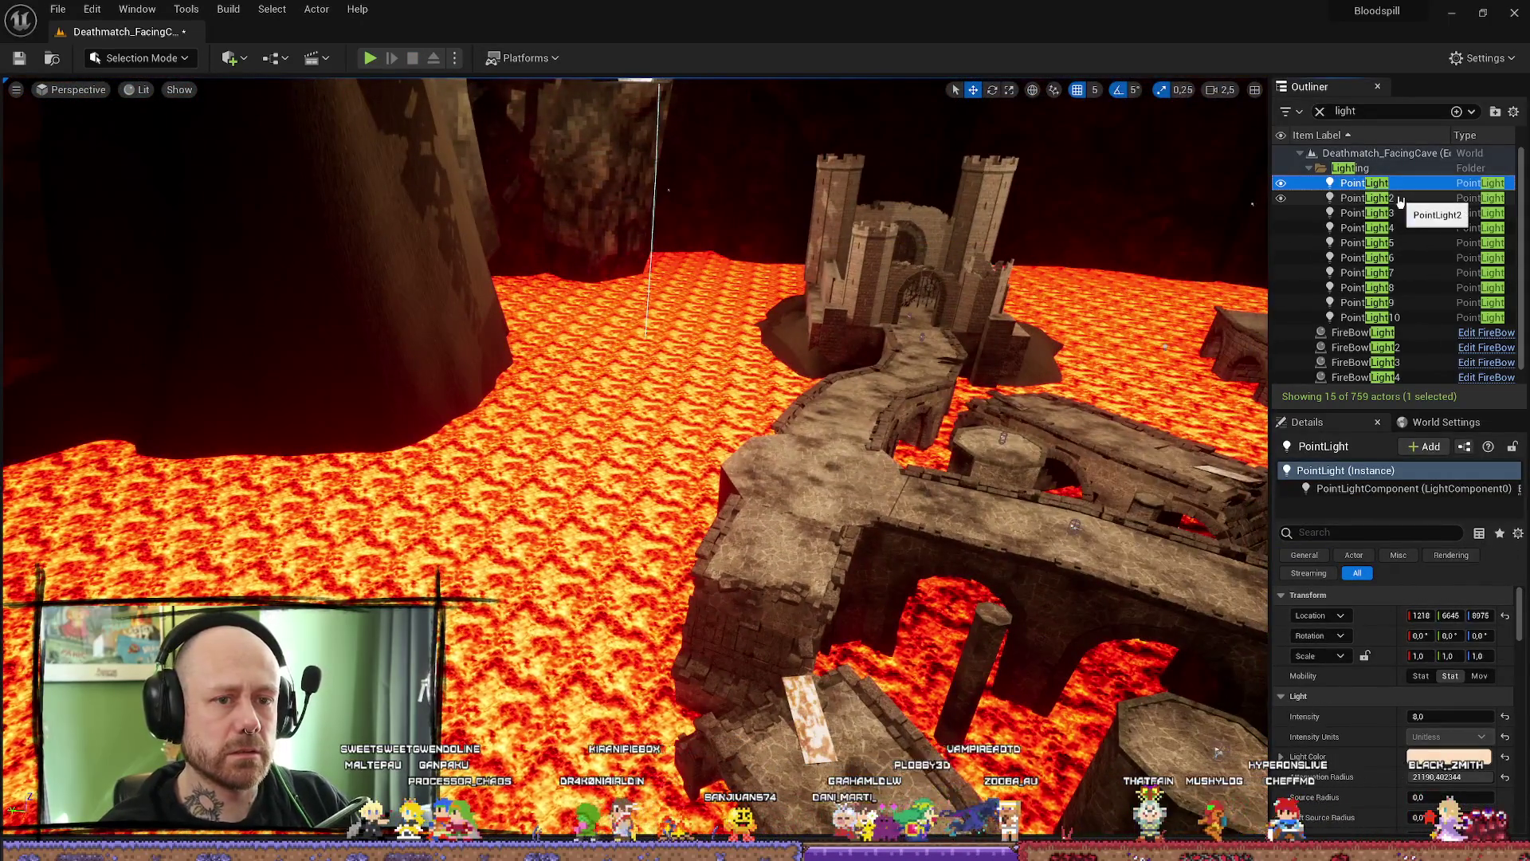
- Browse the point lights in the Outliner, undoing an accidental move, and land on PointLight7
{"action": "left_click", "coordinate": [1408, 213], "text": "shift"}
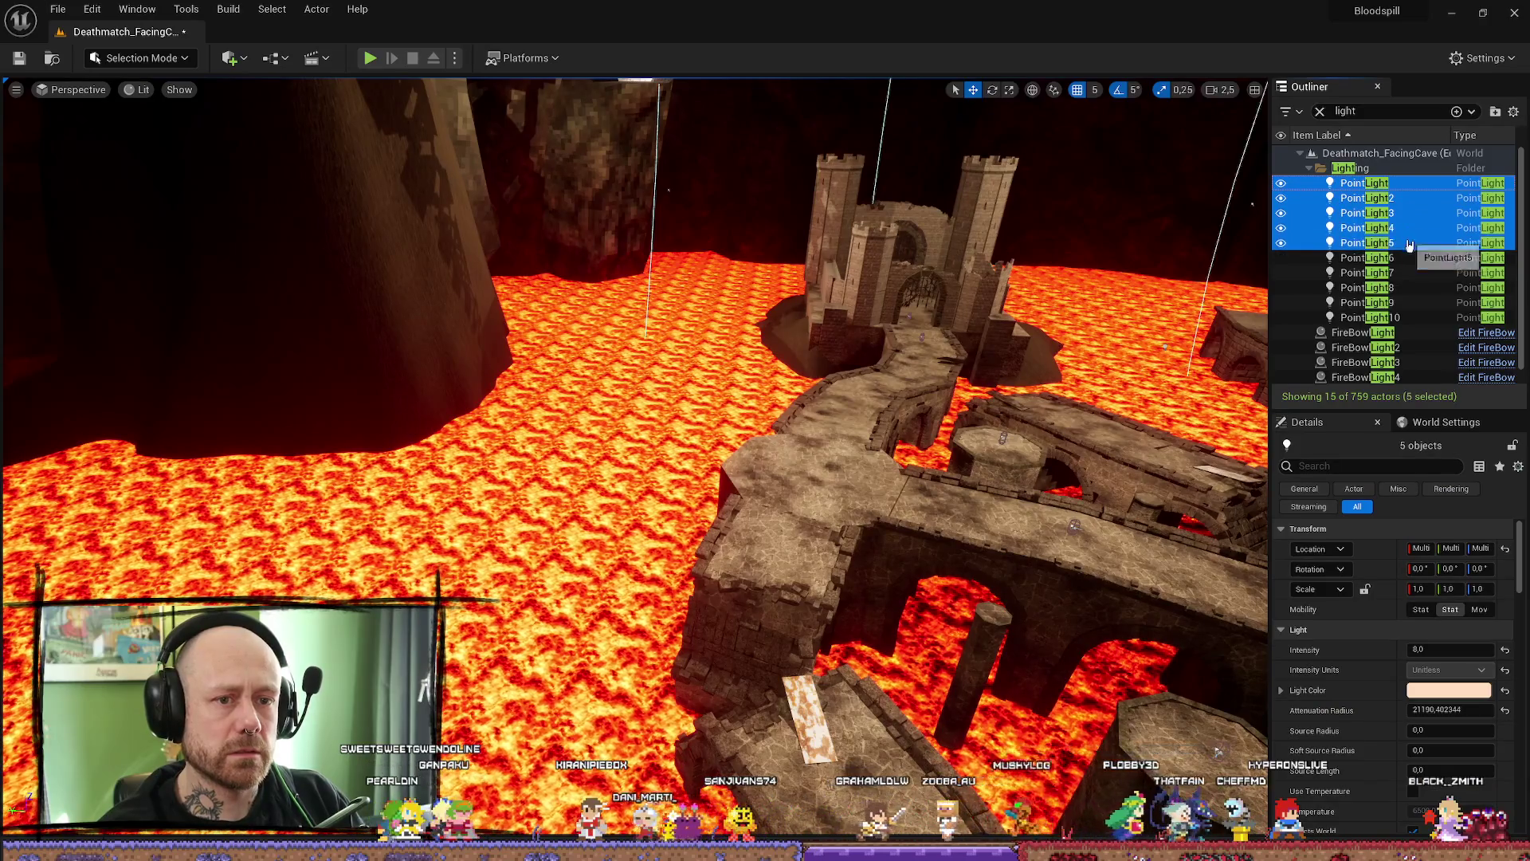
{"action": "key", "text": "w"}
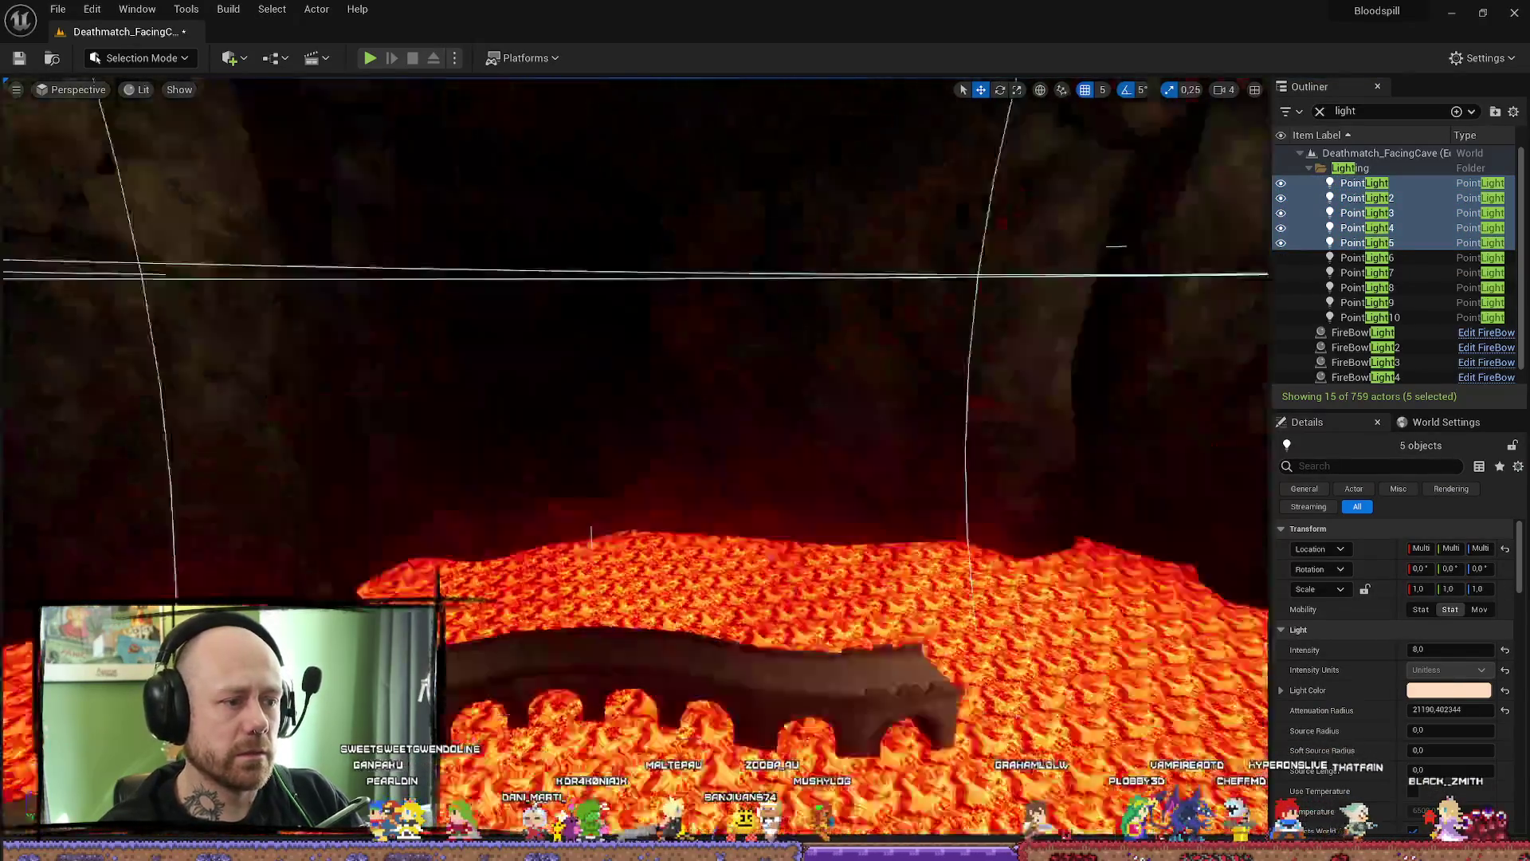
{"action": "key", "text": "f"}
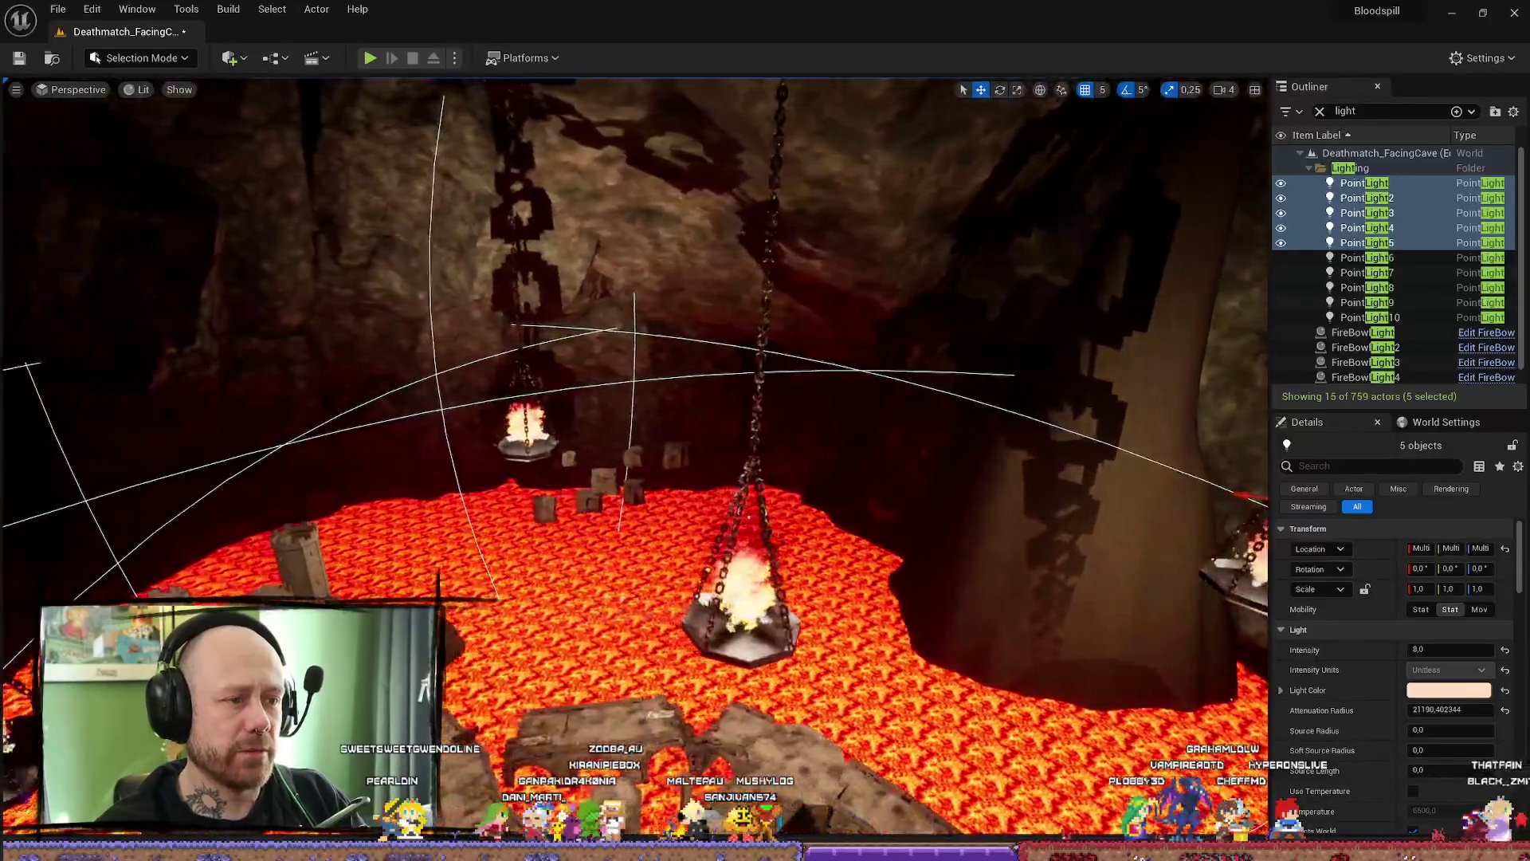
{"action": "scroll", "coordinate": [913, 535], "scroll_direction": "down", "scroll_amount": 3}
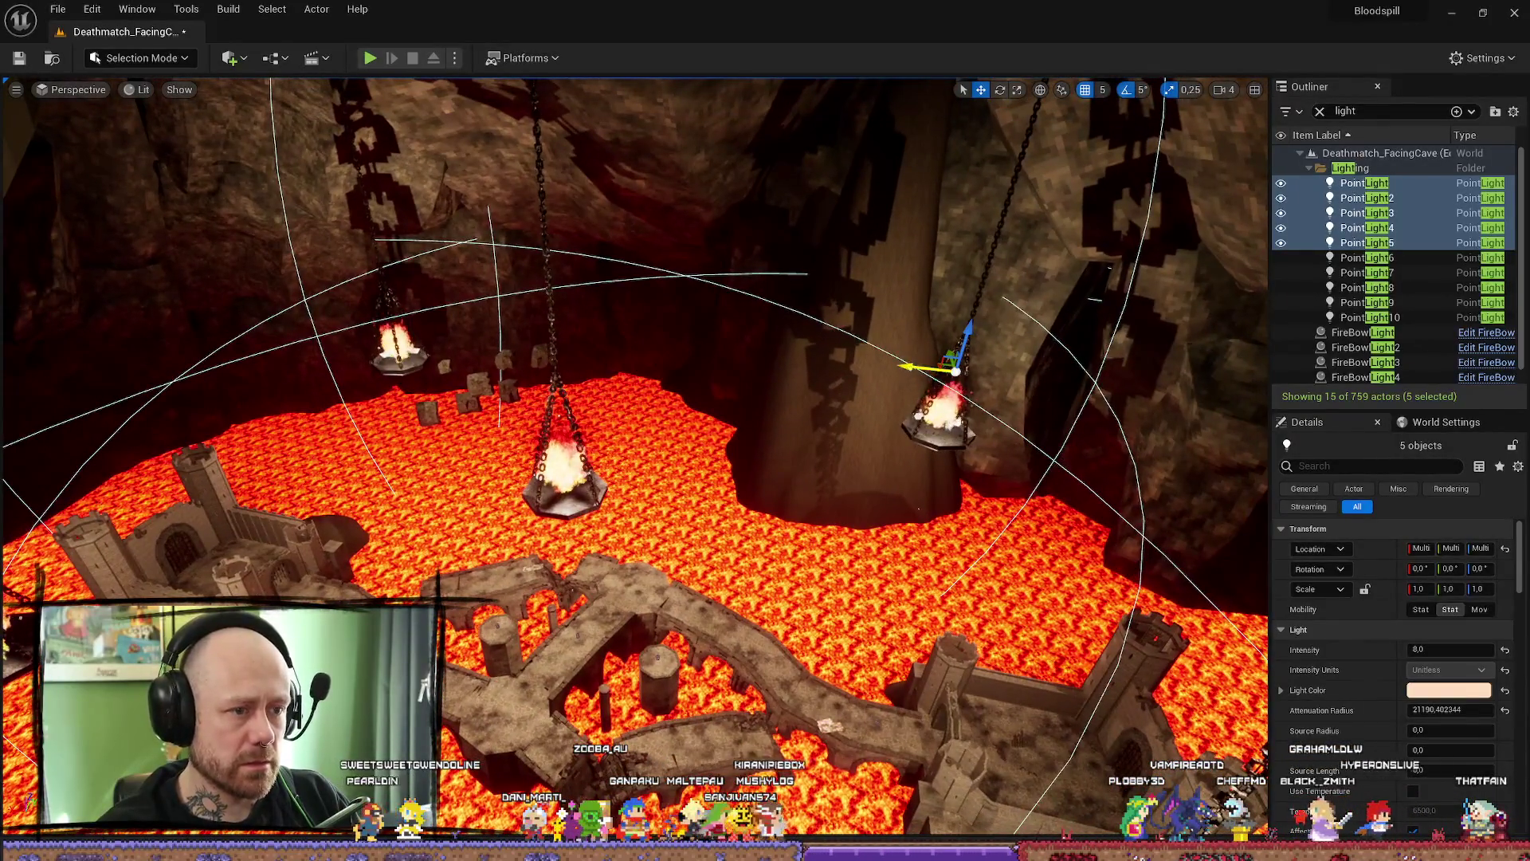
{"action": "left_click_drag", "start_coordinate": [944, 371], "coordinate": [612, 372]}
{"action": "key", "text": "ctrl+z"}
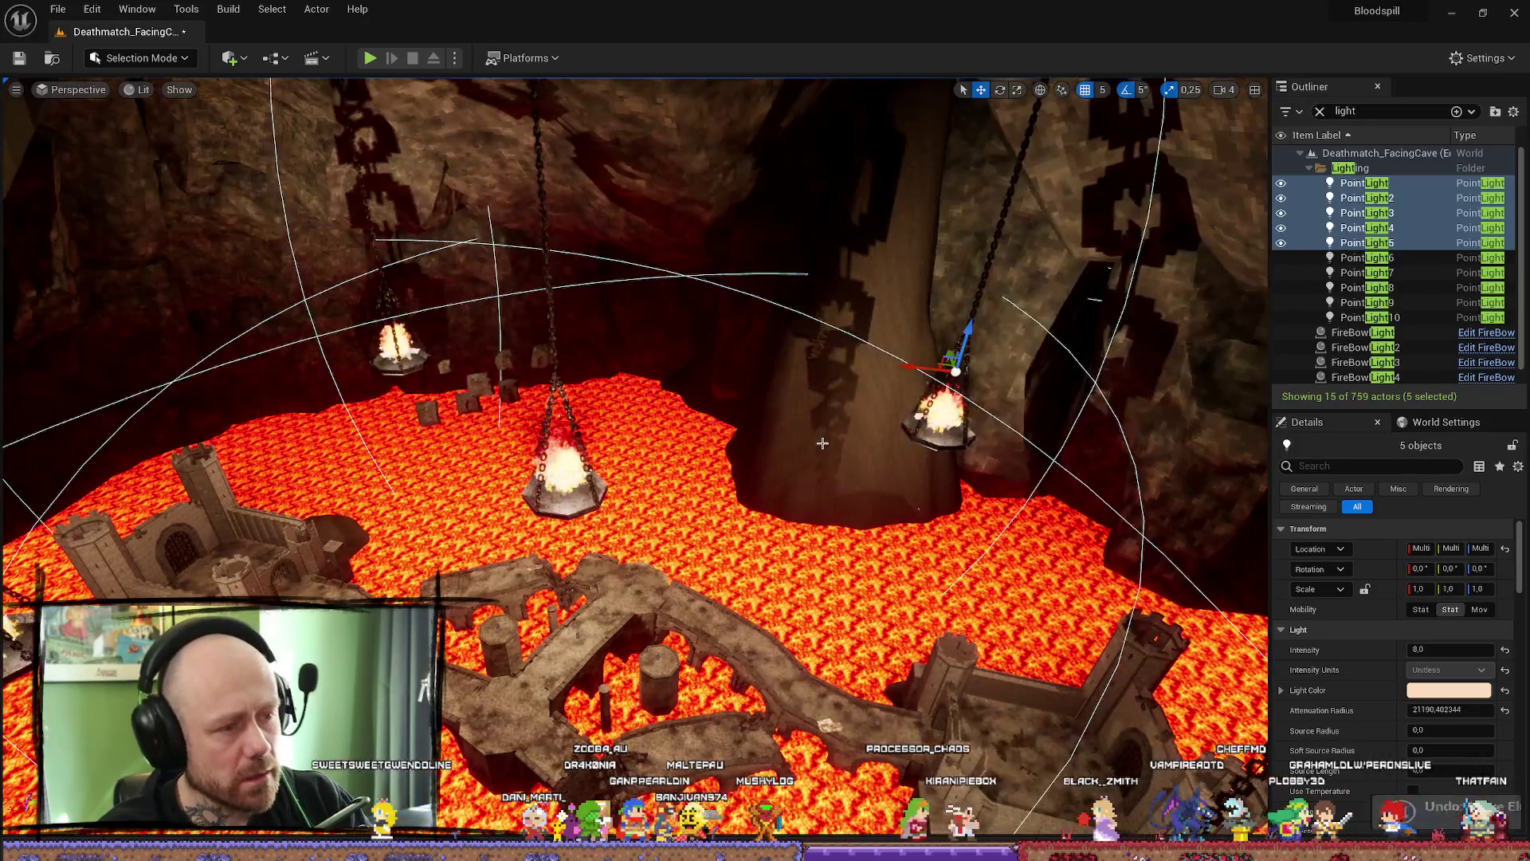
{"action": "double_click", "coordinate": [1367, 257]}
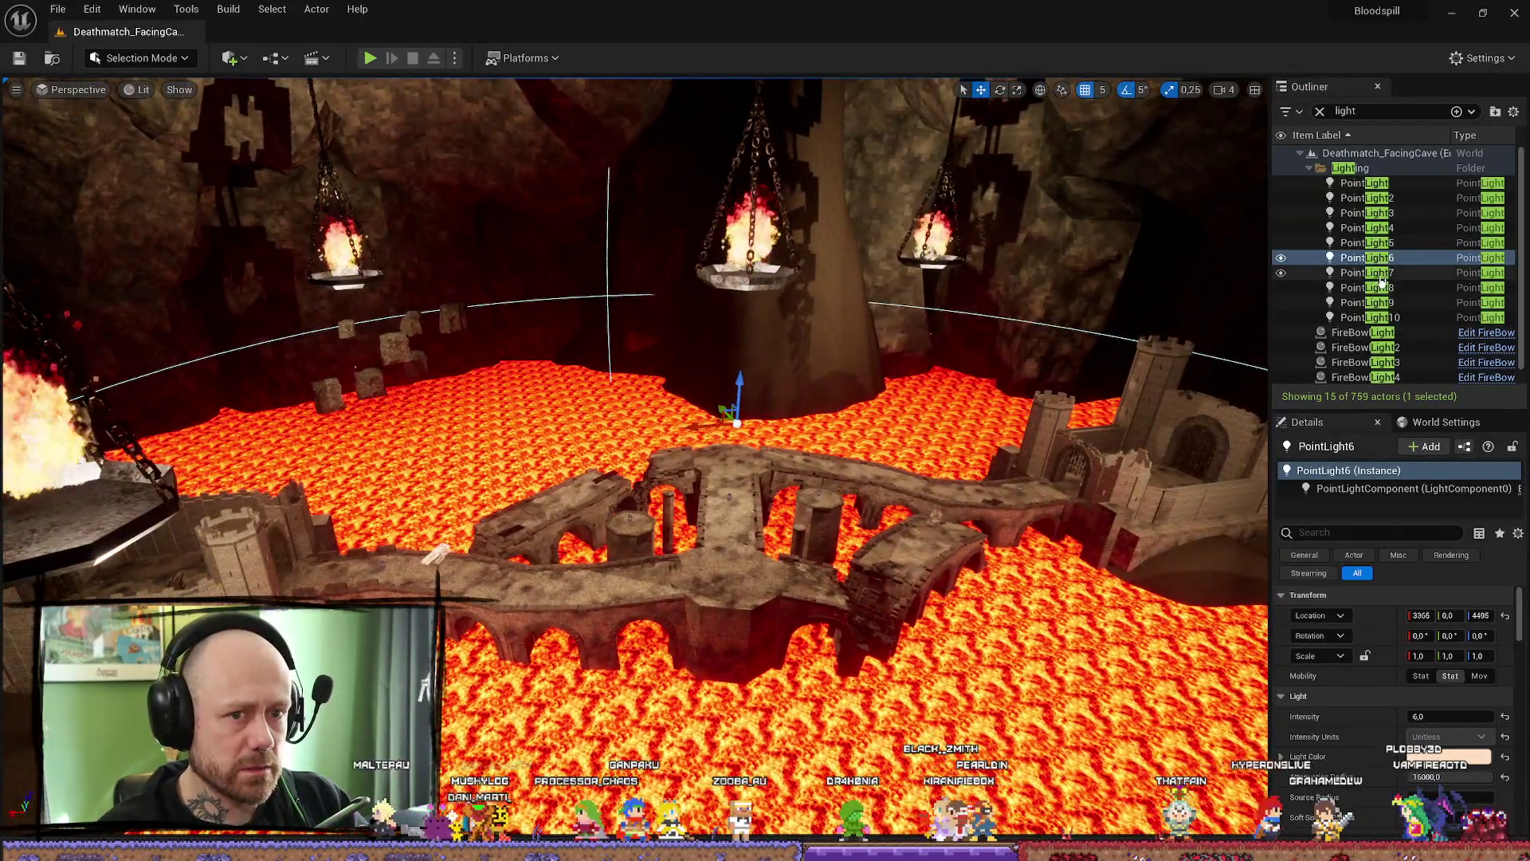
{"action": "key", "text": "Down"}
{"action": "left_click_drag", "start_coordinate": [1146, 322], "coordinate": [1146, 322]}
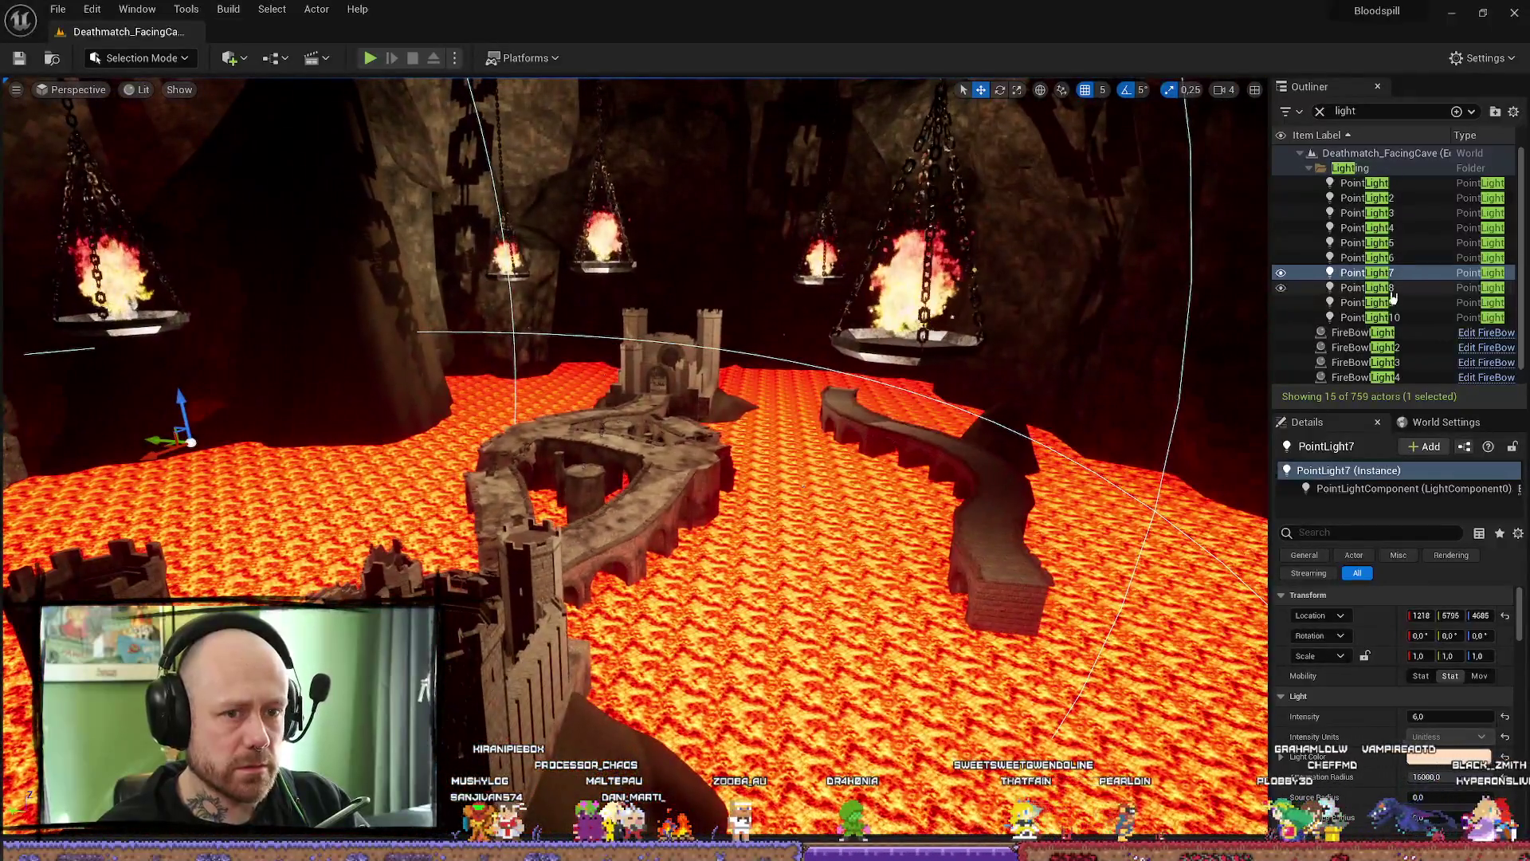
- Set PointLight8's attenuation radius to 16000, then pull it back to about 8443
{"action": "double_click", "coordinate": [1391, 290]}
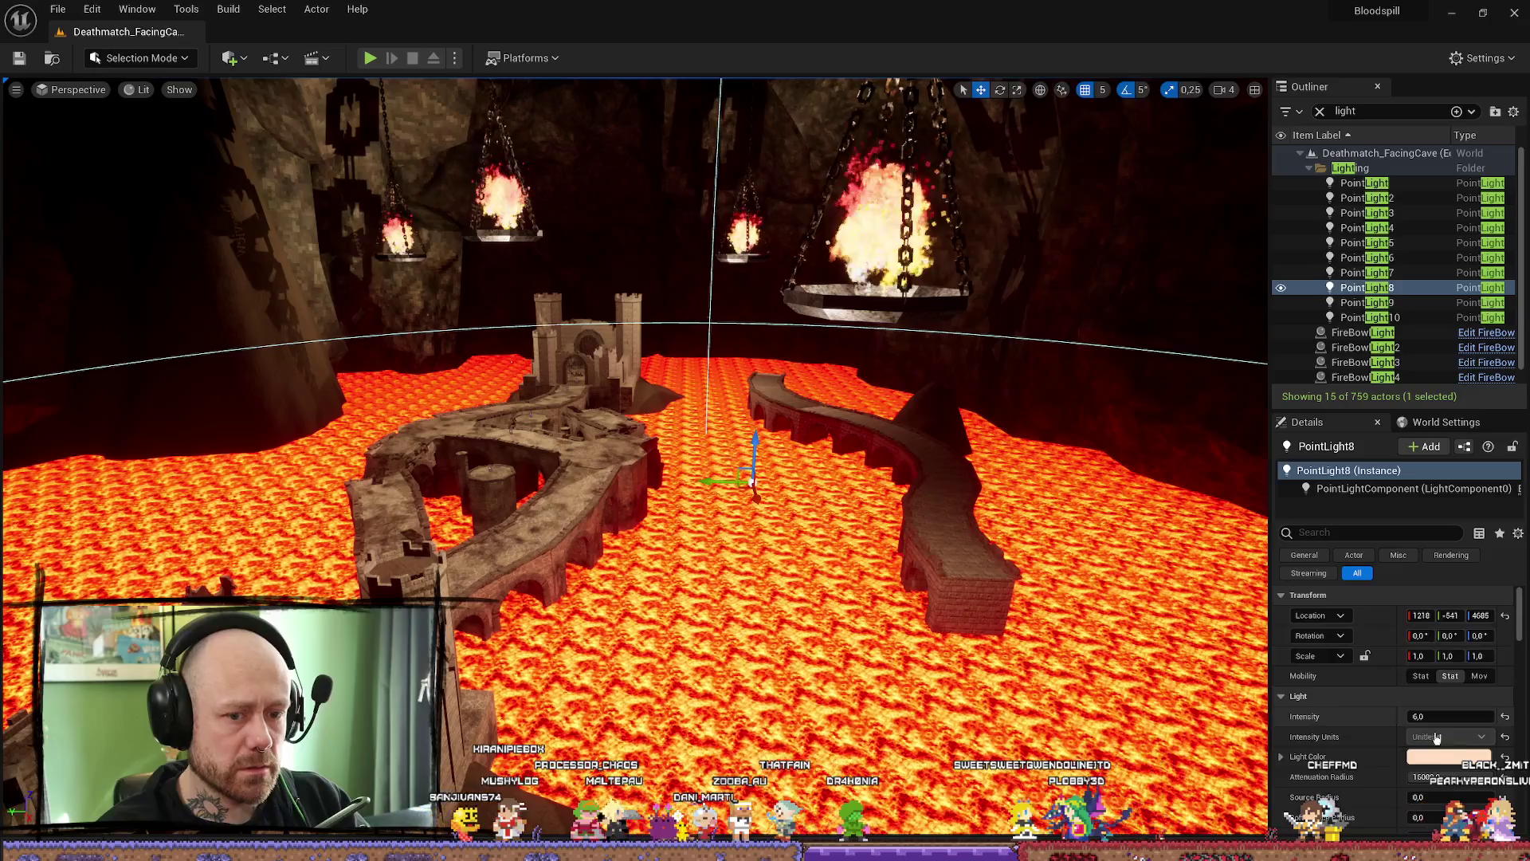
{"action": "scroll", "coordinate": [1438, 734], "scroll_direction": "down", "scroll_amount": 1}
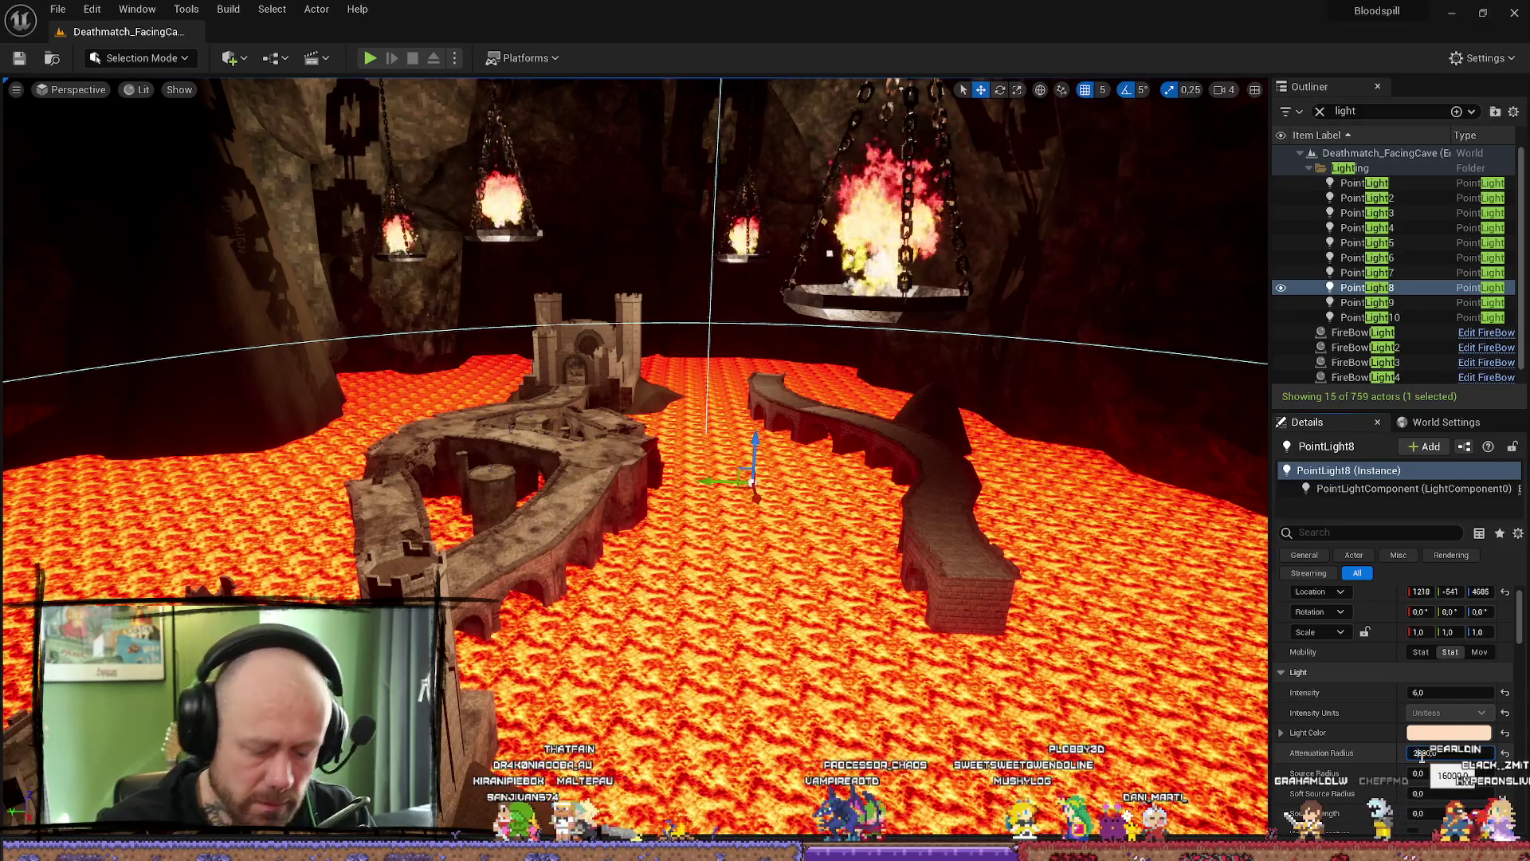
{"action": "mouse_move", "coordinate": [765, 479]}
{"action": "left_mouse_down"}
{"action": "mouse_move", "coordinate": [669, 279]}
{"action": "mouse_move", "coordinate": [819, 357]}
{"action": "left_mouse_up"}
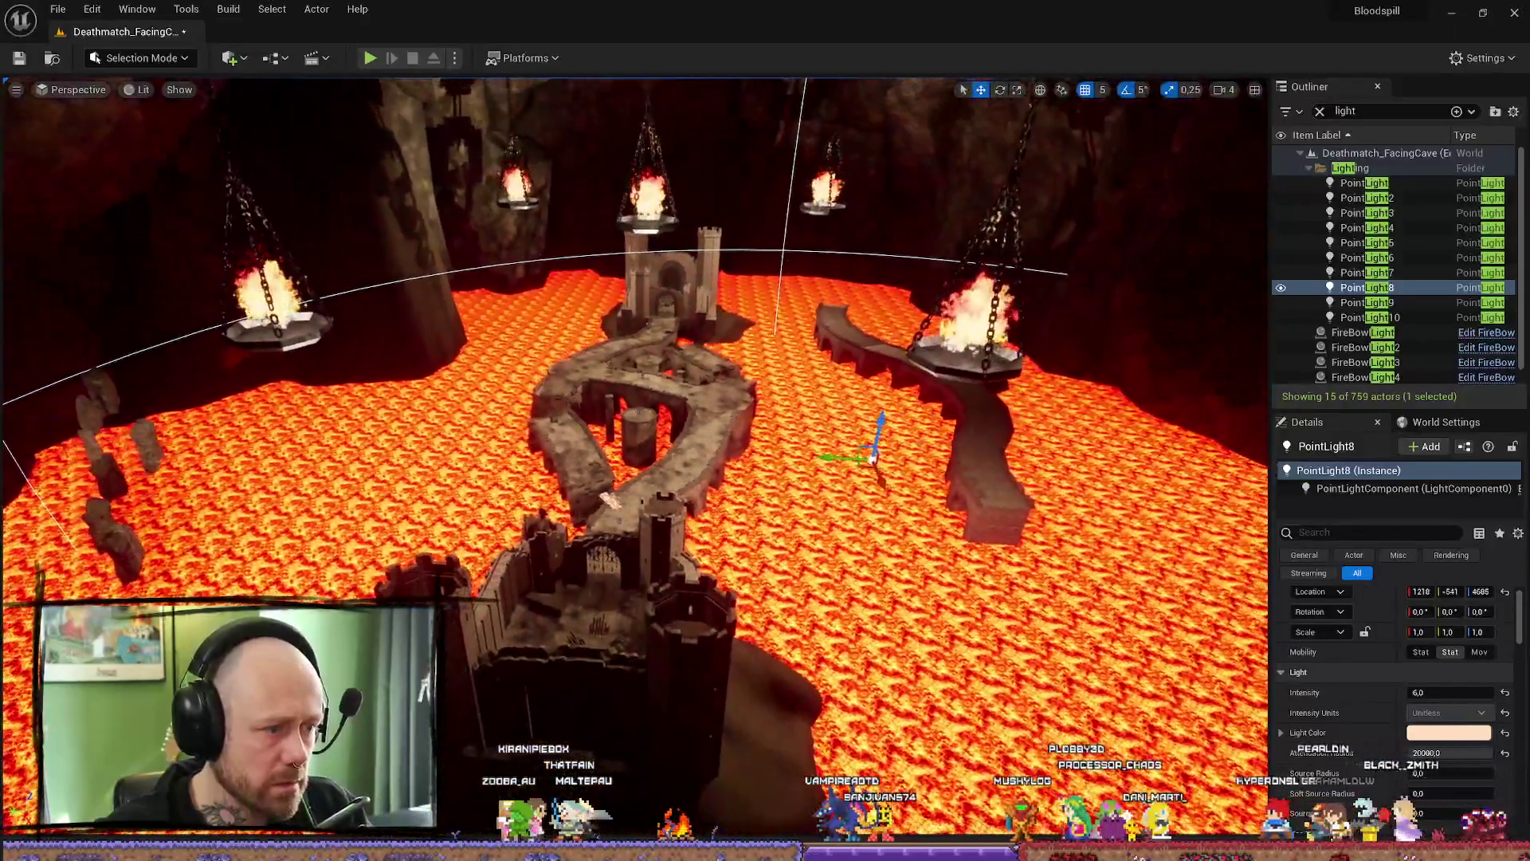
{"action": "left_click_drag", "start_coordinate": [618, 586], "coordinate": [676, 464]}
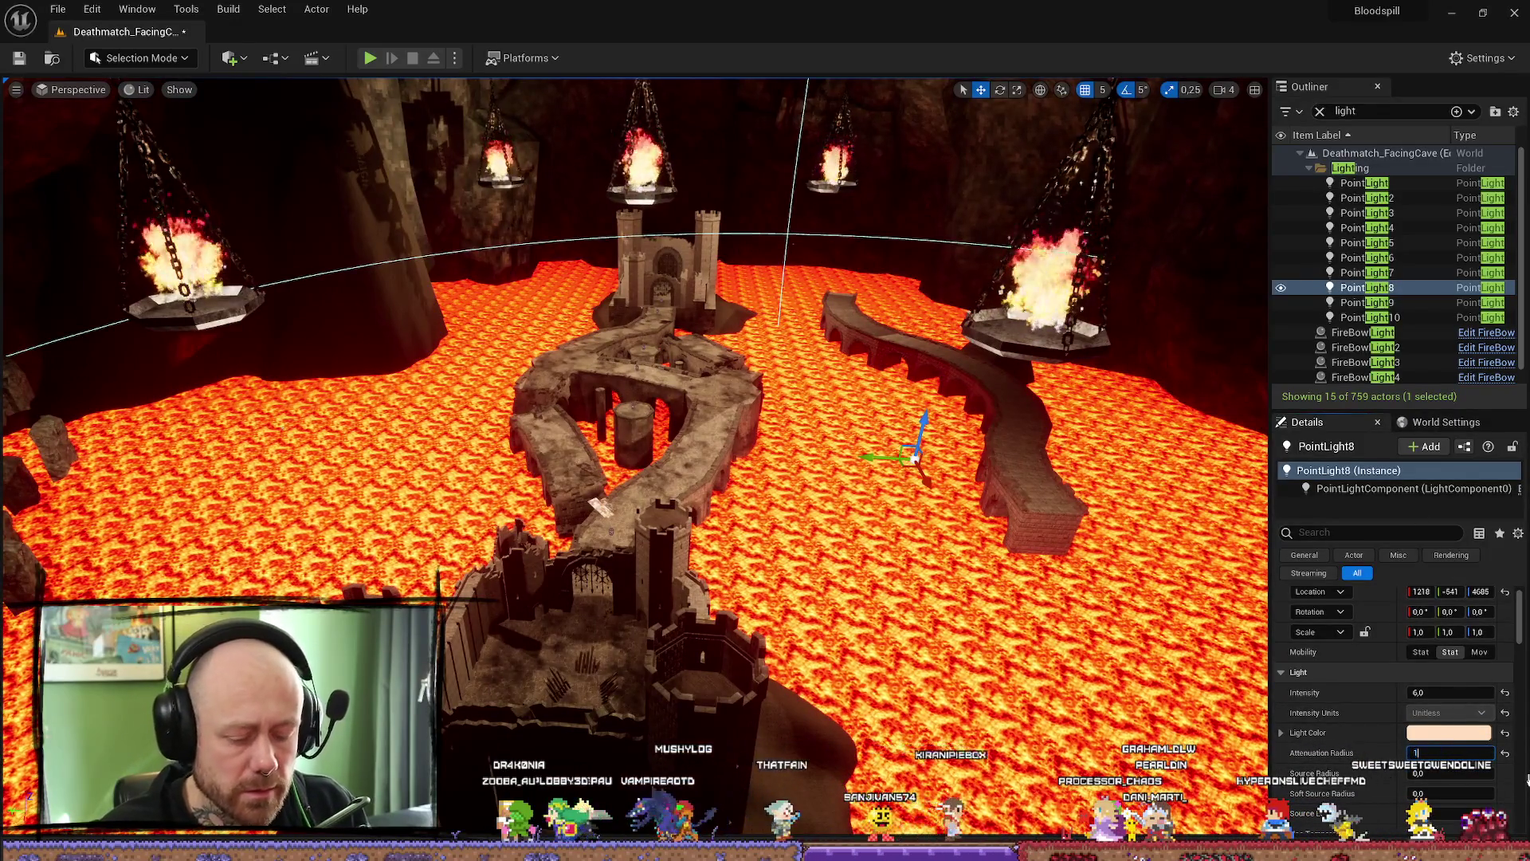
{"action": "type", "text": "6000"}
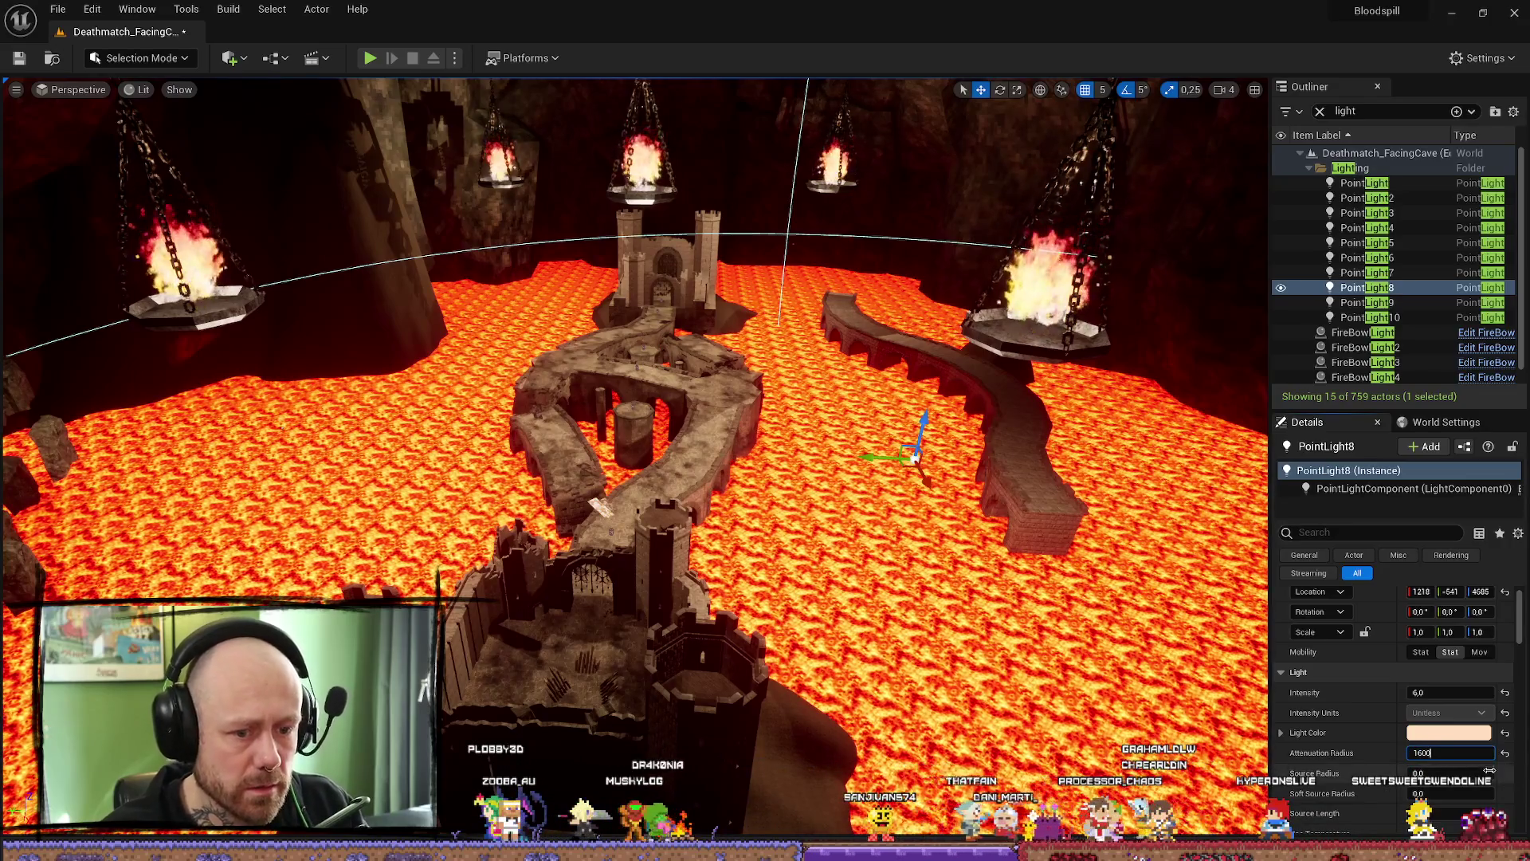
{"action": "key", "text": "Return"}
{"action": "scroll", "coordinate": [776, 690], "scroll_direction": "up", "scroll_amount": 10}
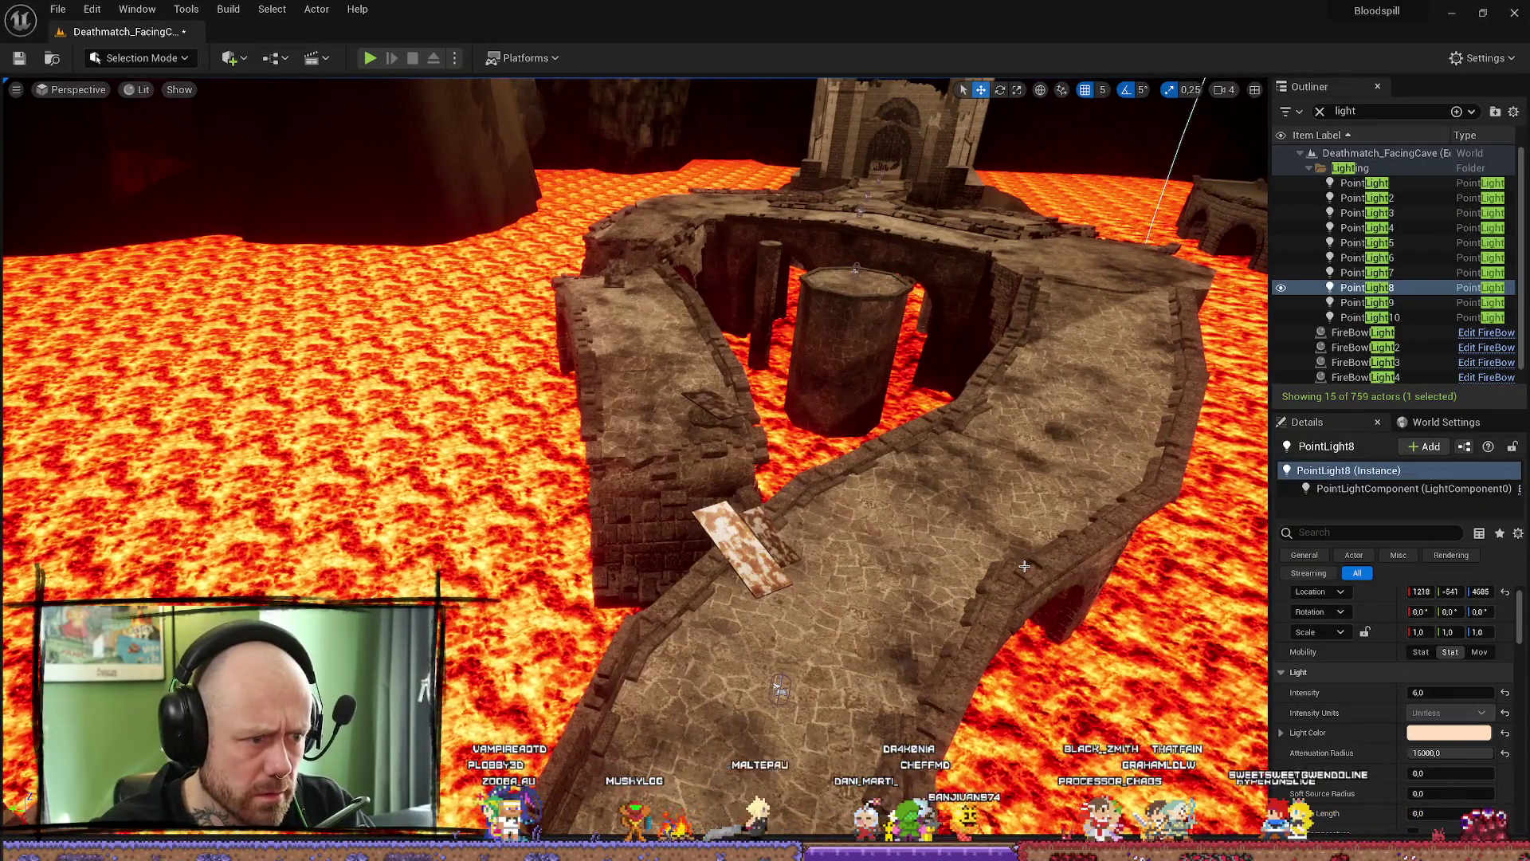
{"action": "left_click_drag", "start_coordinate": [1480, 752], "coordinate": [1458, 752]}
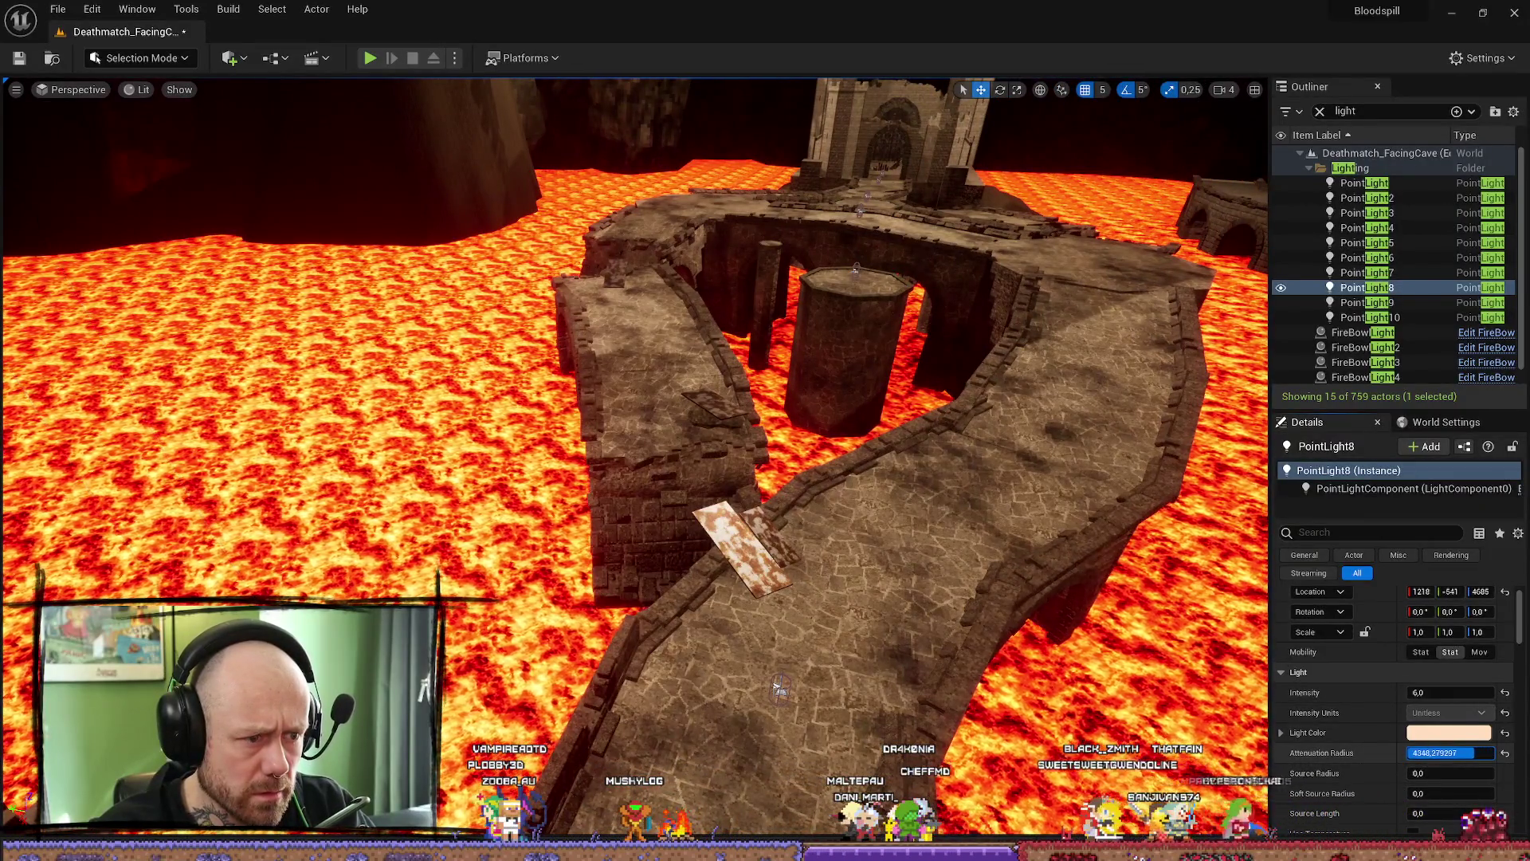
{"action": "left_click", "coordinate": [1482, 751]}
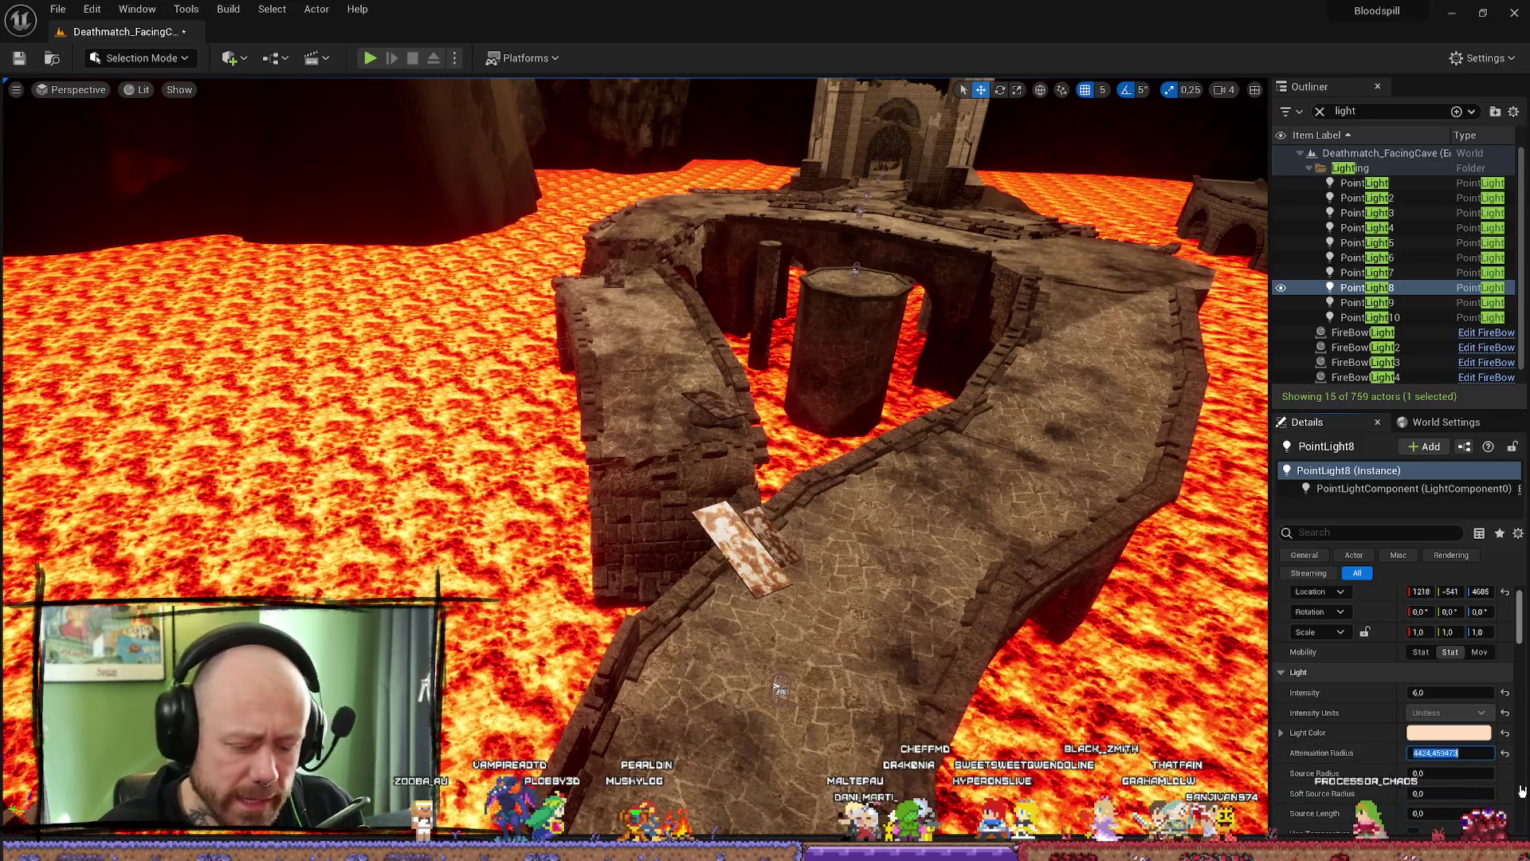
{"action": "type", "text": "1600"}
{"action": "key", "text": "Return"}
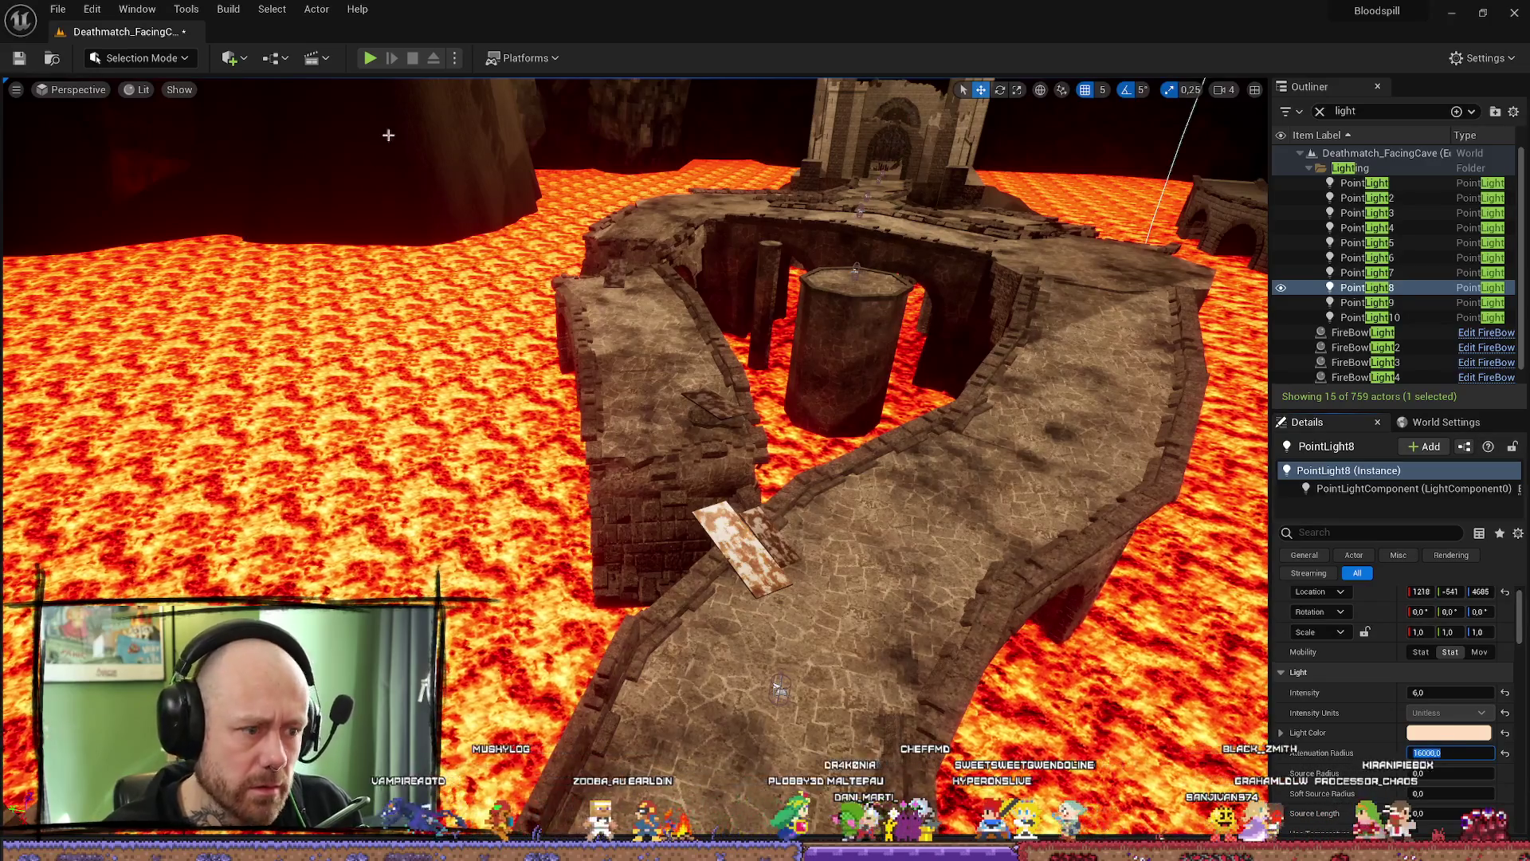
{"action": "left_click", "coordinate": [226, 10]}
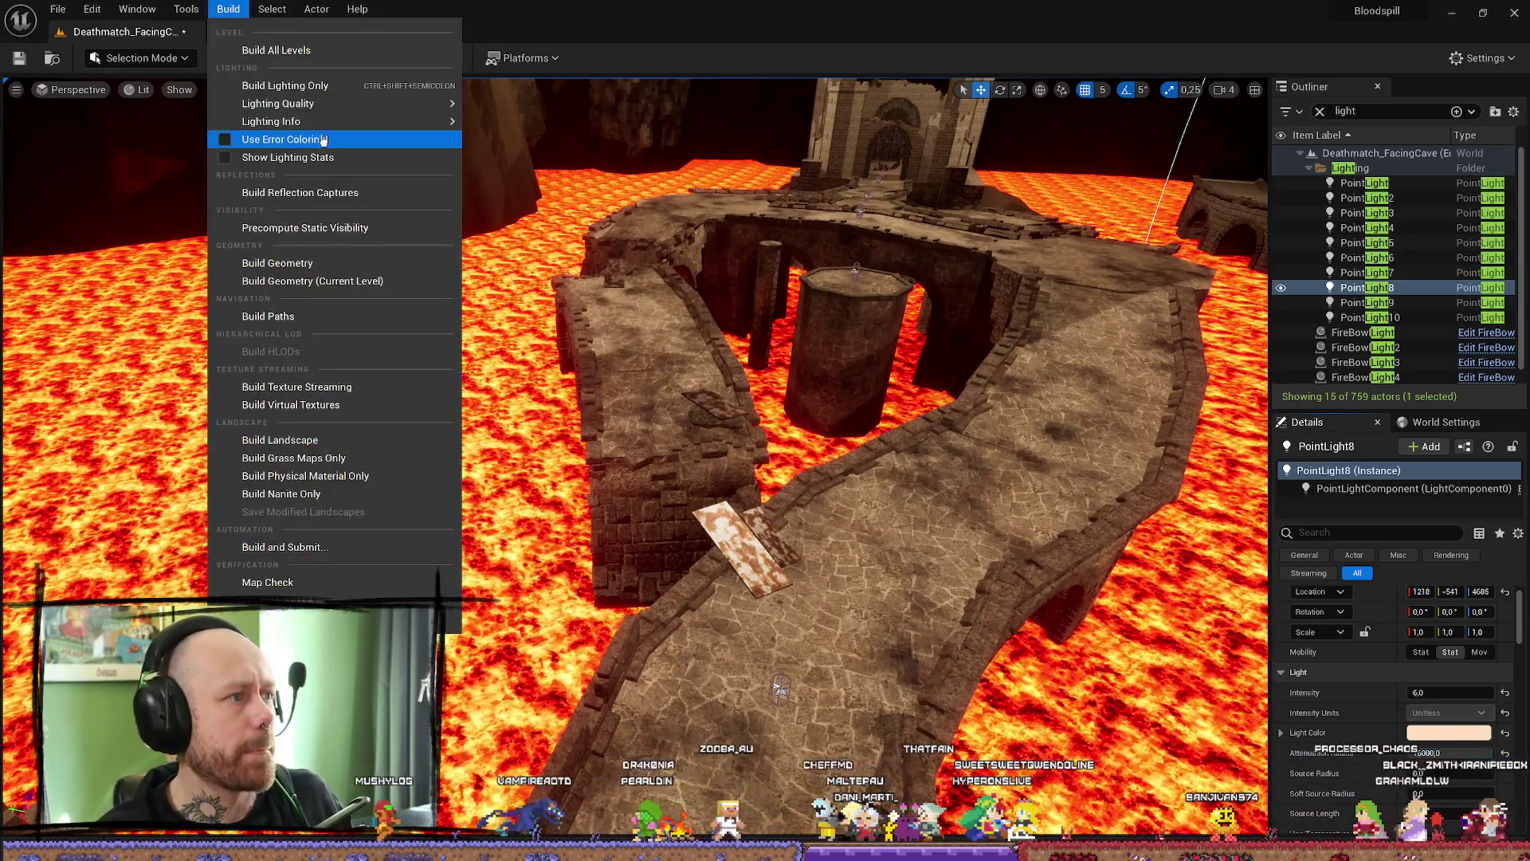
- Start Build Lighting Only and switch over to the stream chat window while it runs
{"action": "left_click", "coordinate": [363, 88]}
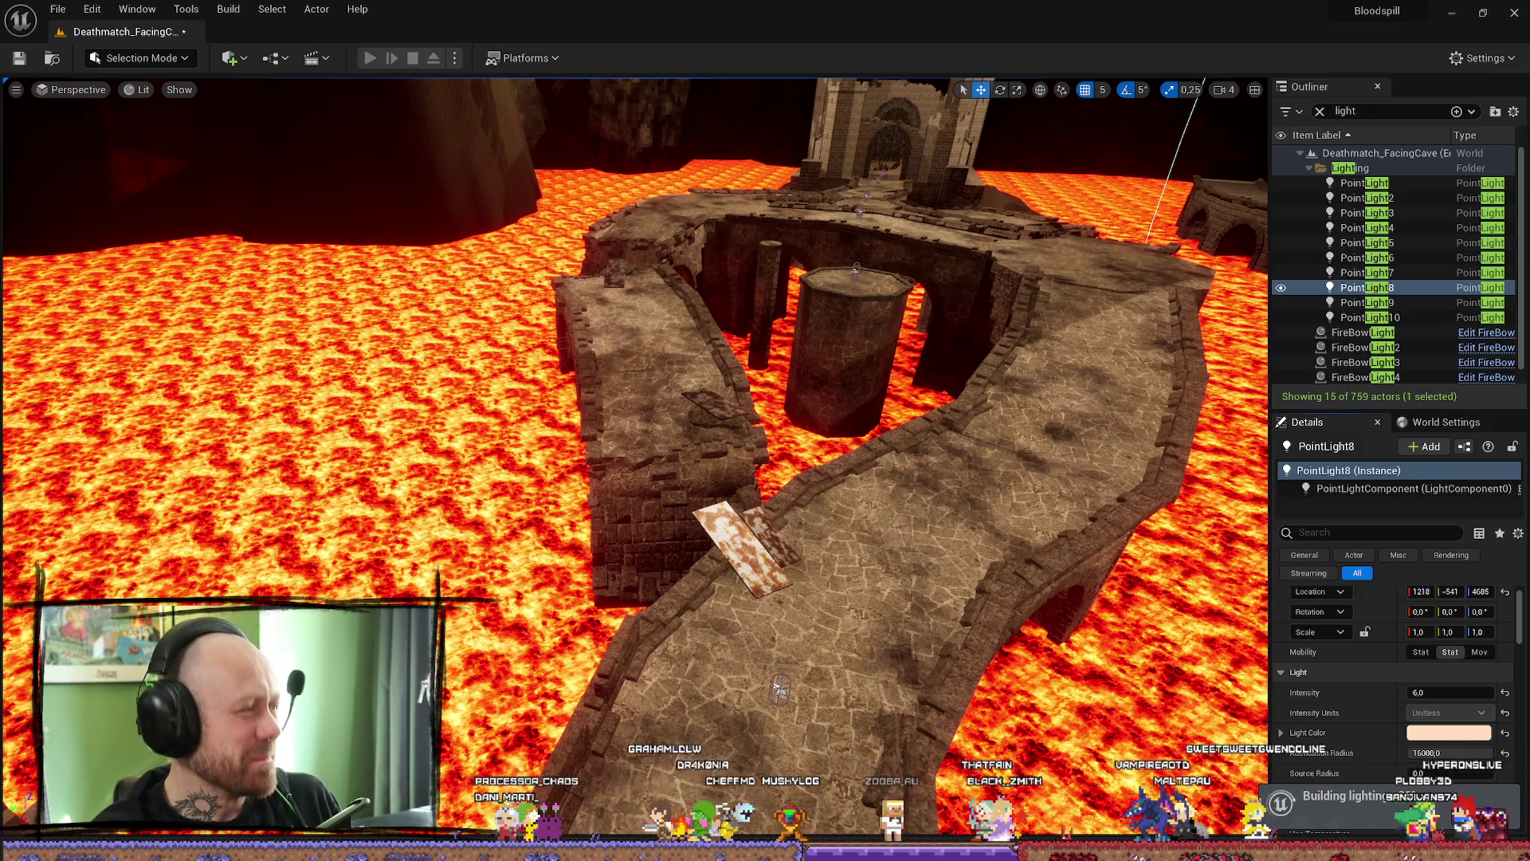
{"action": "key", "text": "alt+Tab"}
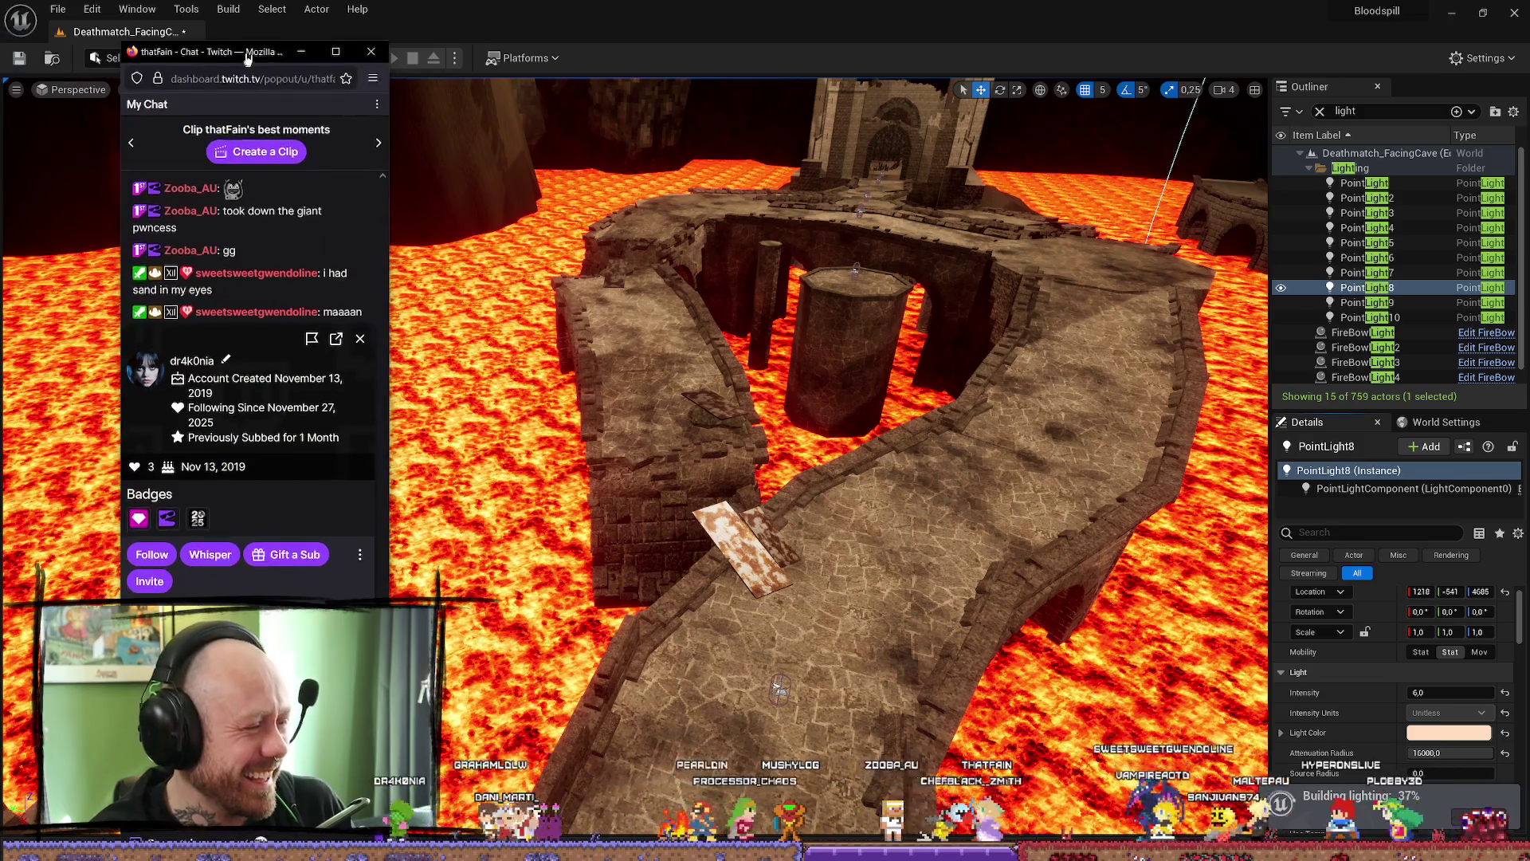
- Reposition and hide the Twitch chat, then close the lighting results log after the build finishes
{"action": "left_click_drag", "start_coordinate": [244, 56], "coordinate": [254, 23]}
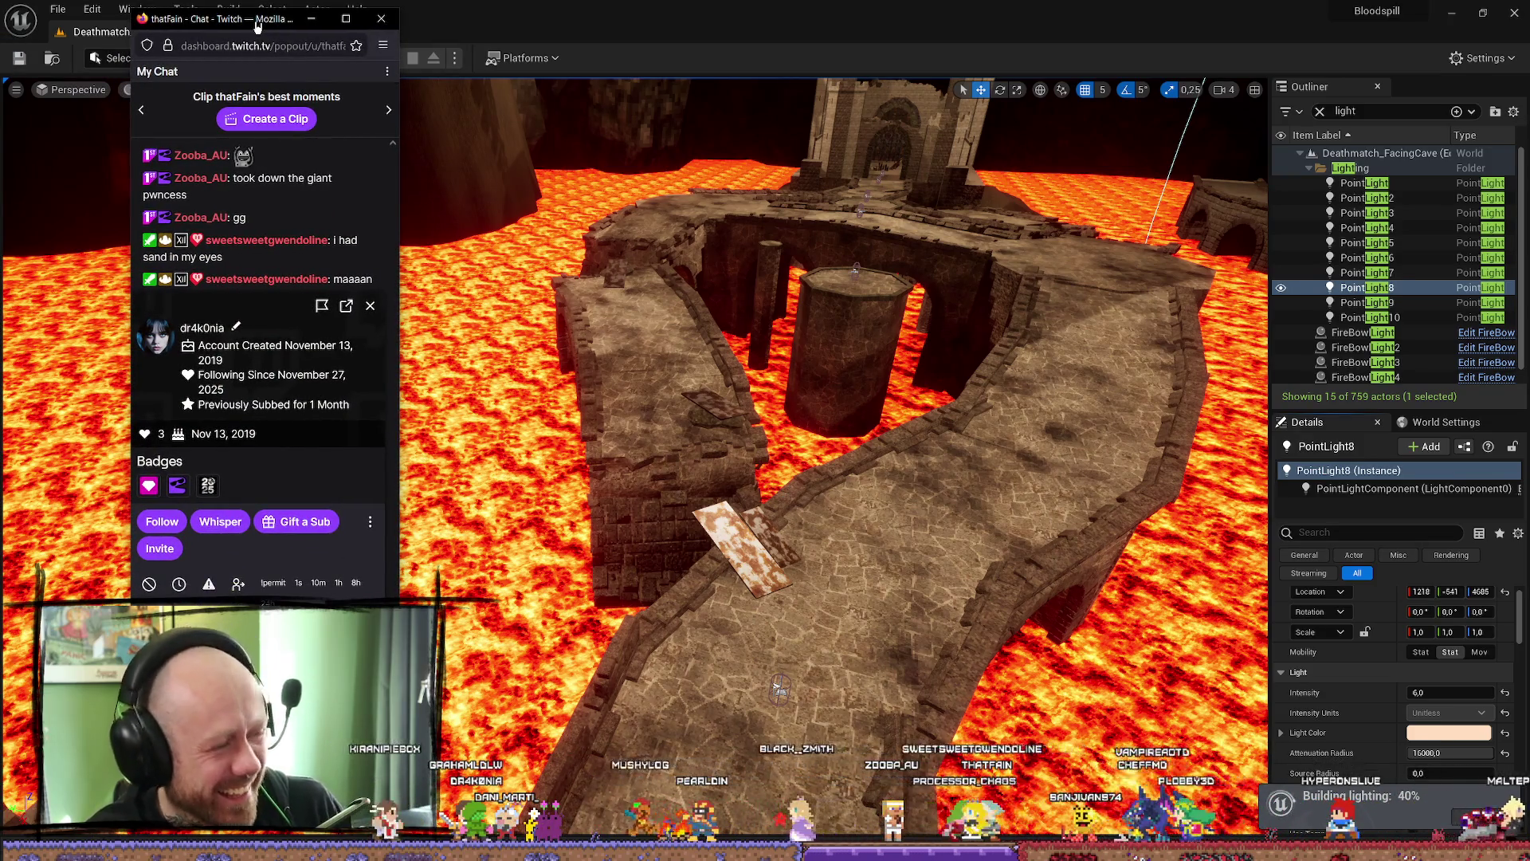
{"action": "key", "text": "alt+Tab"}
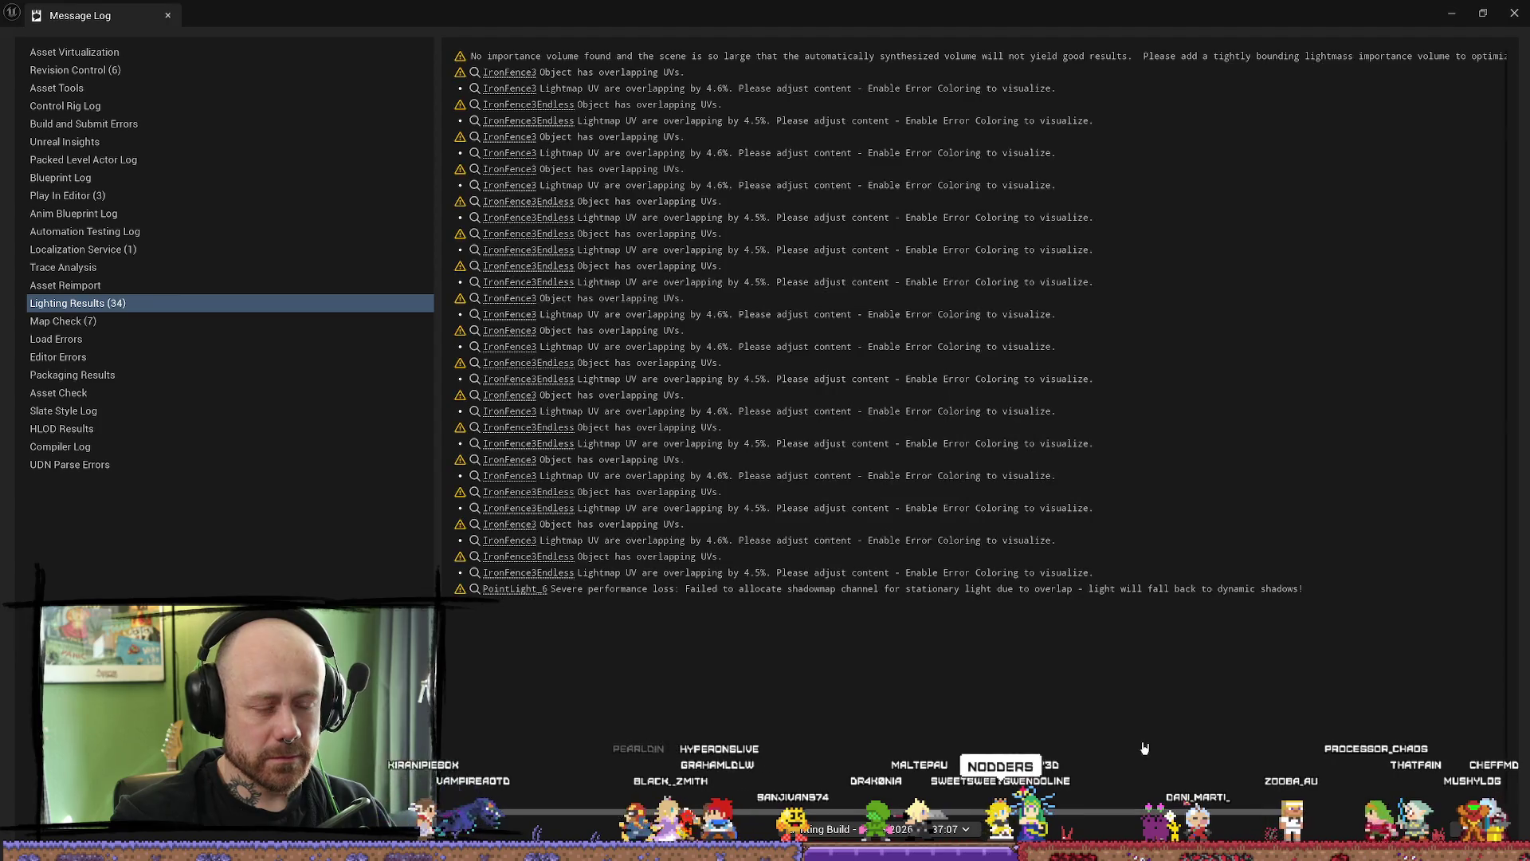
{"action": "left_click", "coordinate": [1515, 14]}
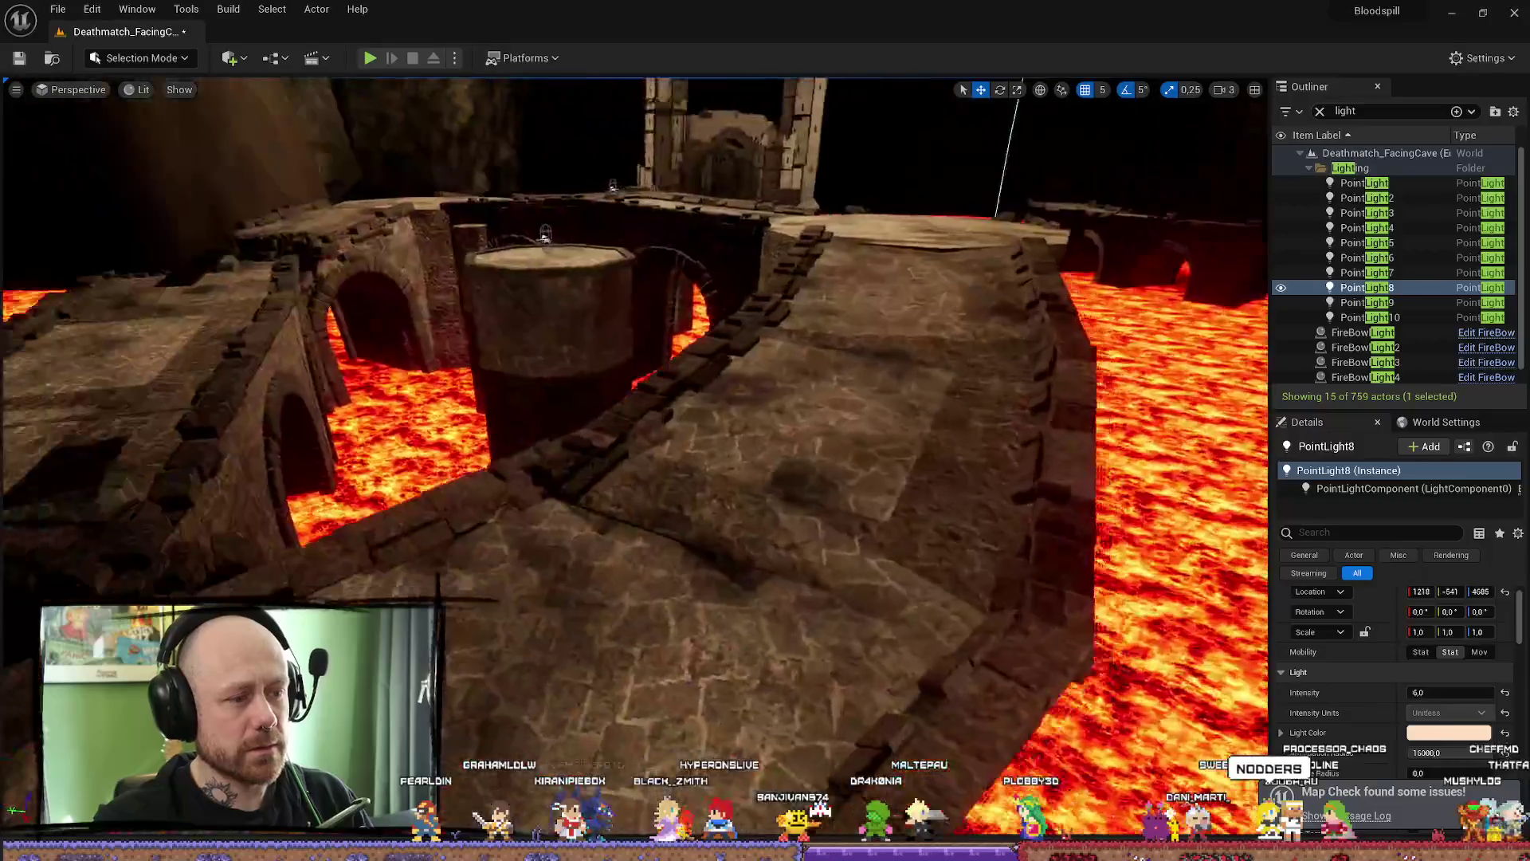
{"action": "scroll", "coordinate": [634, 455], "scroll_direction": "down", "scroll_amount": 2}
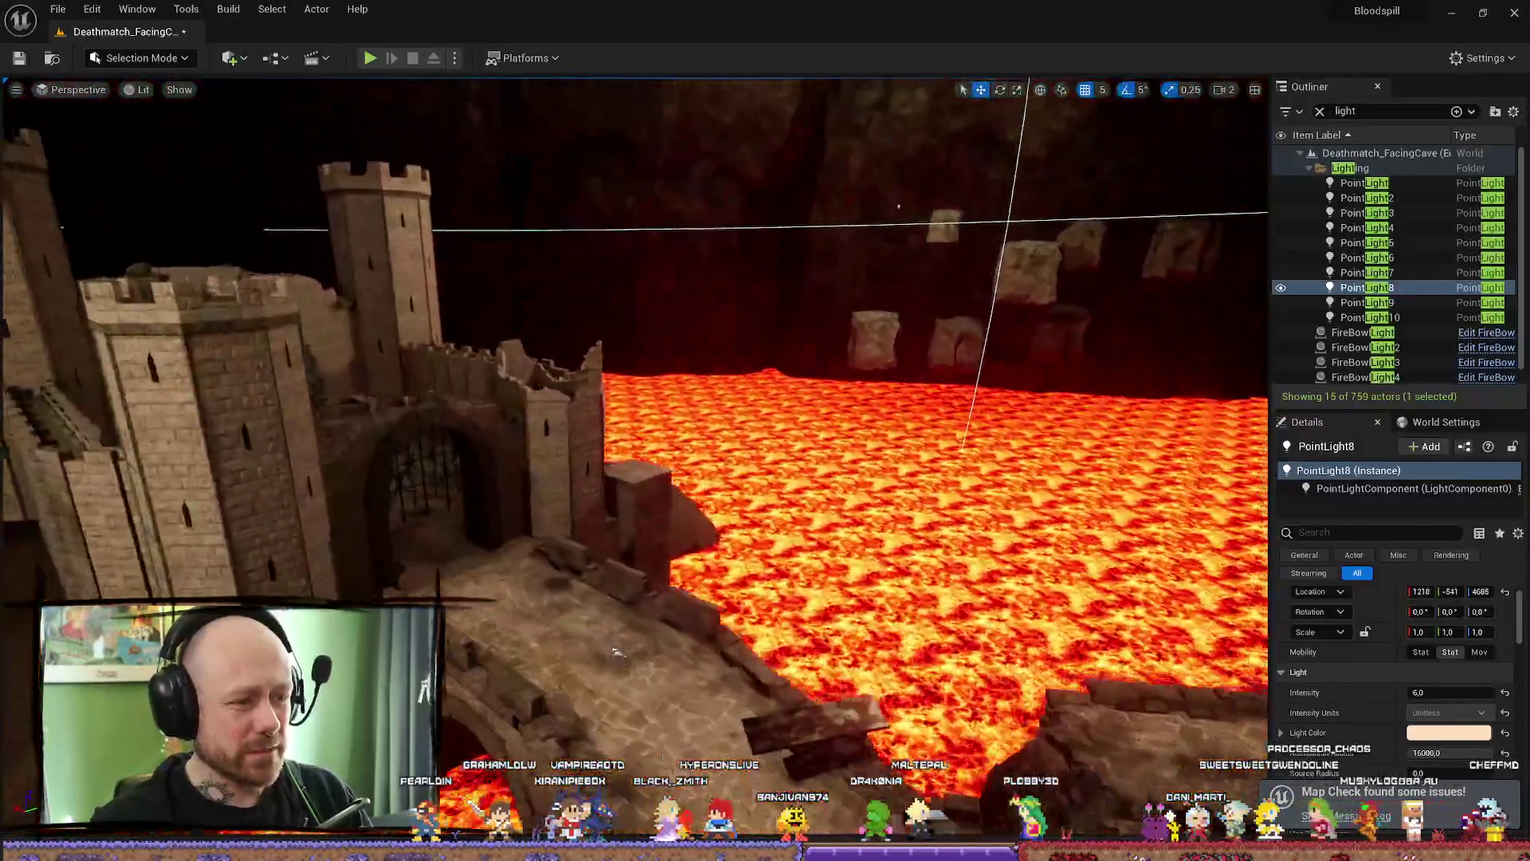
{"action": "mouse_move", "coordinate": [623, 430]}
{"action": "left_mouse_down"}
{"action": "mouse_move", "coordinate": [520, 203]}
{"action": "mouse_move", "coordinate": [488, 371]}
{"action": "left_mouse_up"}
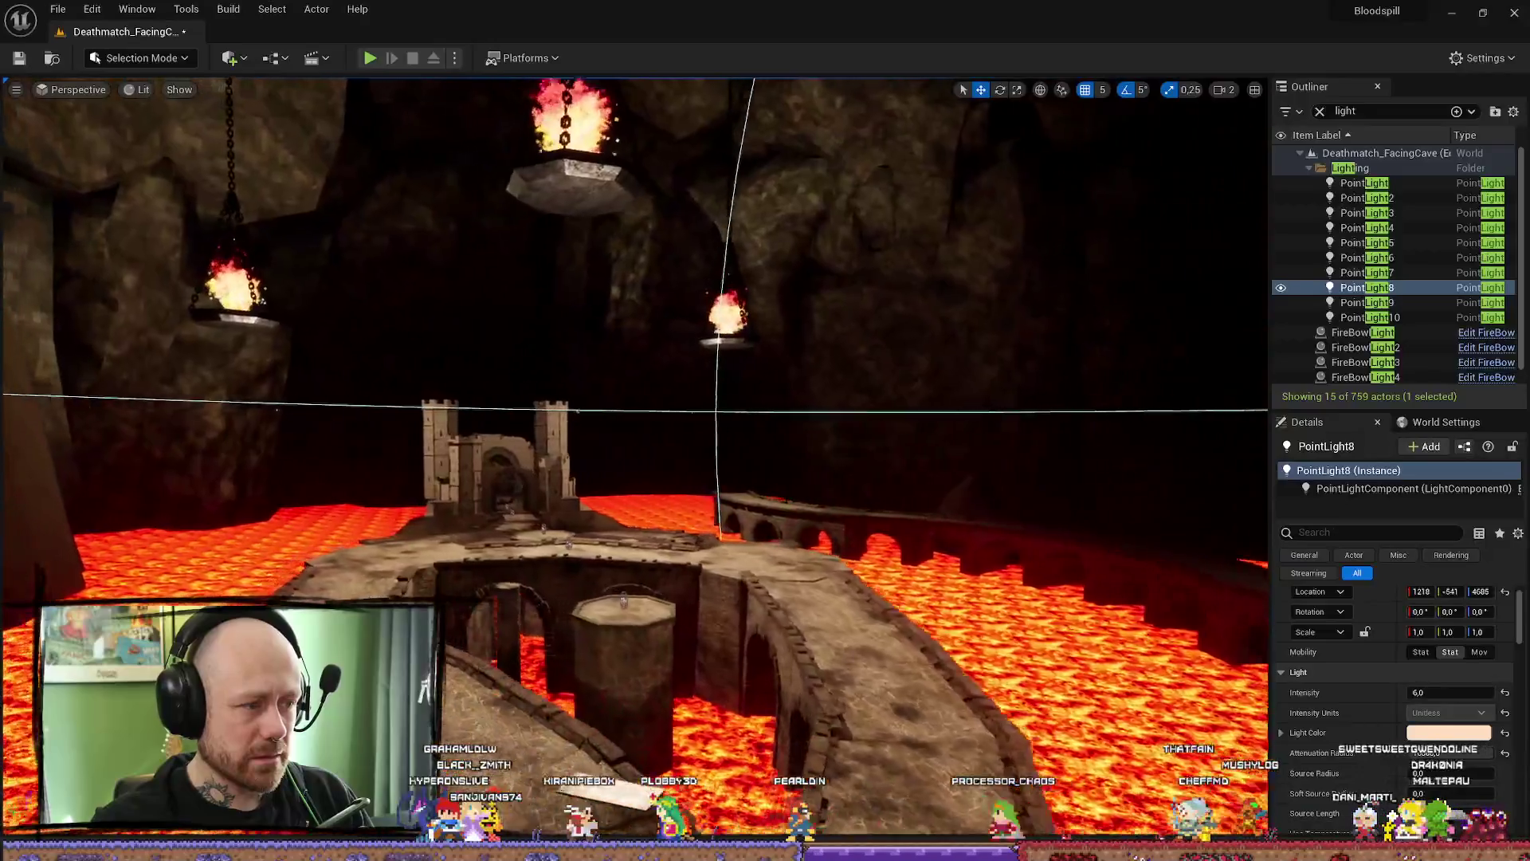
{"action": "left_click_drag", "start_coordinate": [488, 372], "coordinate": [488, 371]}
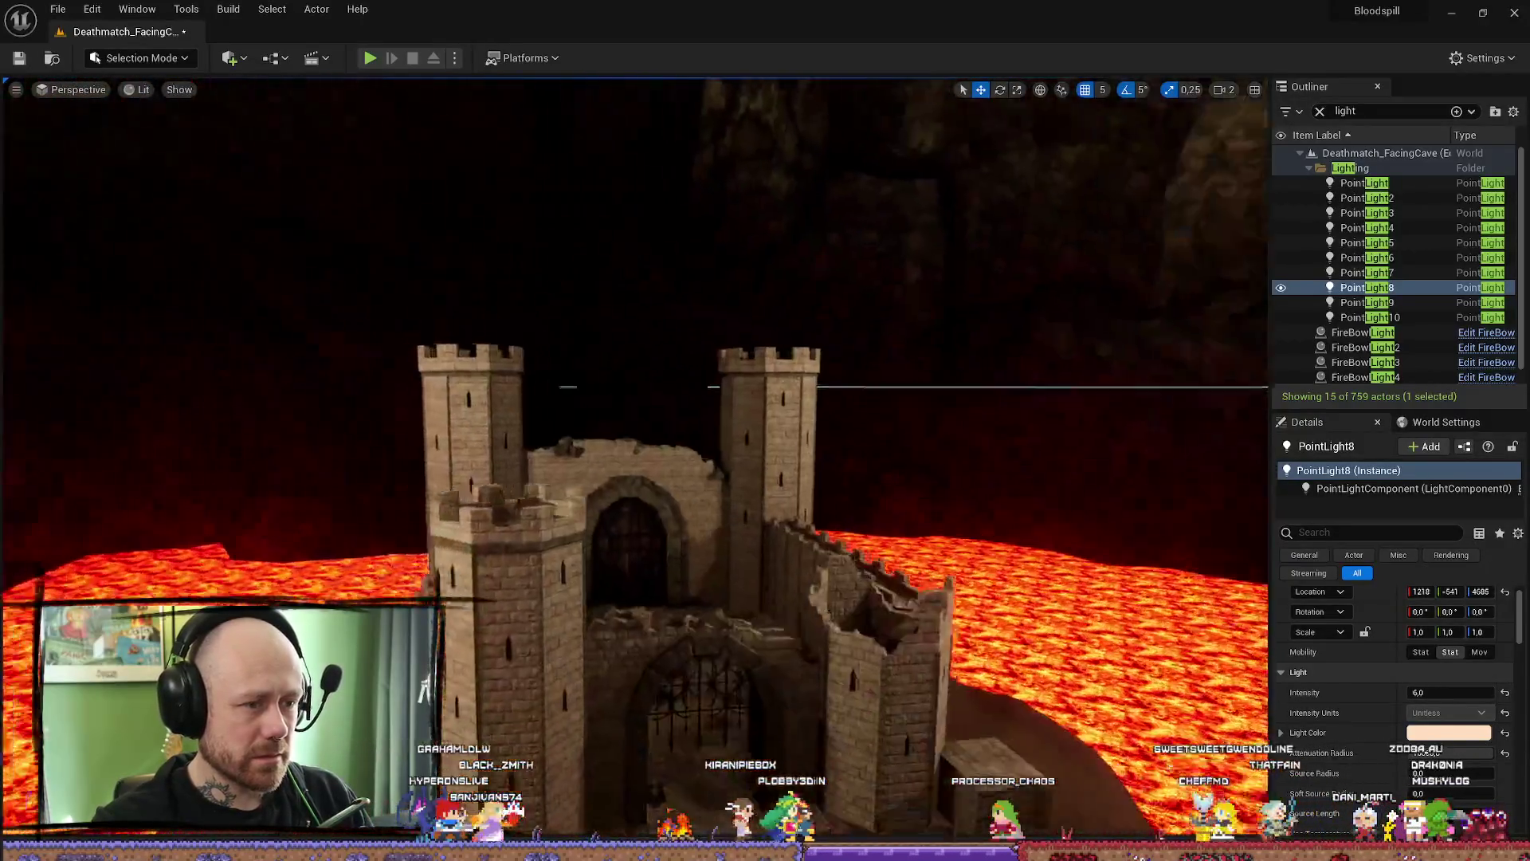
{"action": "left_click_drag", "start_coordinate": [840, 427], "coordinate": [840, 425]}
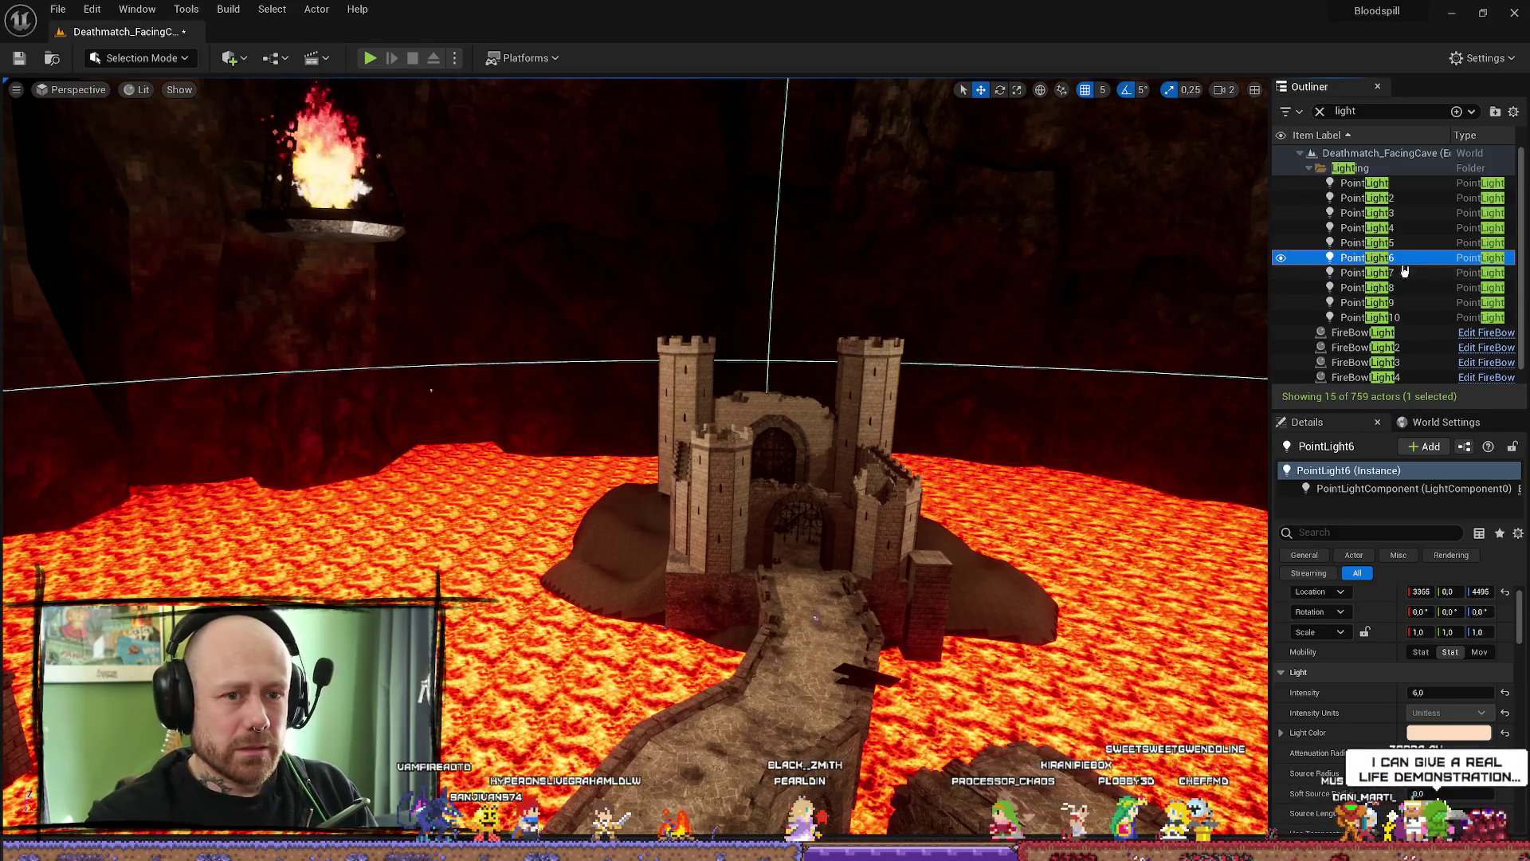
{"action": "left_click_drag", "start_coordinate": [634, 431], "coordinate": [633, 430]}
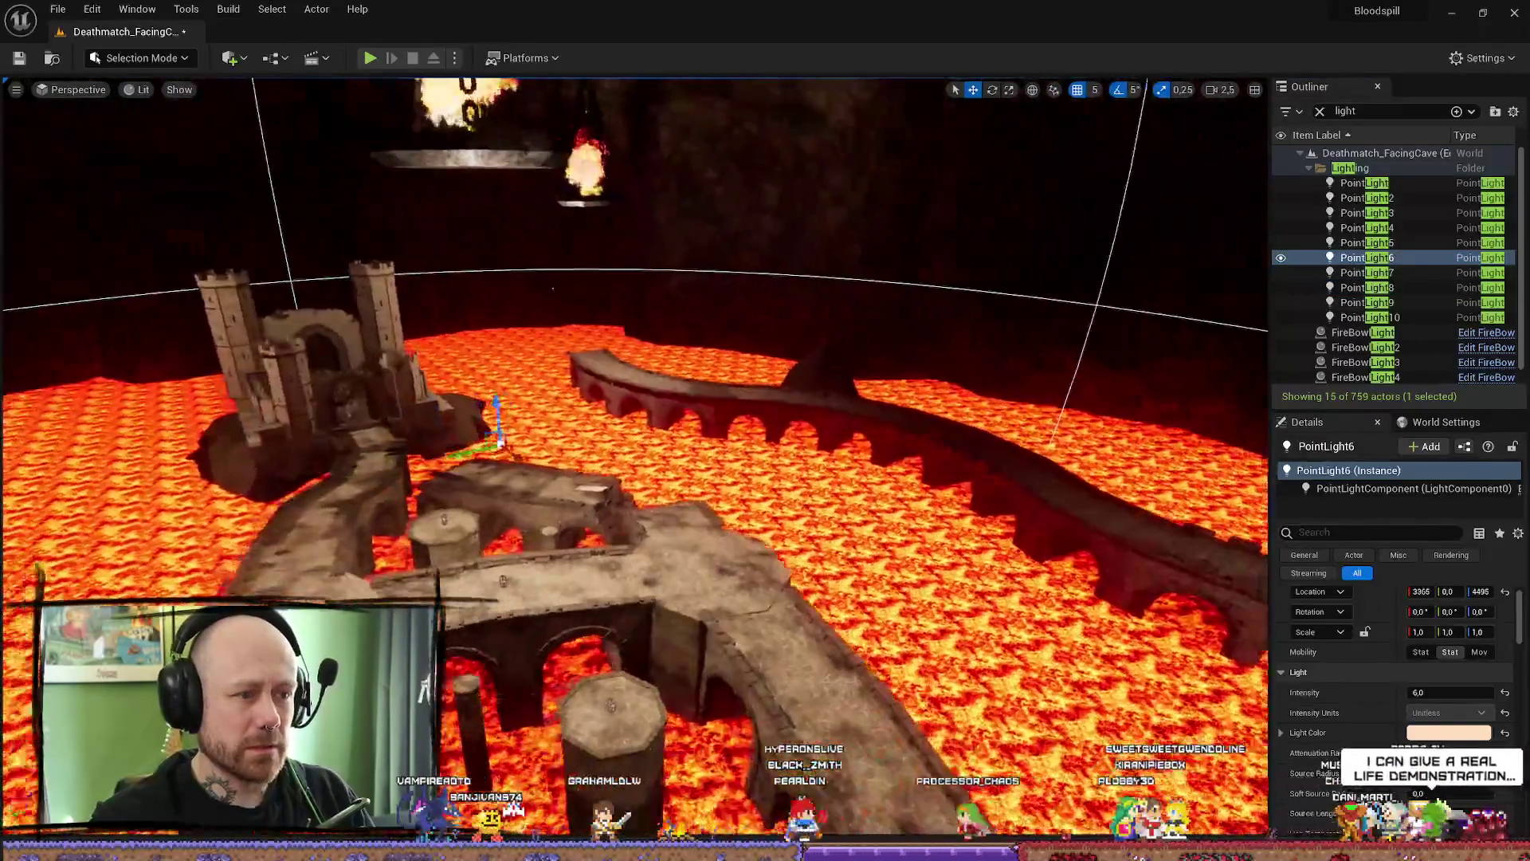
{"action": "left_click_drag", "start_coordinate": [553, 288], "coordinate": [833, 413]}
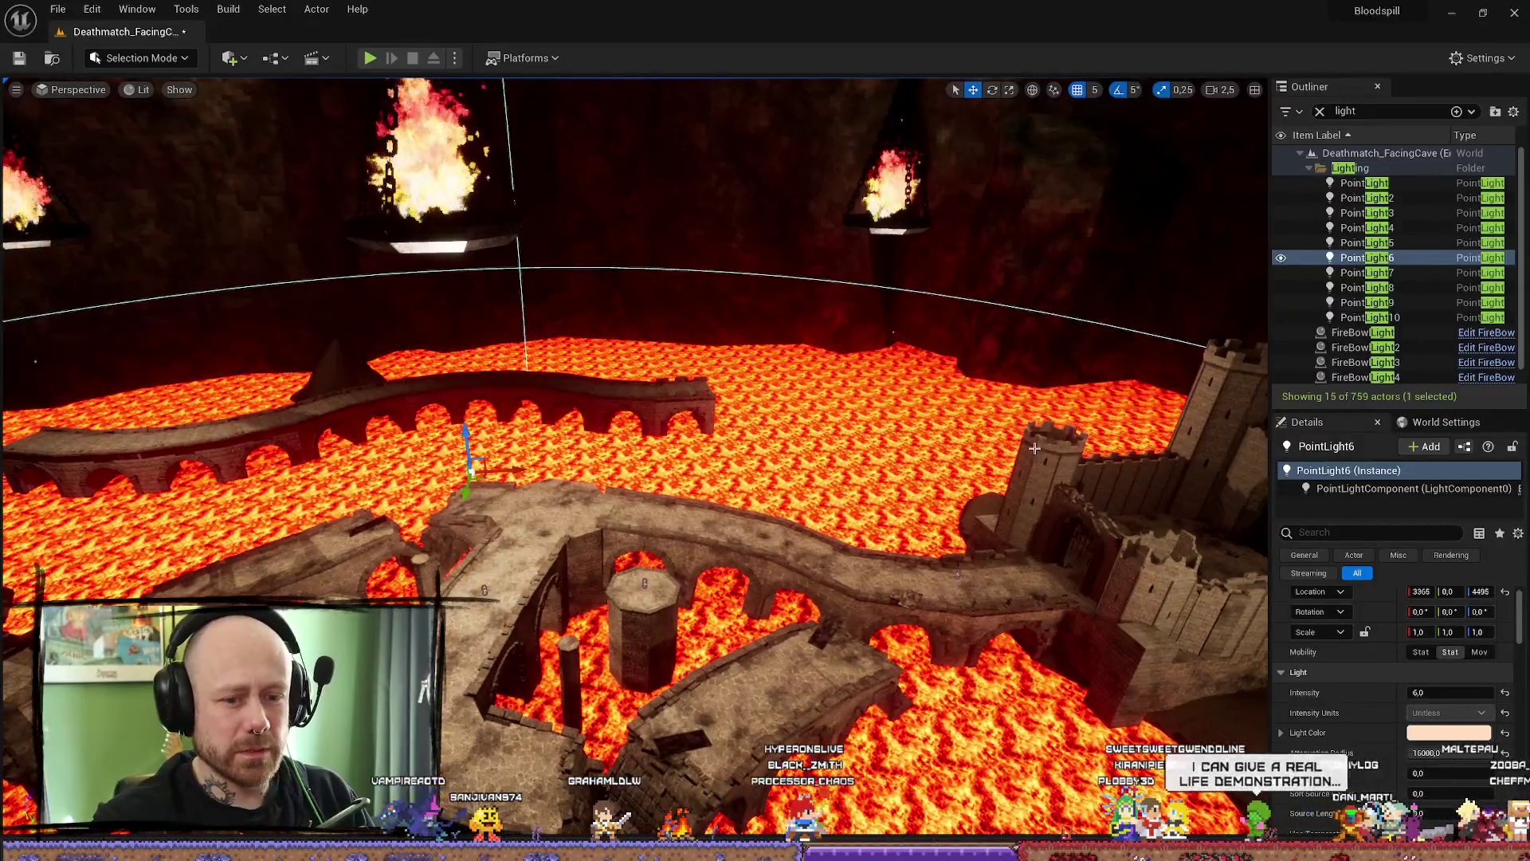
{"action": "left_click", "coordinate": [1392, 276]}
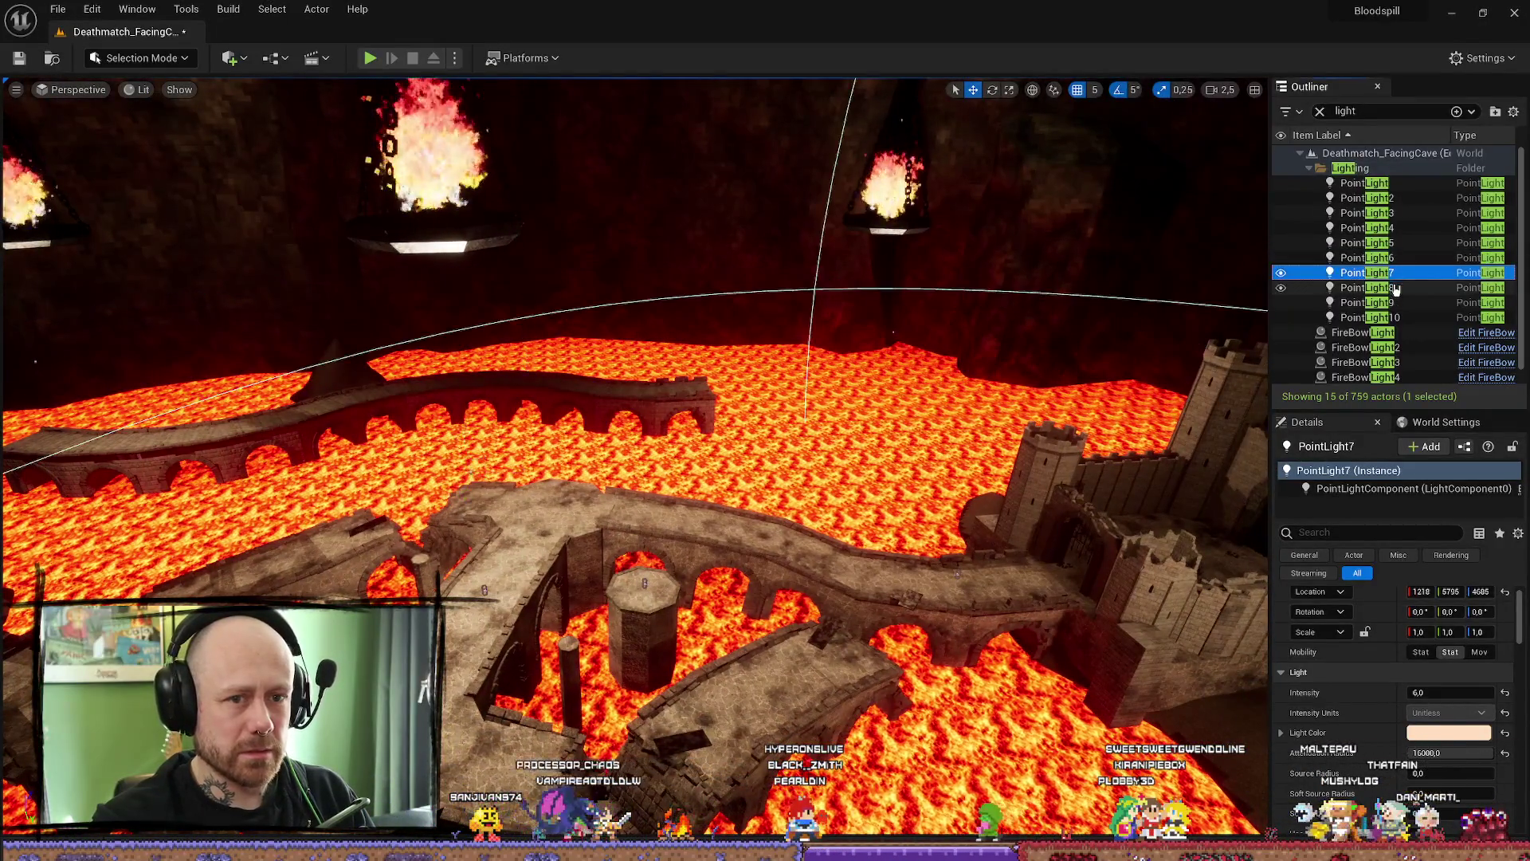
- Give PointLight7–10 a 20000 attenuation radius and fly over the lava and castle to check the reach
{"action": "left_click", "coordinate": [1407, 302], "text": "shift"}
{"action": "left_click", "coordinate": [1408, 317], "text": "shift"}
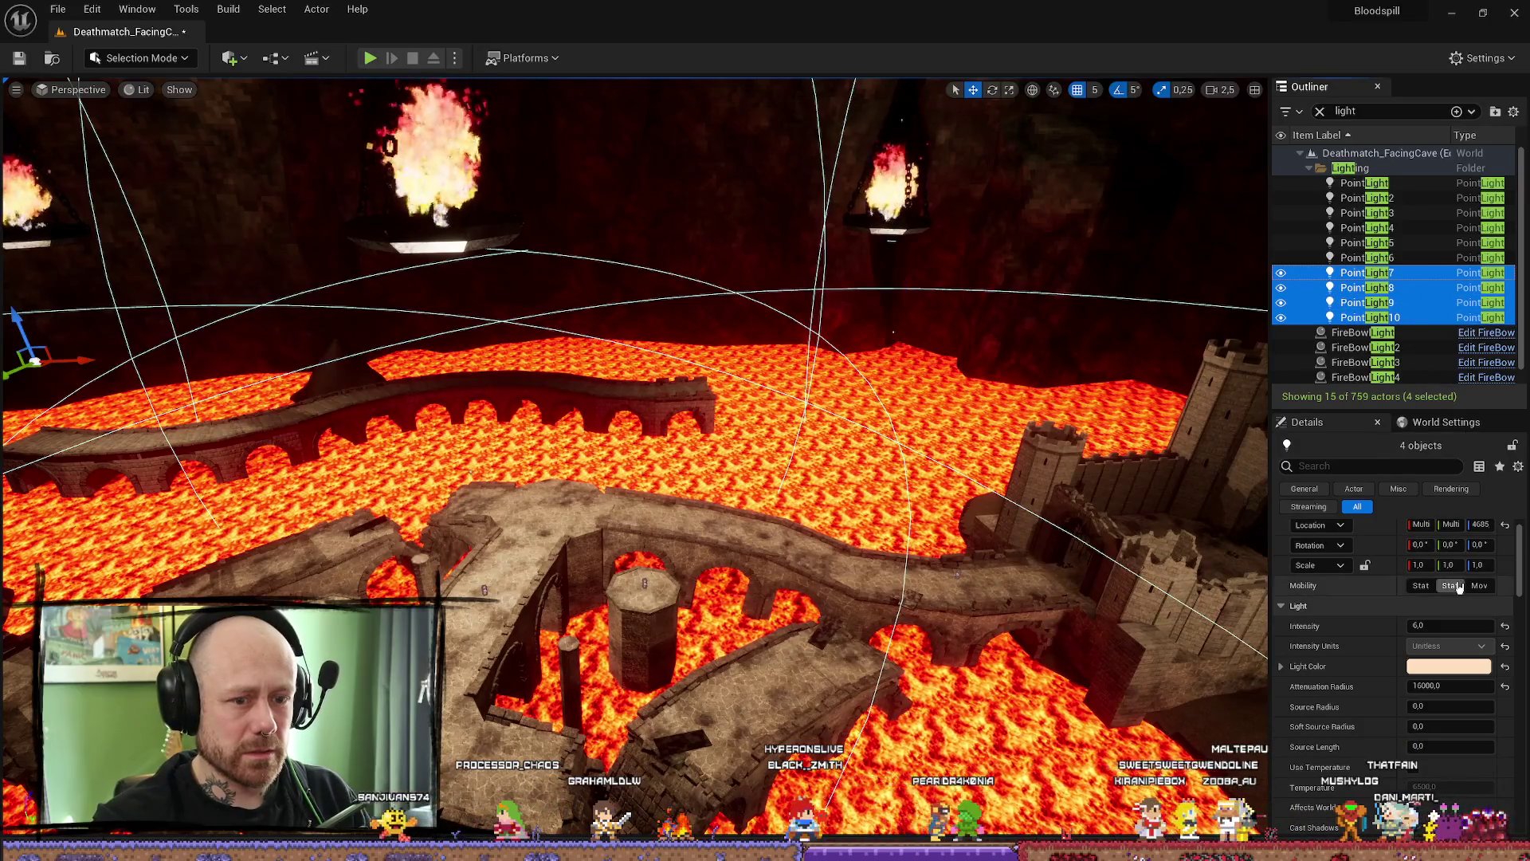
{"action": "left_click", "coordinate": [1437, 686]}
{"action": "type", "text": "20000"}
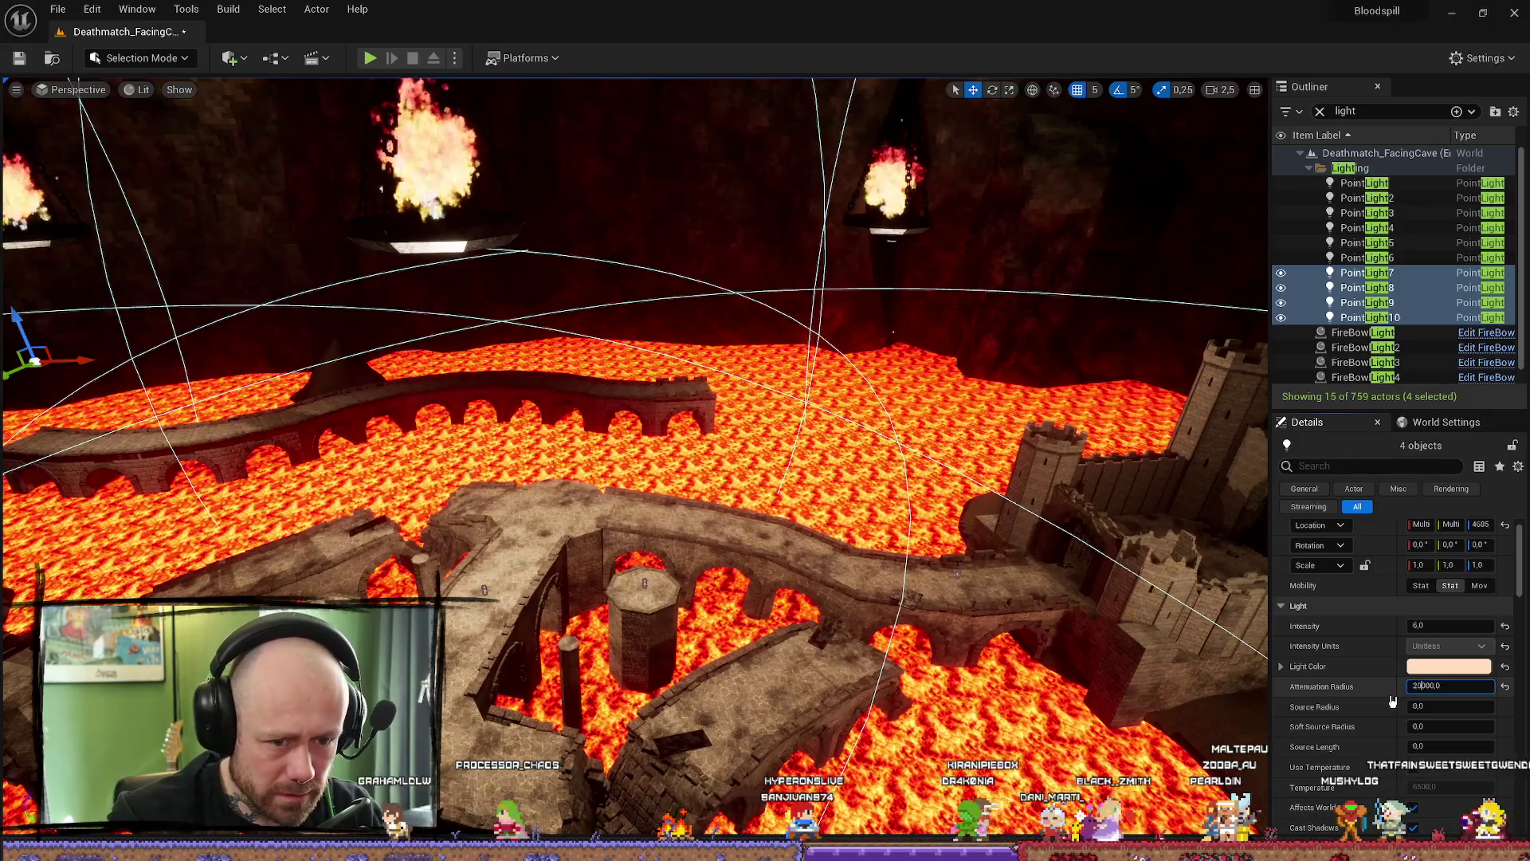
{"action": "key", "text": "Return"}
{"action": "mouse_move", "coordinate": [910, 520]}
{"action": "left_mouse_down"}
{"action": "mouse_move", "coordinate": [1053, 275]}
{"action": "mouse_move", "coordinate": [73, 356]}
{"action": "left_mouse_up"}
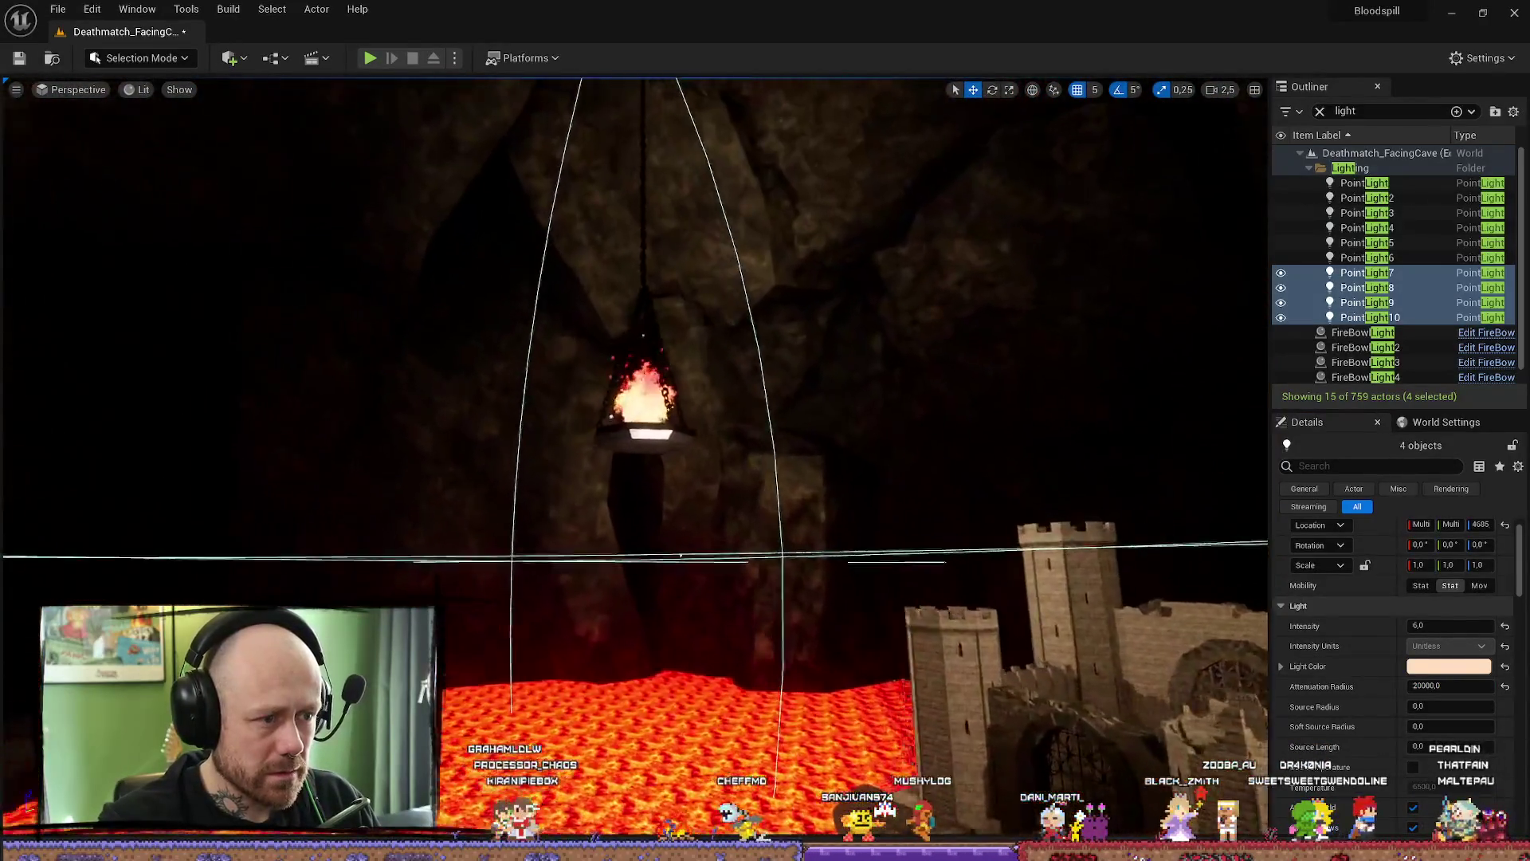
{"action": "left_click_drag", "start_coordinate": [633, 430], "coordinate": [718, 550]}
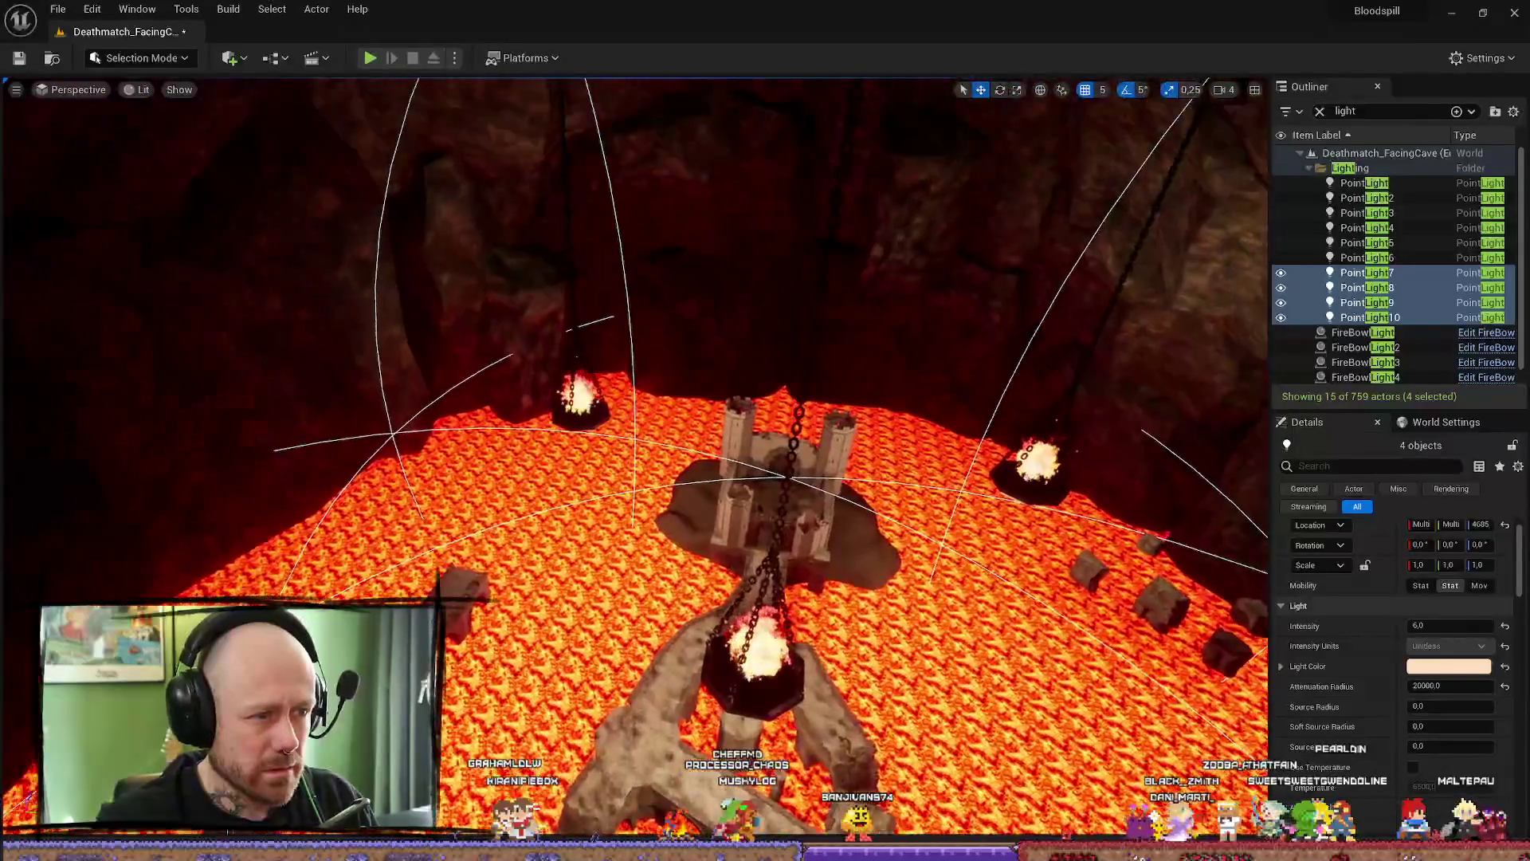
{"action": "left_click_drag", "start_coordinate": [634, 454], "coordinate": [717, 479]}
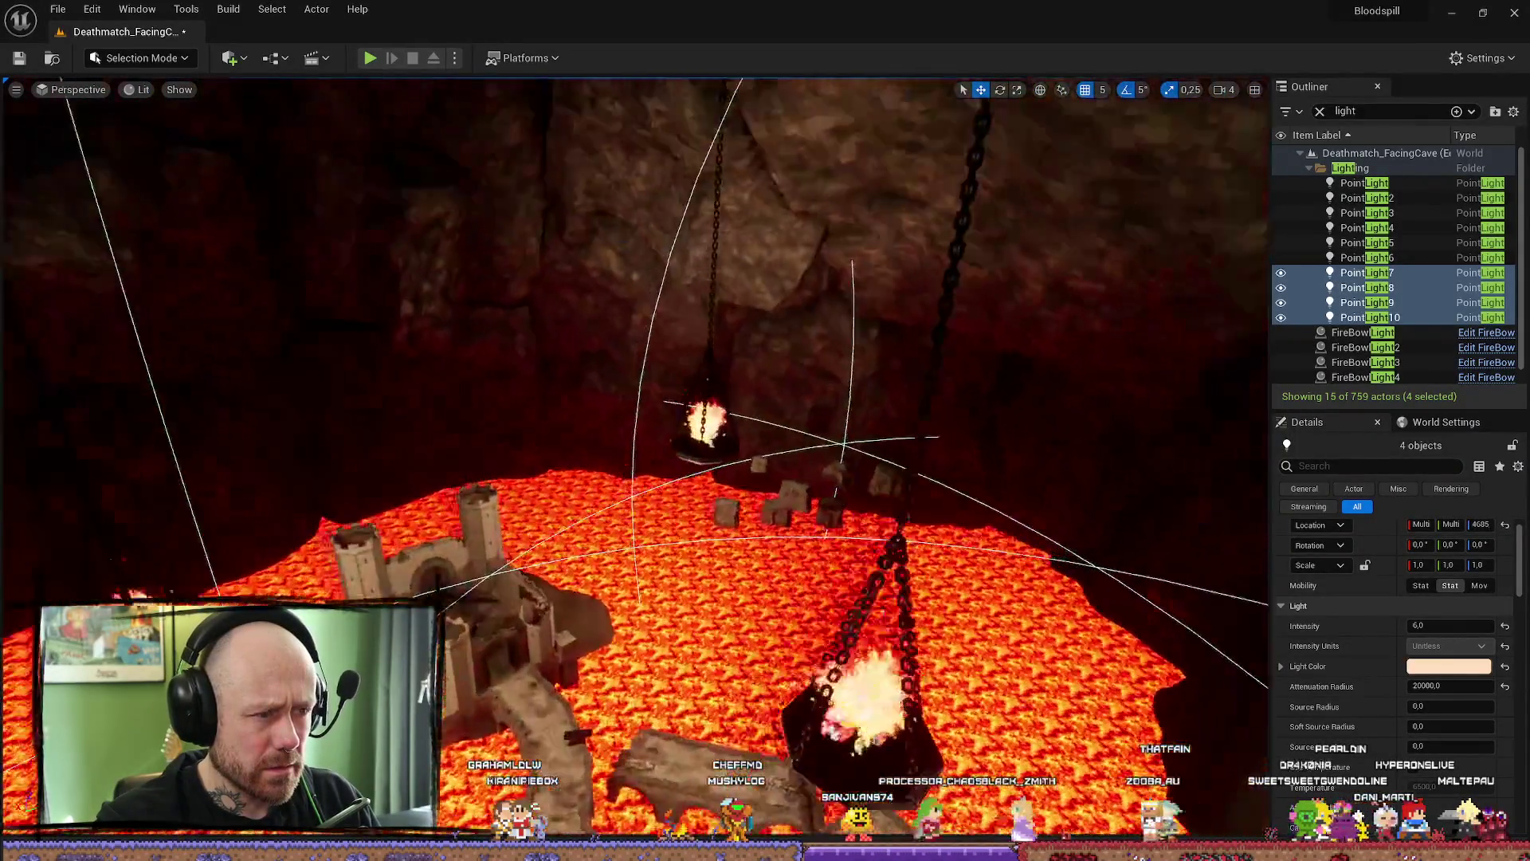
{"action": "left_click_drag", "start_coordinate": [634, 454], "coordinate": [717, 478]}
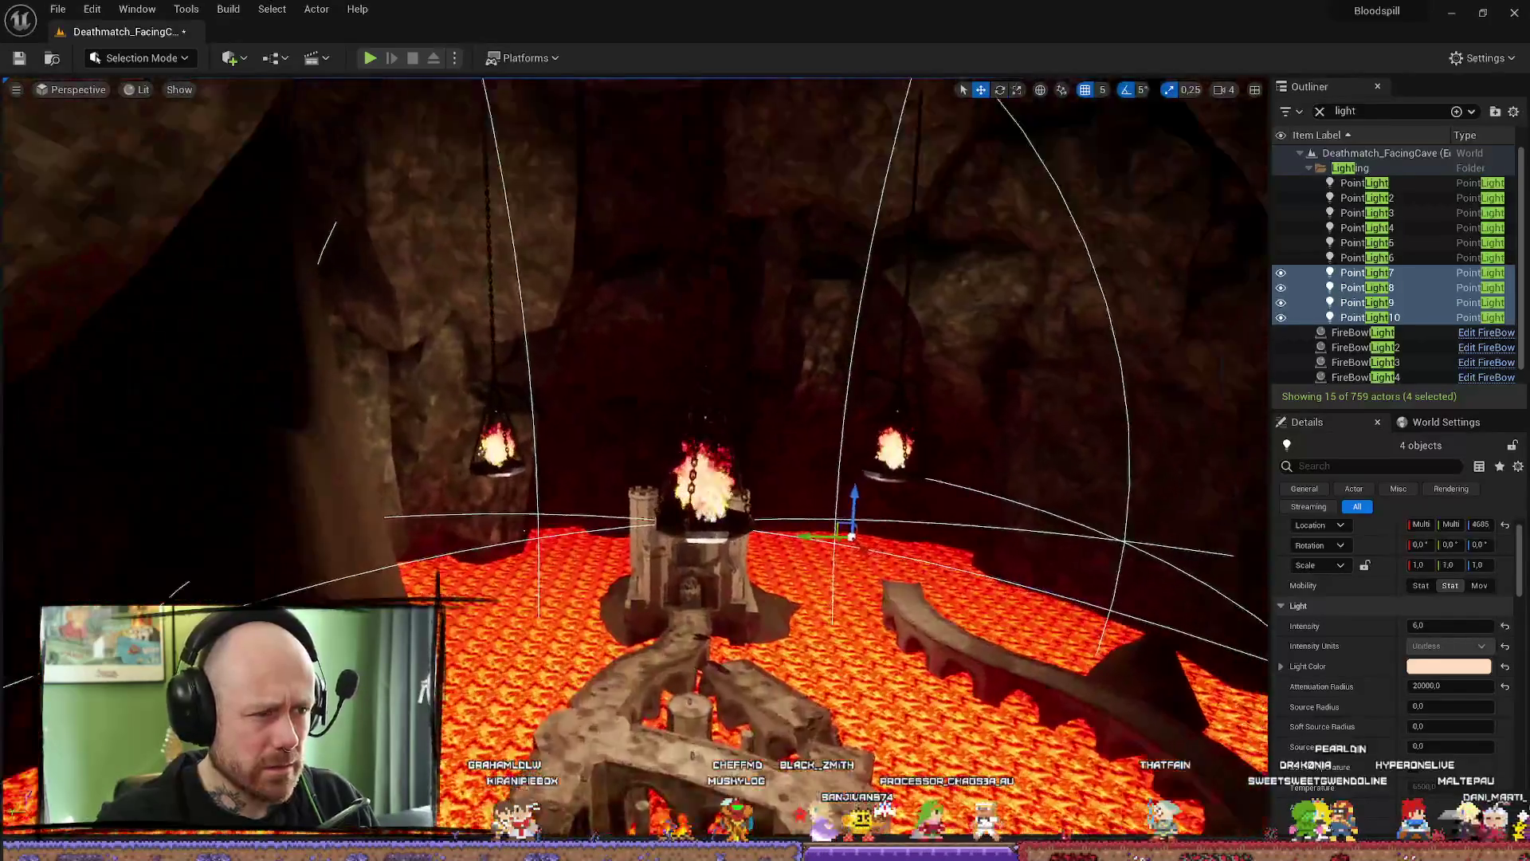
{"action": "left_click_drag", "start_coordinate": [634, 455], "coordinate": [717, 479]}
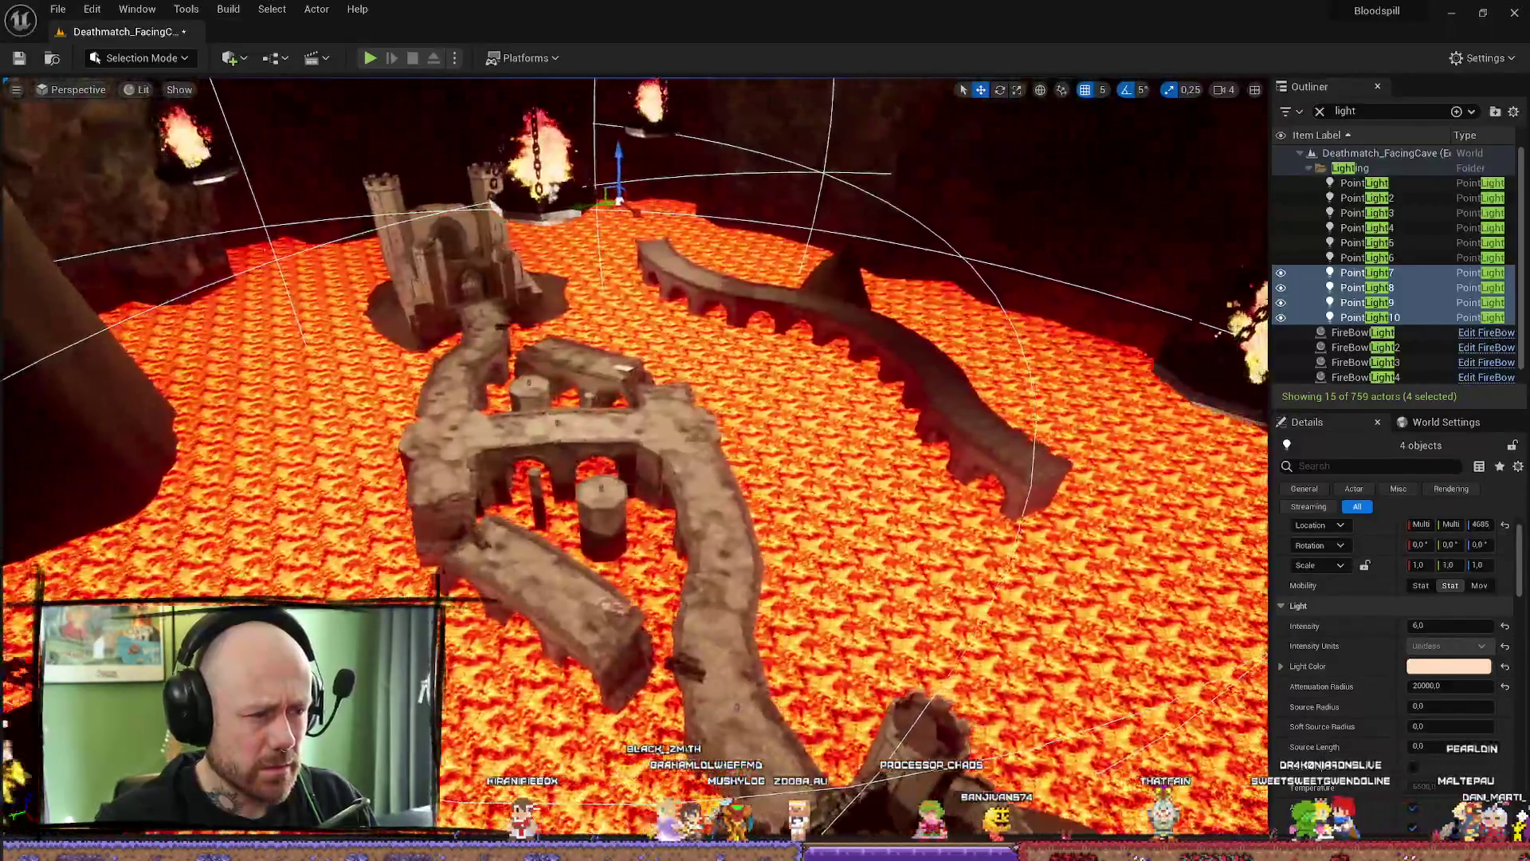
{"action": "left_click_drag", "start_coordinate": [634, 454], "coordinate": [717, 478]}
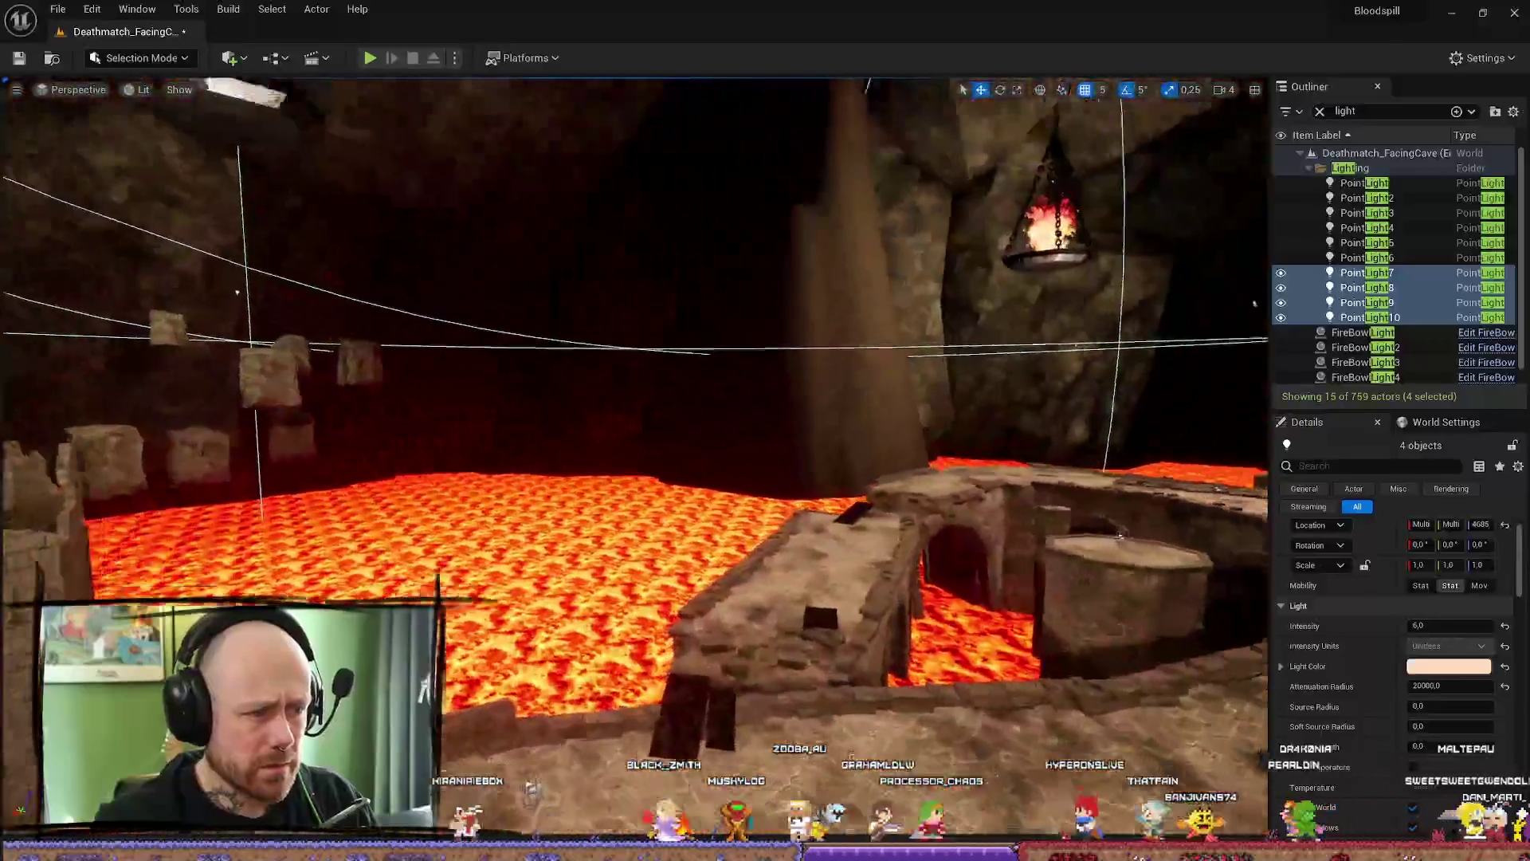
{"action": "left_click_drag", "start_coordinate": [634, 454], "coordinate": [718, 478]}
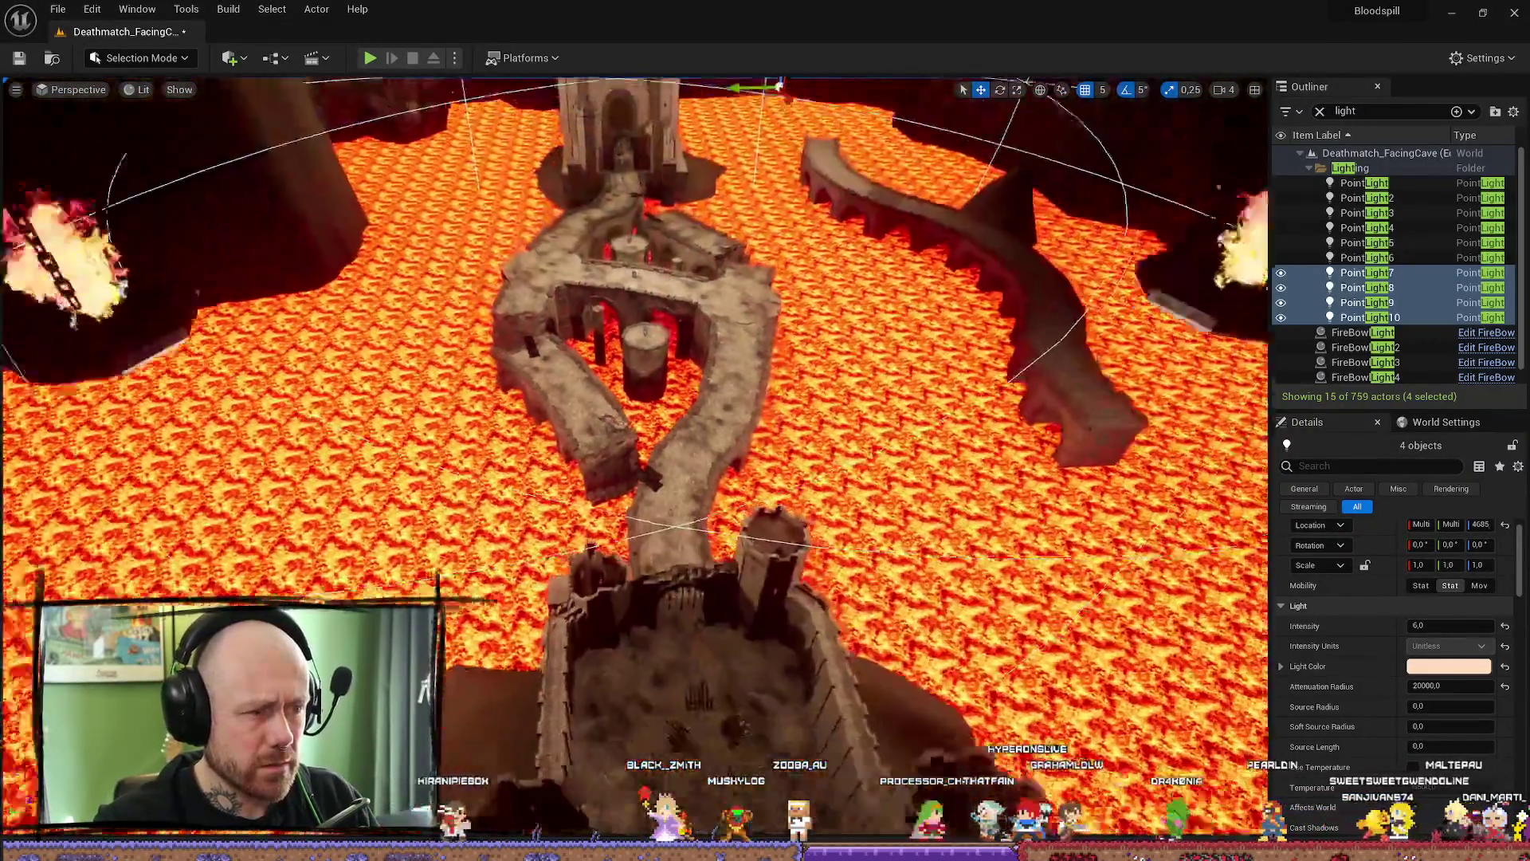
{"action": "left_click_drag", "start_coordinate": [633, 454], "coordinate": [717, 478]}
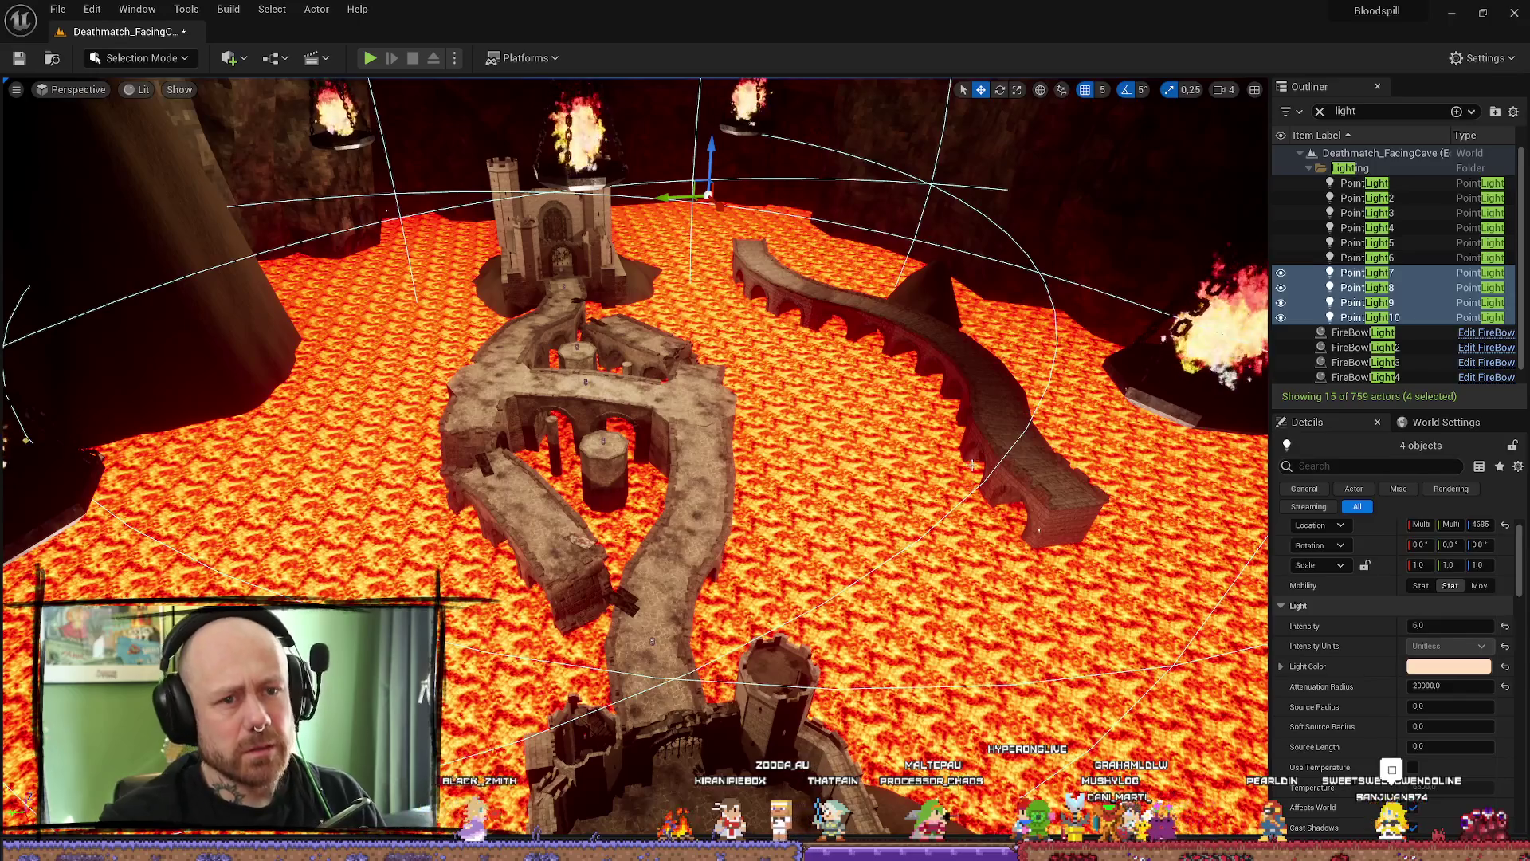
- Undo that radius, reselect PointLight7–10 and re-enter their shared attenuation radius
{"action": "key", "text": "ctrl+z"}
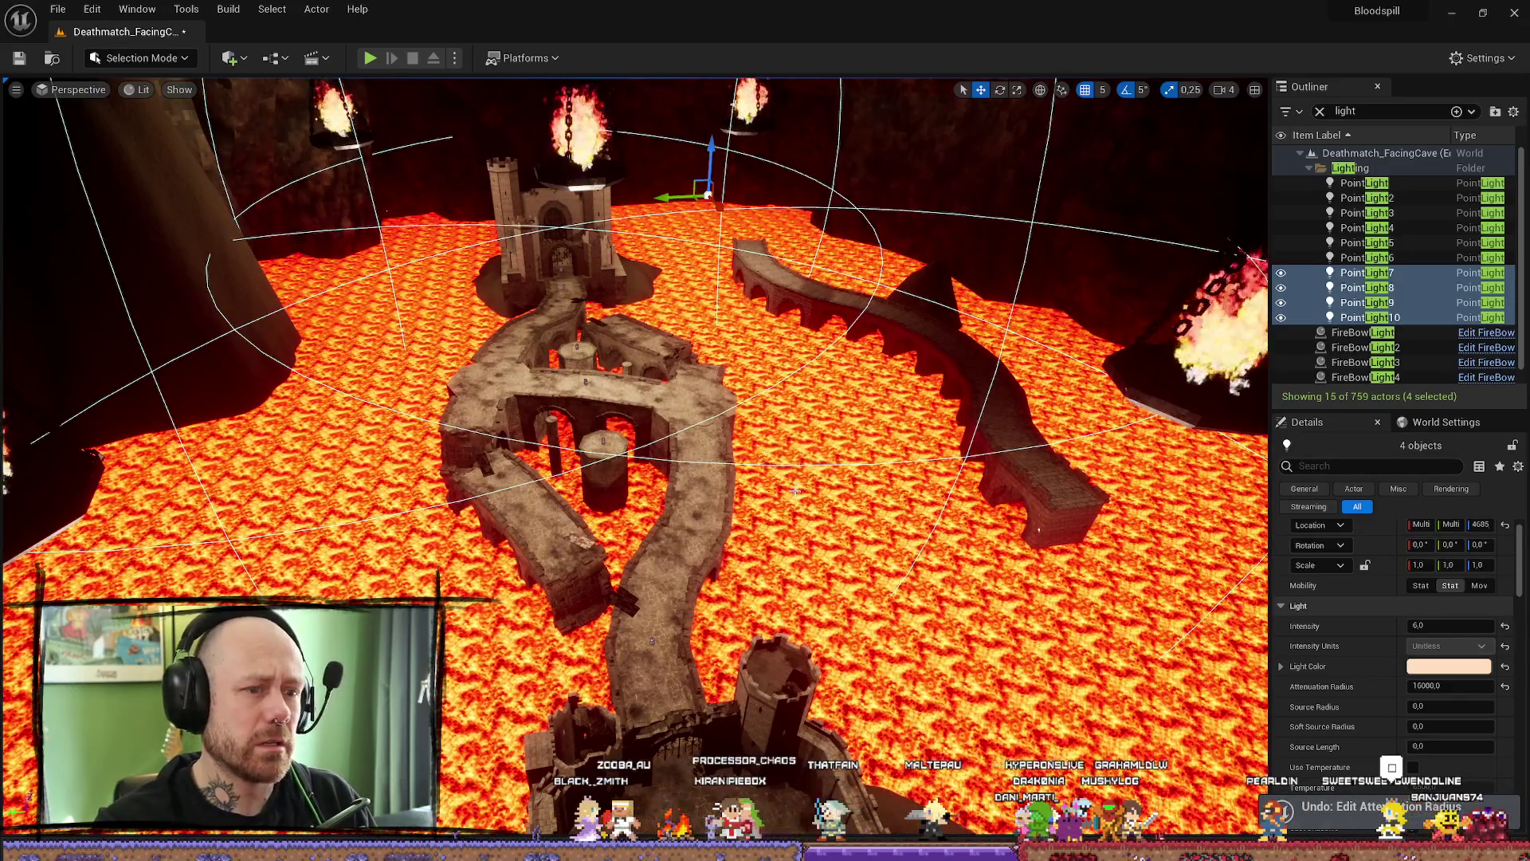
{"action": "mouse_move", "coordinate": [634, 455]}
{"action": "left_mouse_down"}
{"action": "mouse_move", "coordinate": [717, 478]}
{"action": "mouse_move", "coordinate": [780, 461]}
{"action": "left_mouse_up"}
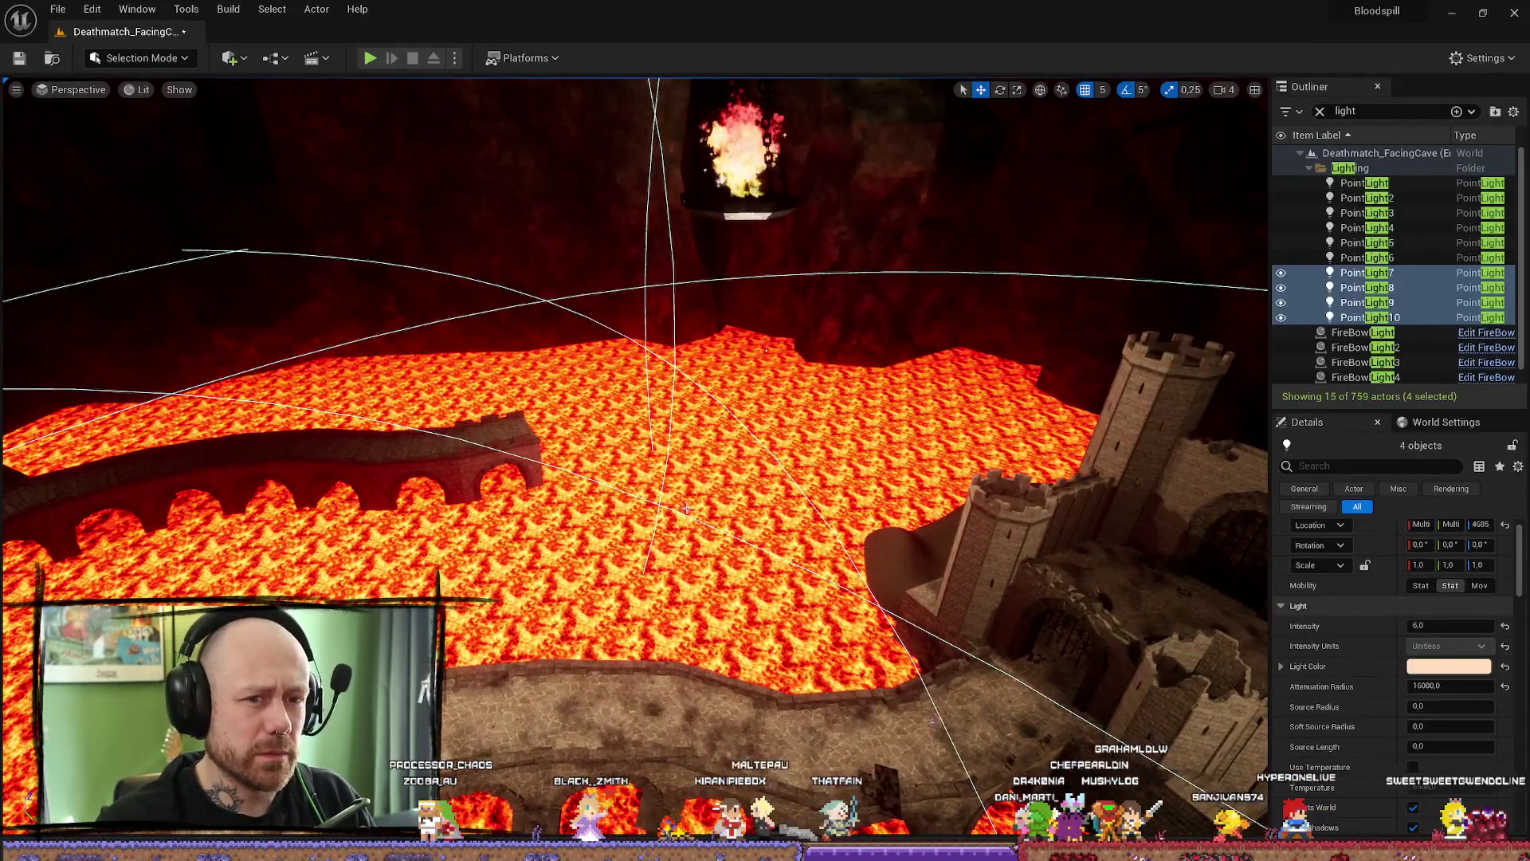
{"action": "left_click", "coordinate": [736, 734]}
{"action": "mouse_move", "coordinate": [736, 734]}
{"action": "left_mouse_down"}
{"action": "mouse_move", "coordinate": [615, 688]}
{"action": "mouse_move", "coordinate": [671, 670]}
{"action": "left_mouse_up"}
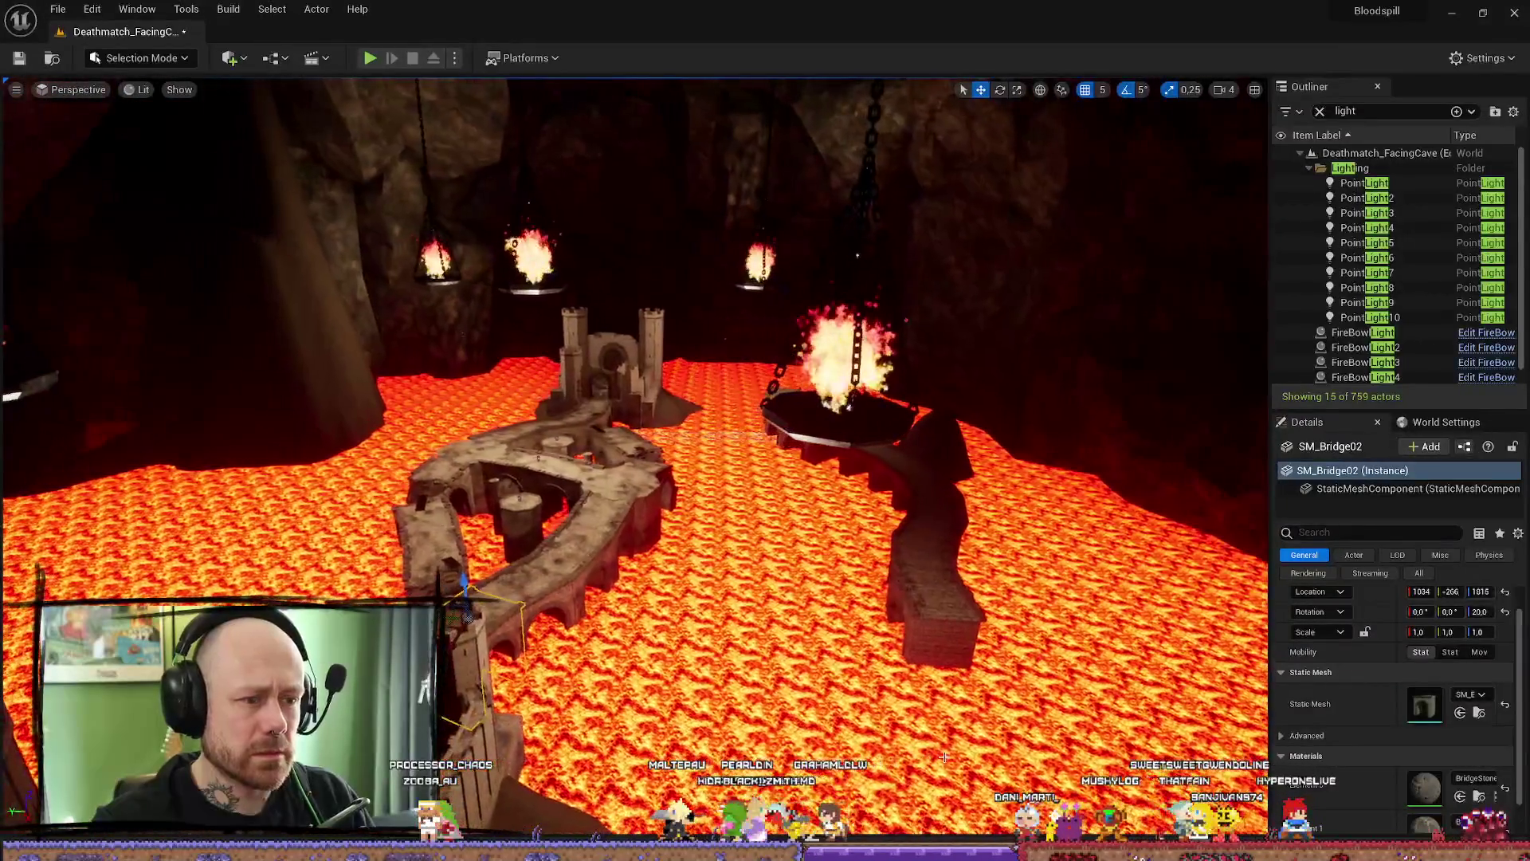
{"action": "left_click", "coordinate": [1408, 317]}
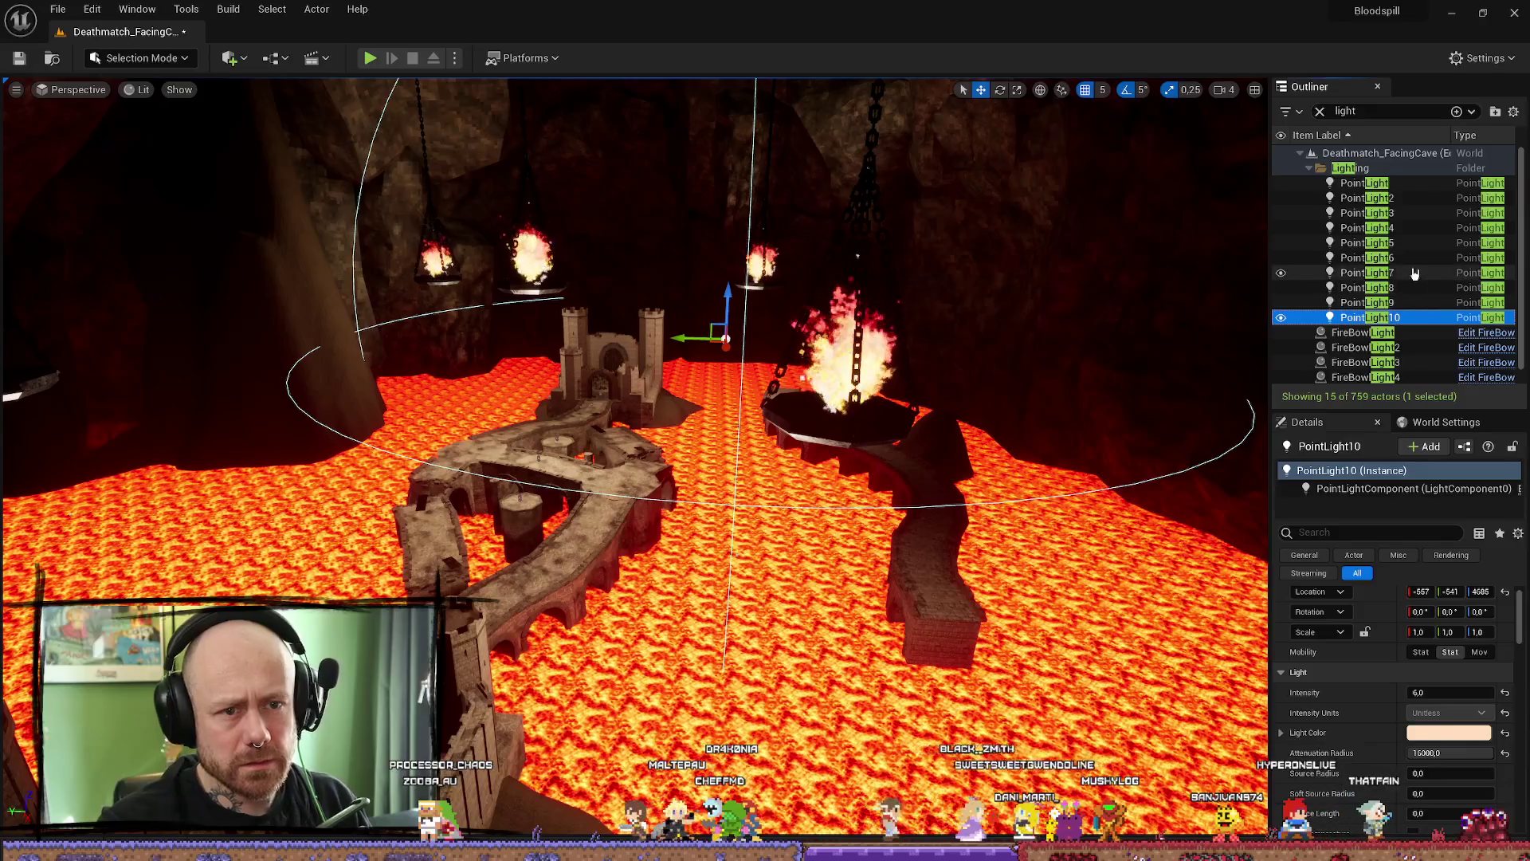
{"action": "left_click", "coordinate": [1414, 272], "text": "shift"}
{"action": "left_click", "coordinate": [1457, 684]}
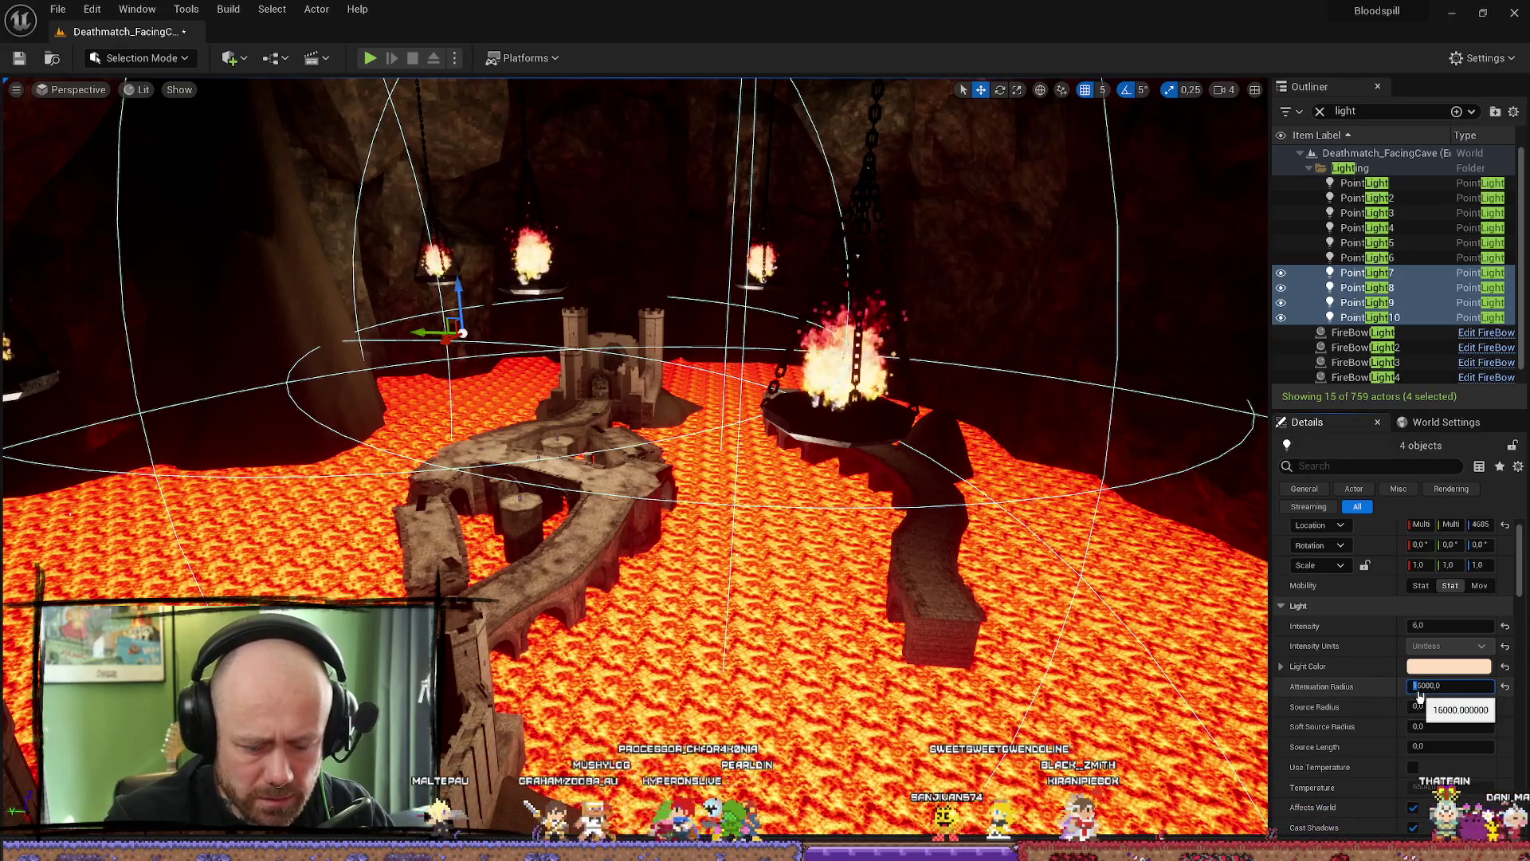
{"action": "key", "text": "Delete"}
{"action": "type", "text": "2"}
{"action": "key", "text": "Return"}
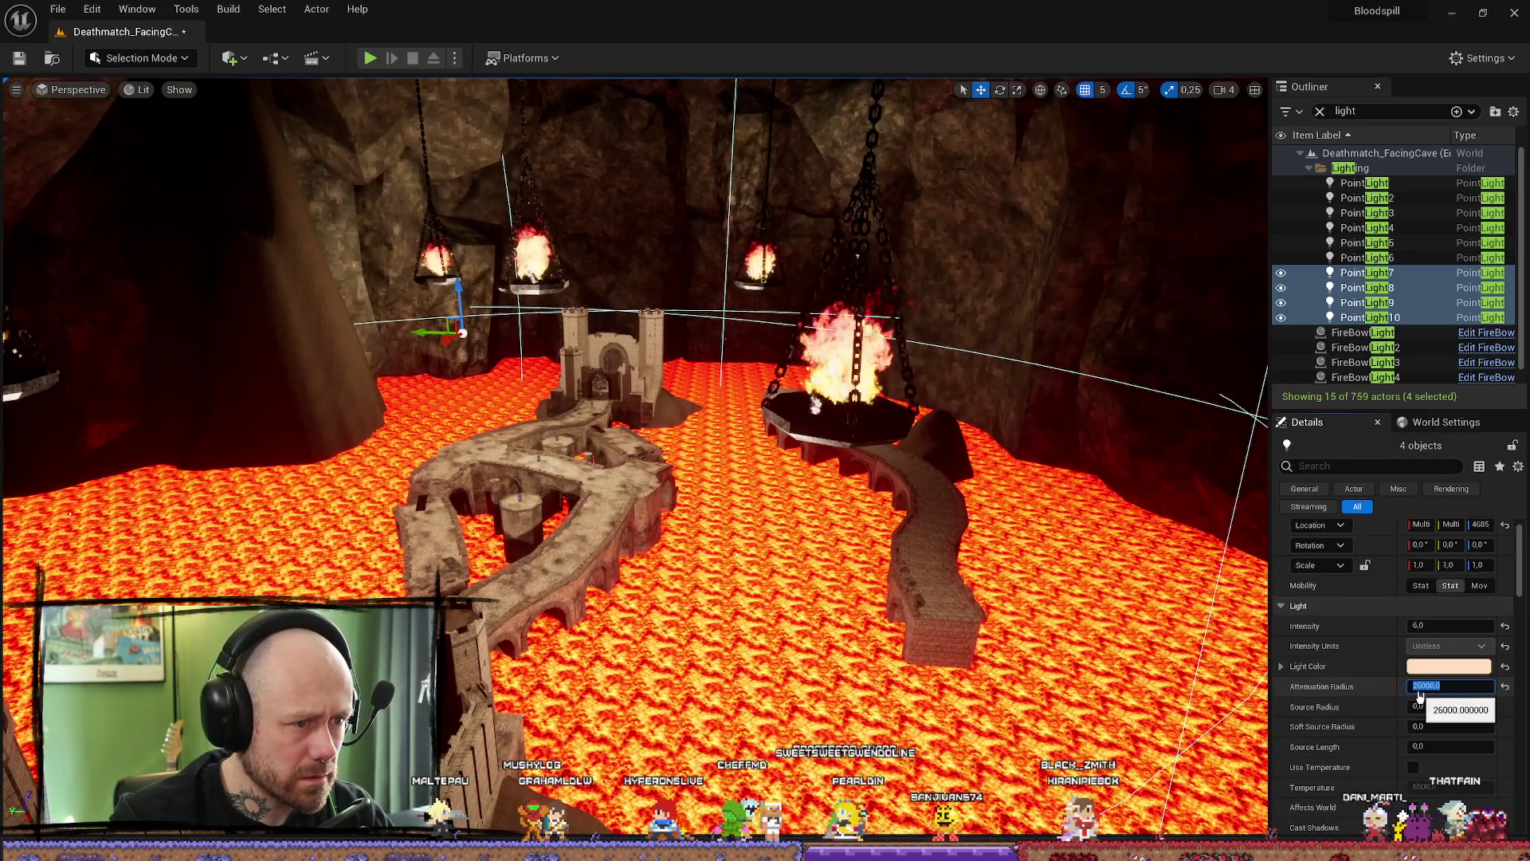
{"action": "mouse_move", "coordinate": [863, 546]}
{"action": "left_mouse_down"}
{"action": "mouse_move", "coordinate": [893, 449]}
{"action": "mouse_move", "coordinate": [1076, 478]}
{"action": "mouse_move", "coordinate": [845, 294]}
{"action": "left_mouse_up"}
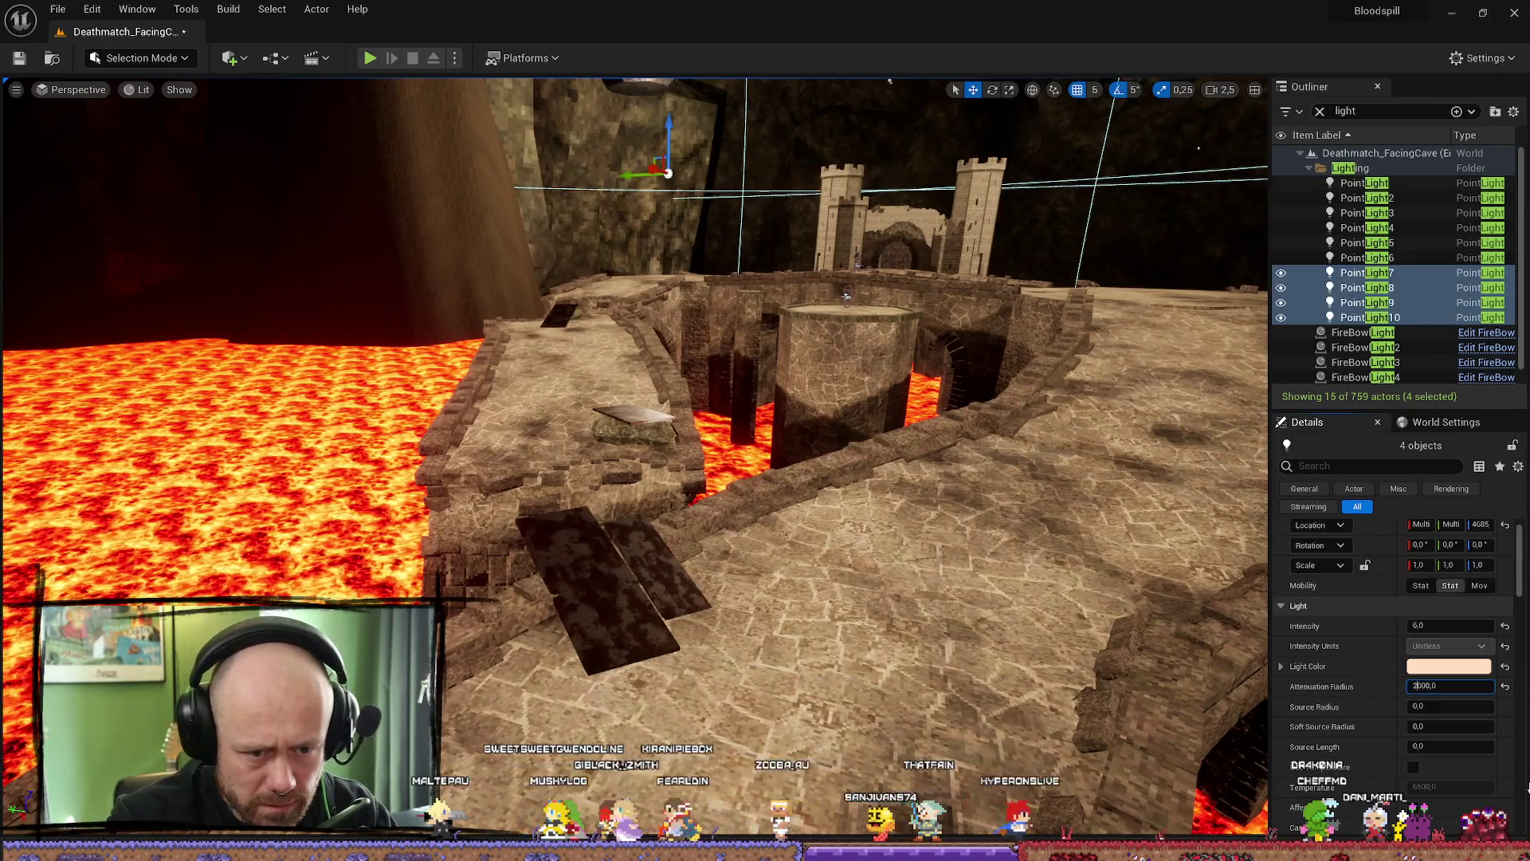
{"action": "key", "text": "Return"}
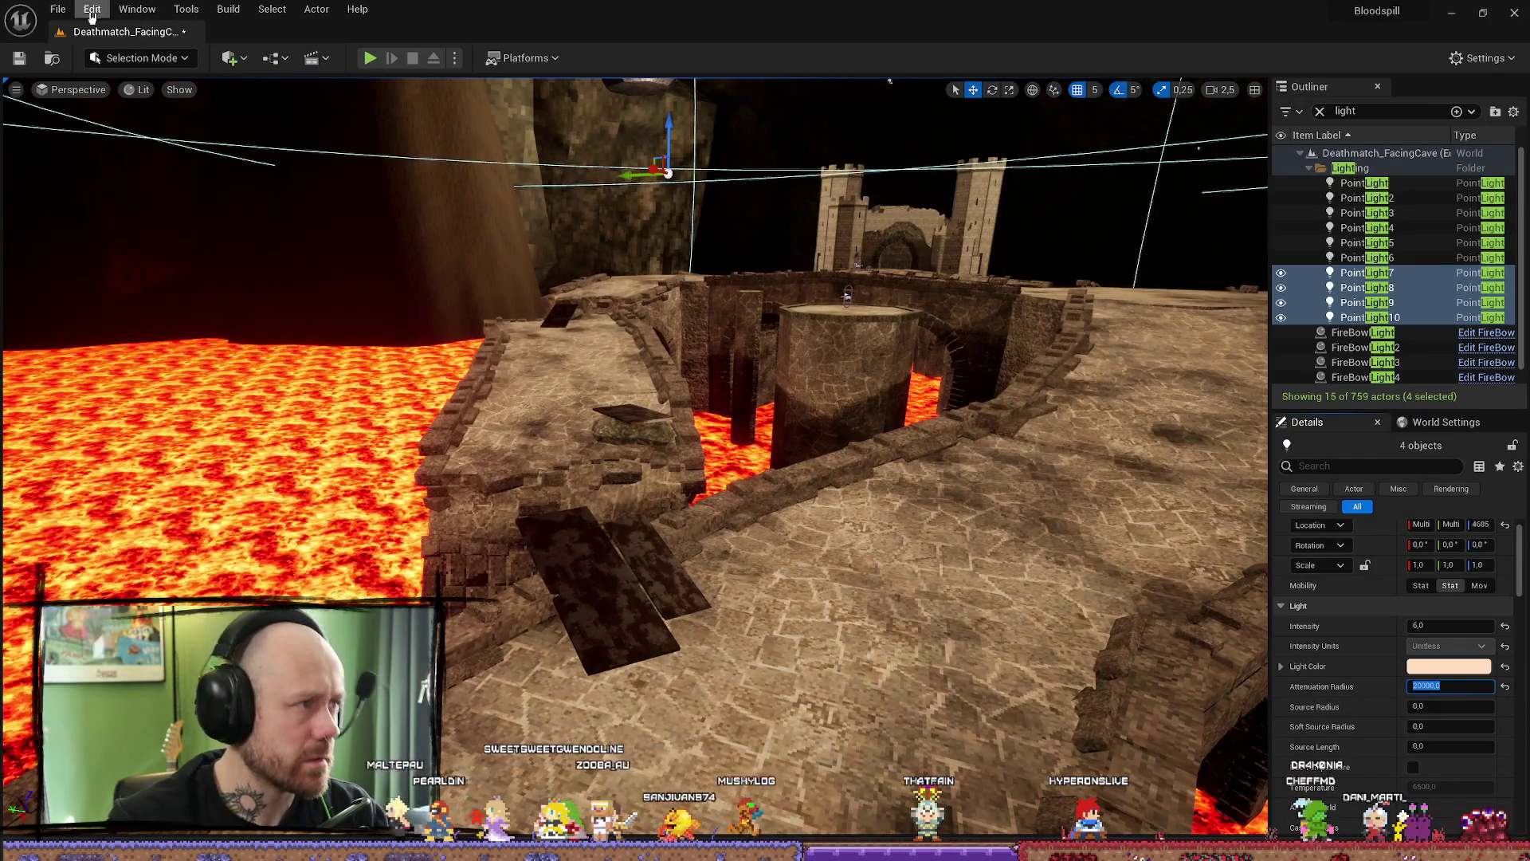
- Run Build All Levels to rebuild lighting, then look over the relit stone bridge
{"action": "left_click", "coordinate": [57, 10]}
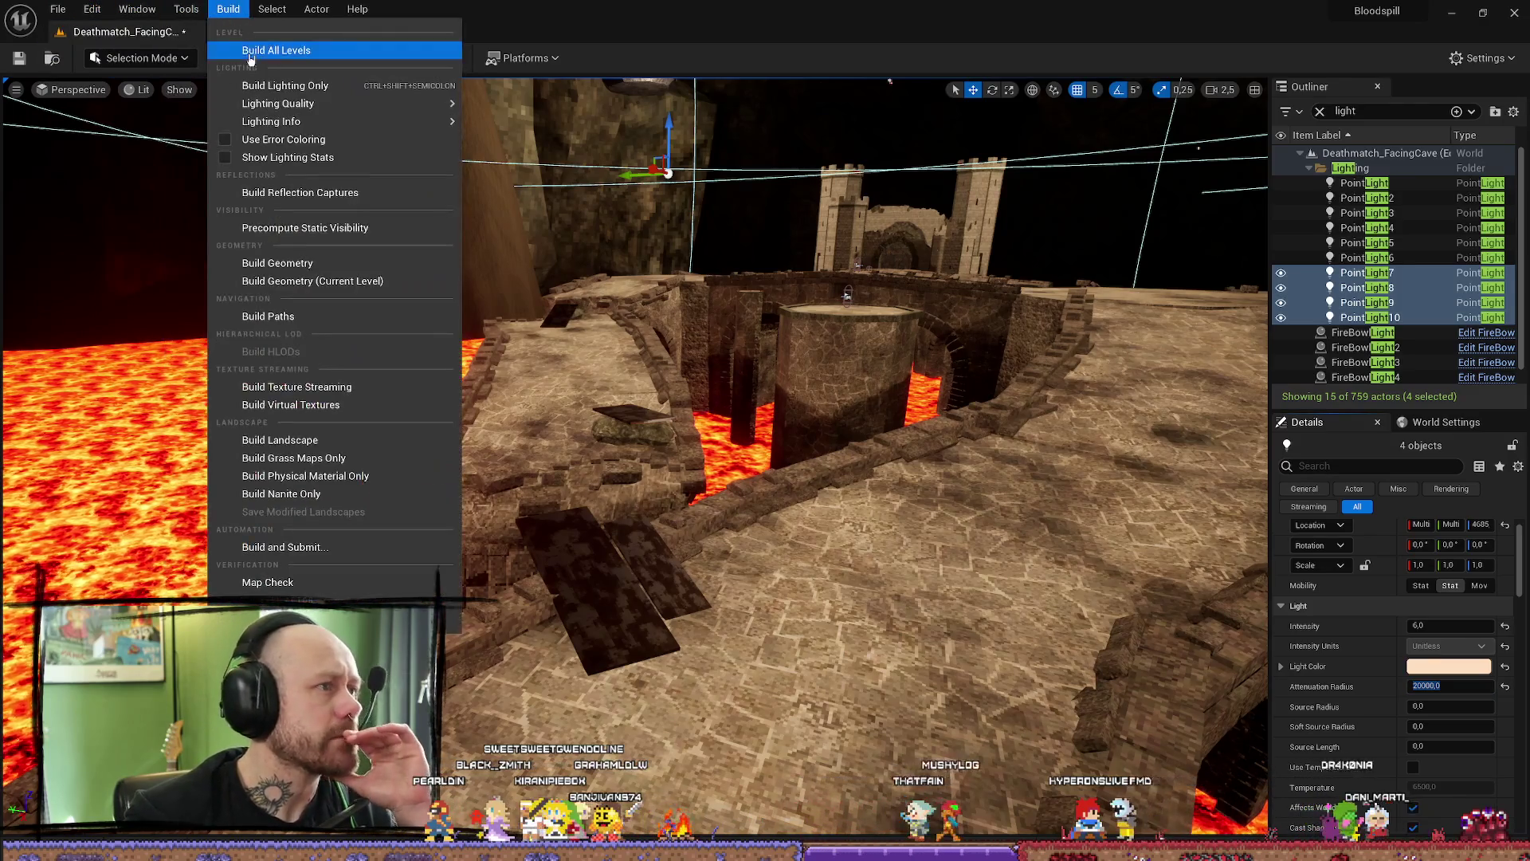
{"action": "left_click", "coordinate": [286, 85]}
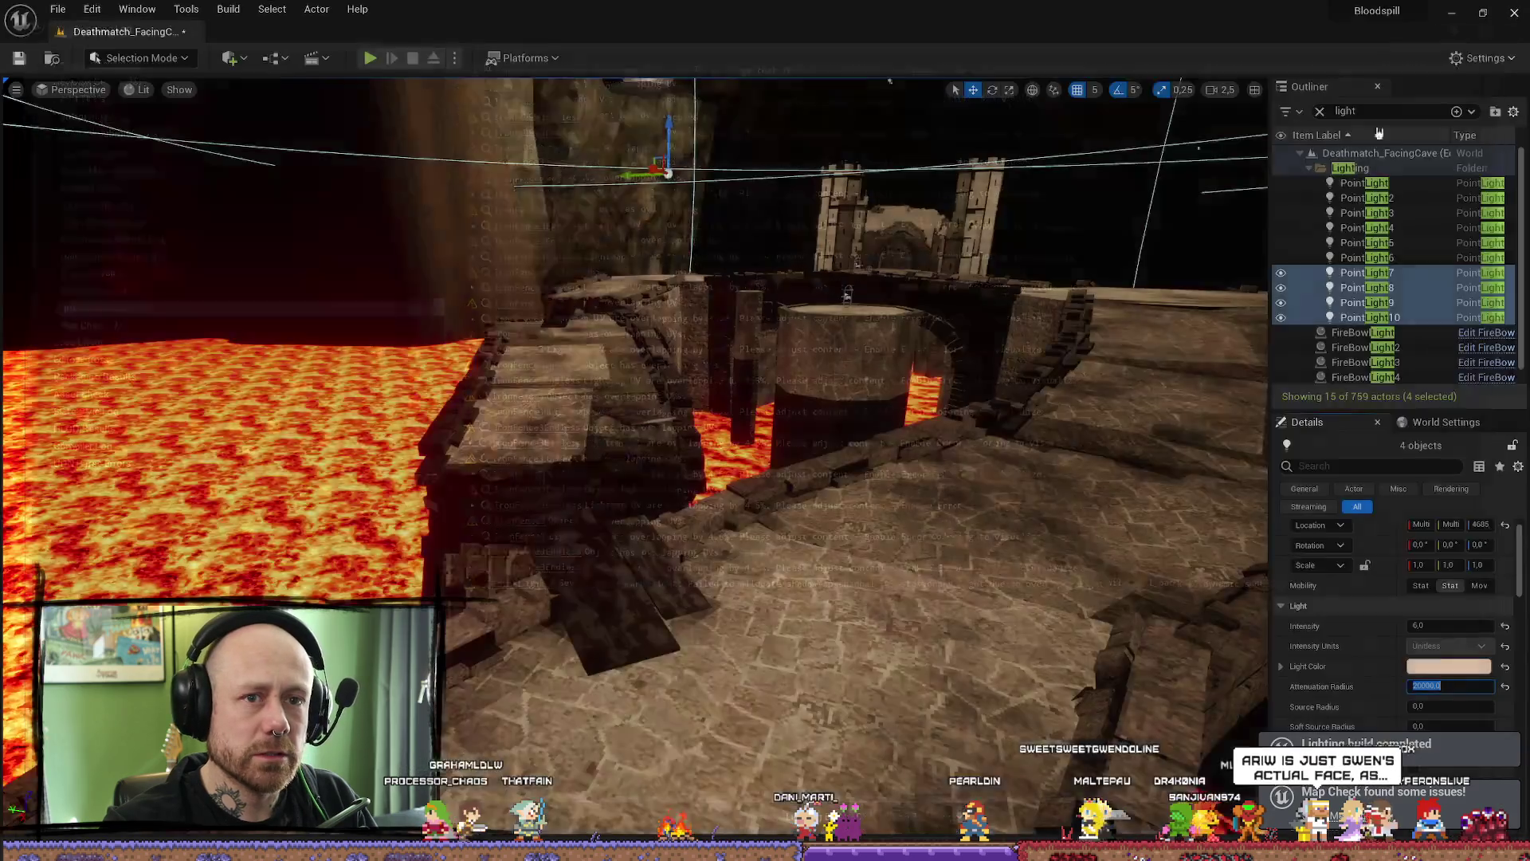
{"action": "mouse_move", "coordinate": [634, 454]}
{"action": "left_mouse_down"}
{"action": "mouse_move", "coordinate": [718, 395]}
{"action": "mouse_move", "coordinate": [671, 359]}
{"action": "mouse_move", "coordinate": [633, 430]}
{"action": "mouse_move", "coordinate": [706, 359]}
{"action": "mouse_move", "coordinate": [633, 442]}
{"action": "left_mouse_up"}
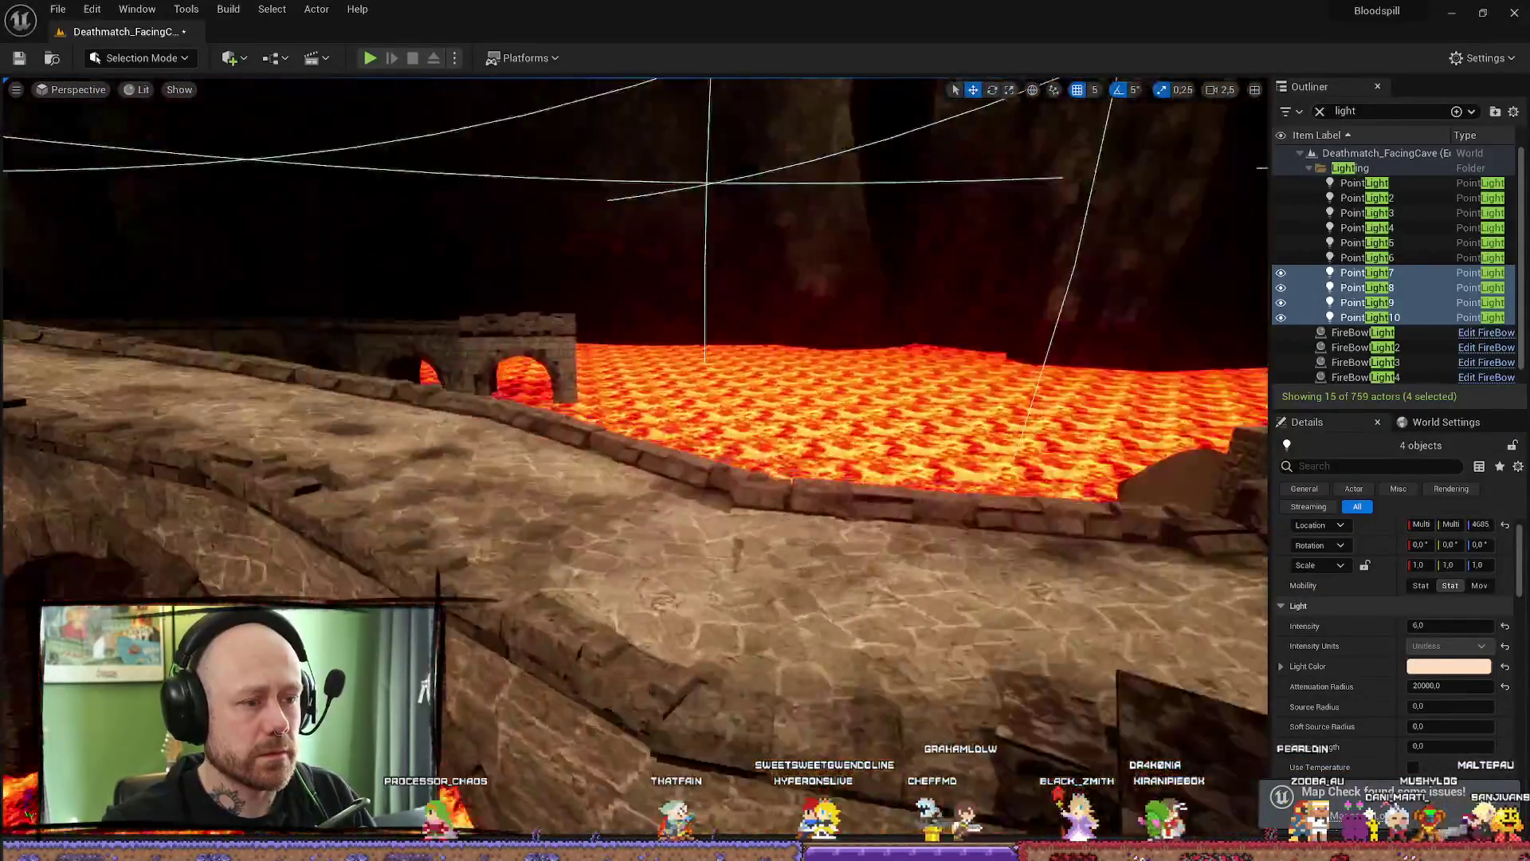
- Start Play-In-Editor with Alt+P, walk the cave with the crossbow, then end the session
{"action": "key", "text": "alt+p"}
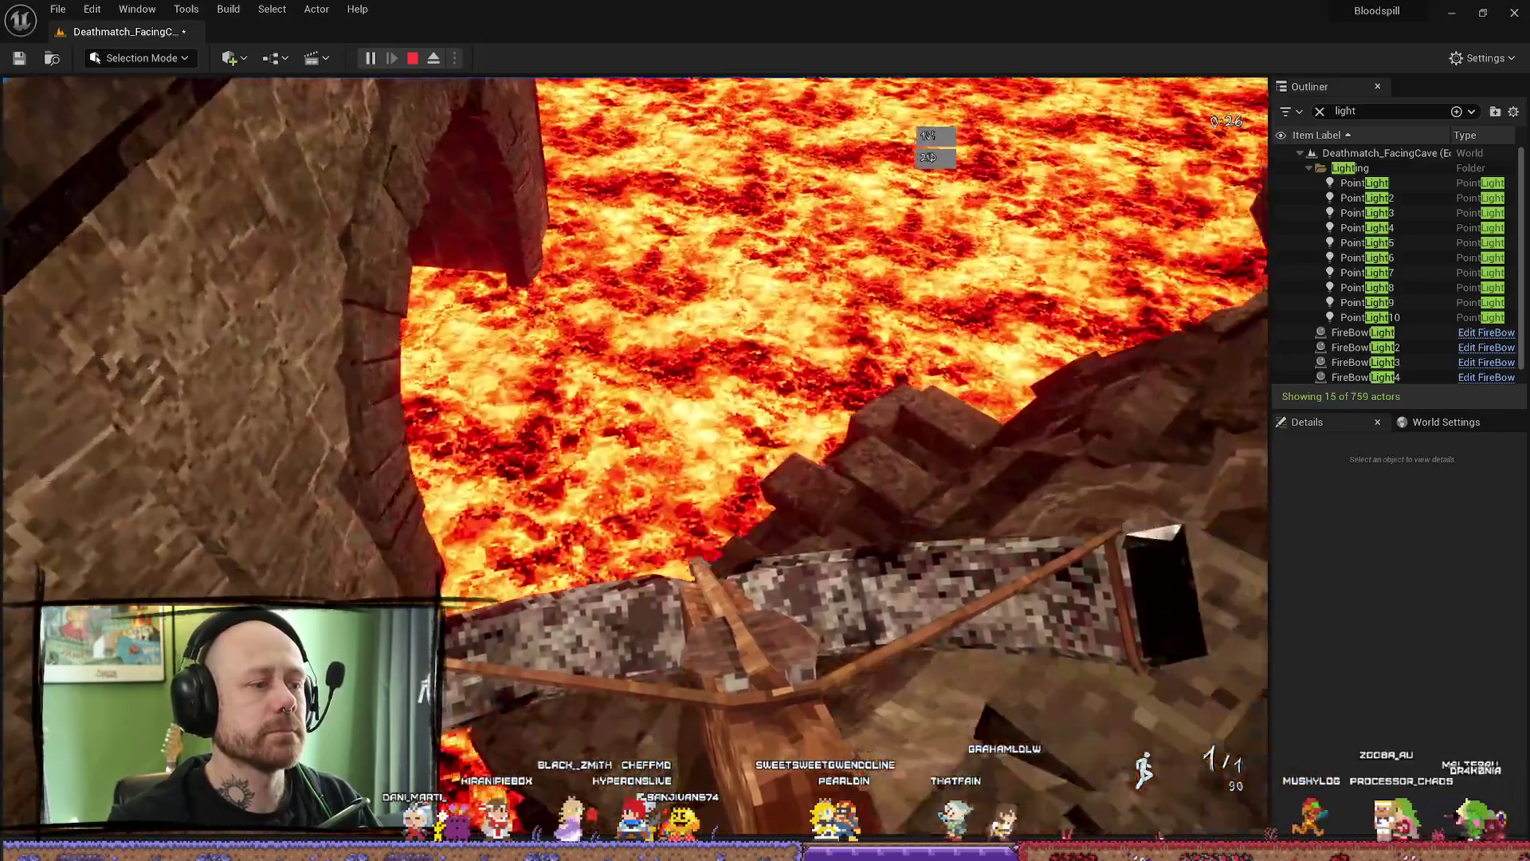
{"action": "left_click", "coordinate": [1365, 272]}
{"action": "left_click", "coordinate": [1371, 317], "text": "shift"}
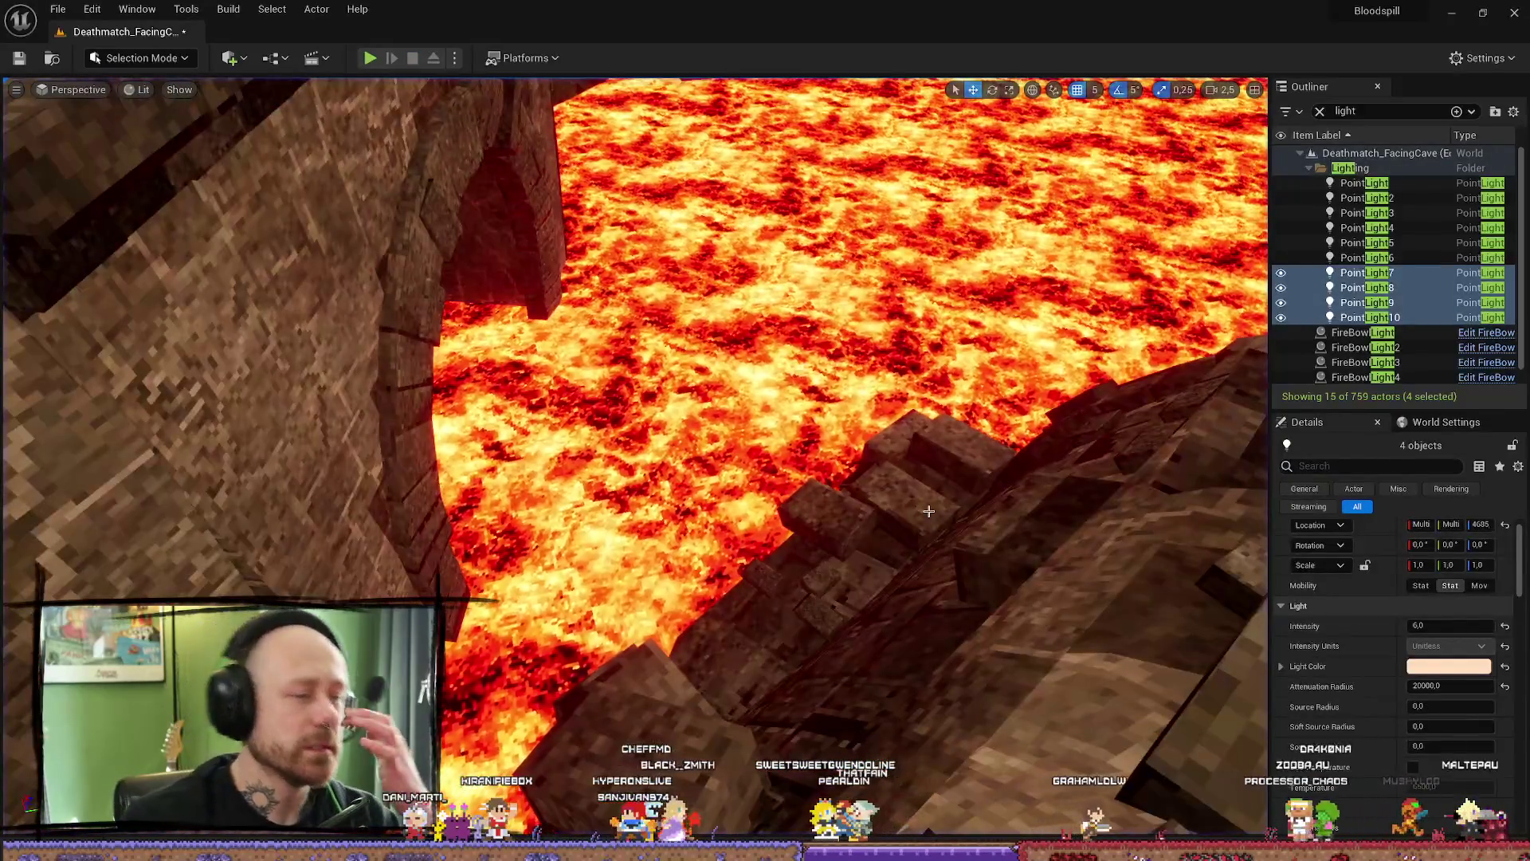
- Return to editing and commit the 16000 attenuation radius for PointLight7–10, checking it over the lava
{"action": "key", "text": "Escape"}
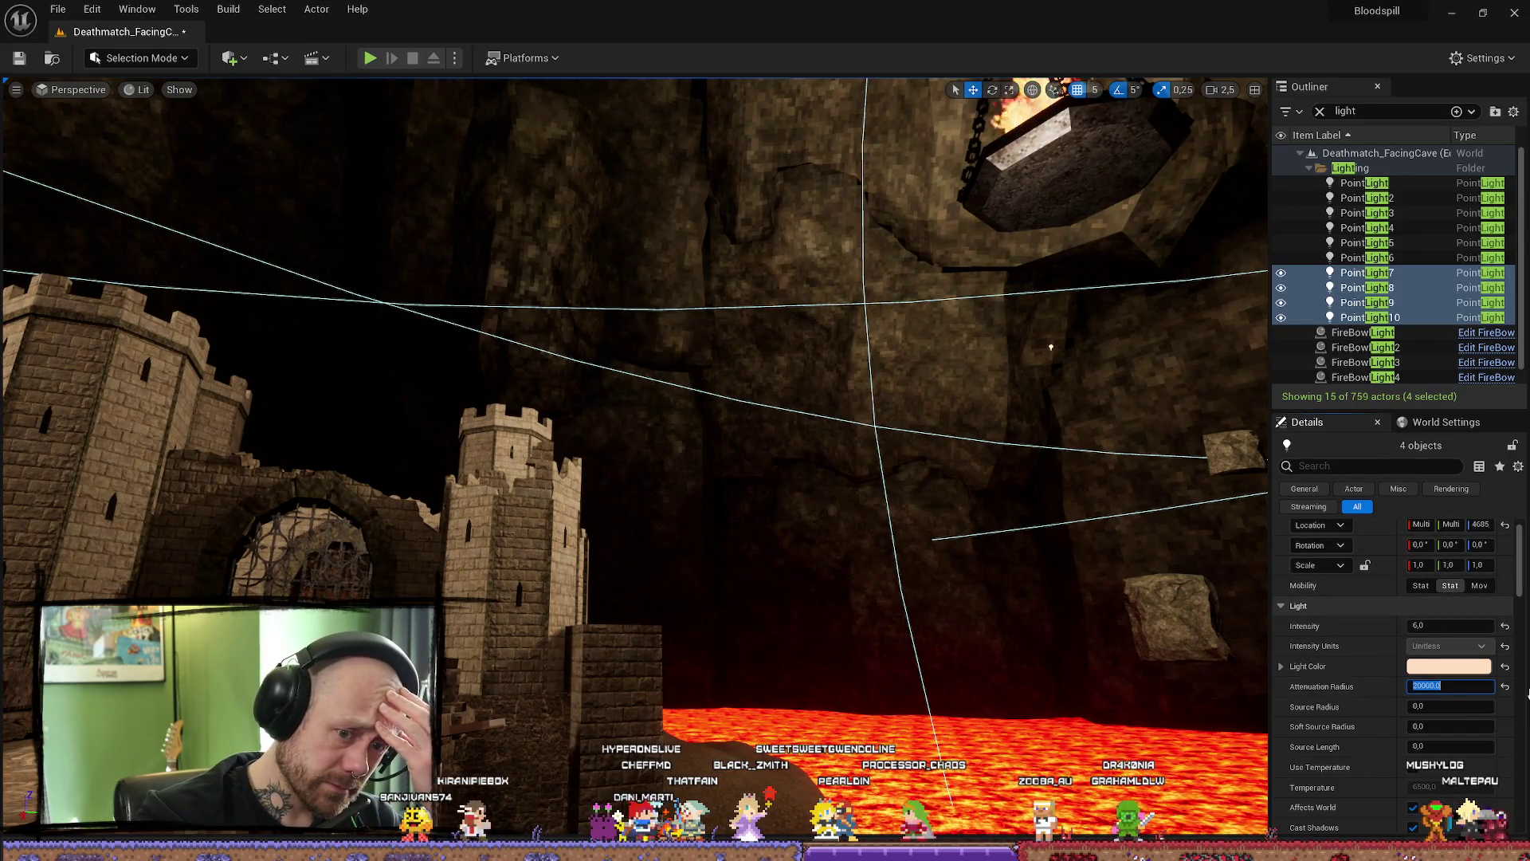
{"action": "type", "text": "16000"}
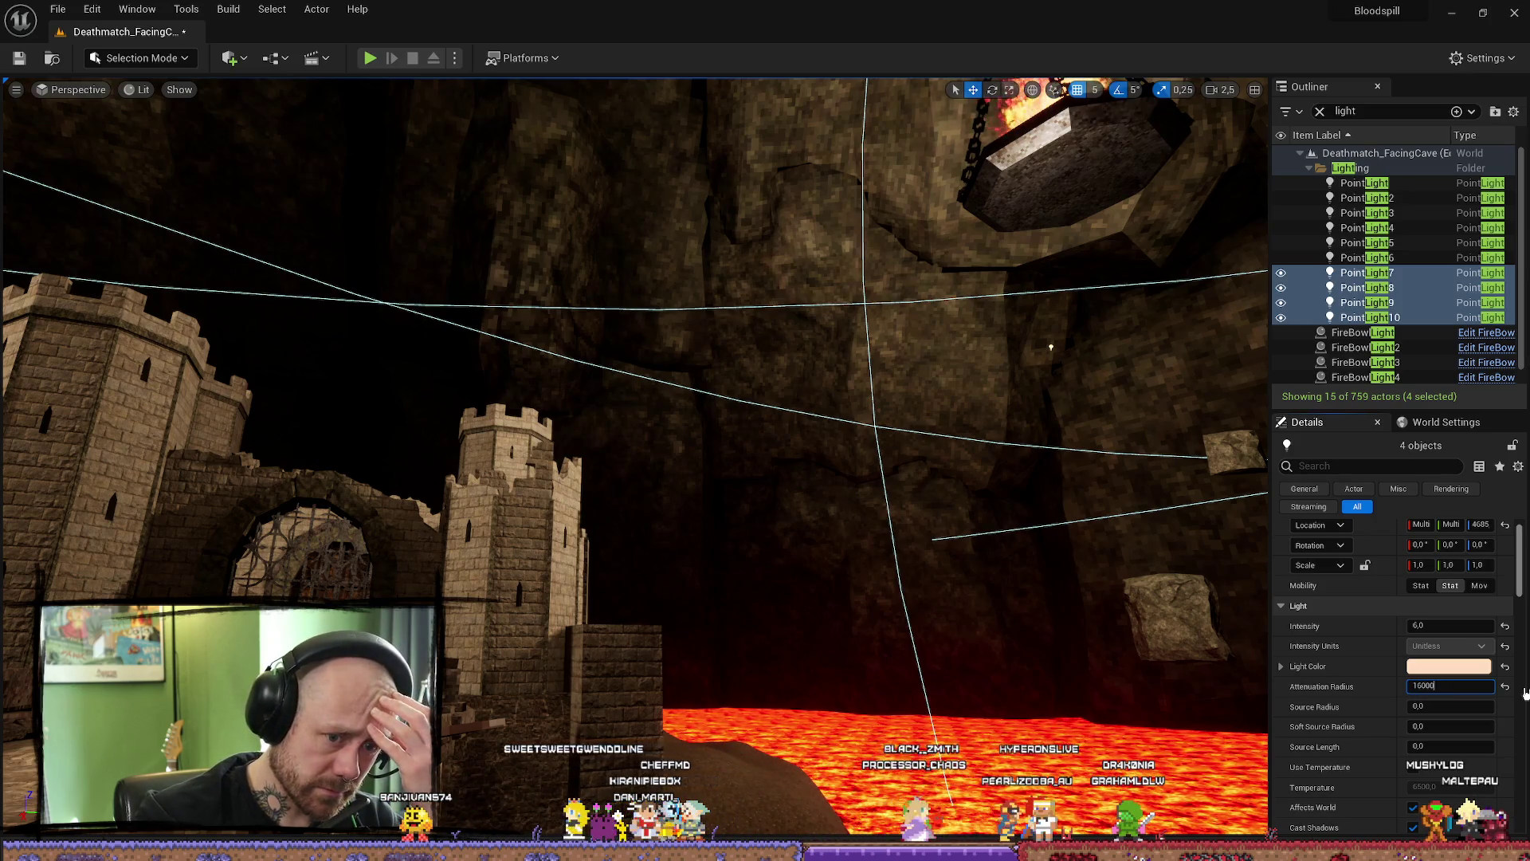
{"action": "key", "text": "Return"}
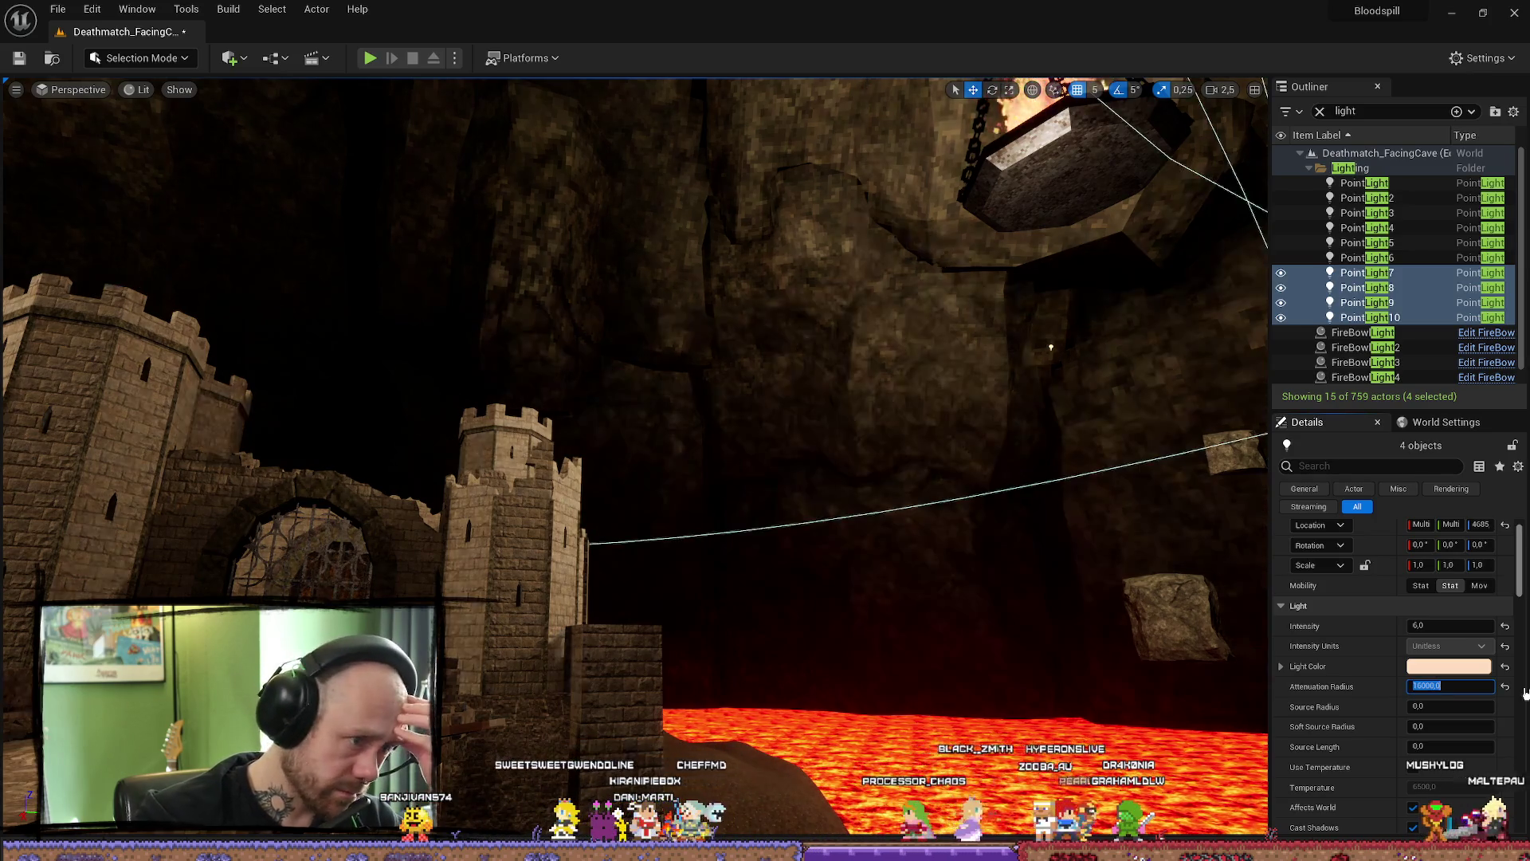
{"action": "left_click_drag", "start_coordinate": [748, 429], "coordinate": [748, 428]}
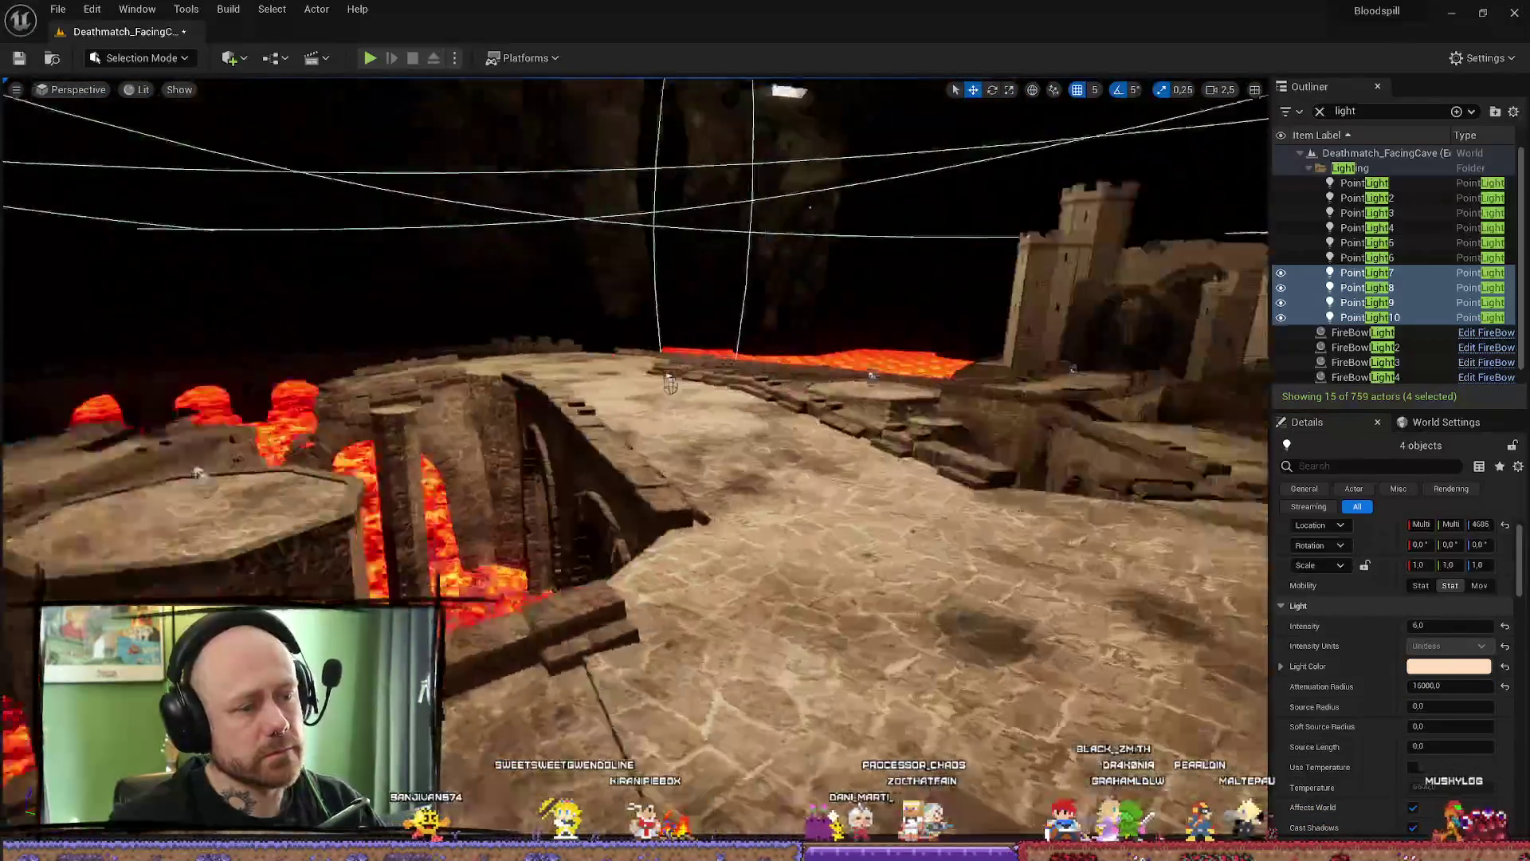
{"action": "left_click_drag", "start_coordinate": [749, 429], "coordinate": [748, 428]}
- Select bridge piece SM_Bridge13 and bring up the Quick Add actor list
{"action": "left_click", "coordinate": [526, 501]}
{"action": "left_click_drag", "start_coordinate": [527, 502], "coordinate": [528, 500]}
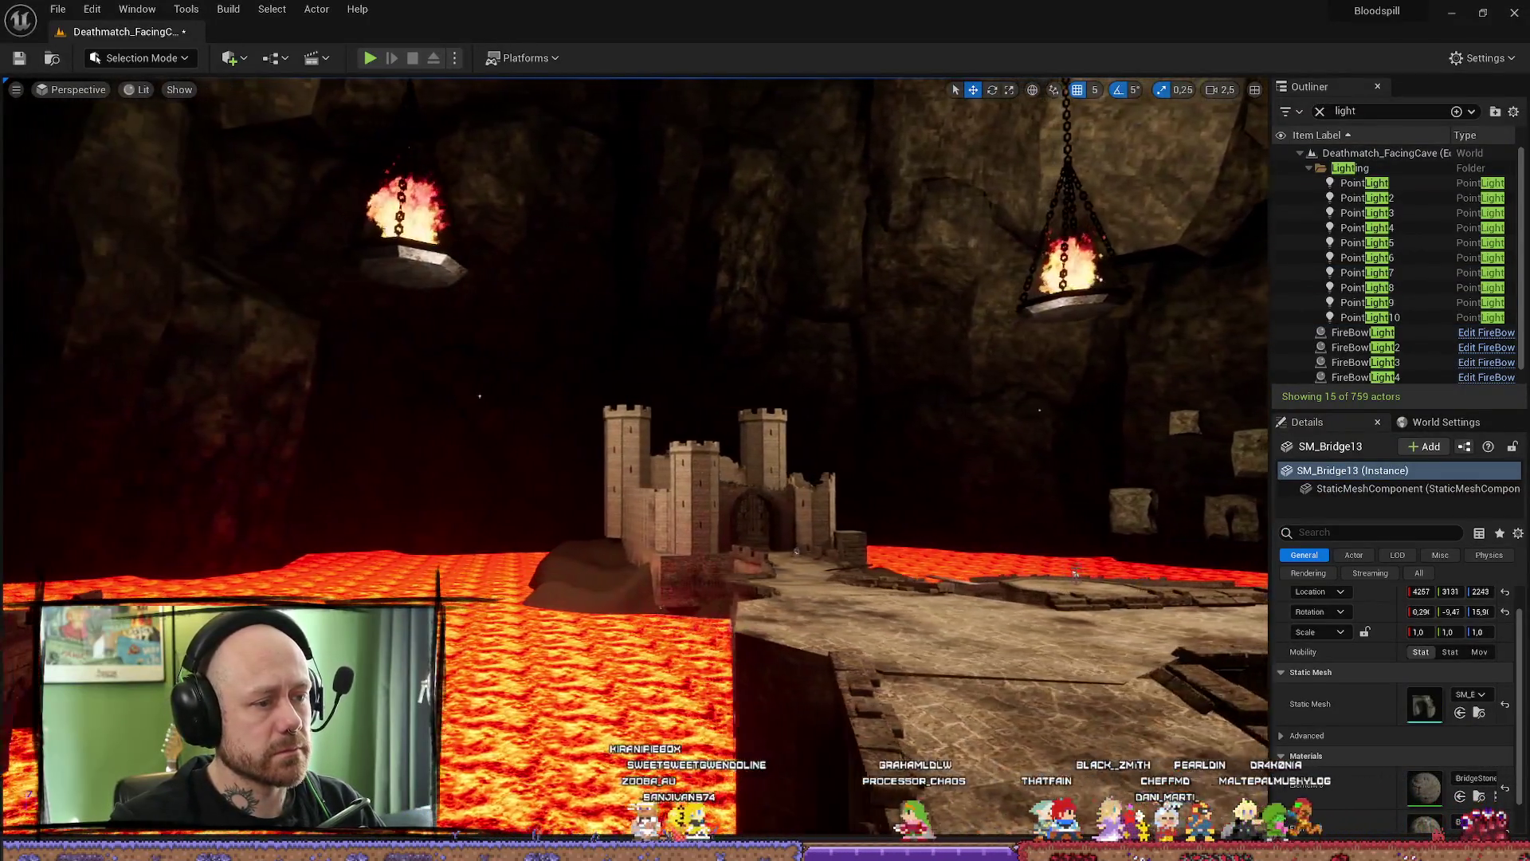
{"action": "mouse_move", "coordinate": [363, 594]}
{"action": "left_mouse_down"}
{"action": "mouse_move", "coordinate": [506, 597]}
{"action": "mouse_move", "coordinate": [437, 598]}
{"action": "left_mouse_up"}
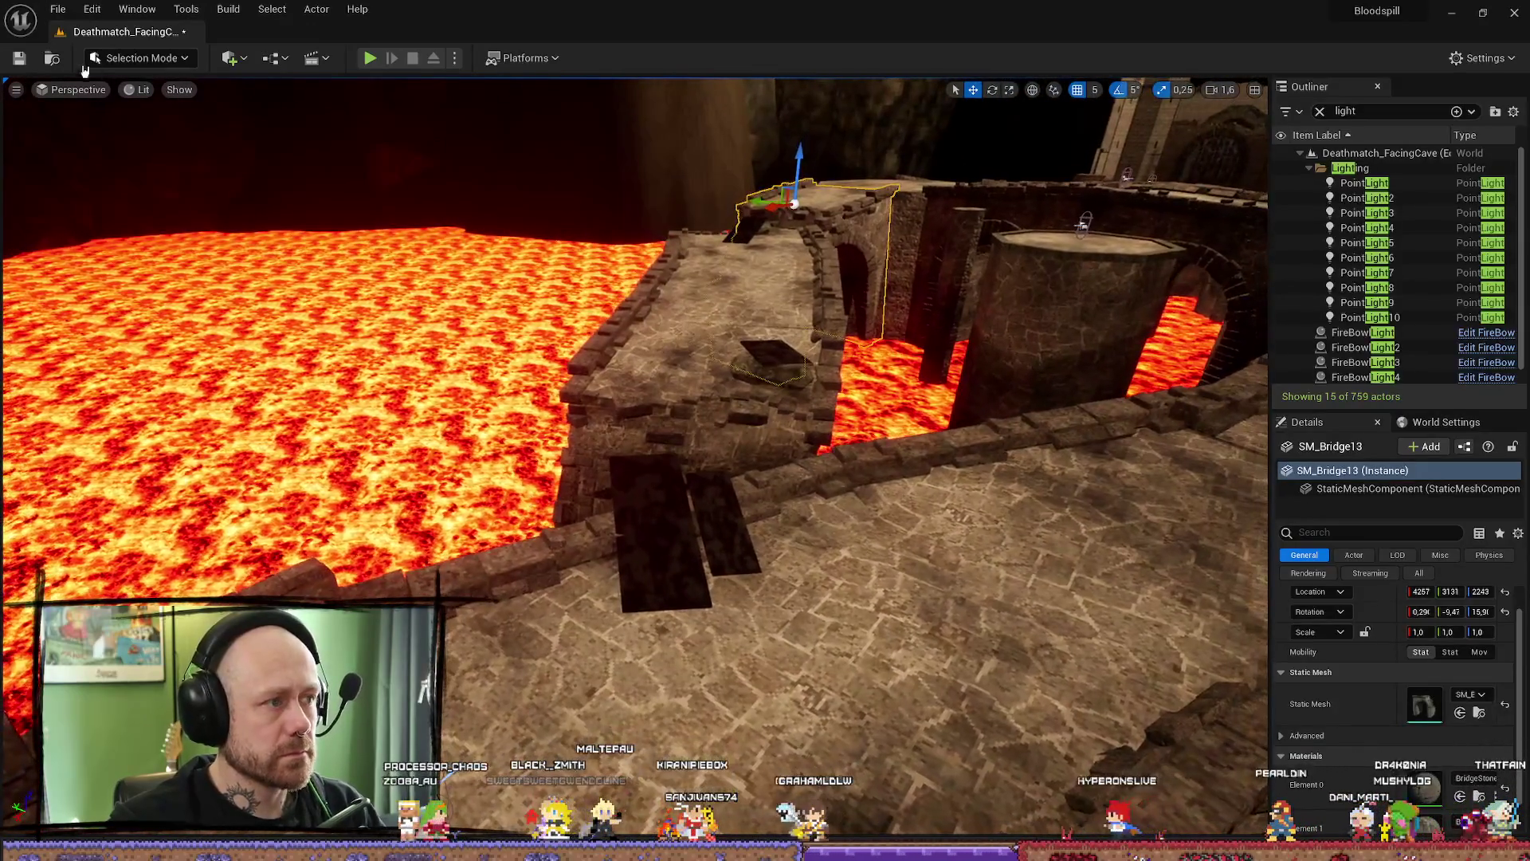
{"action": "left_click", "coordinate": [236, 57]}
{"action": "mouse_move", "coordinate": [268, 199]}
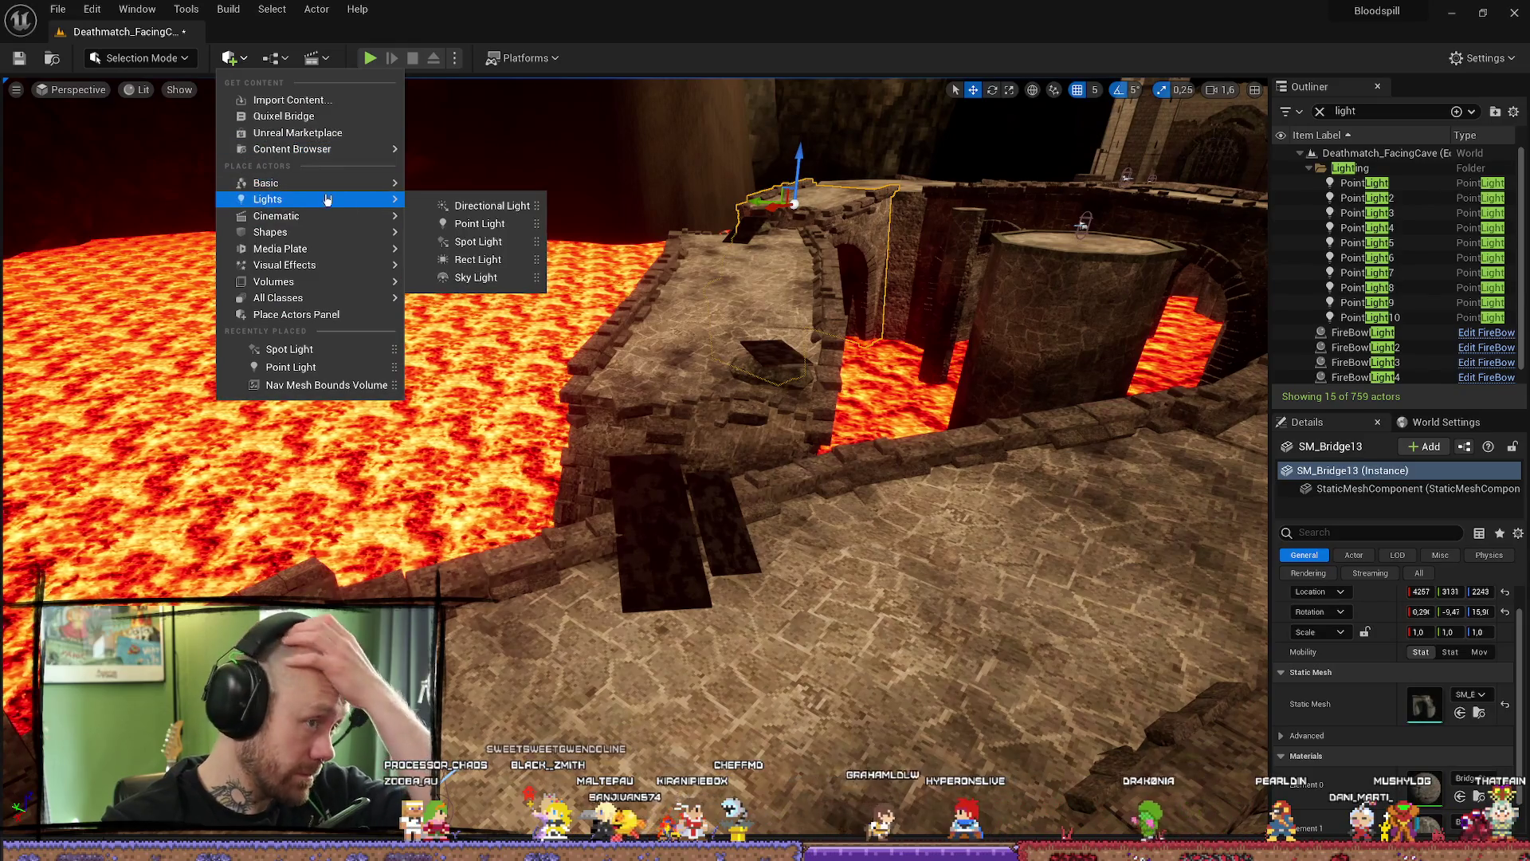
- Place a new PointLight11 and move it onto the stone walkway
{"action": "left_click", "coordinate": [494, 225]}
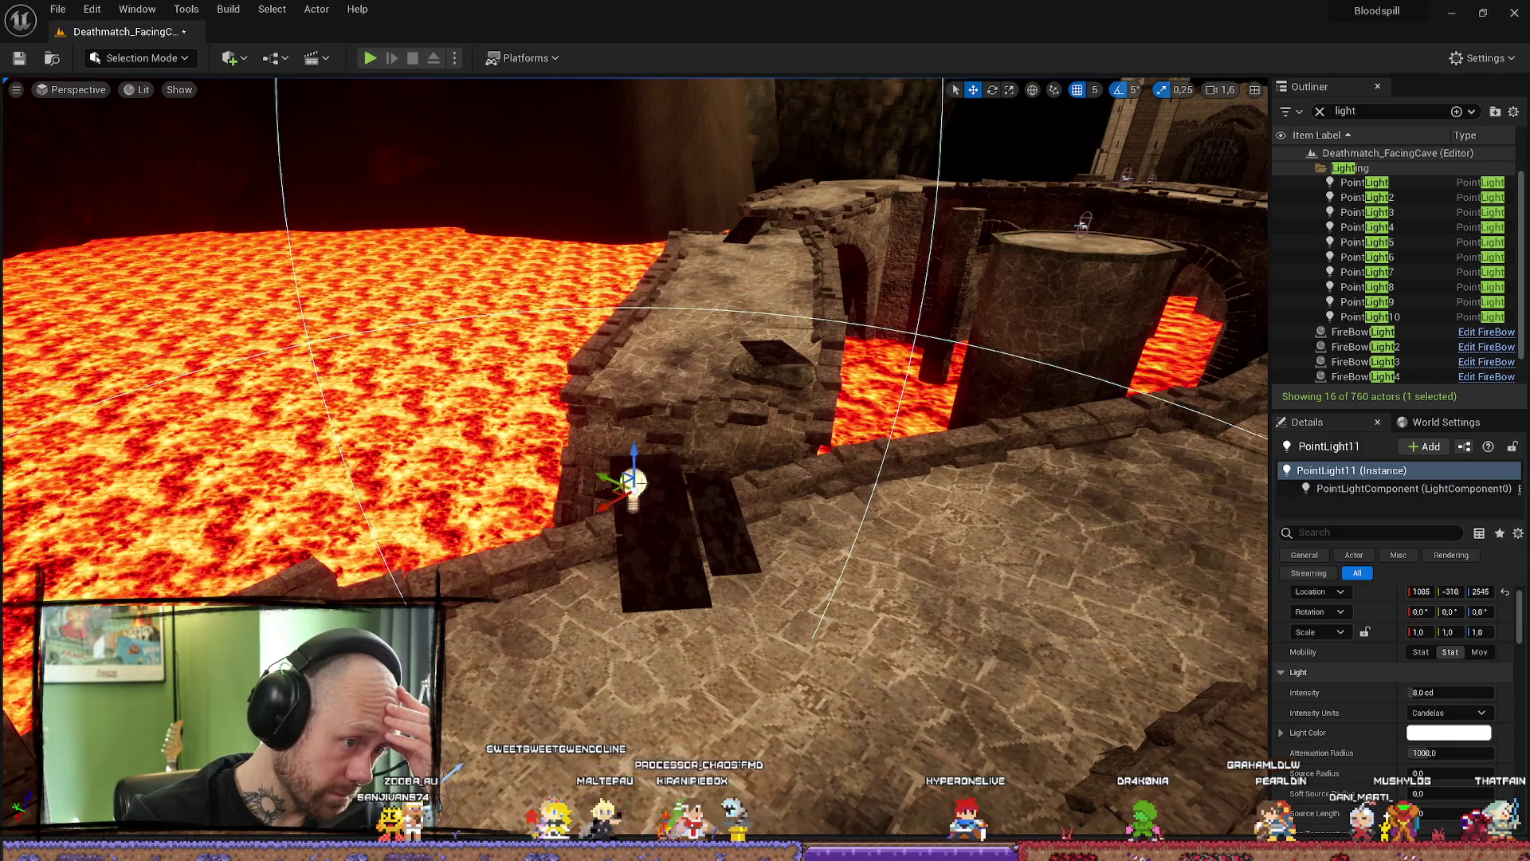
{"action": "left_click_drag", "start_coordinate": [665, 465], "coordinate": [659, 505]}
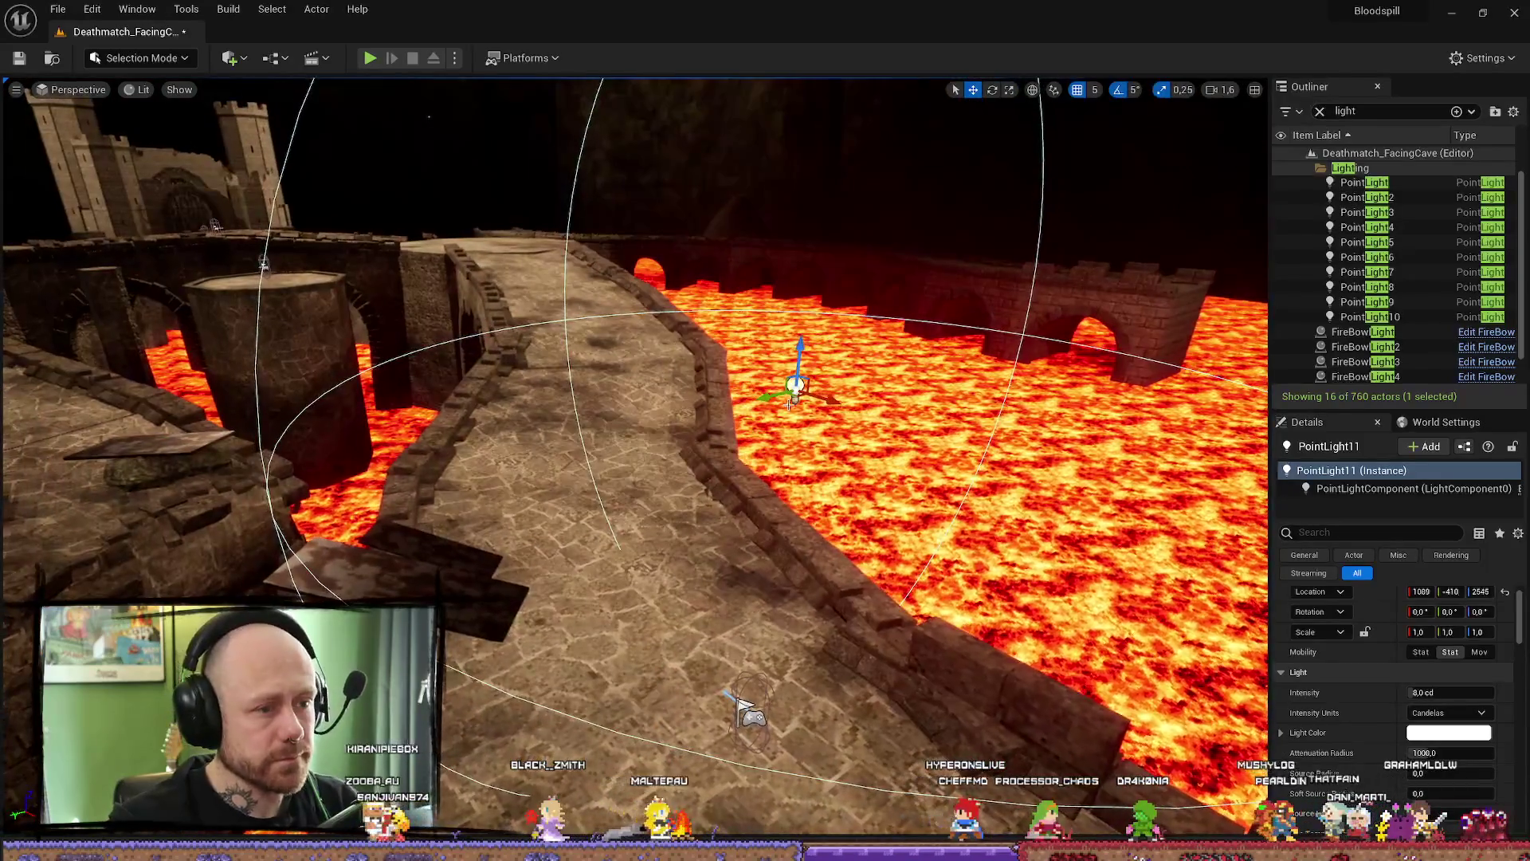
{"action": "left_click_drag", "start_coordinate": [799, 383], "coordinate": [468, 534]}
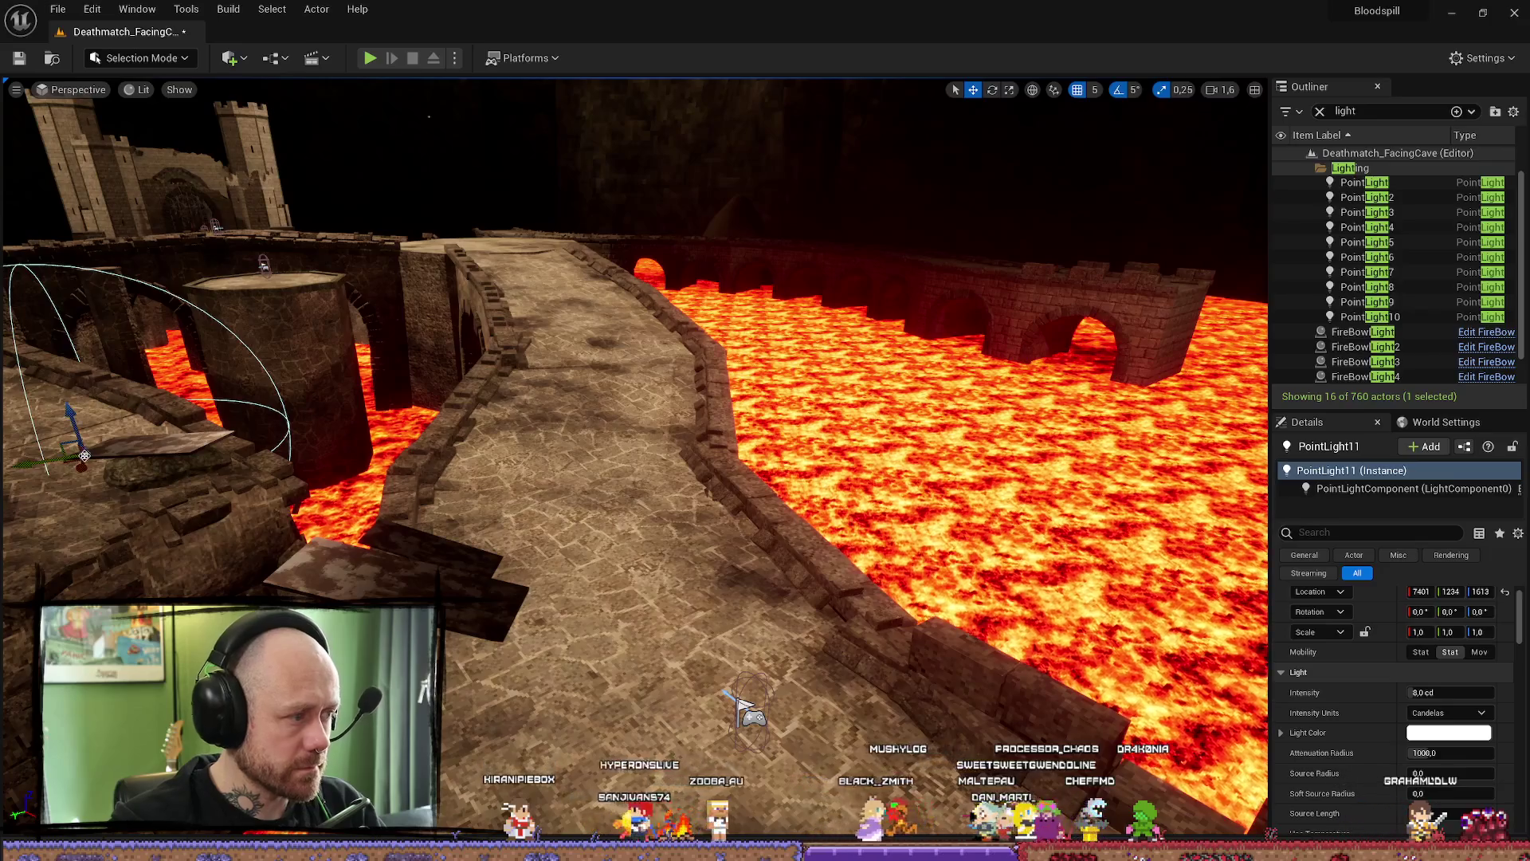
{"action": "mouse_move", "coordinate": [273, 520]}
{"action": "left_mouse_down"}
{"action": "mouse_move", "coordinate": [440, 562]}
{"action": "mouse_move", "coordinate": [439, 396]}
{"action": "left_mouse_up"}
- Delete the new point light again and reopen the Quick Add list
{"action": "mouse_move", "coordinate": [635, 454]}
{"action": "left_mouse_down", "text": "alt"}
{"action": "mouse_move", "coordinate": [1076, 478]}
{"action": "mouse_move", "coordinate": [559, 473]}
{"action": "mouse_move", "coordinate": [683, 478]}
{"action": "mouse_move", "coordinate": [604, 444]}
{"action": "left_mouse_up", "text": "alt"}
{"action": "key", "text": "Delete"}
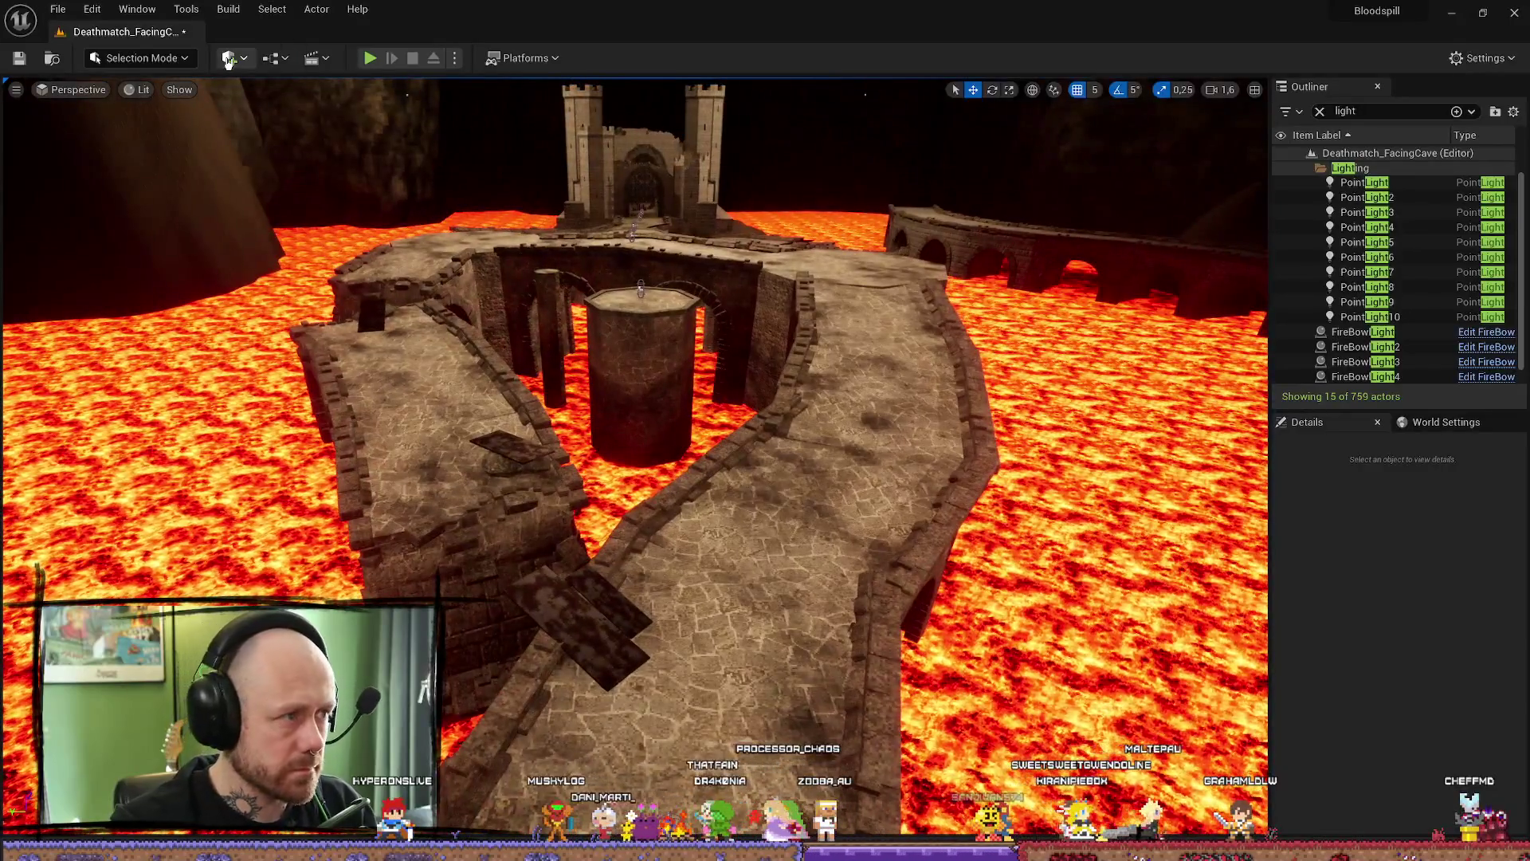
{"action": "left_click", "coordinate": [228, 60]}
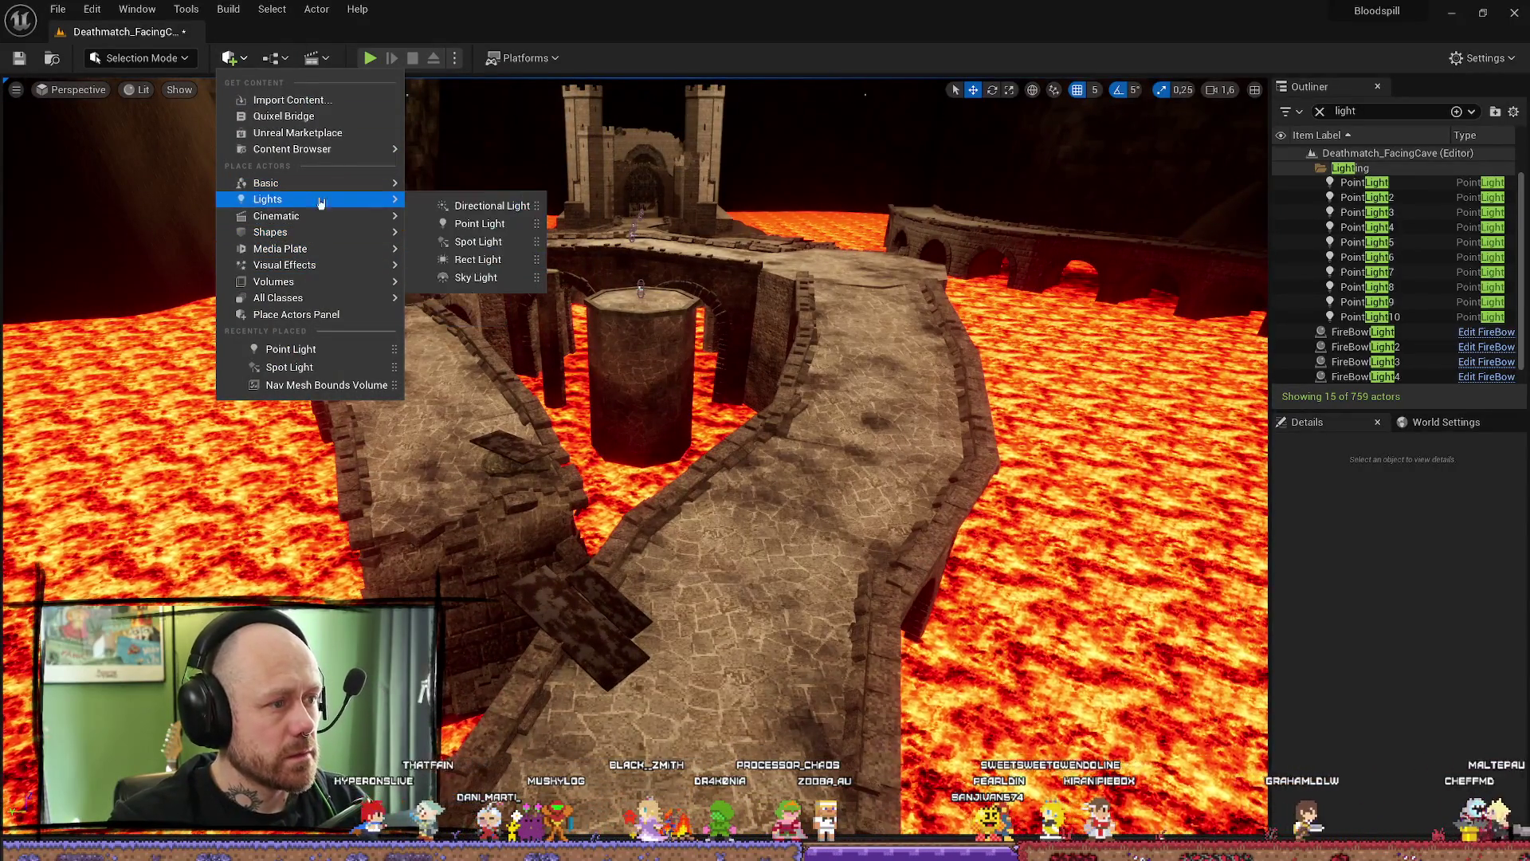
{"action": "mouse_move", "coordinate": [308, 199]}
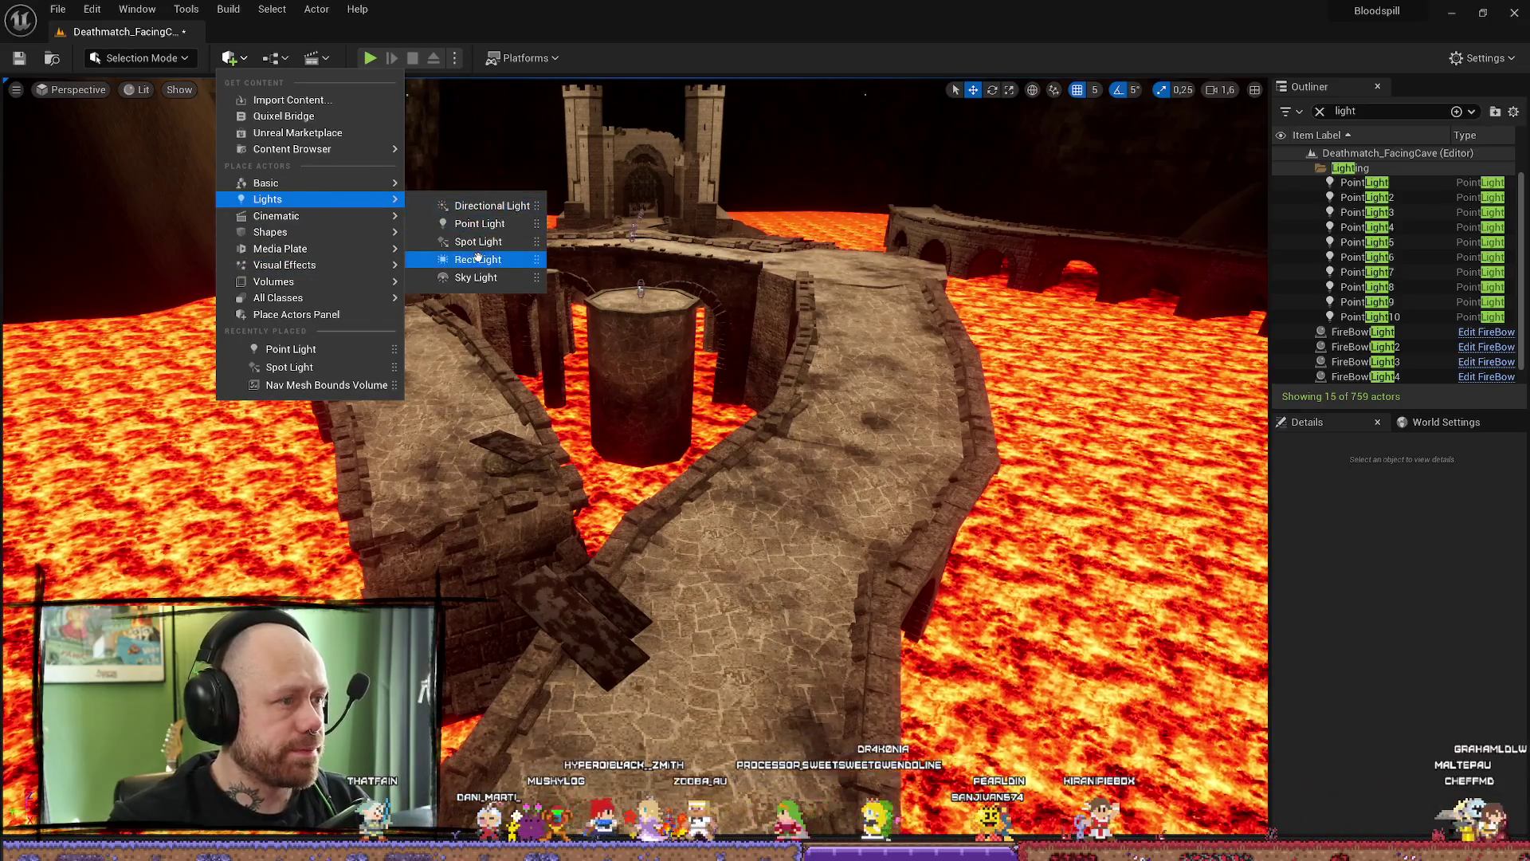
- Place a Spot Light and rotate its cone to aim downward onto the path
{"action": "left_click", "coordinate": [467, 259]}
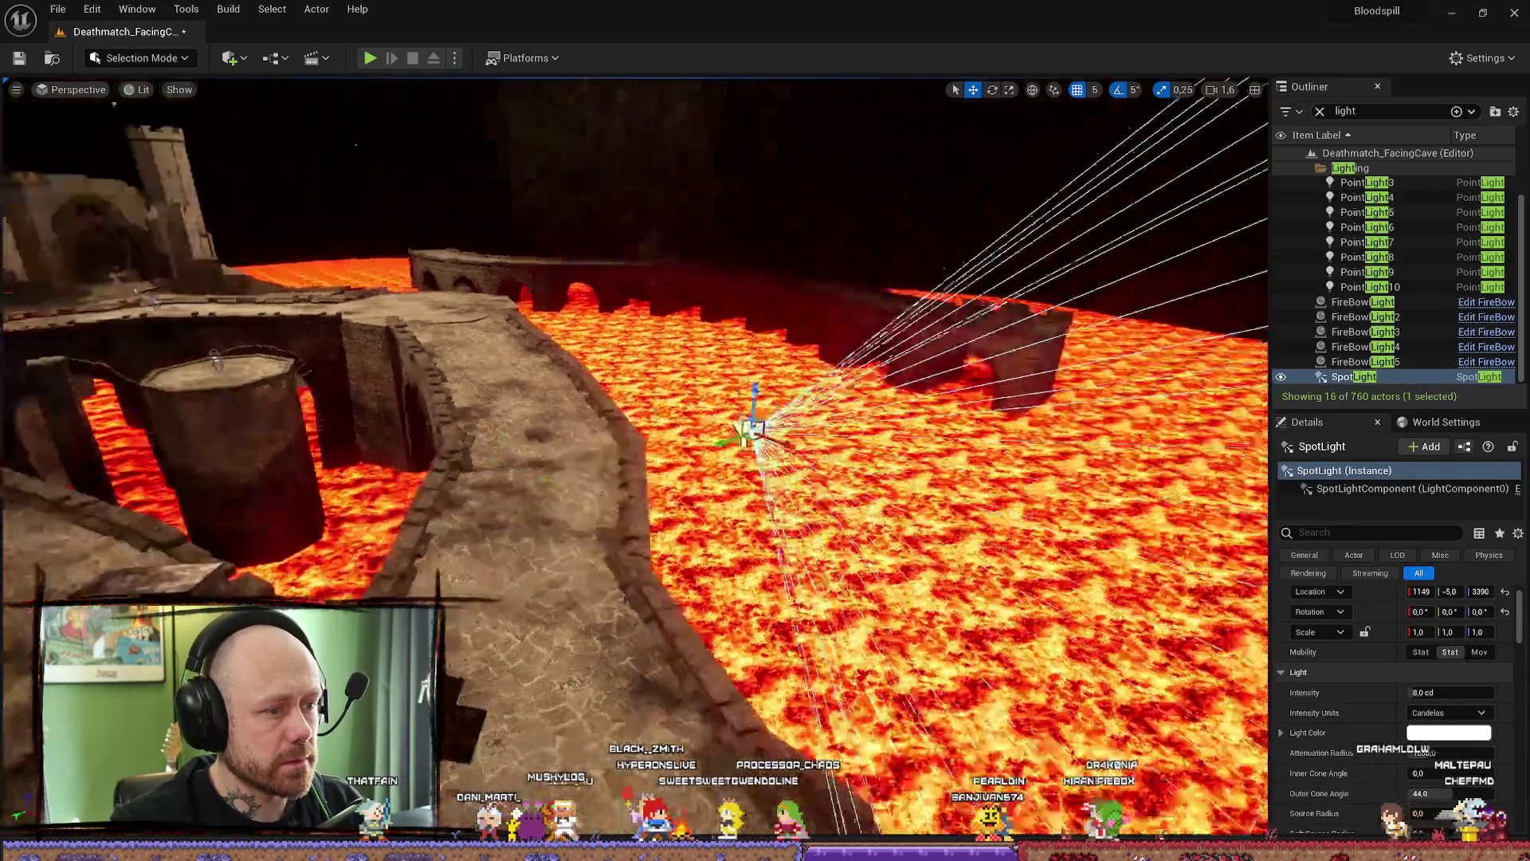
{"action": "left_click_drag", "start_coordinate": [336, 122], "coordinate": [779, 287]}
{"action": "key", "text": "e"}
{"action": "mouse_move", "coordinate": [768, 371]}
{"action": "left_mouse_down"}
{"action": "mouse_move", "coordinate": [777, 443]}
{"action": "mouse_move", "coordinate": [825, 425]}
{"action": "left_mouse_up"}
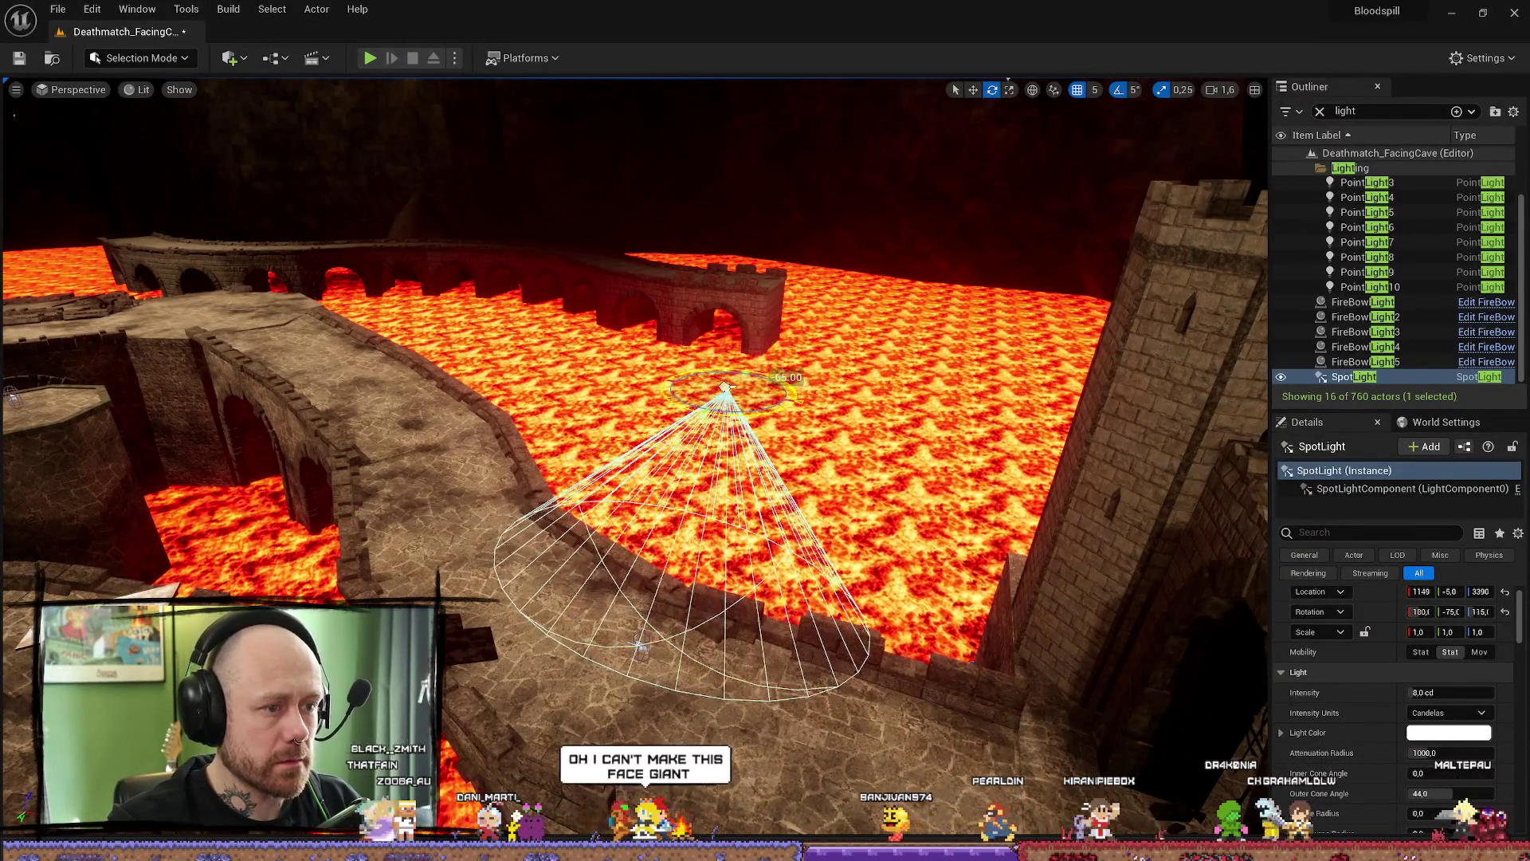
{"action": "mouse_move", "coordinate": [718, 352]}
{"action": "left_mouse_down"}
{"action": "mouse_move", "coordinate": [735, 433]}
{"action": "mouse_move", "coordinate": [789, 418]}
{"action": "left_mouse_up"}
- Move the spotlight up above the stone walkway and inspect it from around the gate
{"action": "key", "text": "w"}
{"action": "mouse_move", "coordinate": [653, 380]}
{"action": "left_mouse_down"}
{"action": "mouse_move", "coordinate": [445, 579]}
{"action": "mouse_move", "coordinate": [452, 459]}
{"action": "left_mouse_up"}
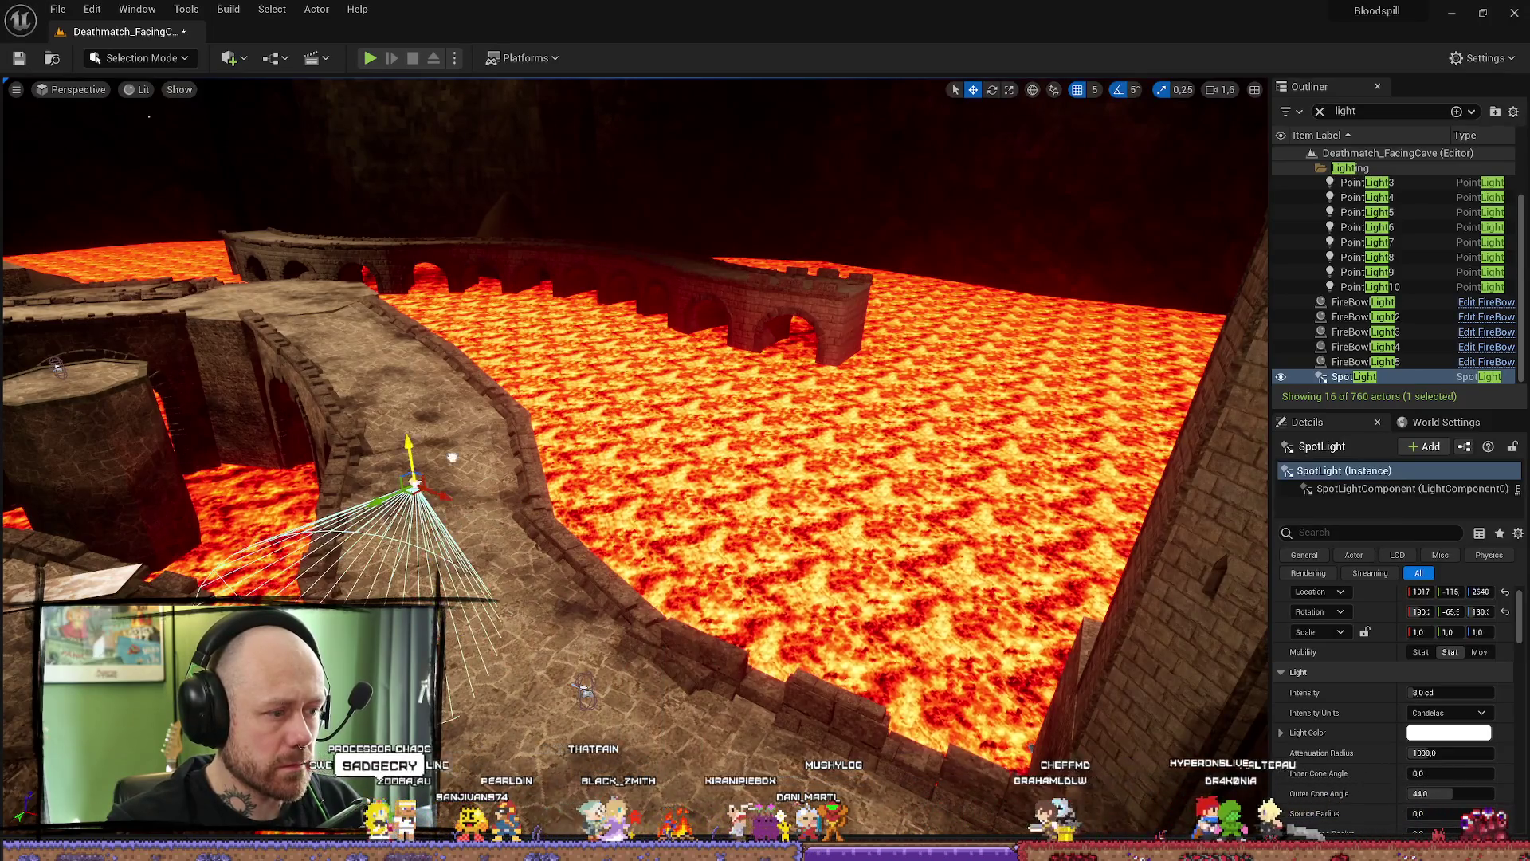
{"action": "key", "text": "d"}
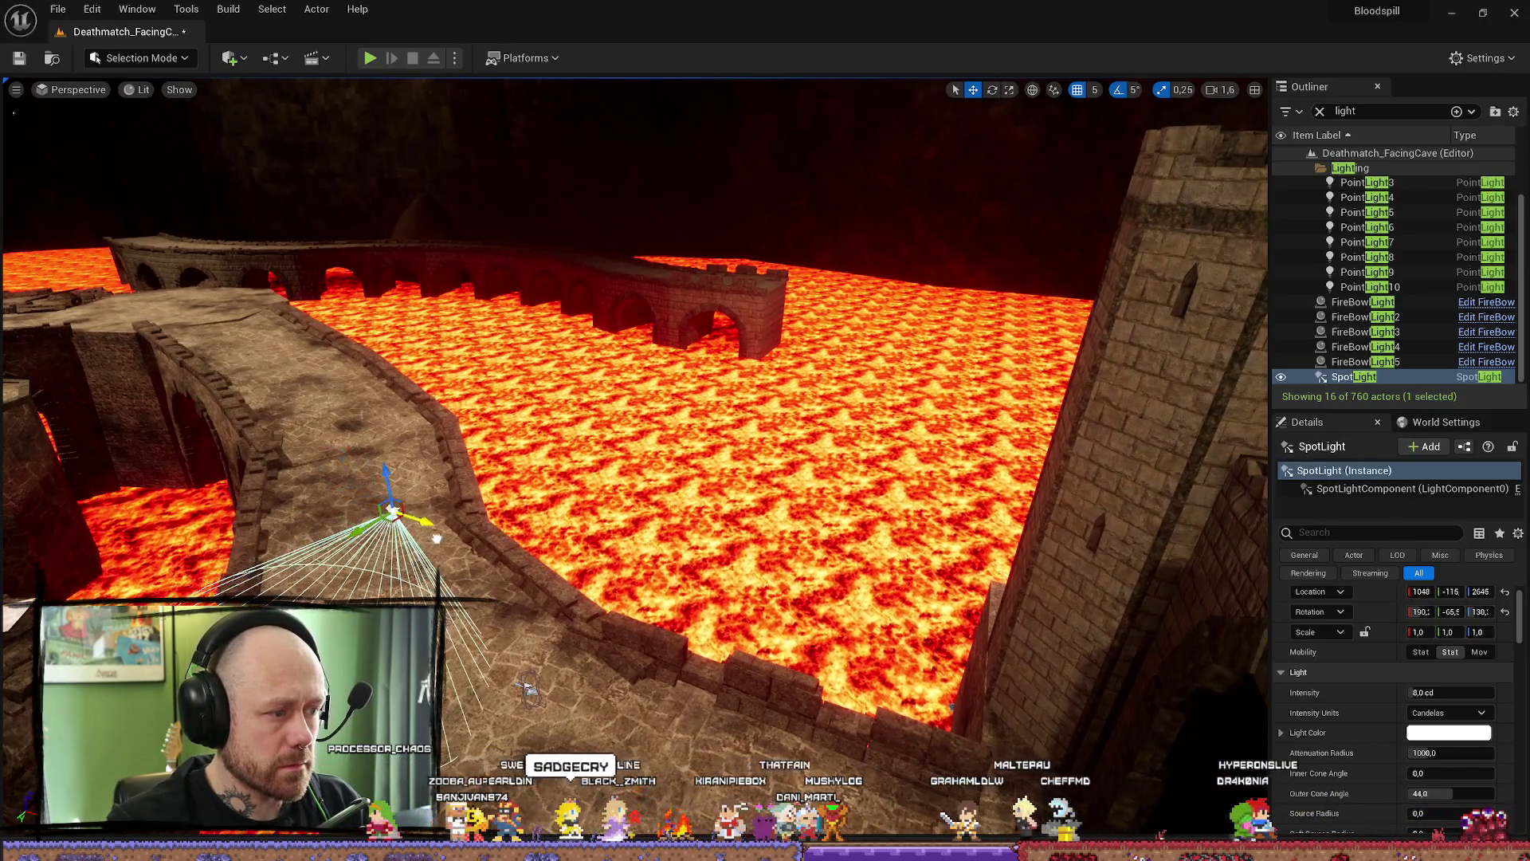
{"action": "key", "text": "d"}
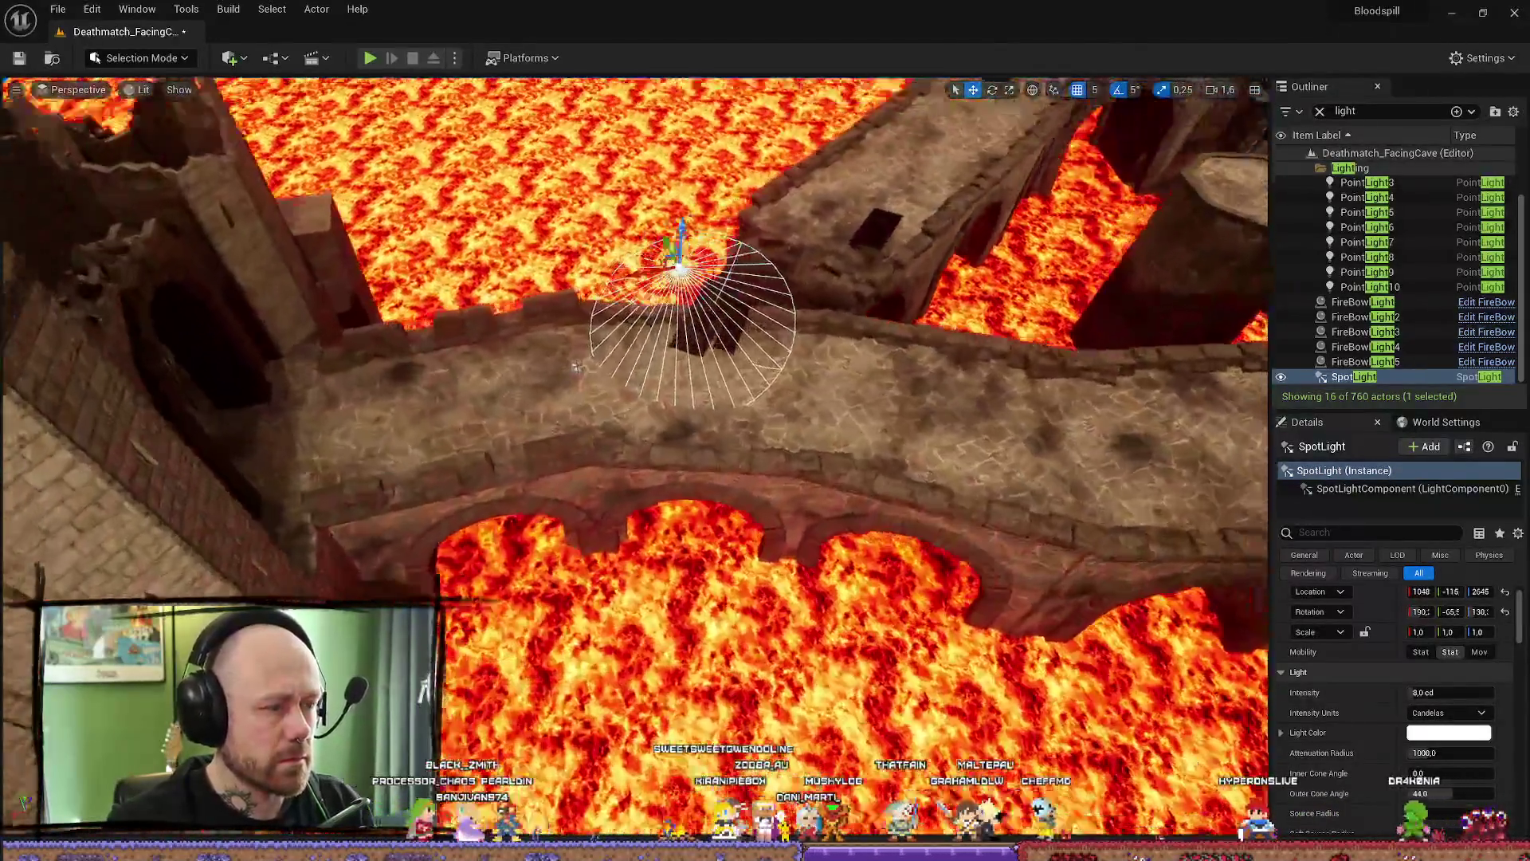
{"action": "mouse_move", "coordinate": [577, 366]}
{"action": "left_mouse_down"}
{"action": "mouse_move", "coordinate": [827, 446]}
{"action": "mouse_move", "coordinate": [941, 547]}
{"action": "mouse_move", "coordinate": [825, 661]}
{"action": "left_mouse_up"}
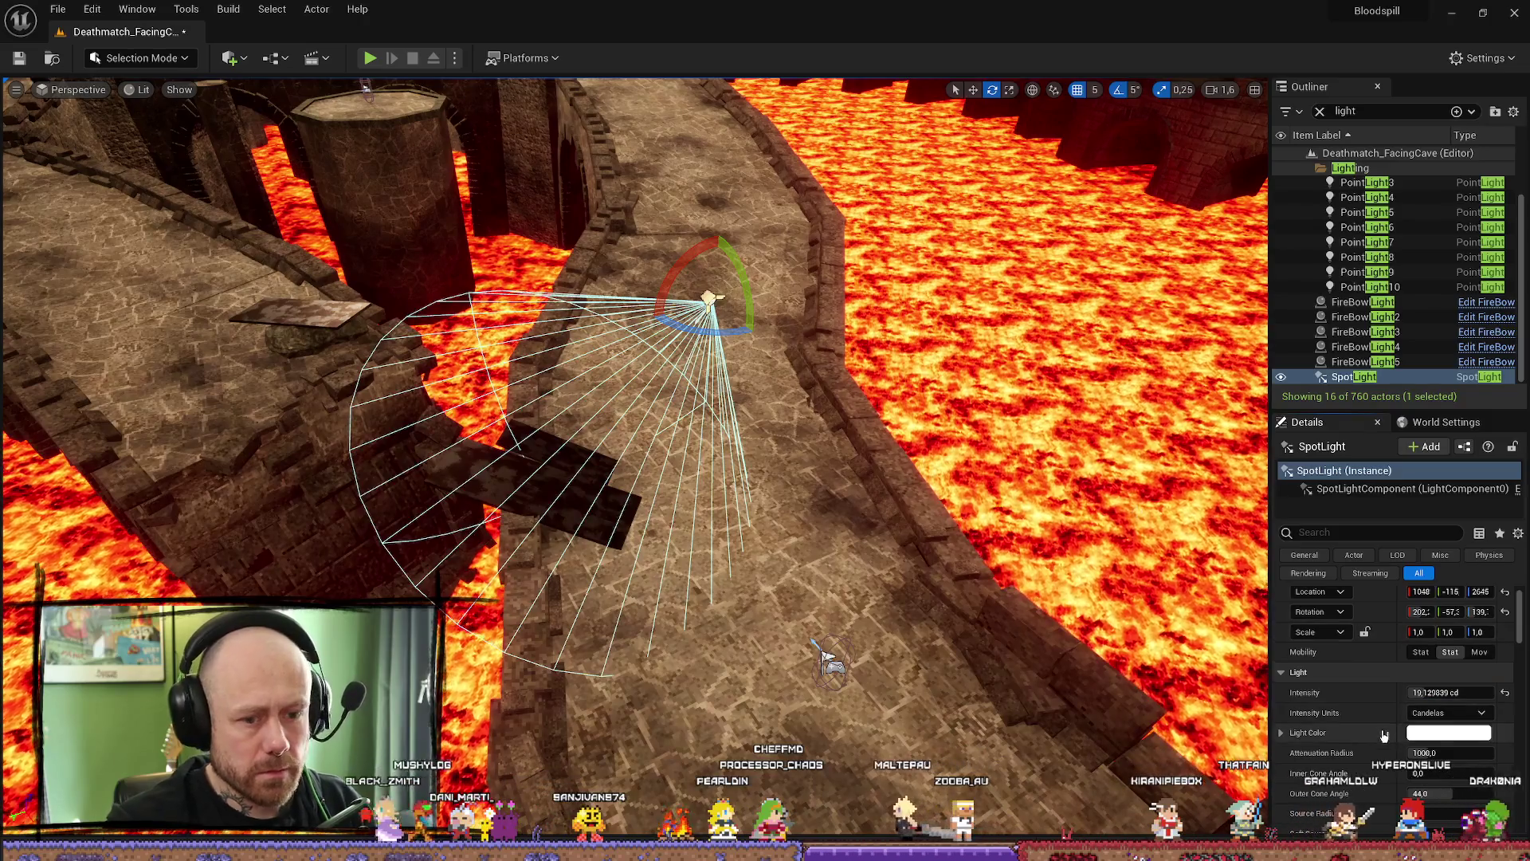
{"action": "scroll", "coordinate": [1436, 742], "scroll_direction": "down", "scroll_amount": 1}
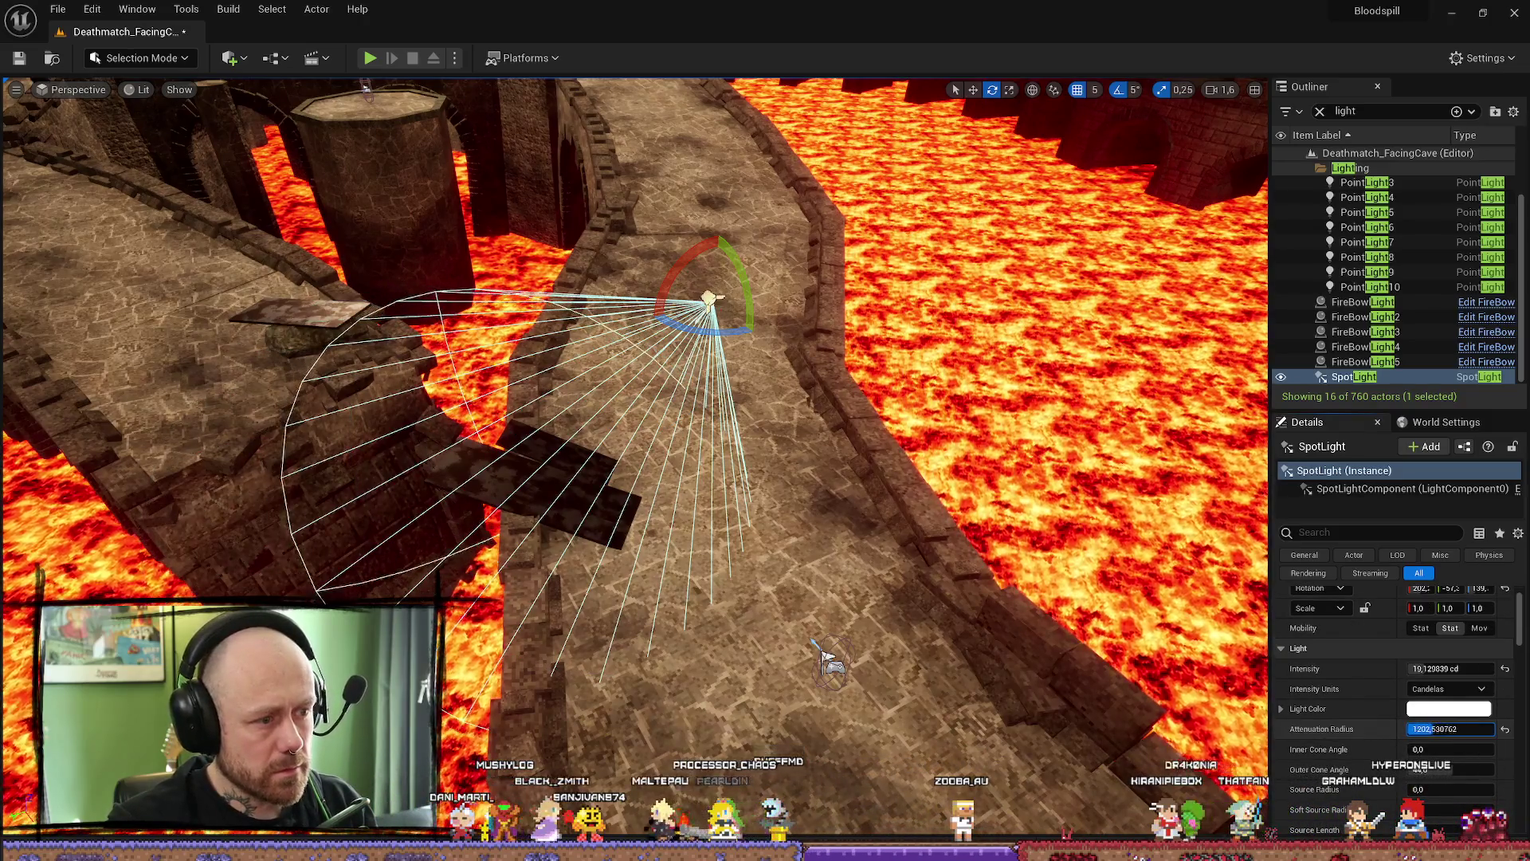
- Widen the spotlight's outer cone, raise it over the bridge and set its mobility to Static
{"action": "left_click_drag", "start_coordinate": [1456, 772], "coordinate": [1471, 772]}
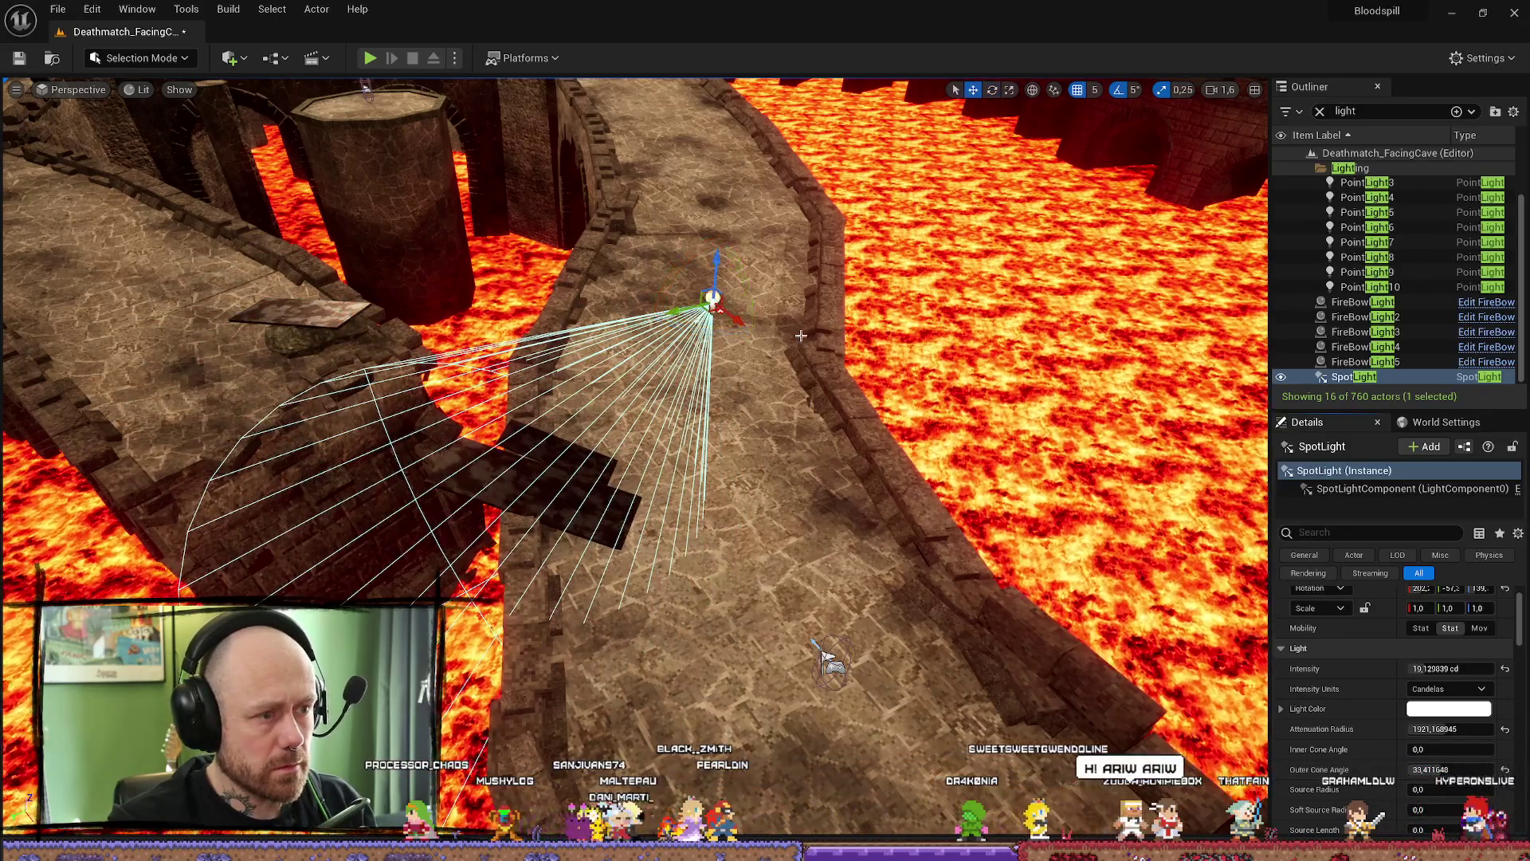
{"action": "key", "text": "w"}
{"action": "left_click_drag", "start_coordinate": [825, 661], "coordinate": [939, 610]}
{"action": "left_click_drag", "start_coordinate": [815, 397], "coordinate": [918, 273]}
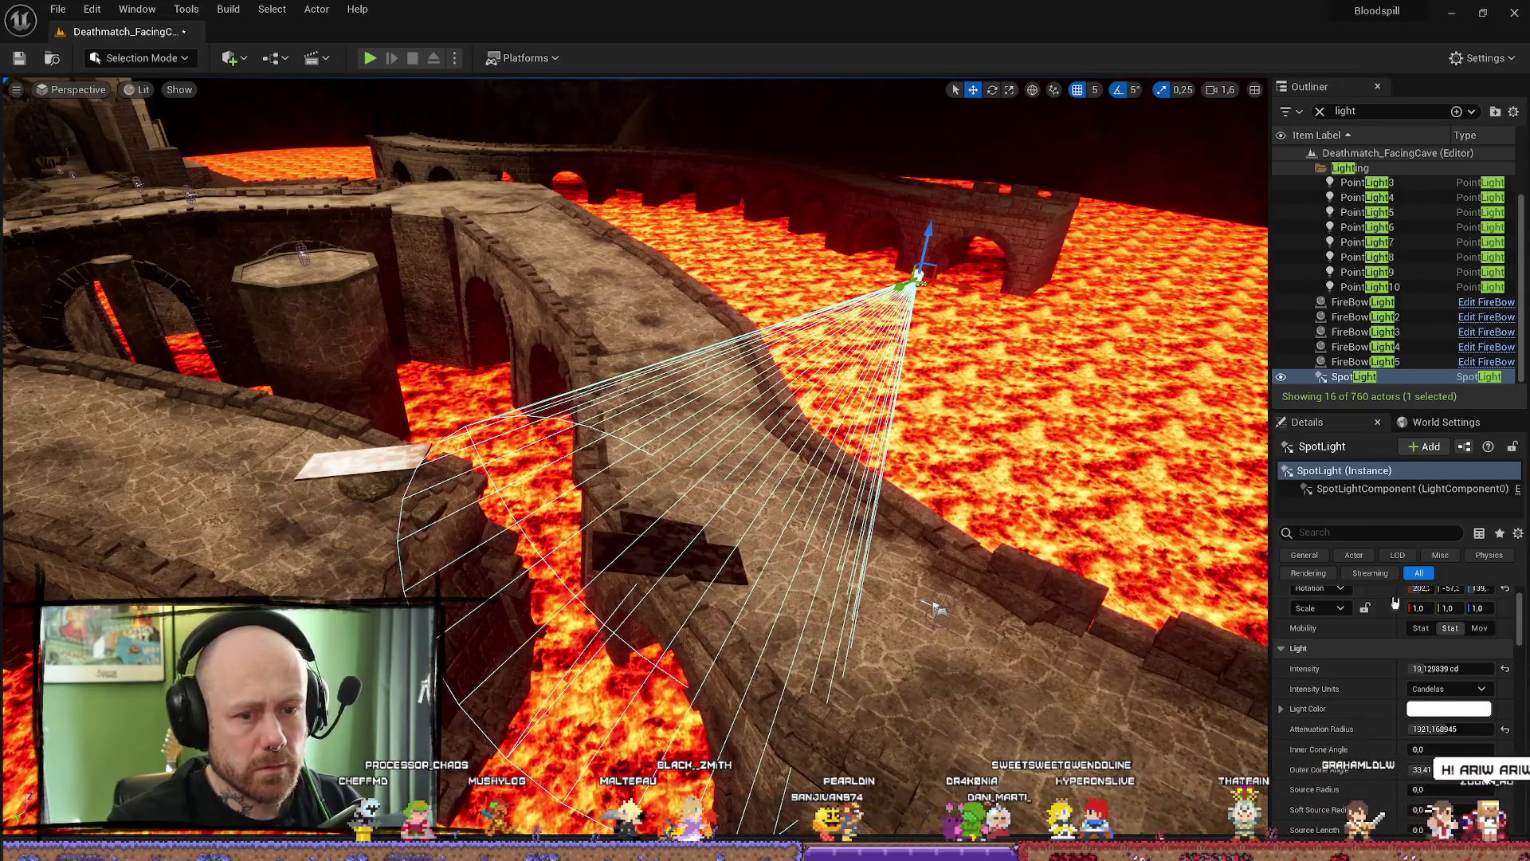
{"action": "left_click", "coordinate": [1420, 627]}
{"action": "scroll", "coordinate": [854, 667], "scroll_direction": "down", "scroll_amount": 2}
- Circle the spotlight to check its coverage, then start editing its Intensity field
{"action": "mouse_move", "coordinate": [855, 668]}
{"action": "left_mouse_down"}
{"action": "mouse_move", "coordinate": [696, 177]}
{"action": "mouse_move", "coordinate": [323, 266]}
{"action": "mouse_move", "coordinate": [711, 642]}
{"action": "mouse_move", "coordinate": [675, 323]}
{"action": "left_mouse_up"}
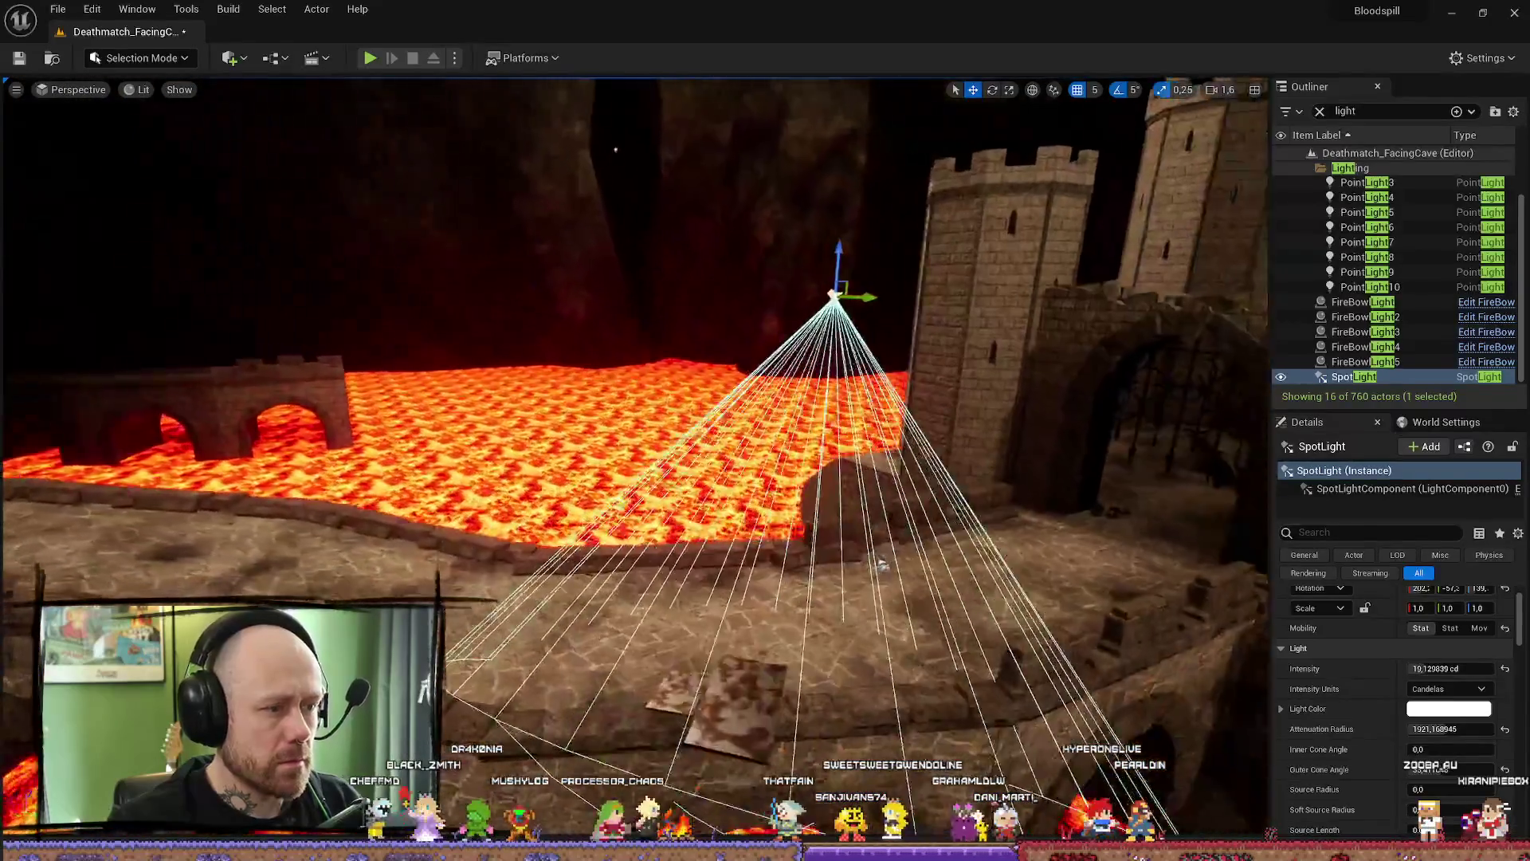
{"action": "scroll", "coordinate": [1437, 696], "scroll_direction": "down", "scroll_amount": 5}
{"action": "scroll", "coordinate": [1436, 696], "scroll_direction": "down", "scroll_amount": 2}
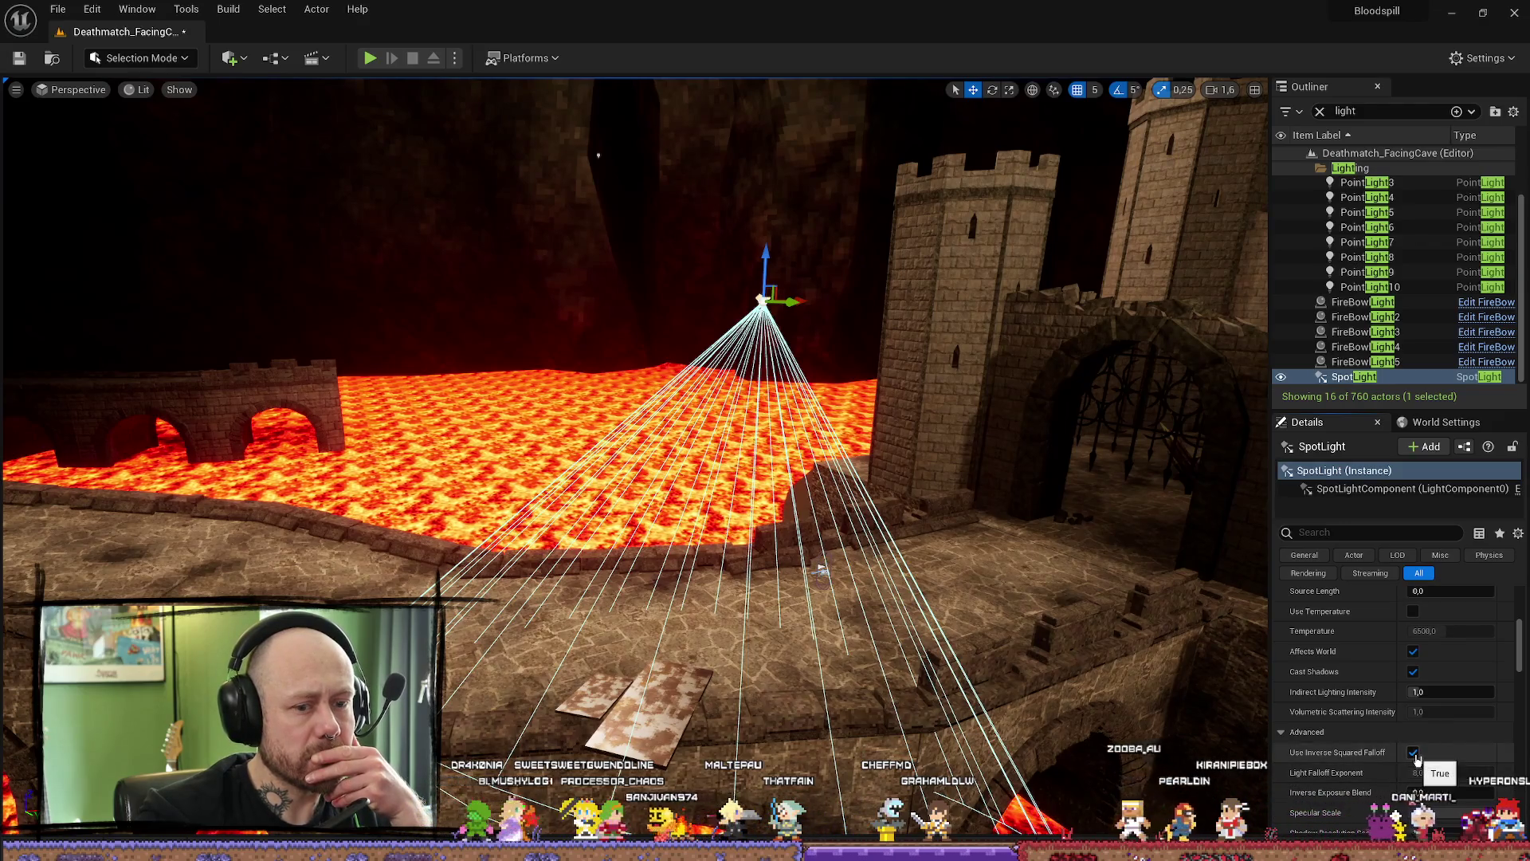
{"action": "left_click_drag", "start_coordinate": [766, 478], "coordinate": [718, 454]}
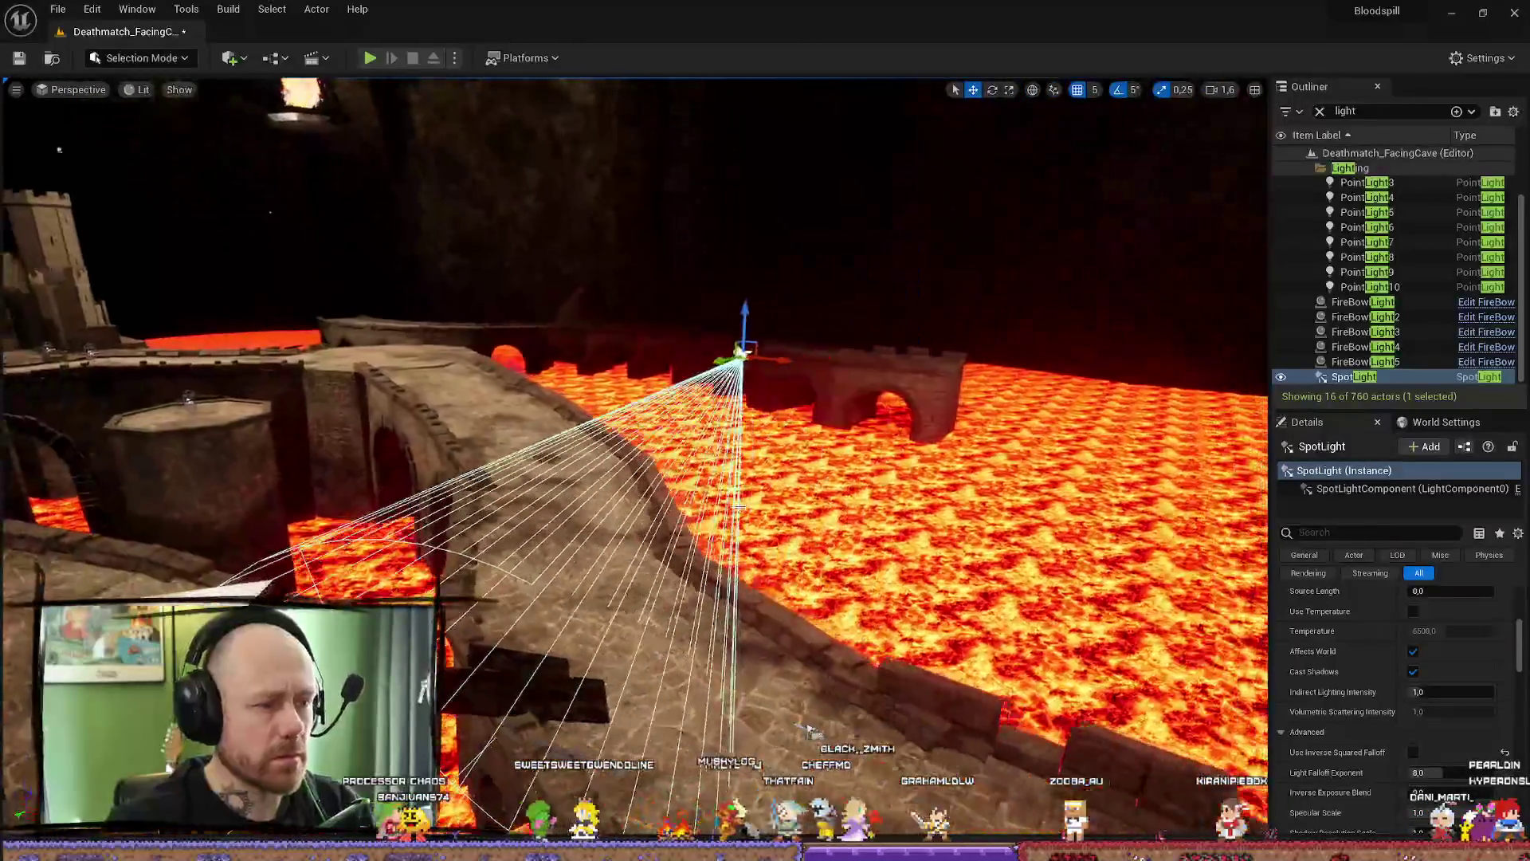
{"action": "mouse_move", "coordinate": [717, 454]}
{"action": "left_mouse_down"}
{"action": "mouse_move", "coordinate": [849, 412]}
{"action": "mouse_move", "coordinate": [837, 424]}
{"action": "left_mouse_up"}
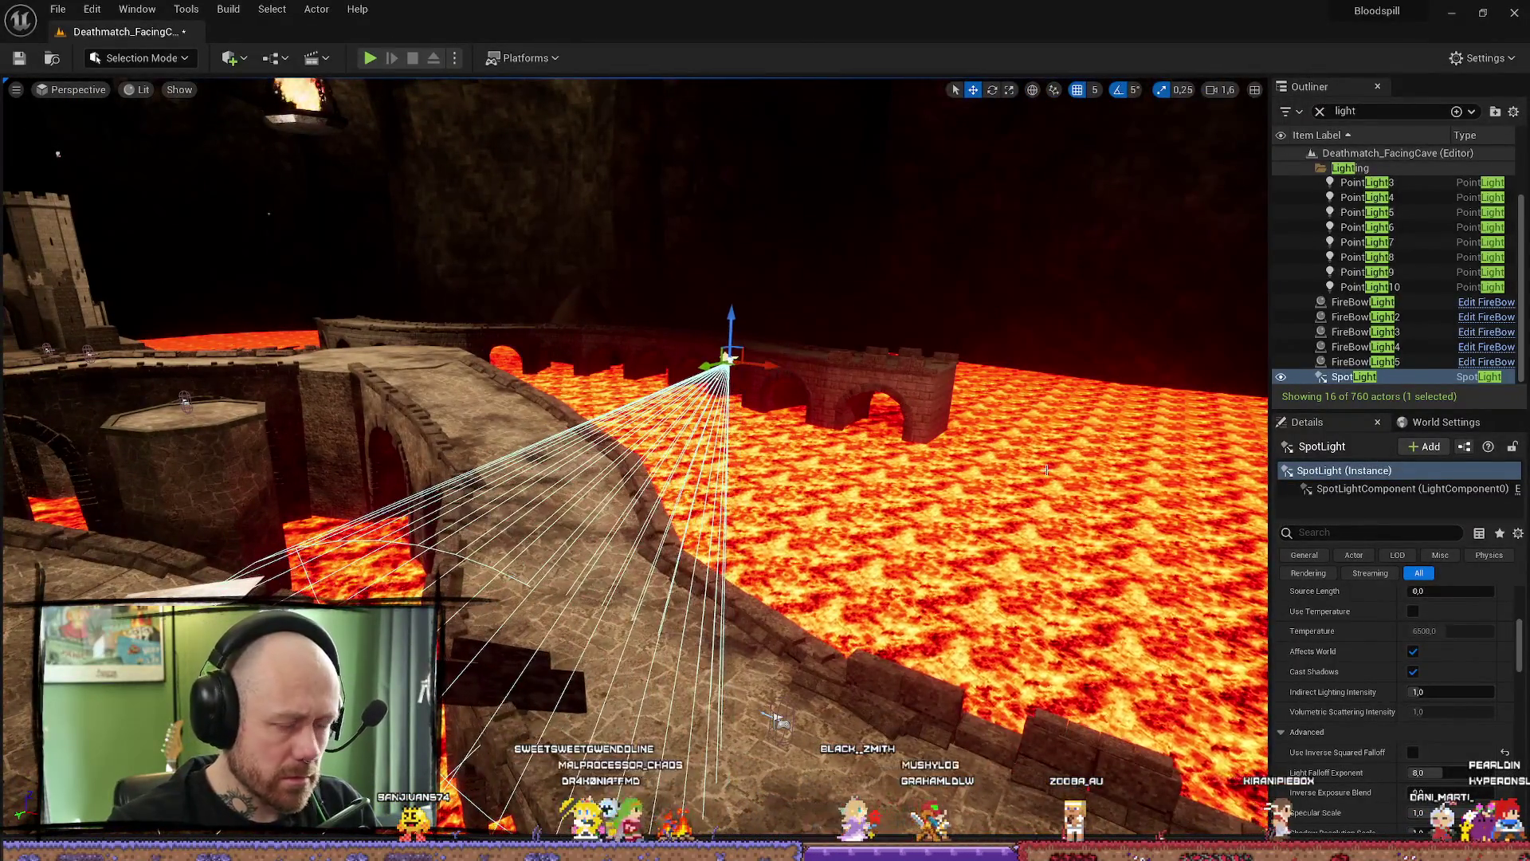
{"action": "scroll", "coordinate": [1443, 643], "scroll_direction": "up", "scroll_amount": 3}
{"action": "left_click", "coordinate": [1441, 621]}
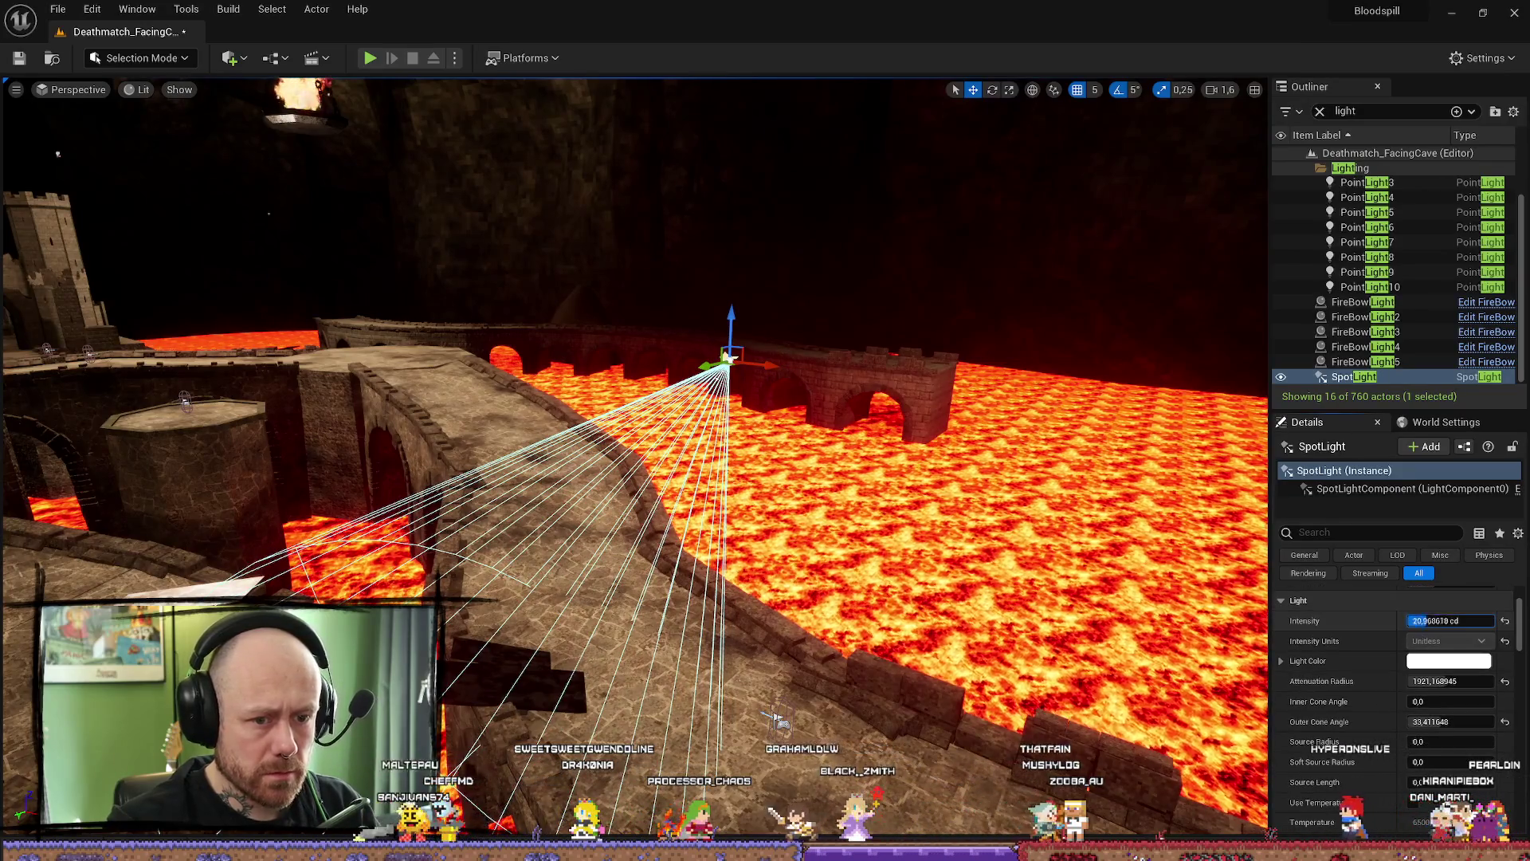
{"action": "type", "text": "160"}
- Confirm the new intensity and narrow the spotlight's outer cone to about 19.6° with a 2727 radius
{"action": "key", "text": "Return"}
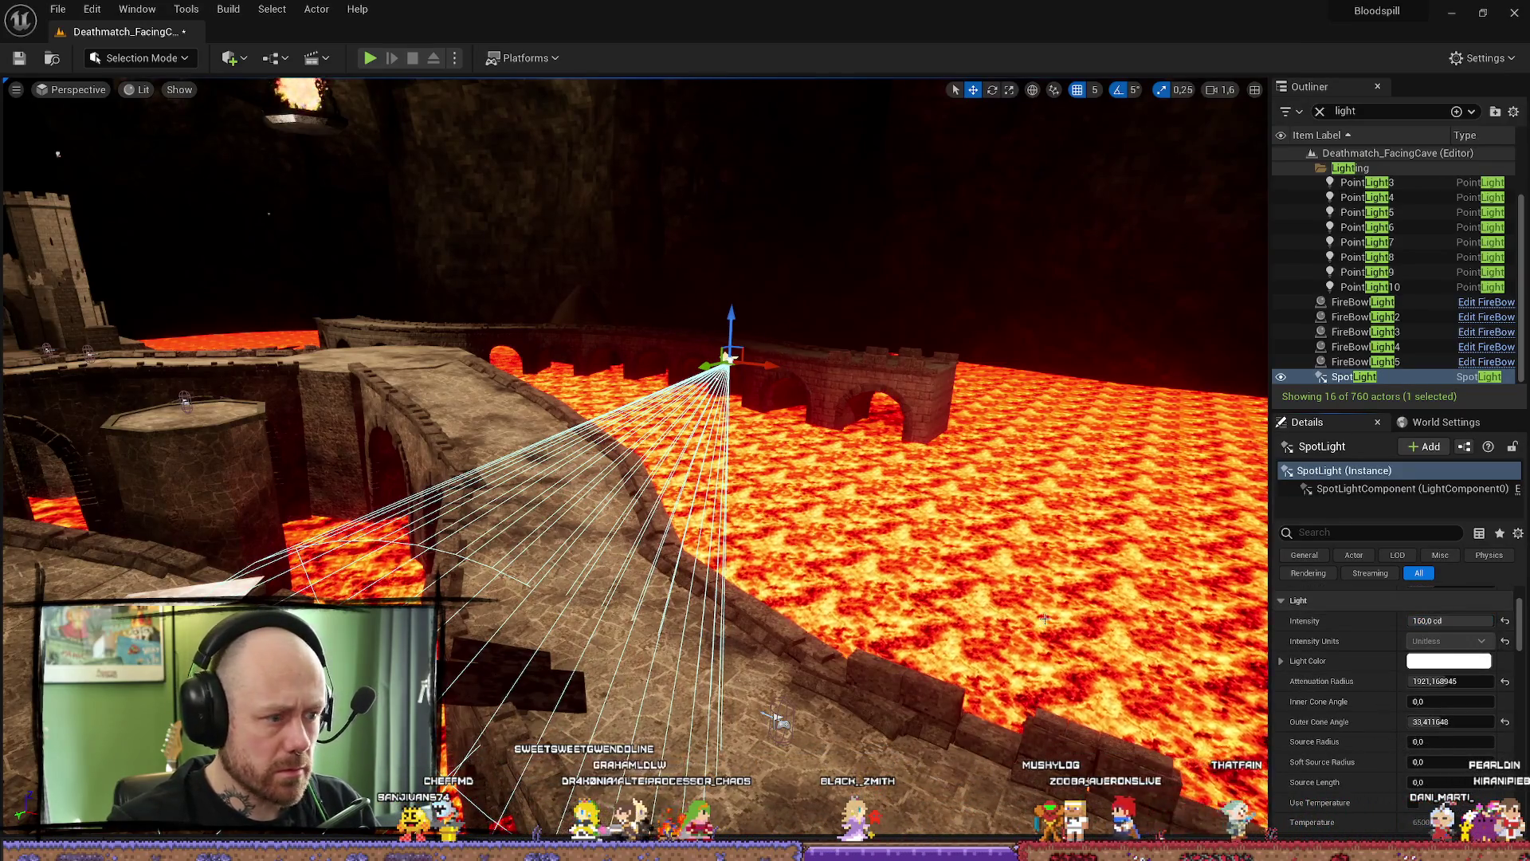
{"action": "left_click_drag", "start_coordinate": [777, 721], "coordinate": [853, 541]}
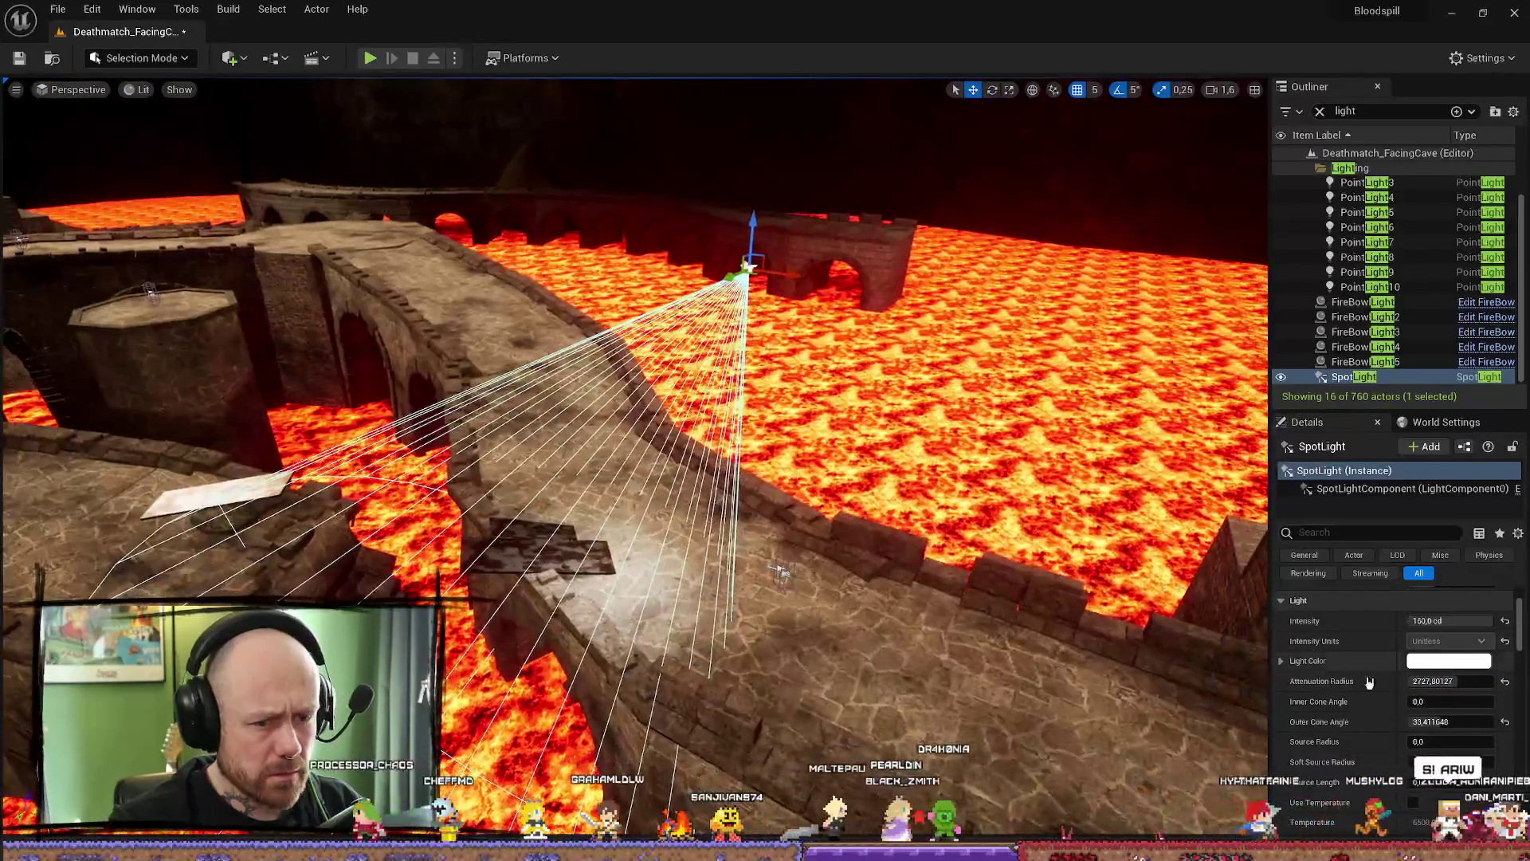
{"action": "left_click_drag", "start_coordinate": [1431, 721], "coordinate": [1387, 721]}
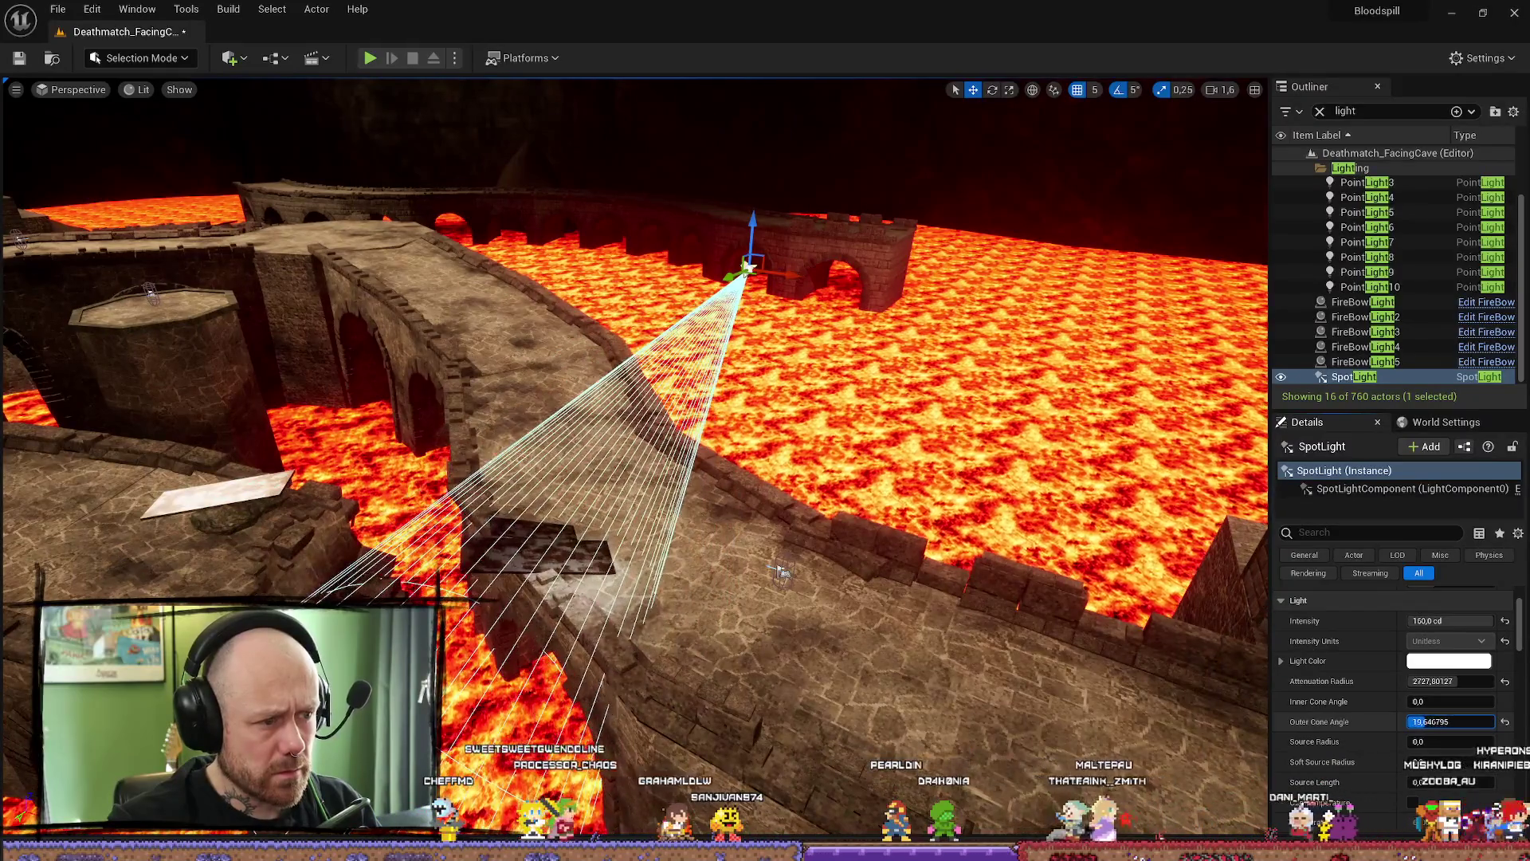
{"action": "scroll", "coordinate": [1386, 717], "scroll_direction": "down", "scroll_amount": 1}
{"action": "scroll", "coordinate": [997, 484], "scroll_direction": "down", "scroll_amount": 2}
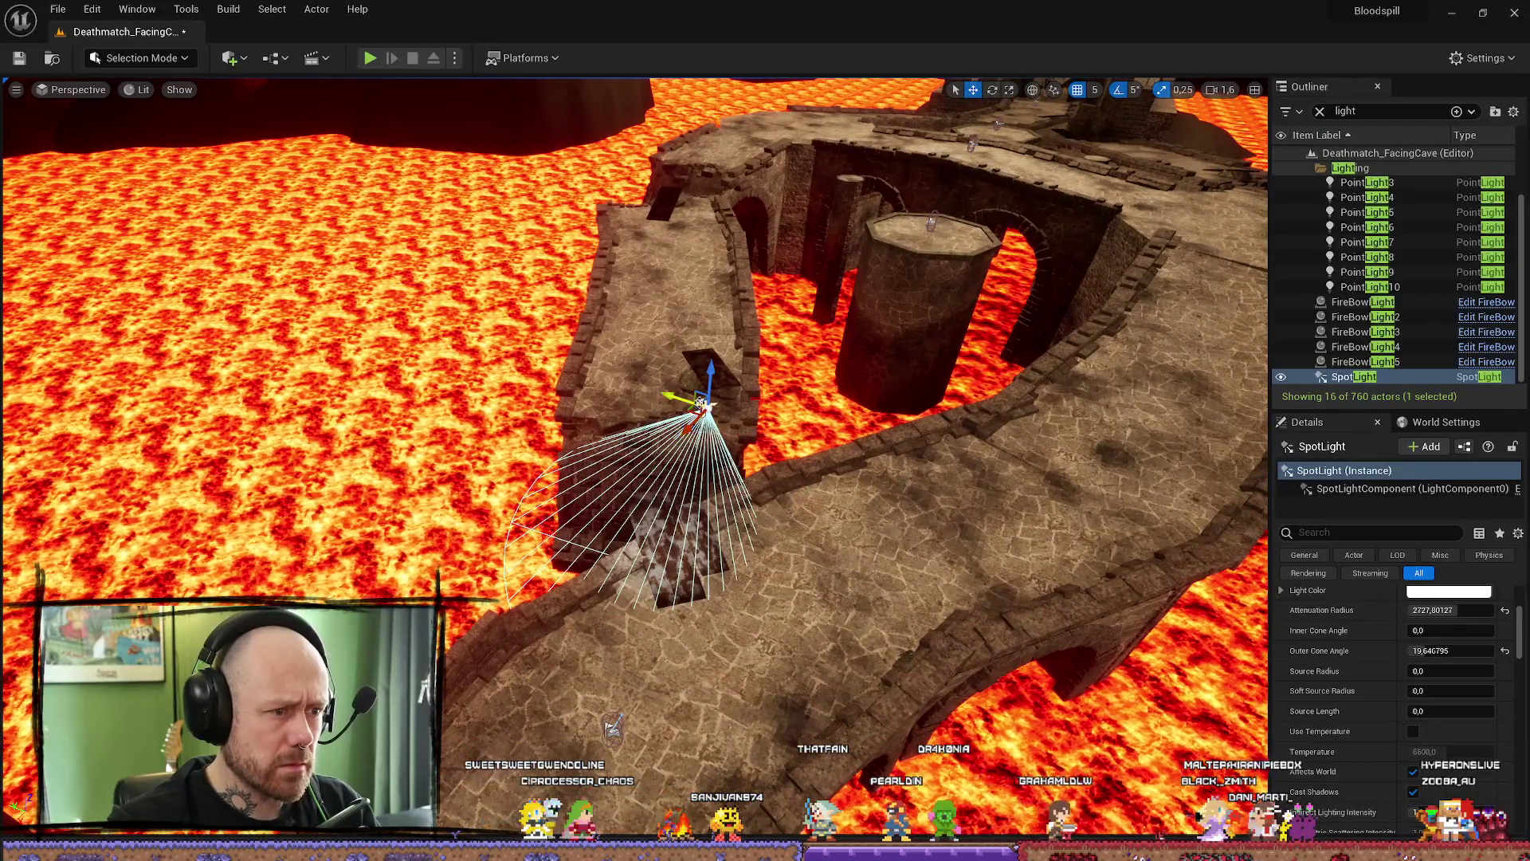
{"action": "mouse_move", "coordinate": [612, 726]}
{"action": "left_mouse_down"}
{"action": "mouse_move", "coordinate": [744, 769]}
{"action": "mouse_move", "coordinate": [718, 406]}
{"action": "left_mouse_up"}
- Move the spotlight further down the stone bridge and aim it along the walkway
{"action": "key", "text": "e"}
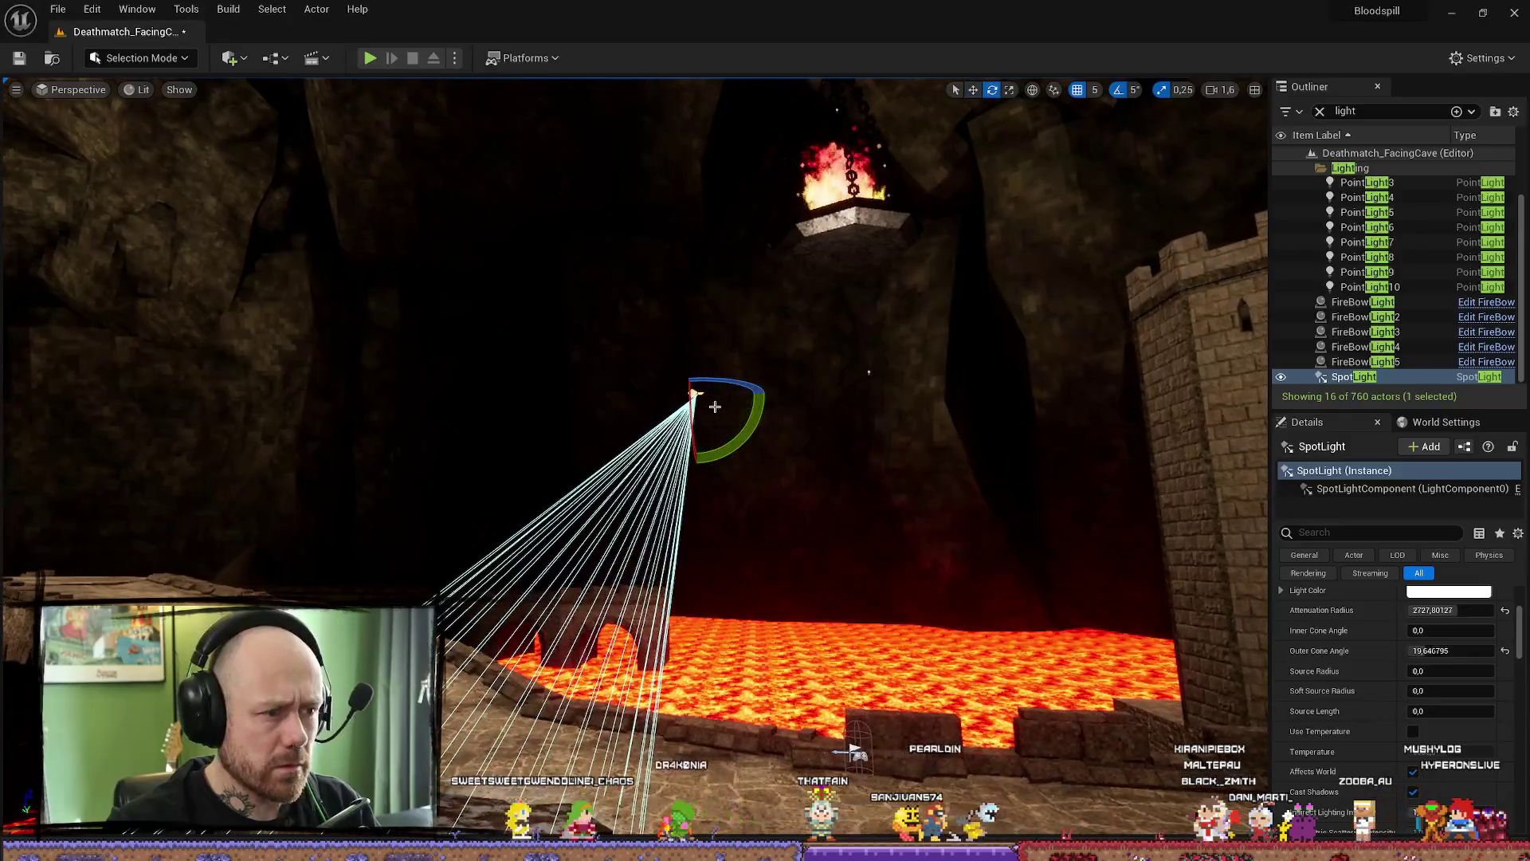
{"action": "mouse_move", "coordinate": [869, 372]}
{"action": "left_mouse_down"}
{"action": "mouse_move", "coordinate": [117, 259]}
{"action": "mouse_move", "coordinate": [803, 309]}
{"action": "left_mouse_up"}
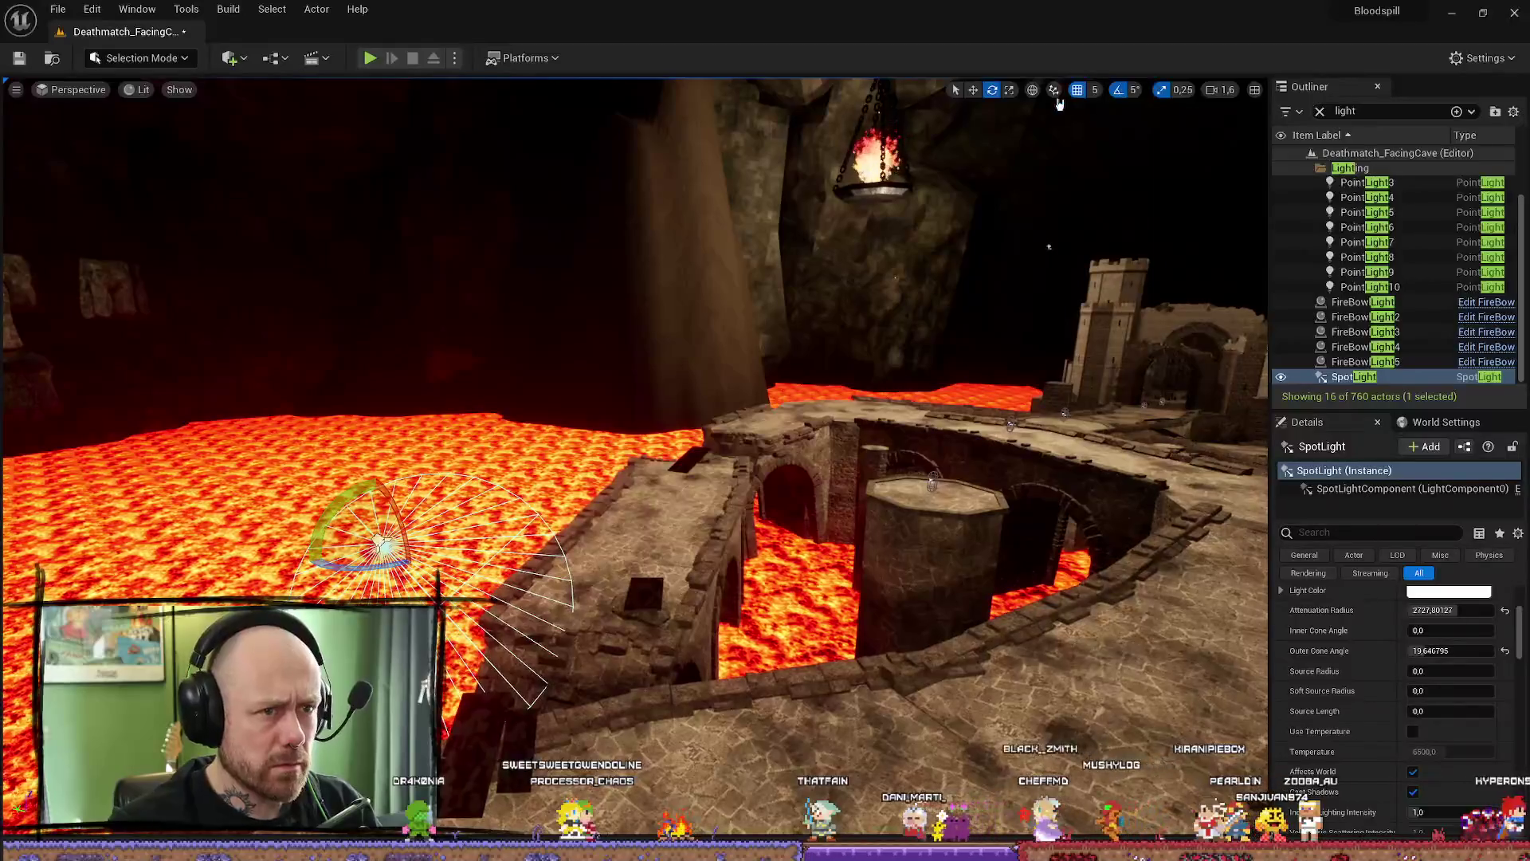
{"action": "left_click_drag", "start_coordinate": [825, 205], "coordinate": [825, 139]}
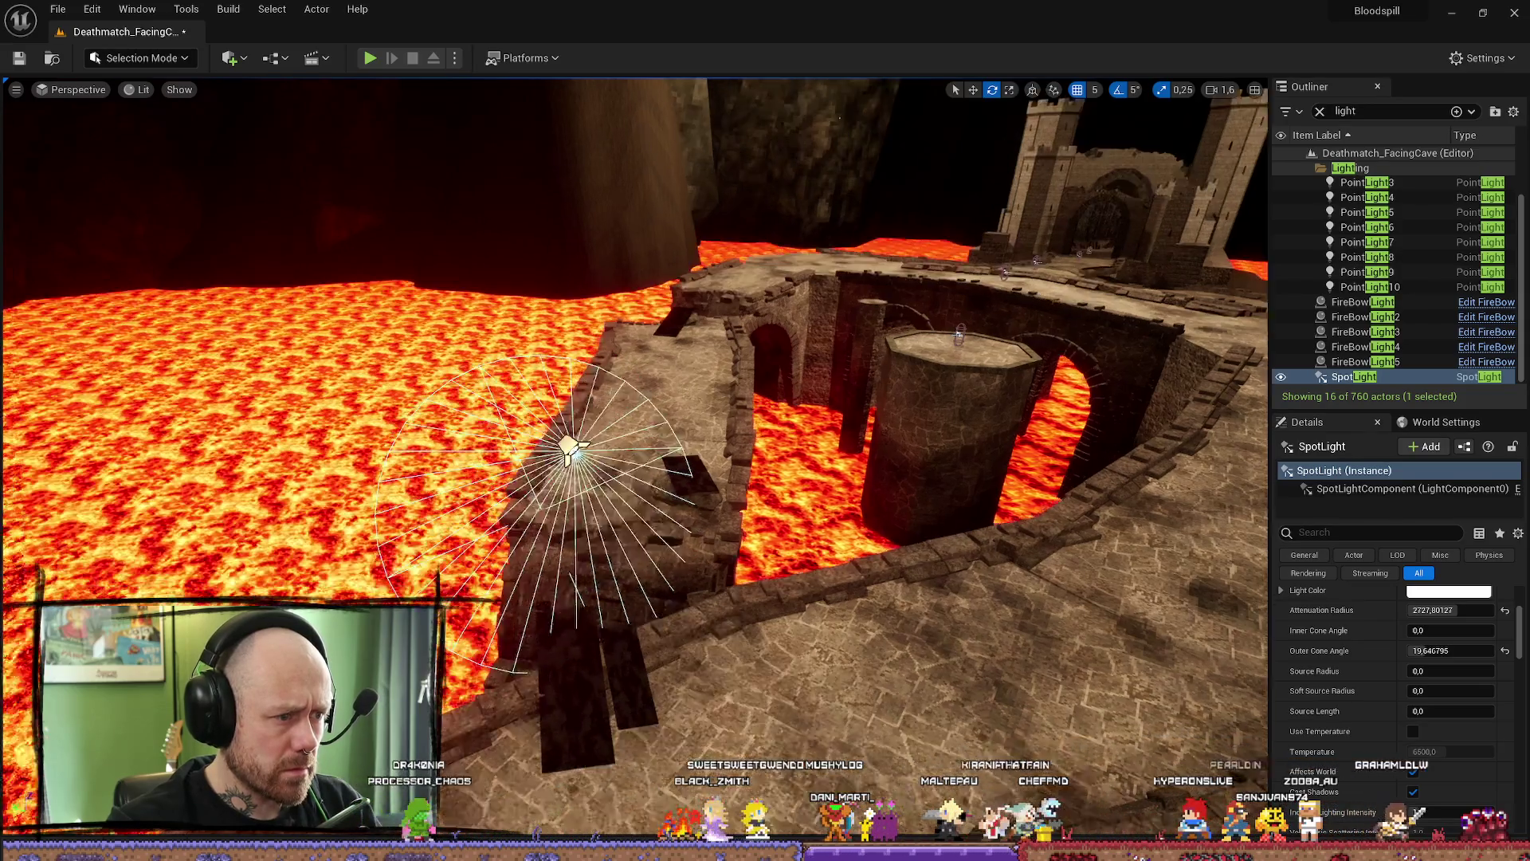
{"action": "left_click_drag", "start_coordinate": [634, 454], "coordinate": [620, 745]}
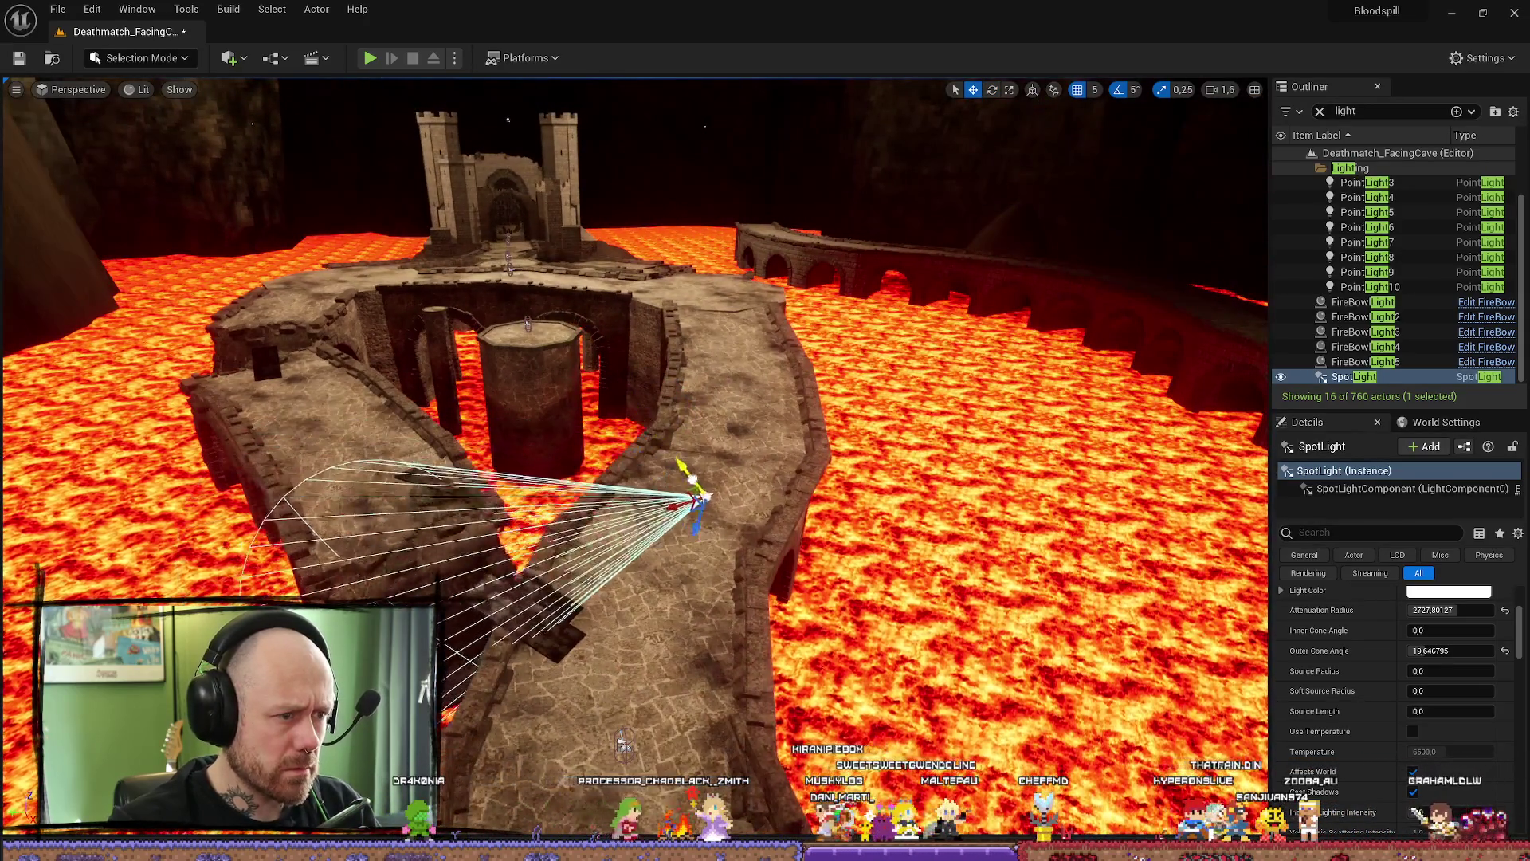
{"action": "left_click_drag", "start_coordinate": [699, 493], "coordinate": [771, 547]}
{"action": "key", "text": "e"}
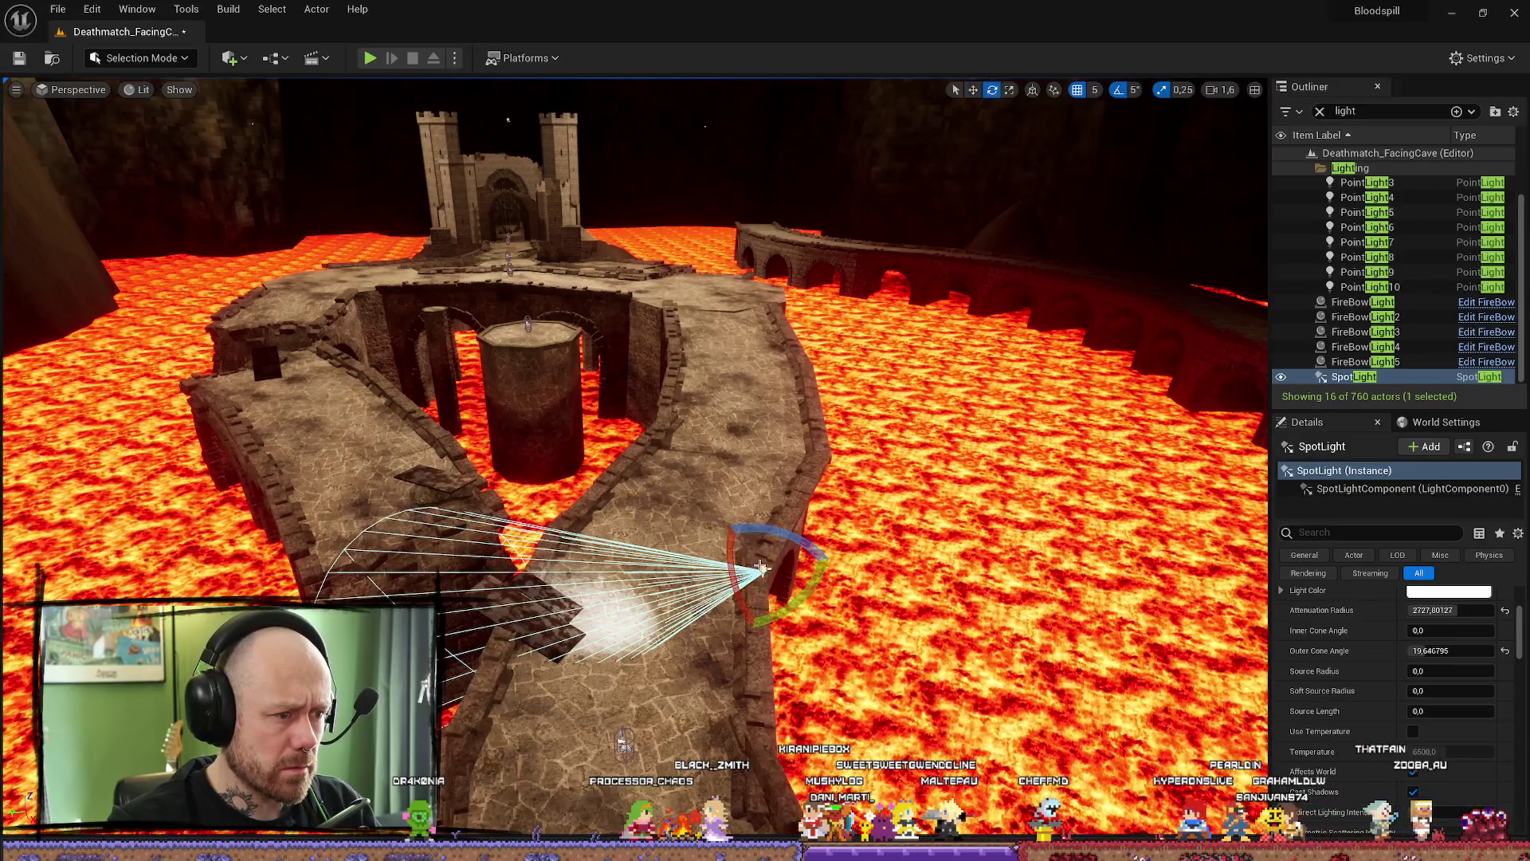
{"action": "left_click_drag", "start_coordinate": [621, 742], "coordinate": [700, 655]}
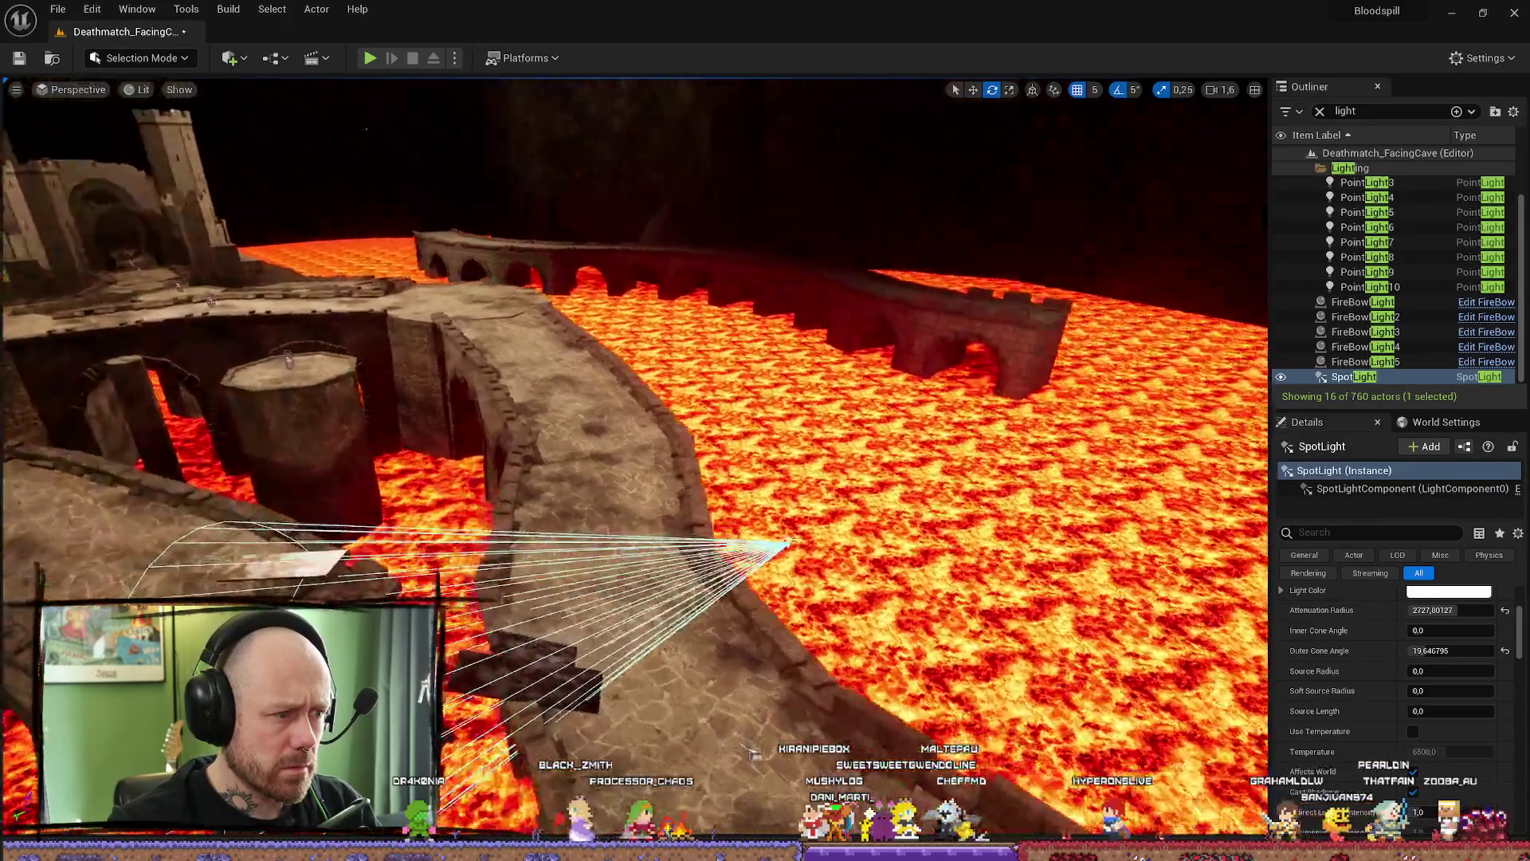
{"action": "key", "text": "w"}
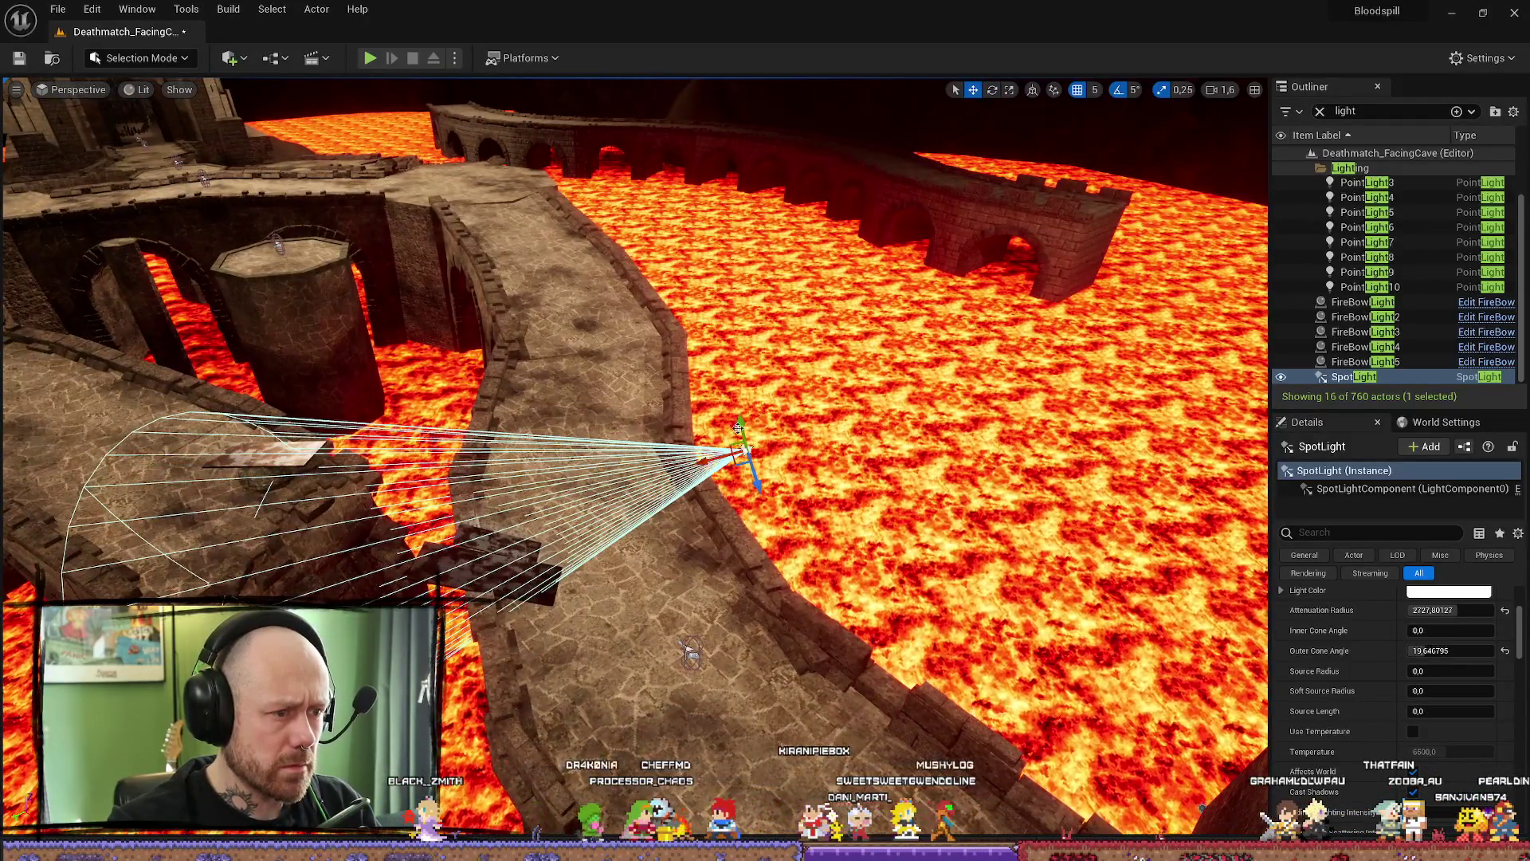
{"action": "left_click_drag", "start_coordinate": [690, 653], "coordinate": [682, 650]}
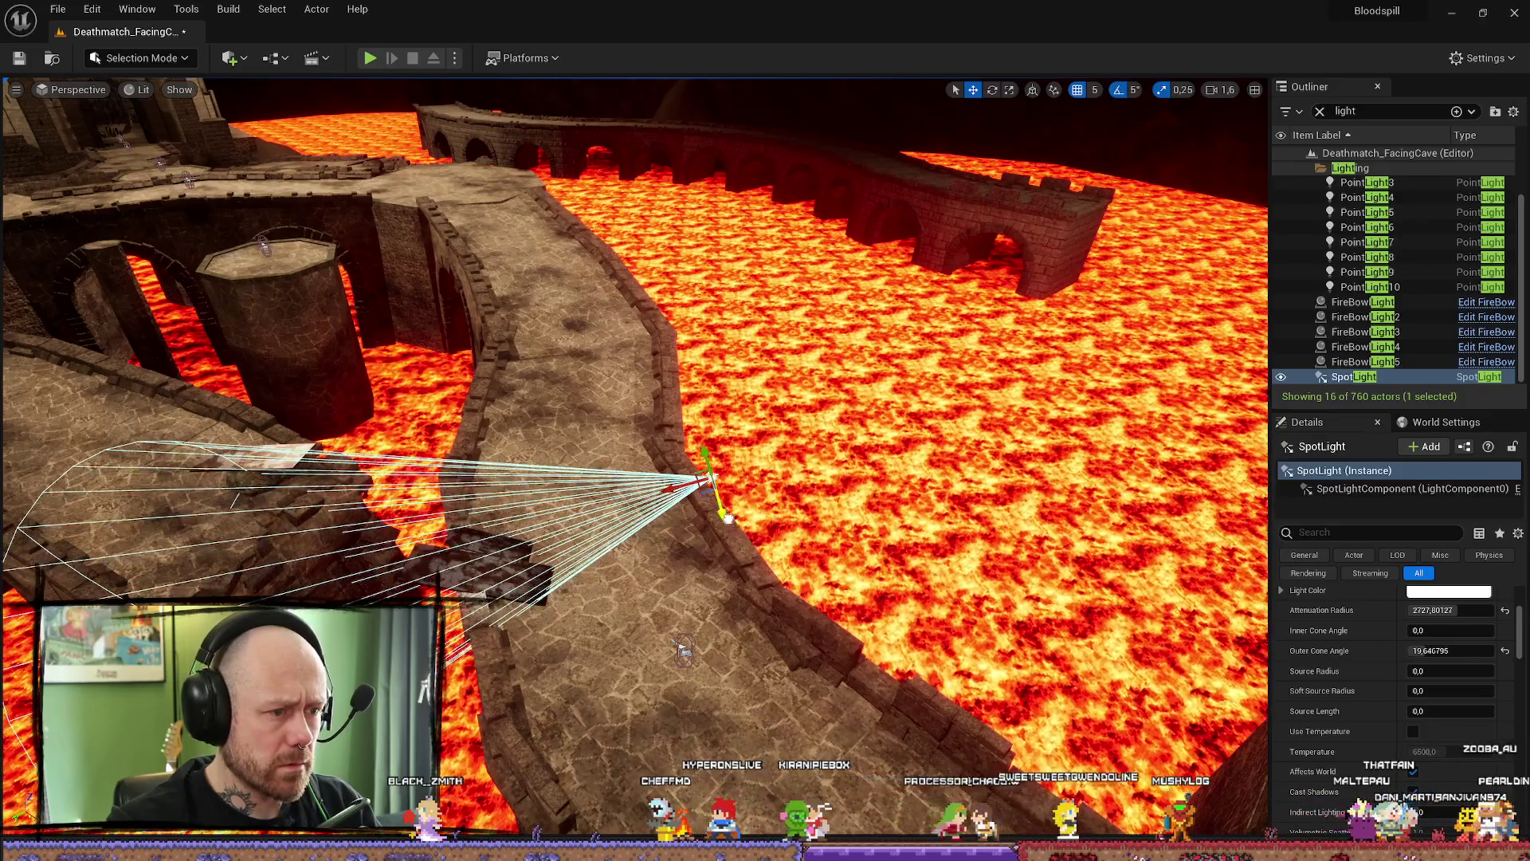
- Select the flat Plane mesh on the bridge and focus the view on it
{"action": "left_click", "coordinate": [496, 562]}
{"action": "key", "text": "f"}
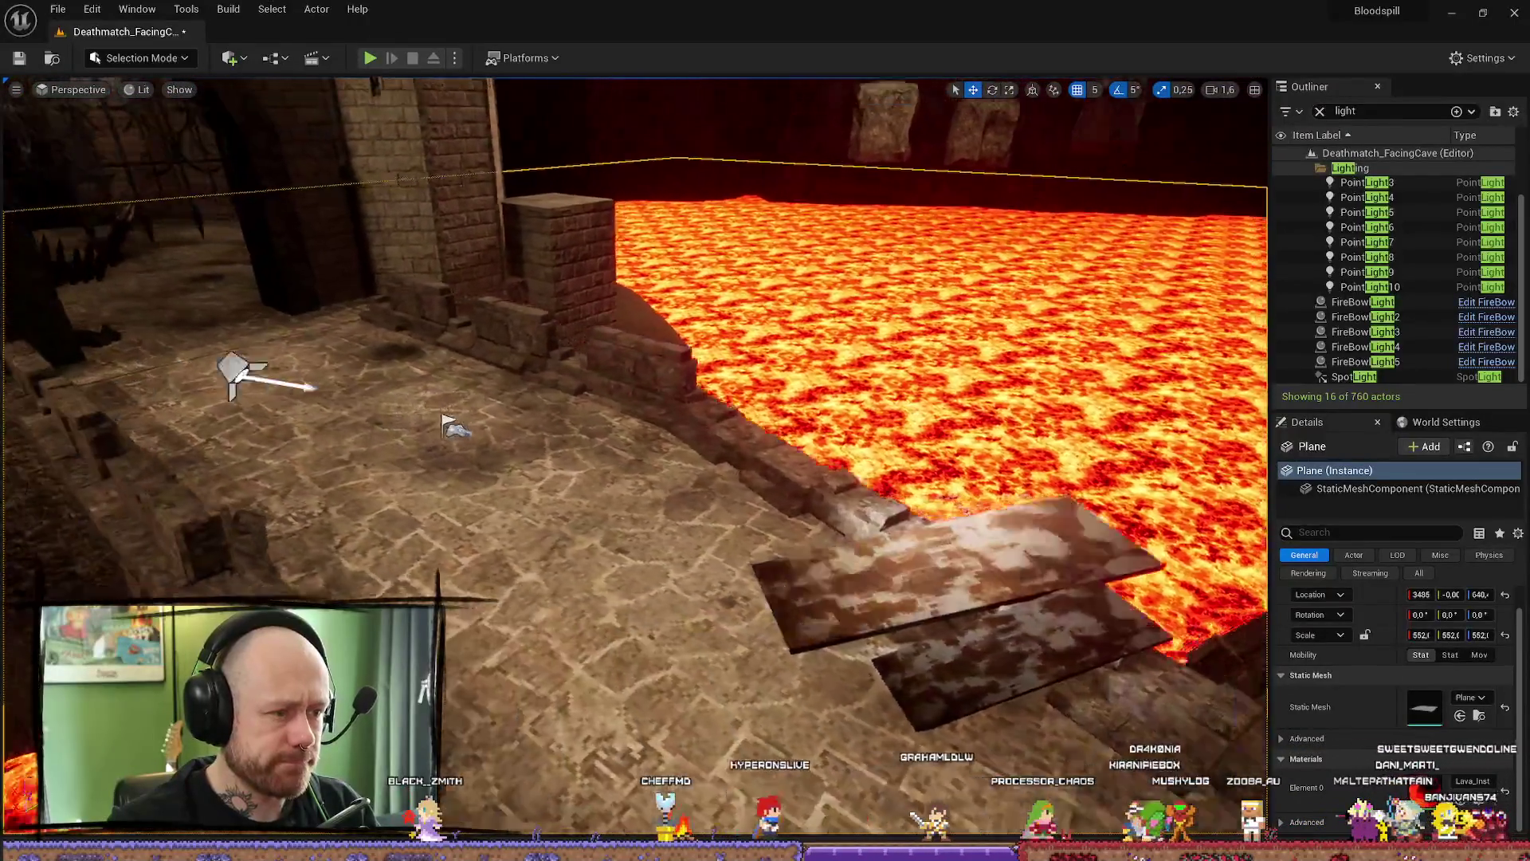
- Select the SpotLight in the Outliner and delete it from the level
{"action": "mouse_move", "coordinate": [634, 454]}
{"action": "left_mouse_down"}
{"action": "mouse_move", "coordinate": [538, 478]}
{"action": "mouse_move", "coordinate": [821, 535]}
{"action": "left_mouse_up"}
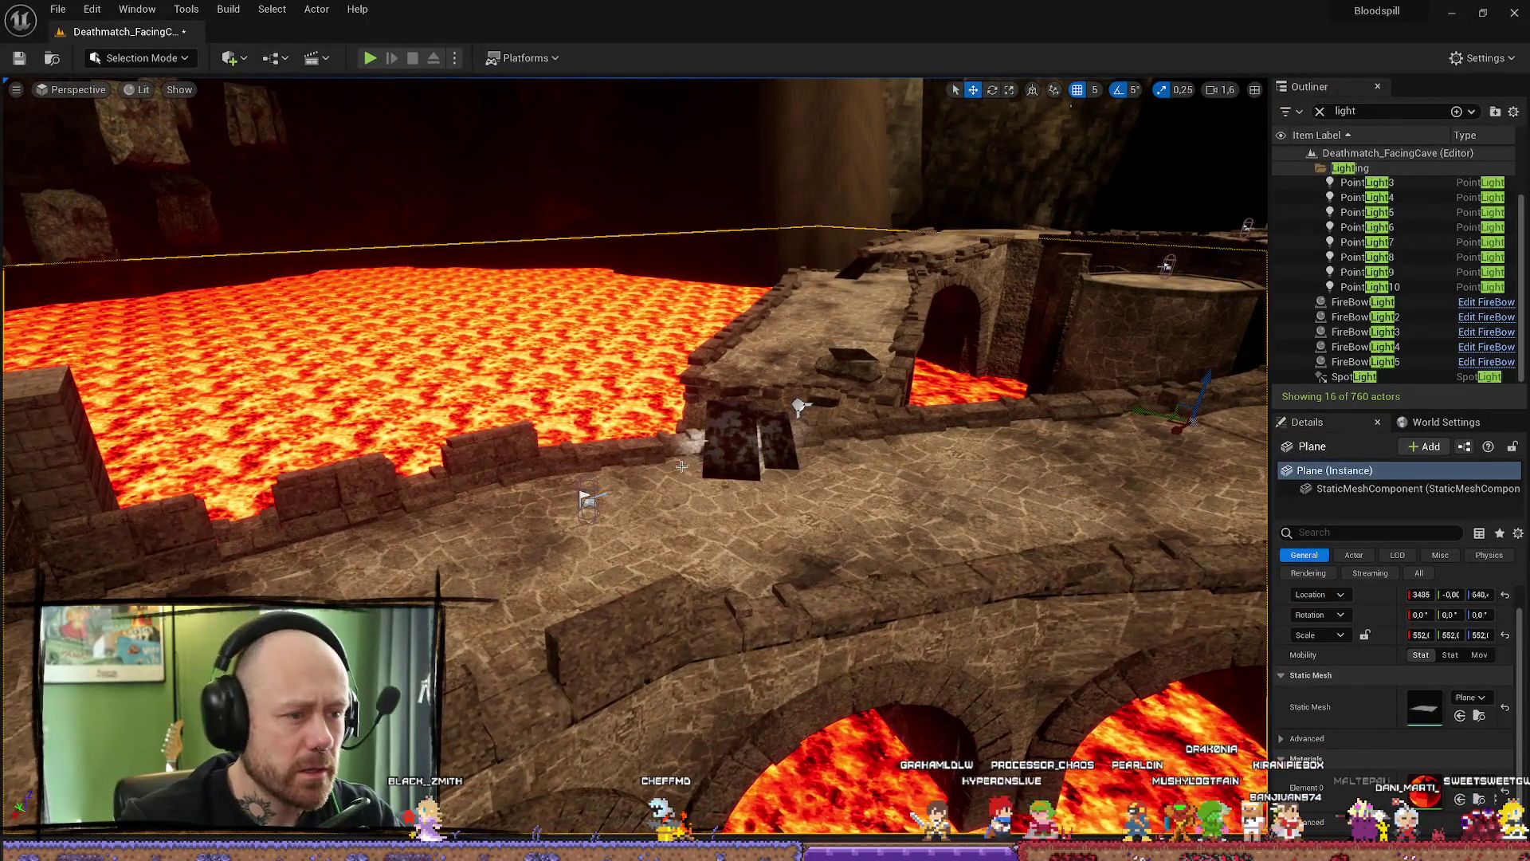
{"action": "left_click", "coordinate": [1354, 379]}
{"action": "key", "text": "Delete"}
{"action": "mouse_move", "coordinate": [635, 455]}
{"action": "left_mouse_down"}
{"action": "mouse_move", "coordinate": [718, 455]}
{"action": "mouse_move", "coordinate": [718, 399]}
{"action": "left_mouse_up"}
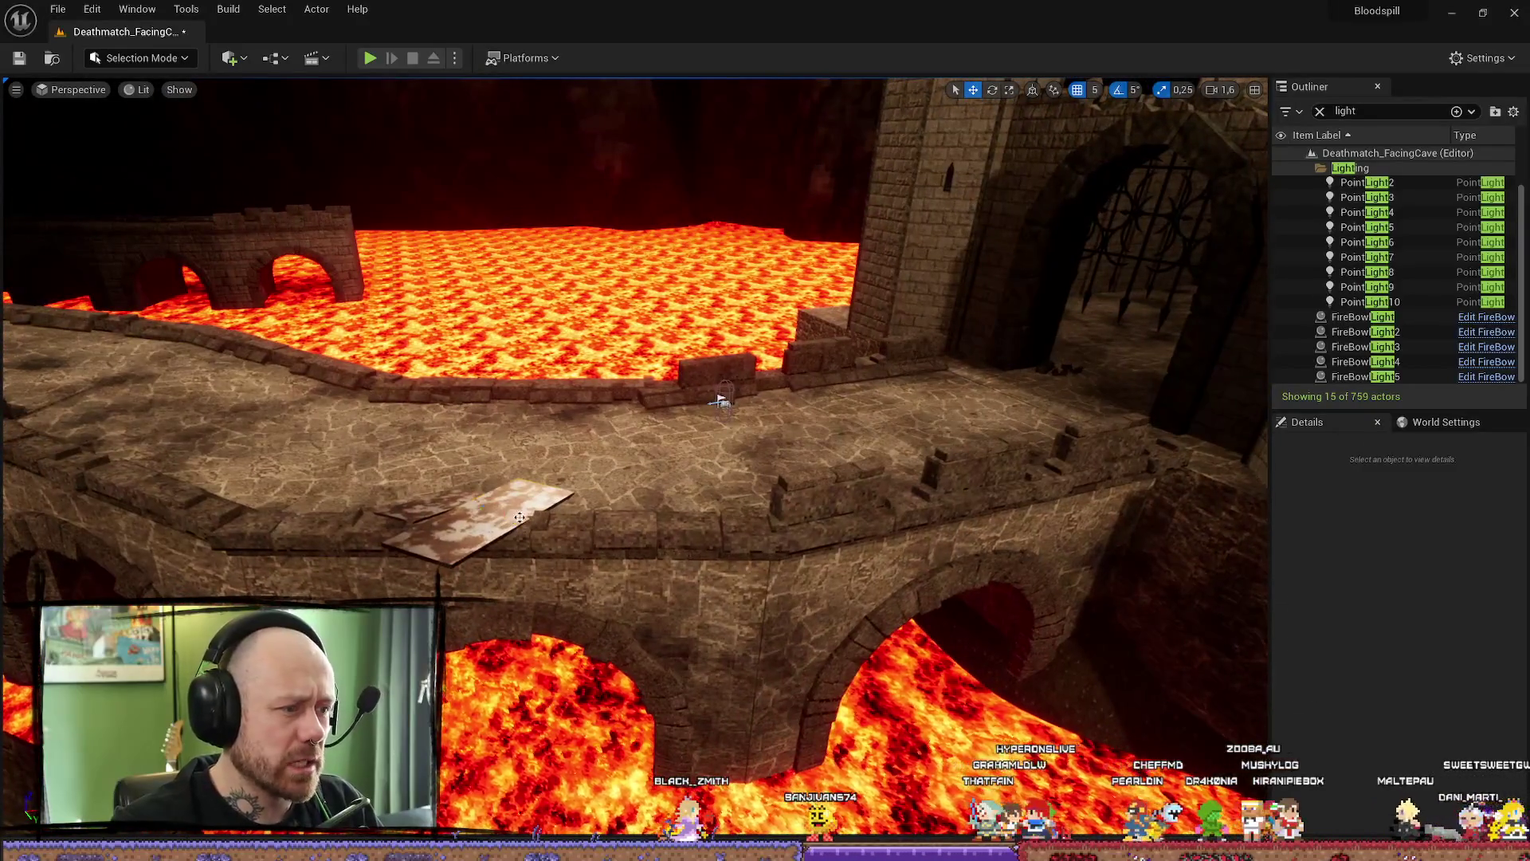
- Select WoodBoard2, fly around the bridge to inspect it, then select PointLight8
{"action": "left_click", "coordinate": [502, 520]}
{"action": "mouse_move", "coordinate": [503, 520]}
{"action": "left_mouse_down"}
{"action": "mouse_move", "coordinate": [532, 530]}
{"action": "mouse_move", "coordinate": [636, 659]}
{"action": "left_mouse_up"}
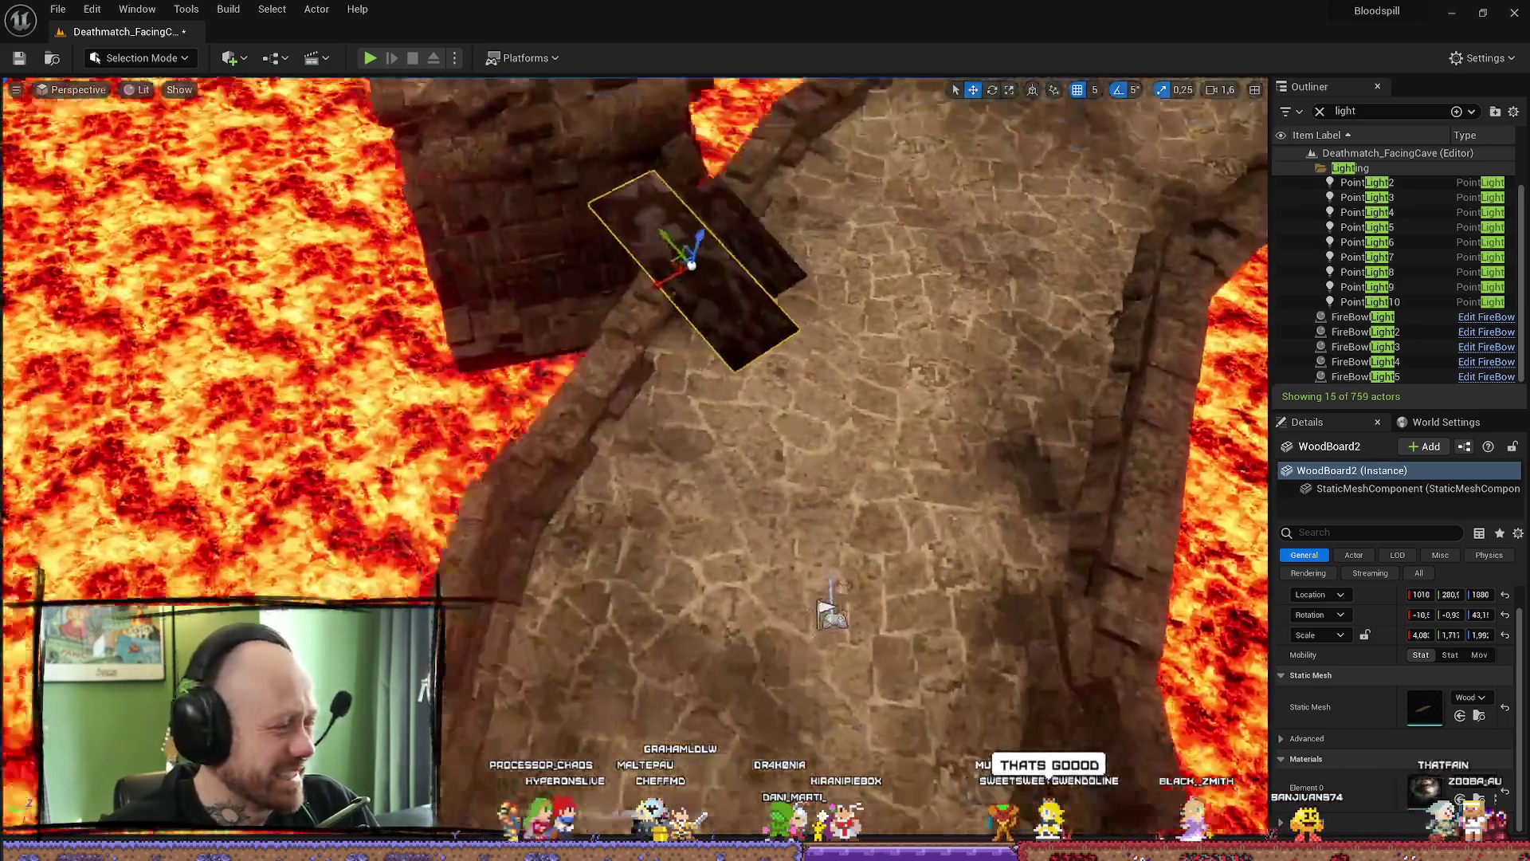
{"action": "left_click_drag", "start_coordinate": [824, 541], "coordinate": [826, 717]}
{"action": "mouse_move", "coordinate": [621, 601]}
{"action": "left_mouse_down"}
{"action": "mouse_move", "coordinate": [789, 380]}
{"action": "mouse_move", "coordinate": [851, 699]}
{"action": "left_mouse_up"}
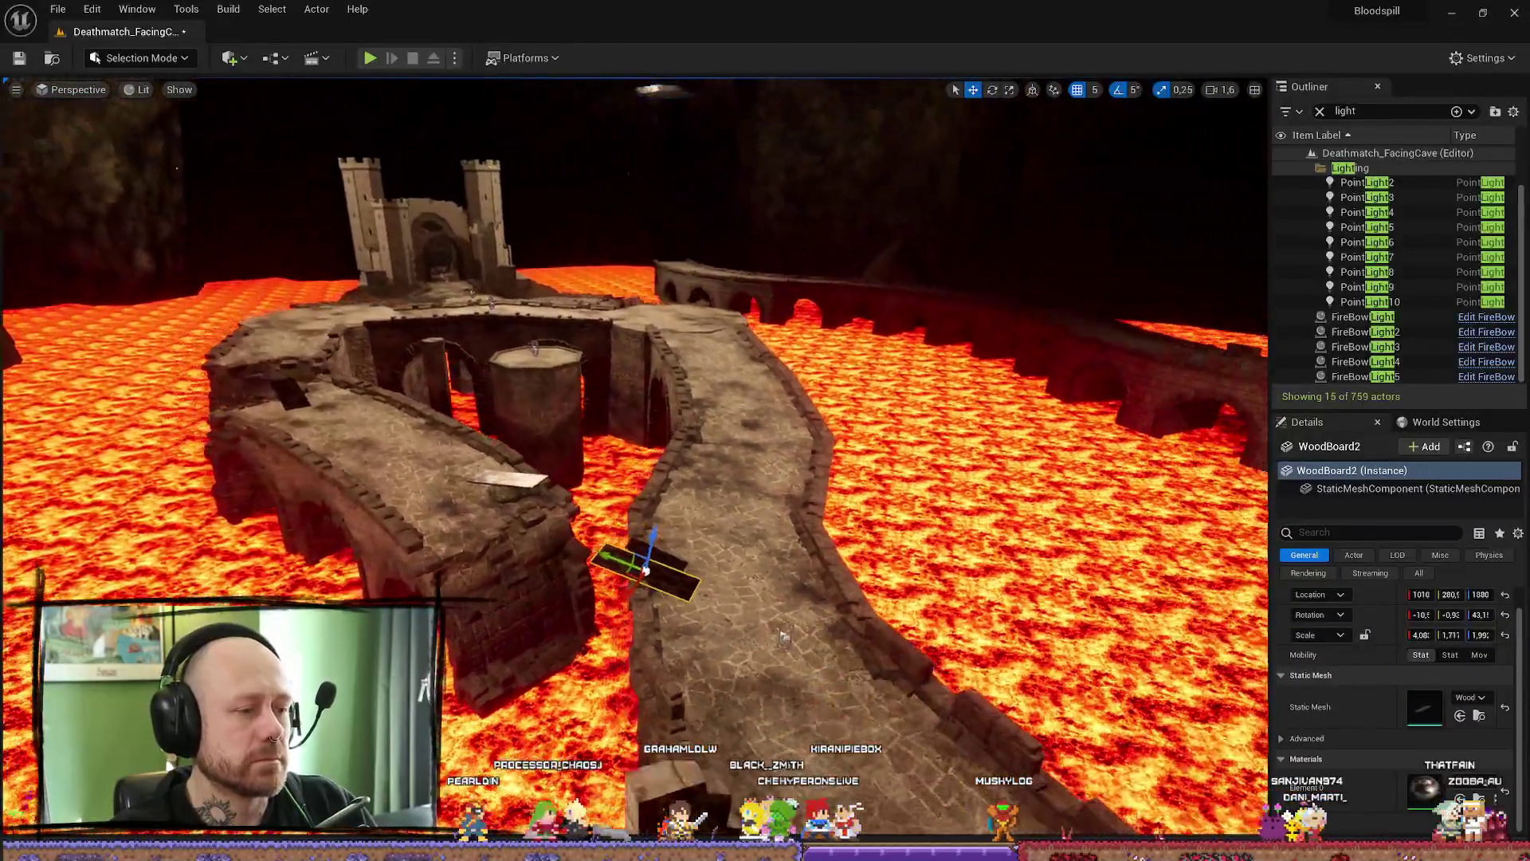
{"action": "mouse_move", "coordinate": [852, 699]}
{"action": "left_mouse_down"}
{"action": "mouse_move", "coordinate": [699, 717]}
{"action": "mouse_move", "coordinate": [775, 583]}
{"action": "mouse_move", "coordinate": [620, 448]}
{"action": "mouse_move", "coordinate": [655, 378]}
{"action": "left_mouse_up"}
{"action": "left_click", "coordinate": [620, 433]}
- Duplicate PointLight8 as PointLight11 with Ctrl+D and slide it along Y toward the castle bridge
{"action": "key", "text": "ctrl+d"}
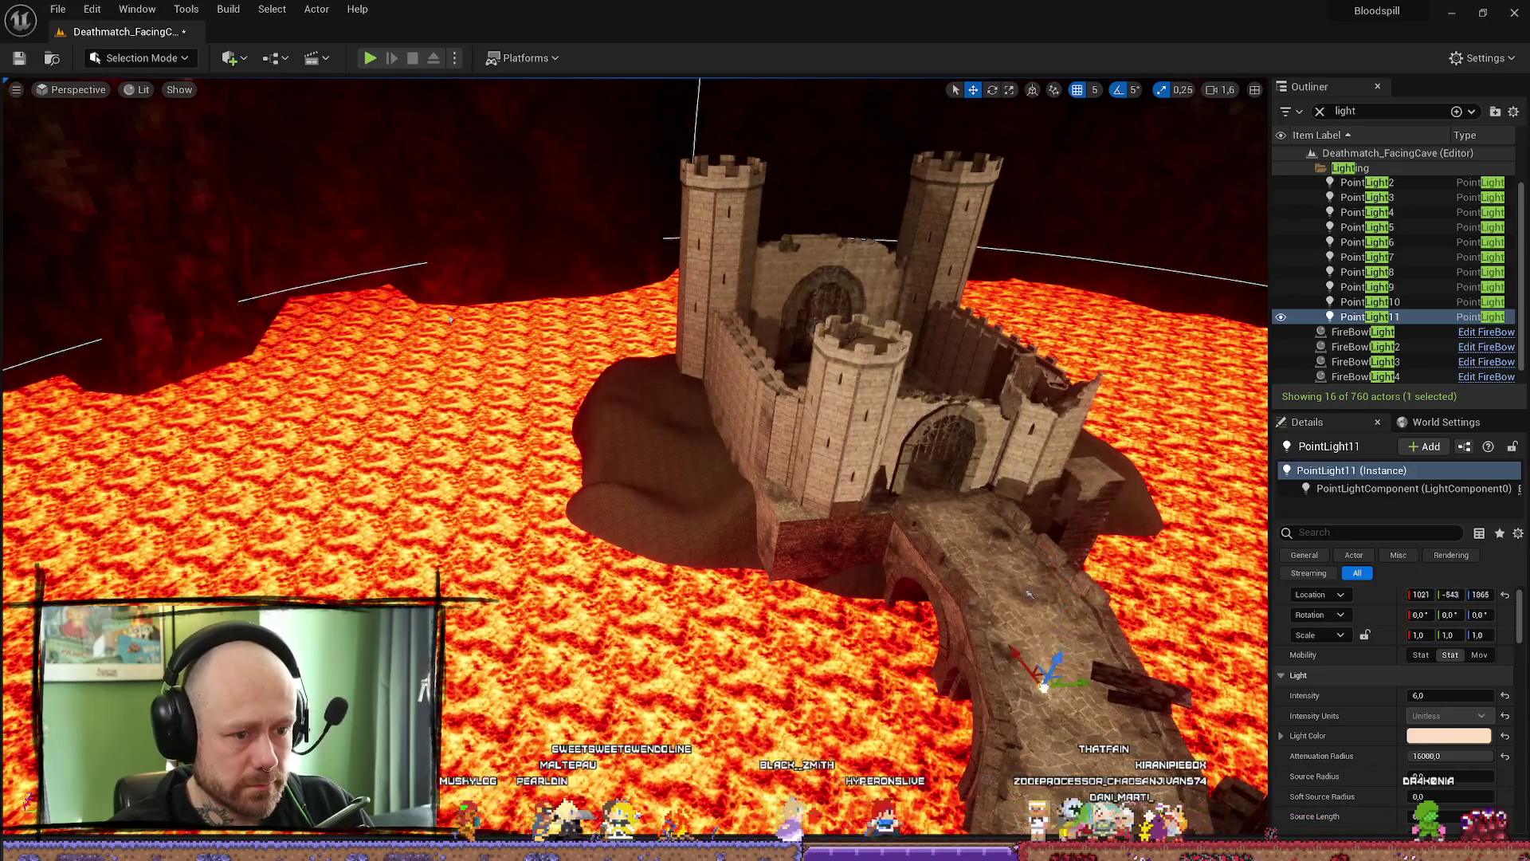
{"action": "left_click_drag", "start_coordinate": [837, 574], "coordinate": [1002, 577]}
{"action": "mouse_move", "coordinate": [717, 550]}
{"action": "left_mouse_down"}
{"action": "mouse_move", "coordinate": [774, 542]}
{"action": "mouse_move", "coordinate": [765, 503]}
{"action": "left_mouse_up"}
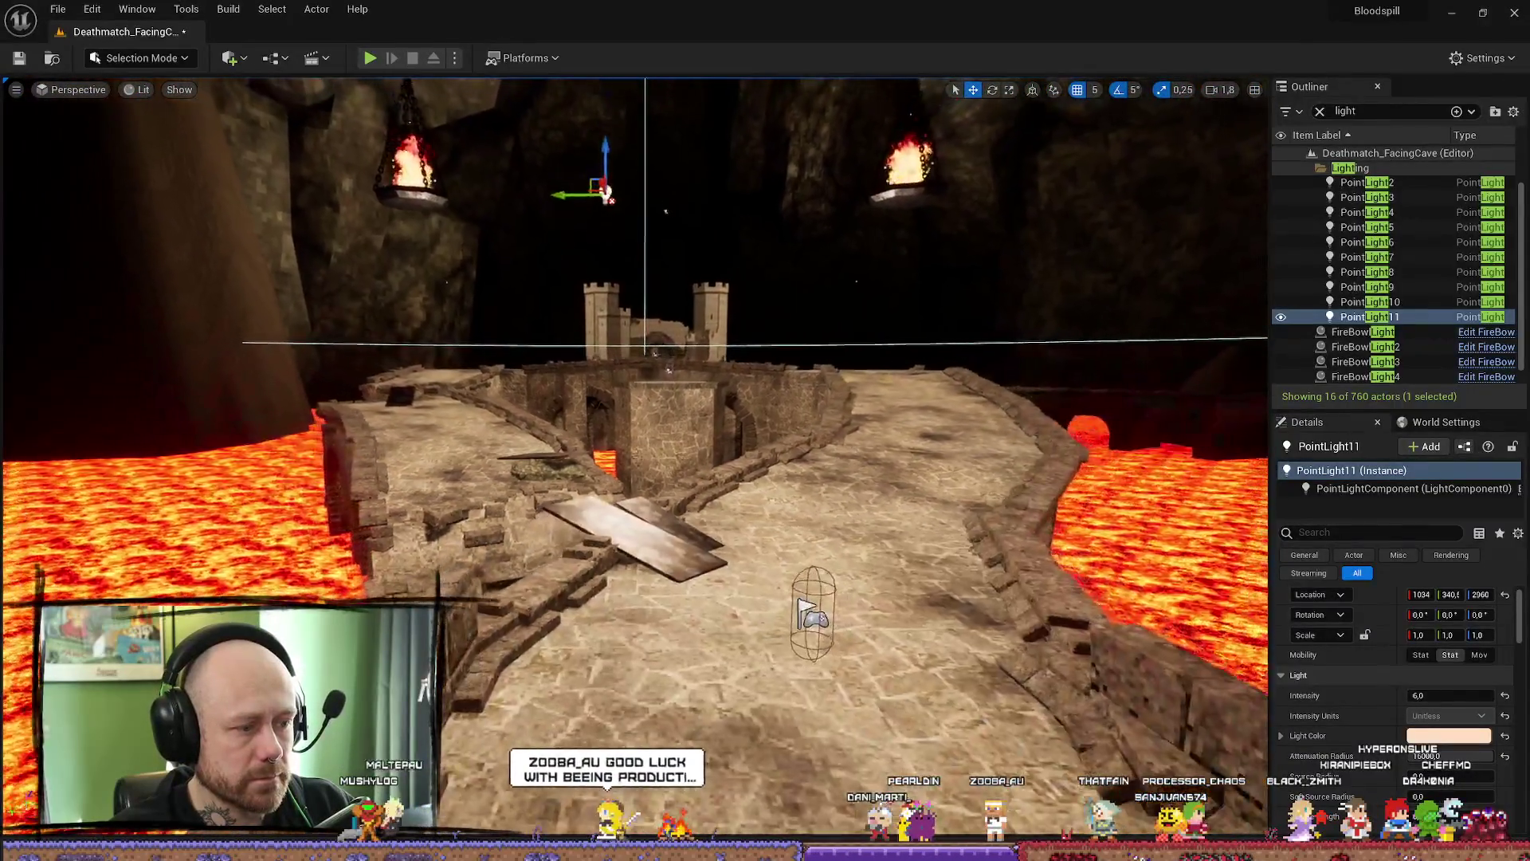
{"action": "left_click_drag", "start_coordinate": [766, 502], "coordinate": [766, 622]}
{"action": "left_click_drag", "start_coordinate": [748, 418], "coordinate": [774, 541]}
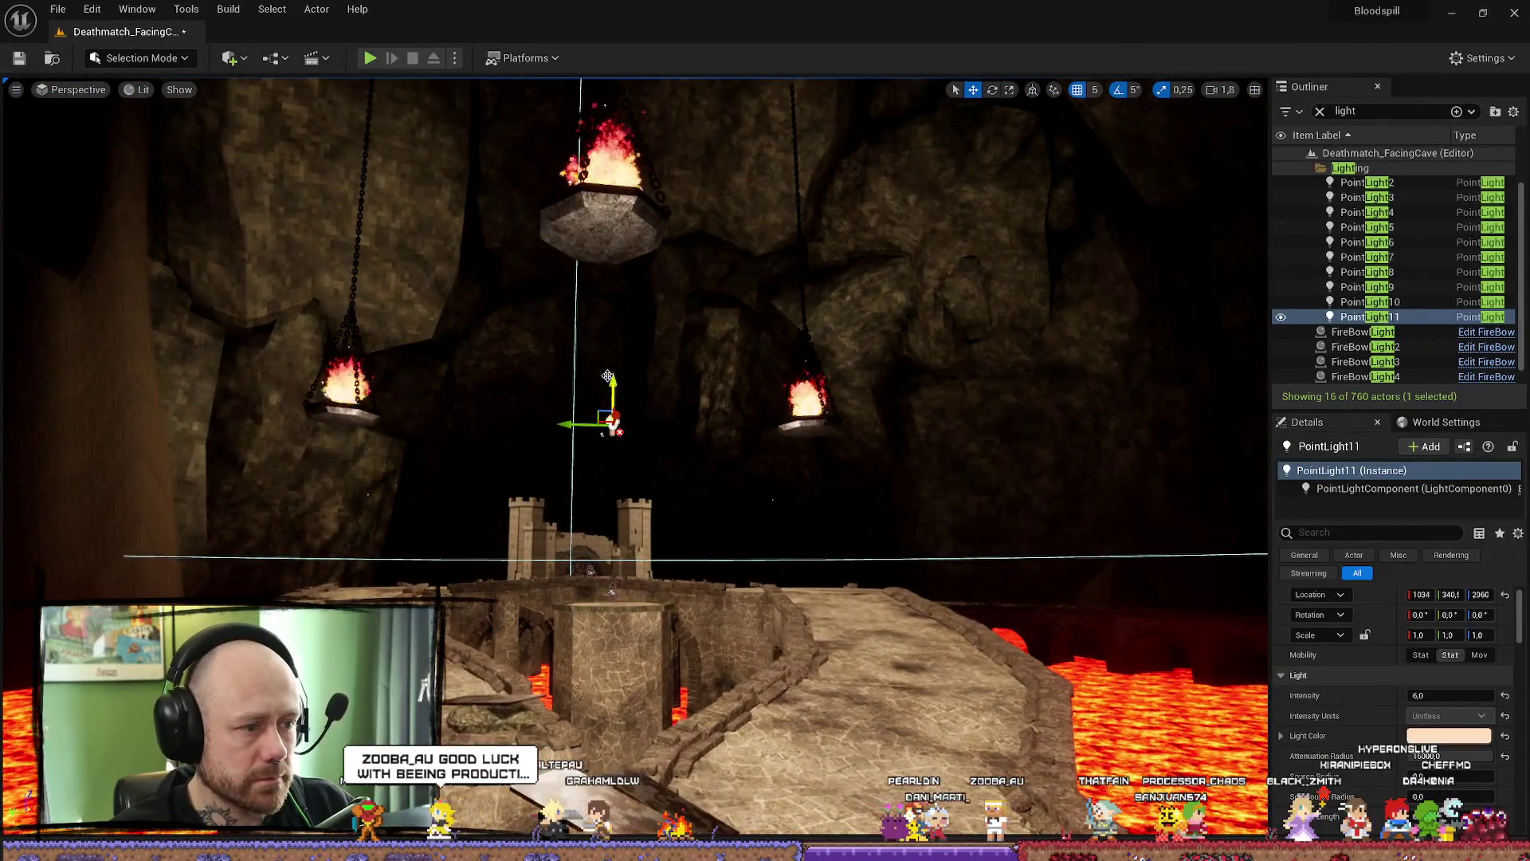
{"action": "left_click_drag", "start_coordinate": [585, 344], "coordinate": [608, 339]}
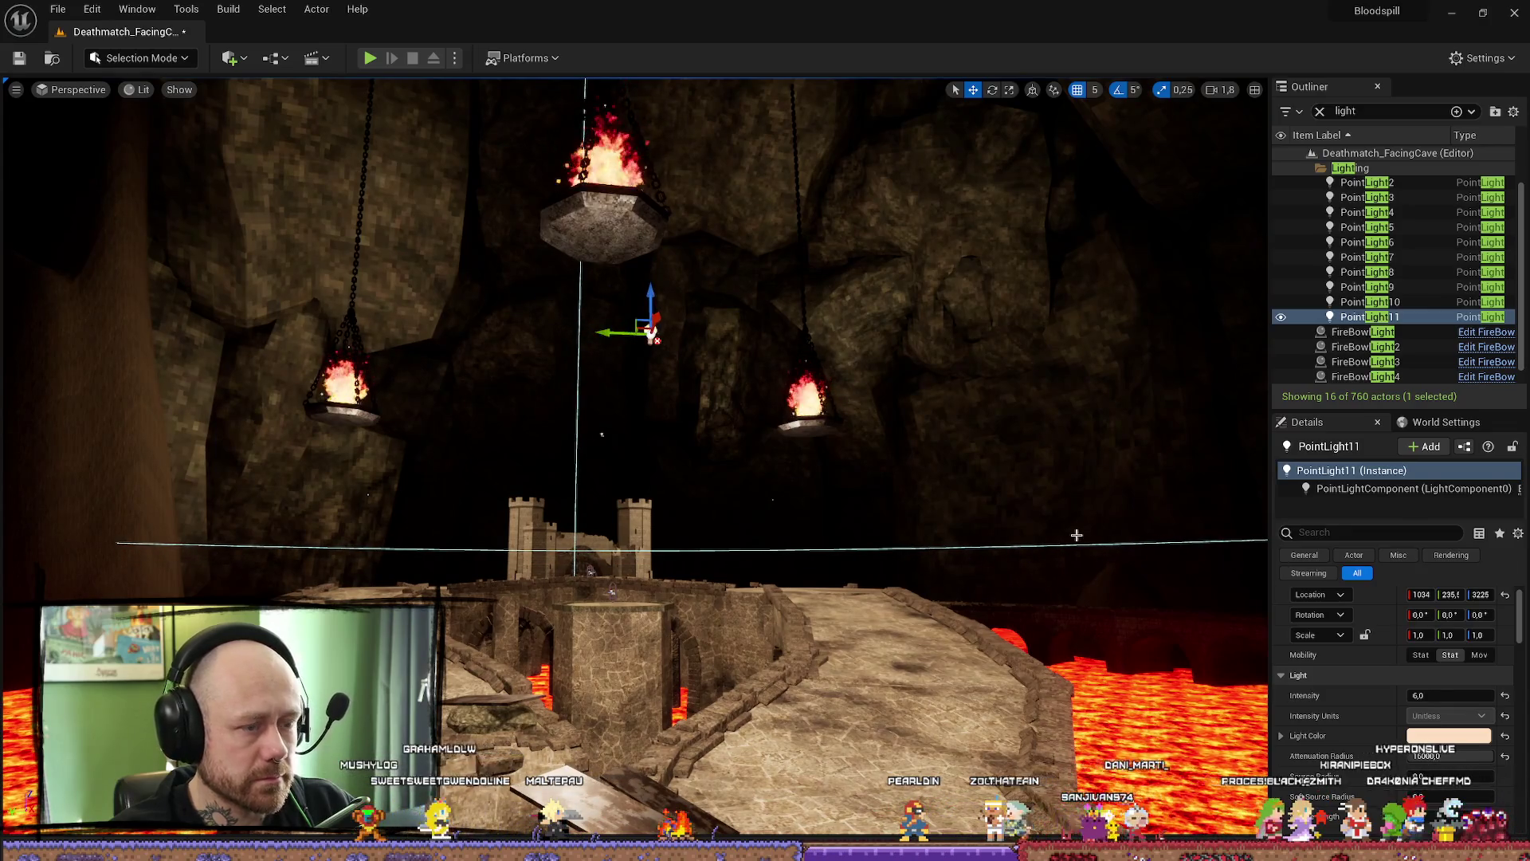
{"action": "left_click_drag", "start_coordinate": [960, 513], "coordinate": [963, 598]}
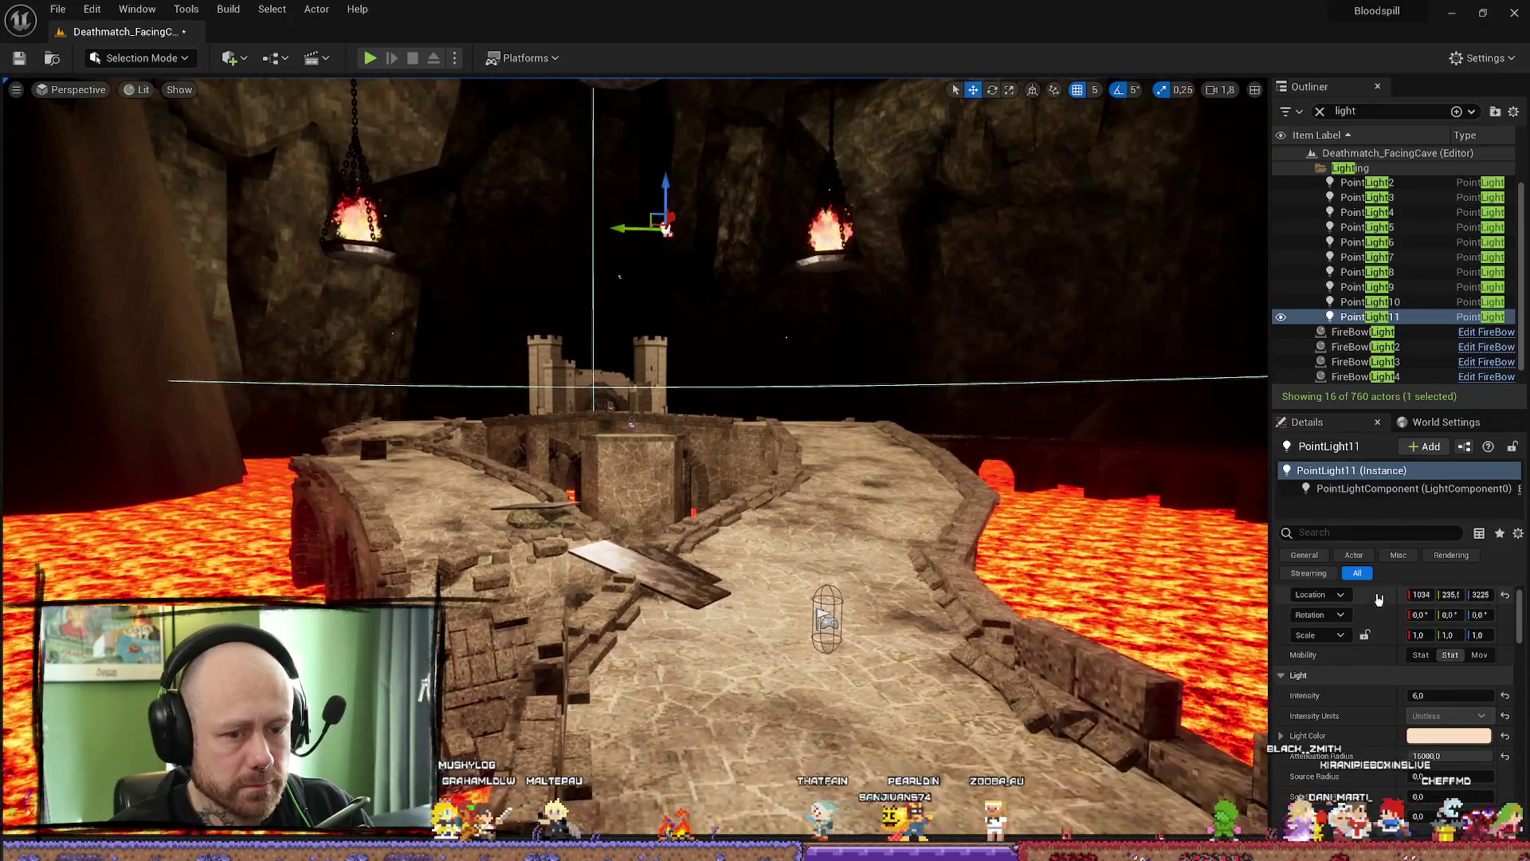
{"action": "scroll", "coordinate": [1377, 599], "scroll_direction": "down", "scroll_amount": 1}
- Shrink PointLight11's attenuation radius and lower it to sit just above the bridge
{"action": "left_click", "coordinate": [1448, 730]}
{"action": "left_click_drag", "start_coordinate": [1449, 731], "coordinate": [1350, 731]}
{"action": "left_click_drag", "start_coordinate": [671, 180], "coordinate": [618, 385]}
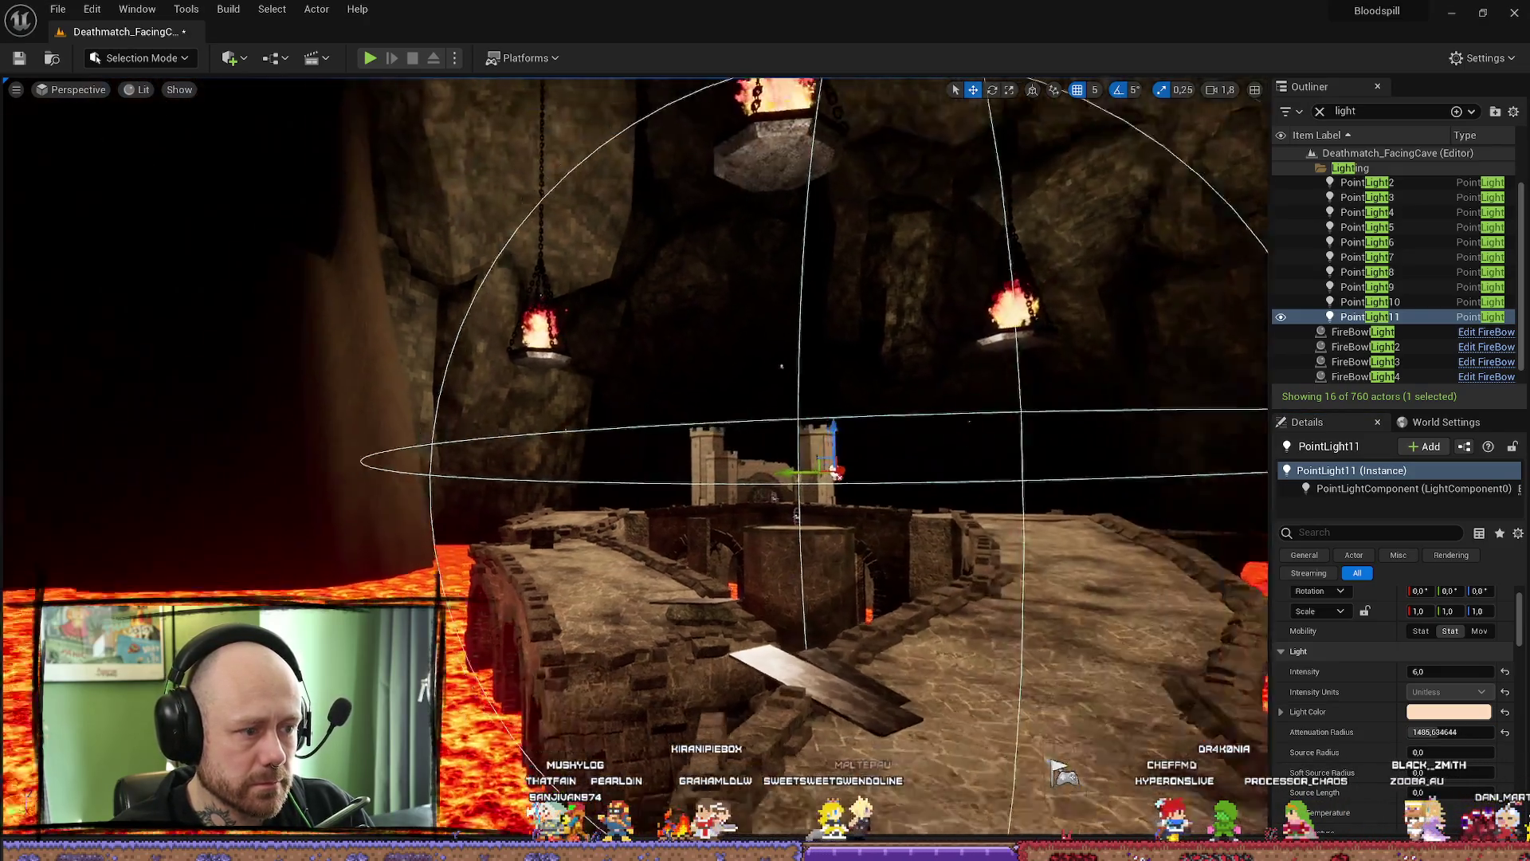
{"action": "left_click_drag", "start_coordinate": [618, 384], "coordinate": [1020, 249]}
{"action": "left_click_drag", "start_coordinate": [741, 395], "coordinate": [759, 287]}
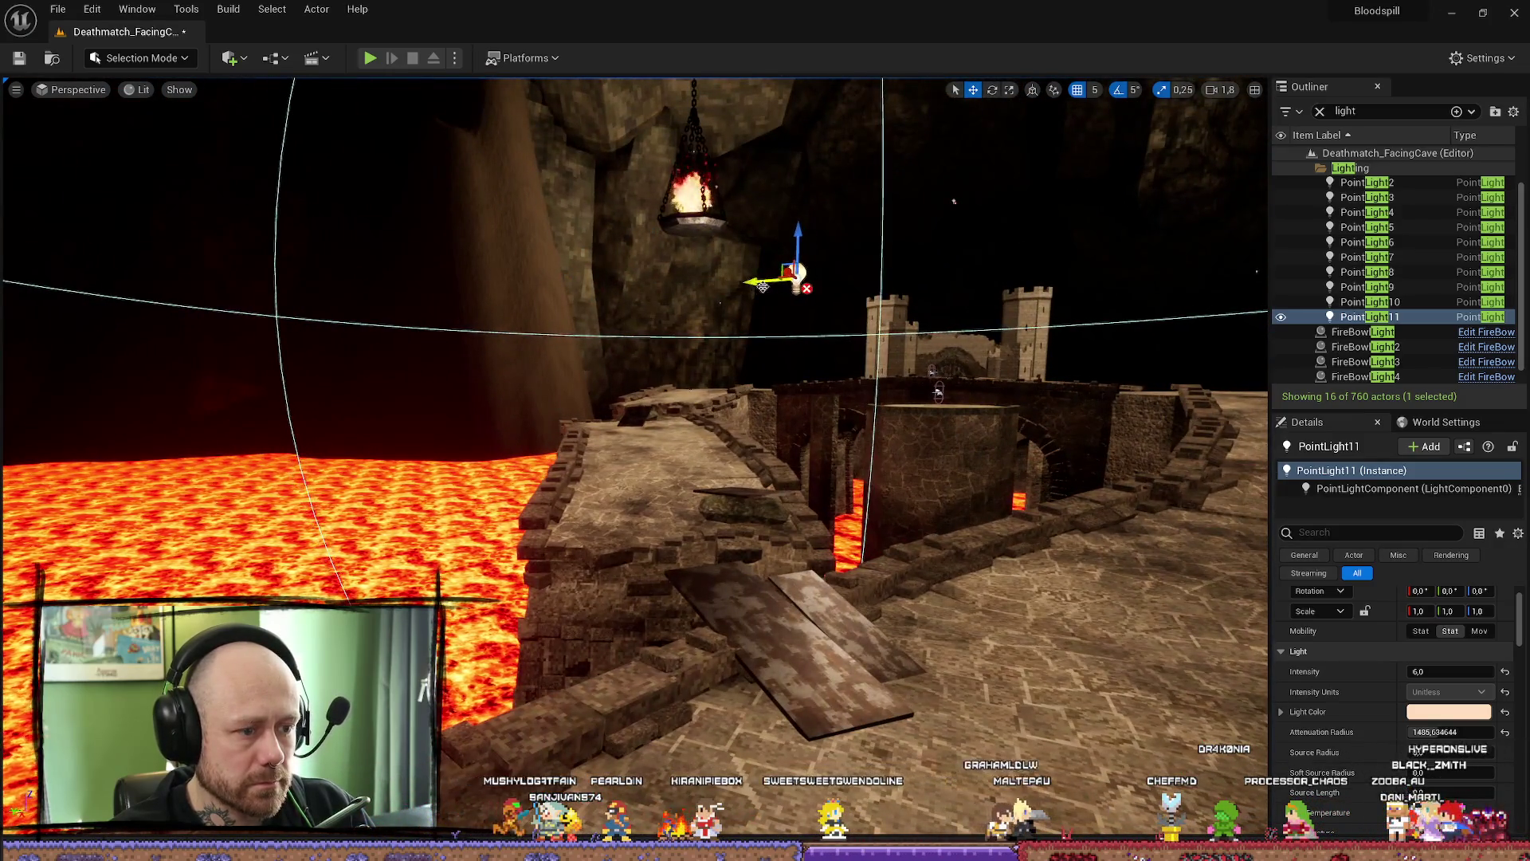
{"action": "left_click_drag", "start_coordinate": [795, 229], "coordinate": [801, 364]}
{"action": "left_click_drag", "start_coordinate": [801, 424], "coordinate": [815, 324]}
- Set PointLight11 to Static mobility and start raising its intensity
{"action": "left_click", "coordinate": [1427, 635]}
{"action": "left_click_drag", "start_coordinate": [1431, 671], "coordinate": [1482, 671]}
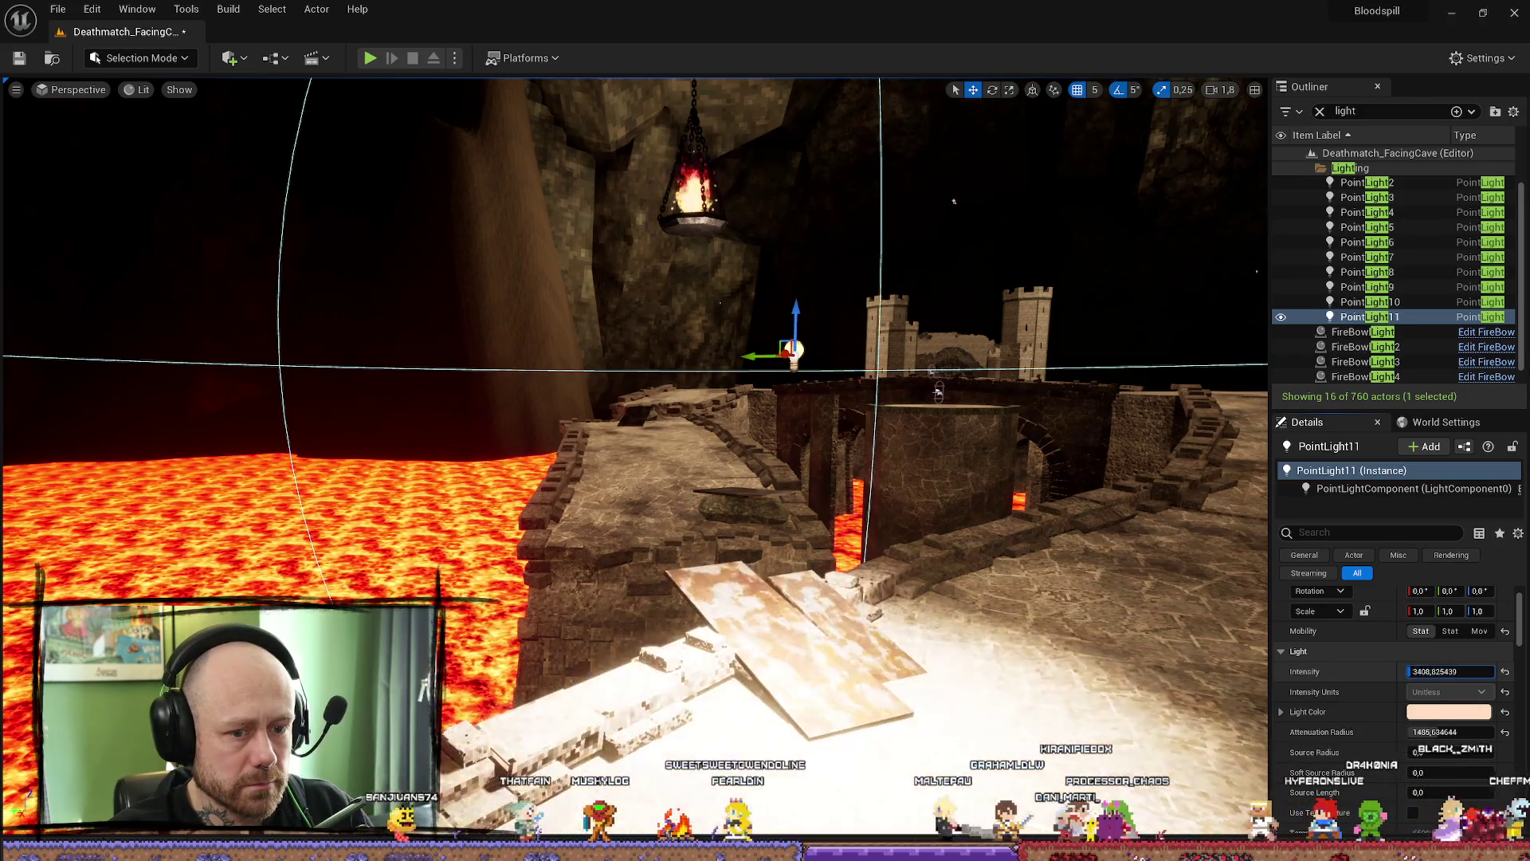
{"action": "scroll", "coordinate": [1446, 740], "scroll_direction": "down", "scroll_amount": 1}
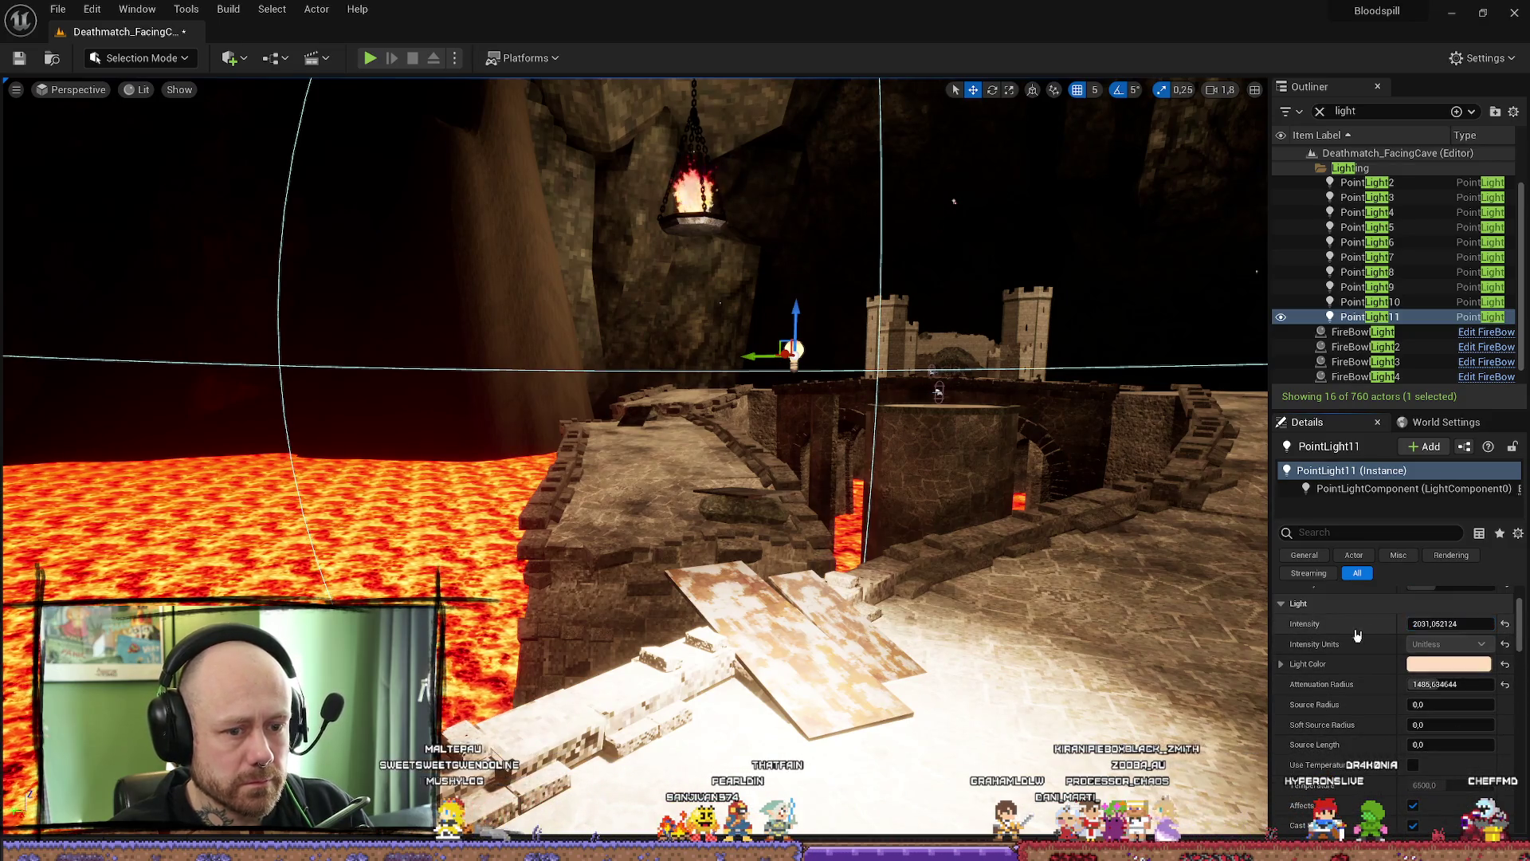
- Bring PointLight11's intensity down through 500 to a final value of 100
{"action": "left_click_drag", "start_coordinate": [1466, 623], "coordinate": [1457, 624]}
{"action": "type", "text": "500"}
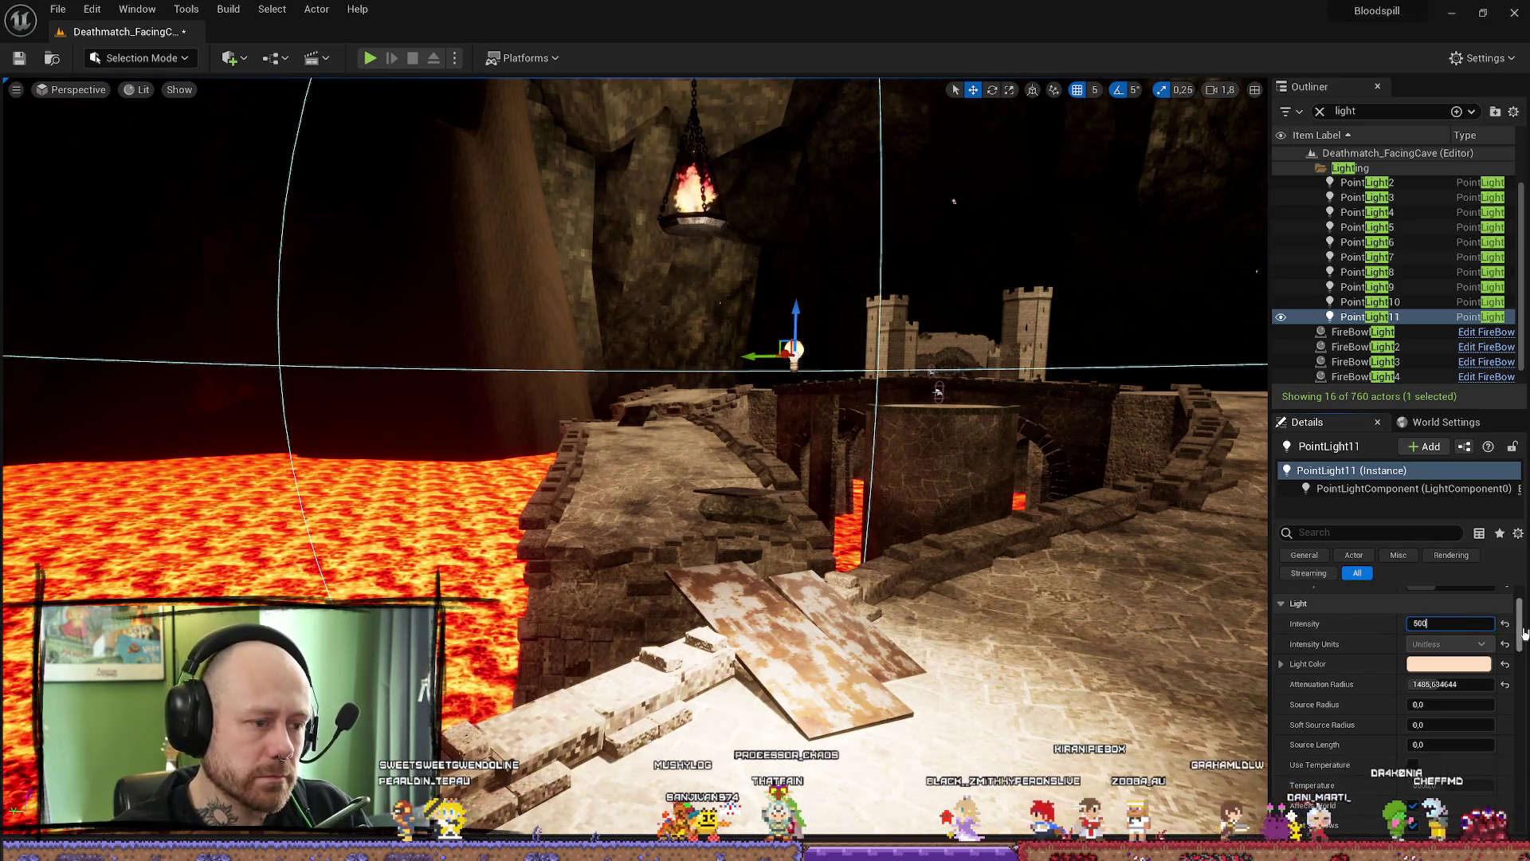
{"action": "key", "text": "Return"}
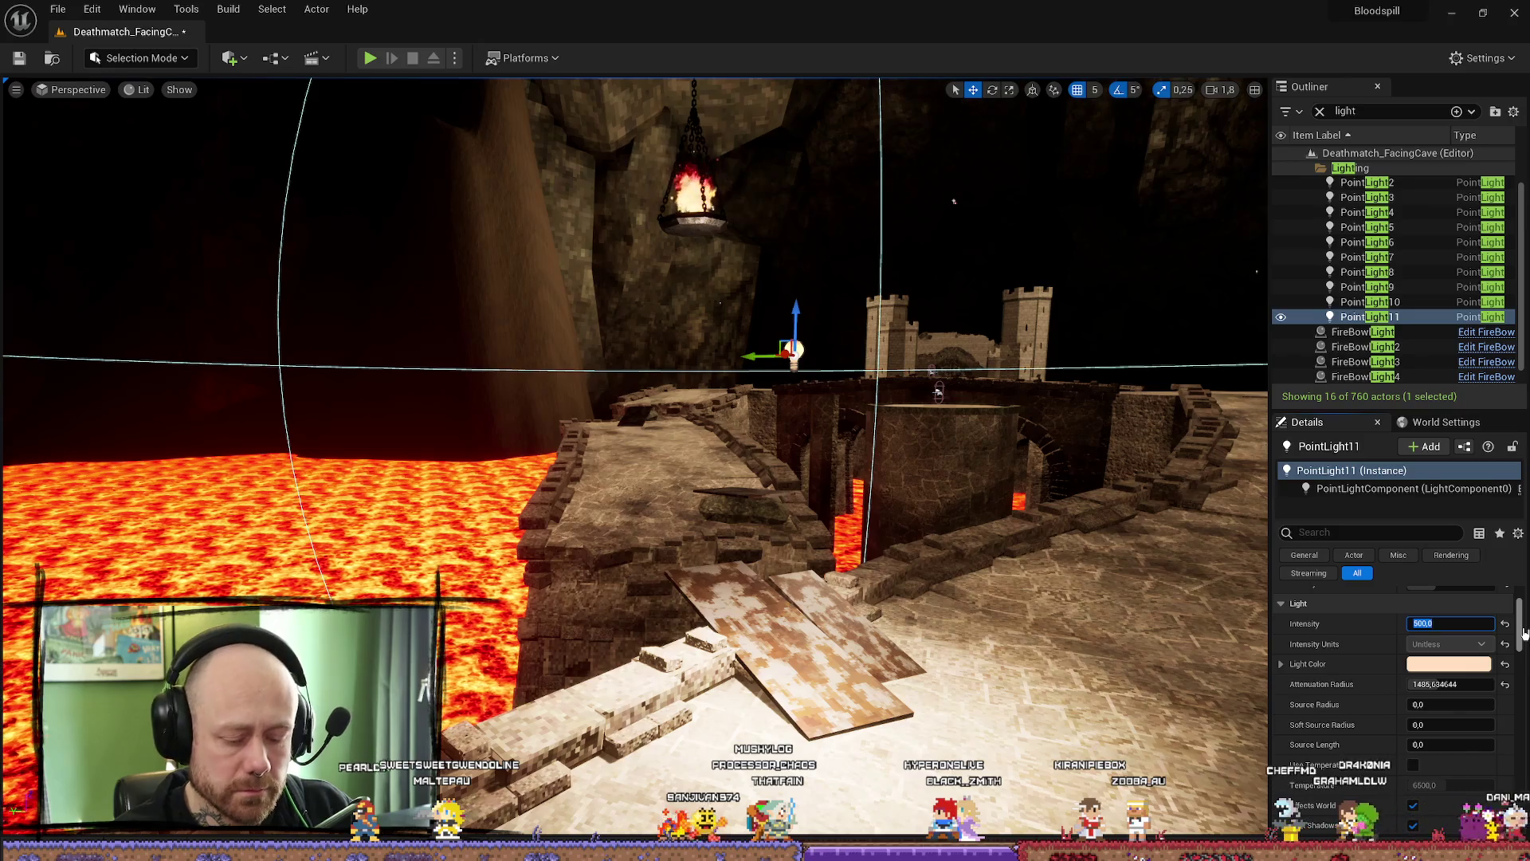
{"action": "type", "text": "0"}
{"action": "key", "text": "Return"}
- Fly around the dimmer bridges and castle tower, then bring up the build options
{"action": "left_click_drag", "start_coordinate": [986, 500], "coordinate": [1178, 574]}
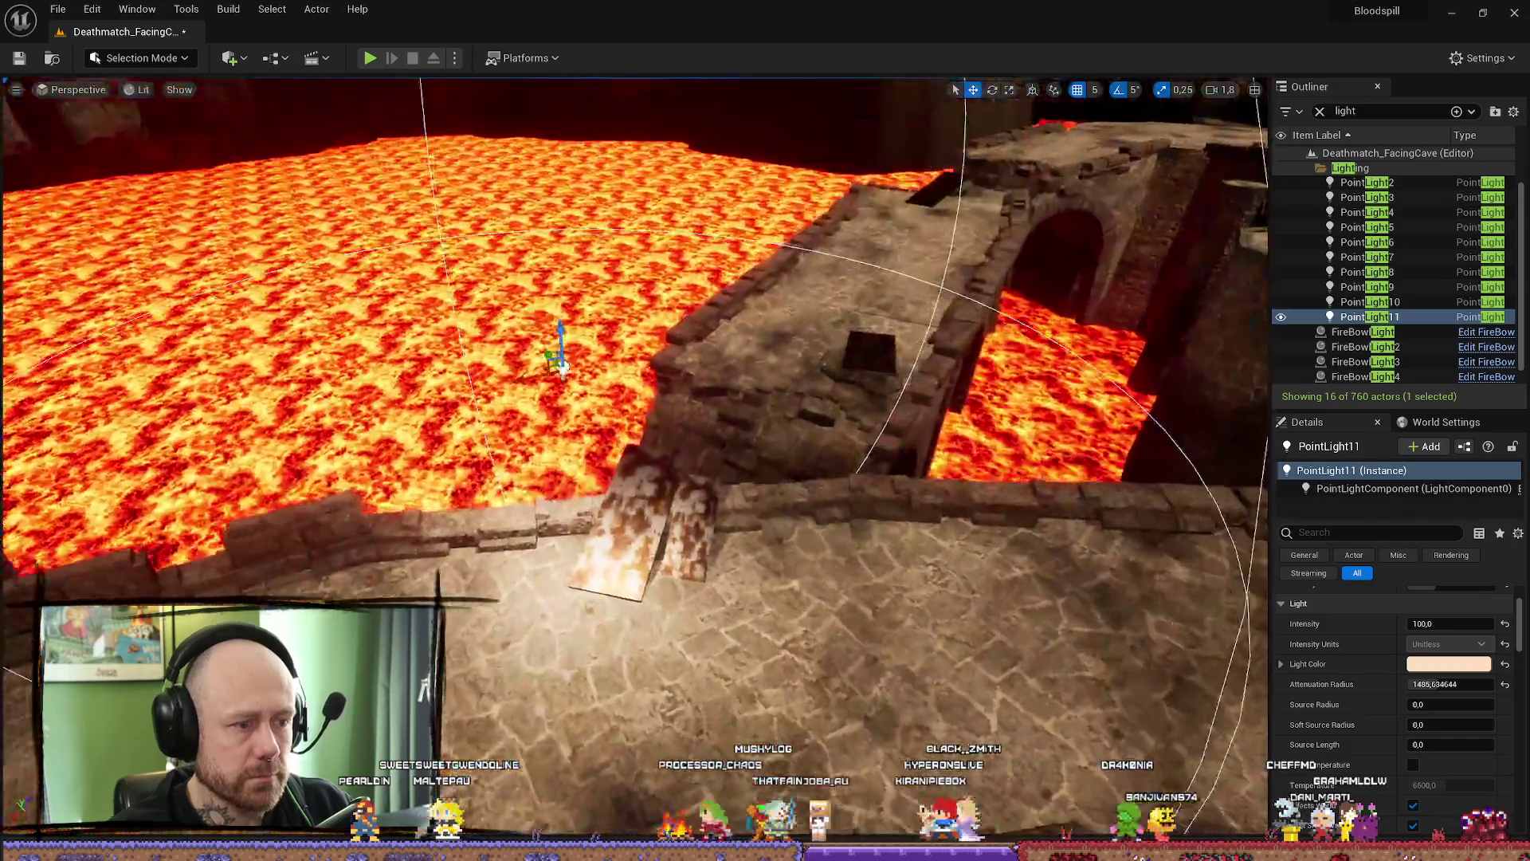
{"action": "mouse_move", "coordinate": [1178, 574]}
{"action": "left_mouse_down"}
{"action": "mouse_move", "coordinate": [855, 346]}
{"action": "mouse_move", "coordinate": [861, 294]}
{"action": "left_mouse_up"}
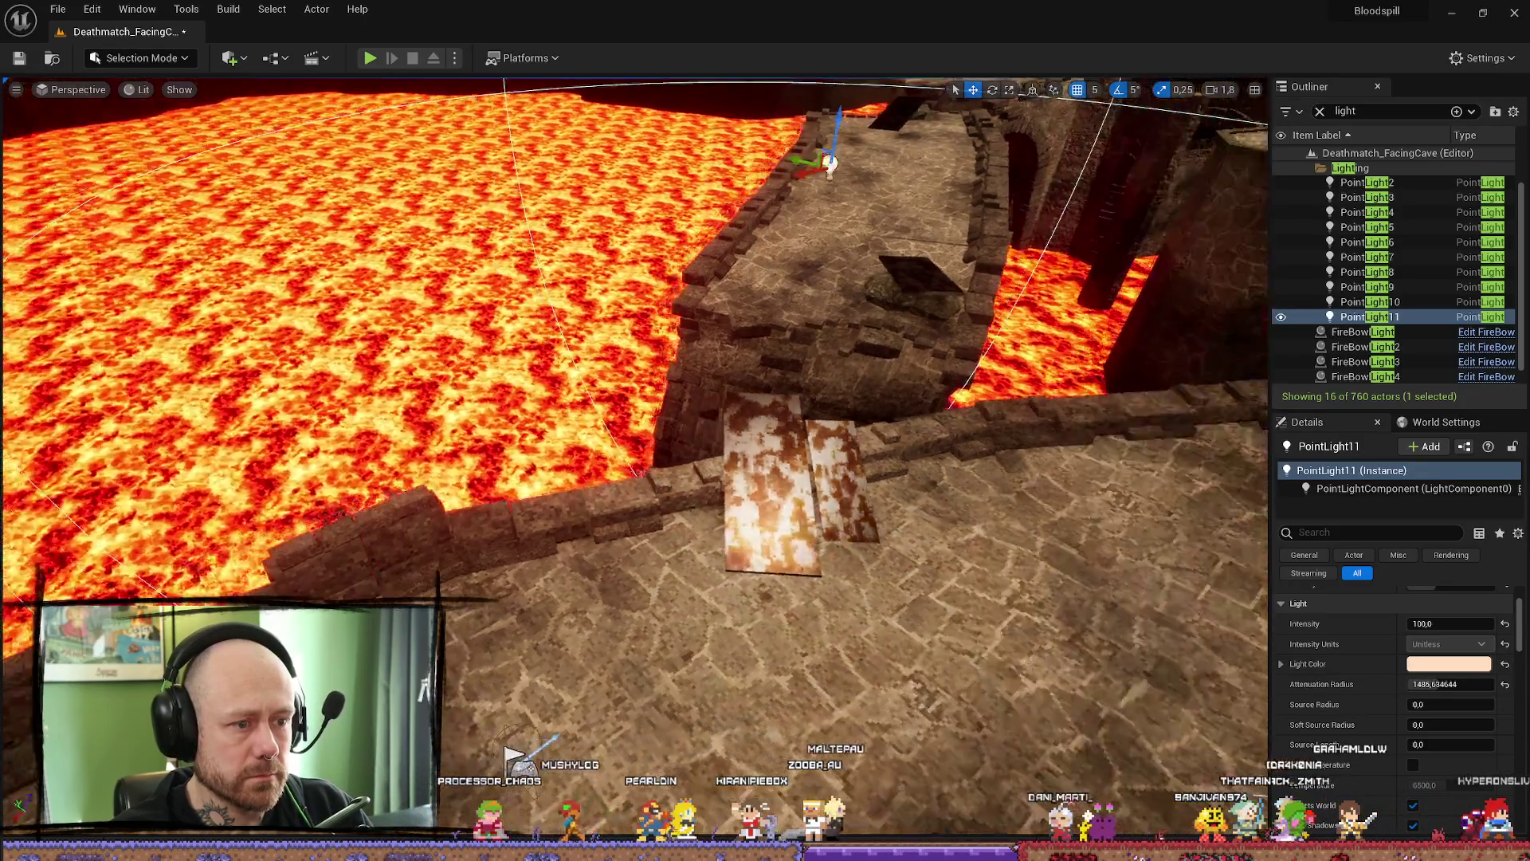
{"action": "mouse_move", "coordinate": [863, 226]}
{"action": "left_mouse_down"}
{"action": "mouse_move", "coordinate": [1038, 678]}
{"action": "mouse_move", "coordinate": [782, 589]}
{"action": "mouse_move", "coordinate": [275, 488]}
{"action": "mouse_move", "coordinate": [1098, 449]}
{"action": "left_mouse_up"}
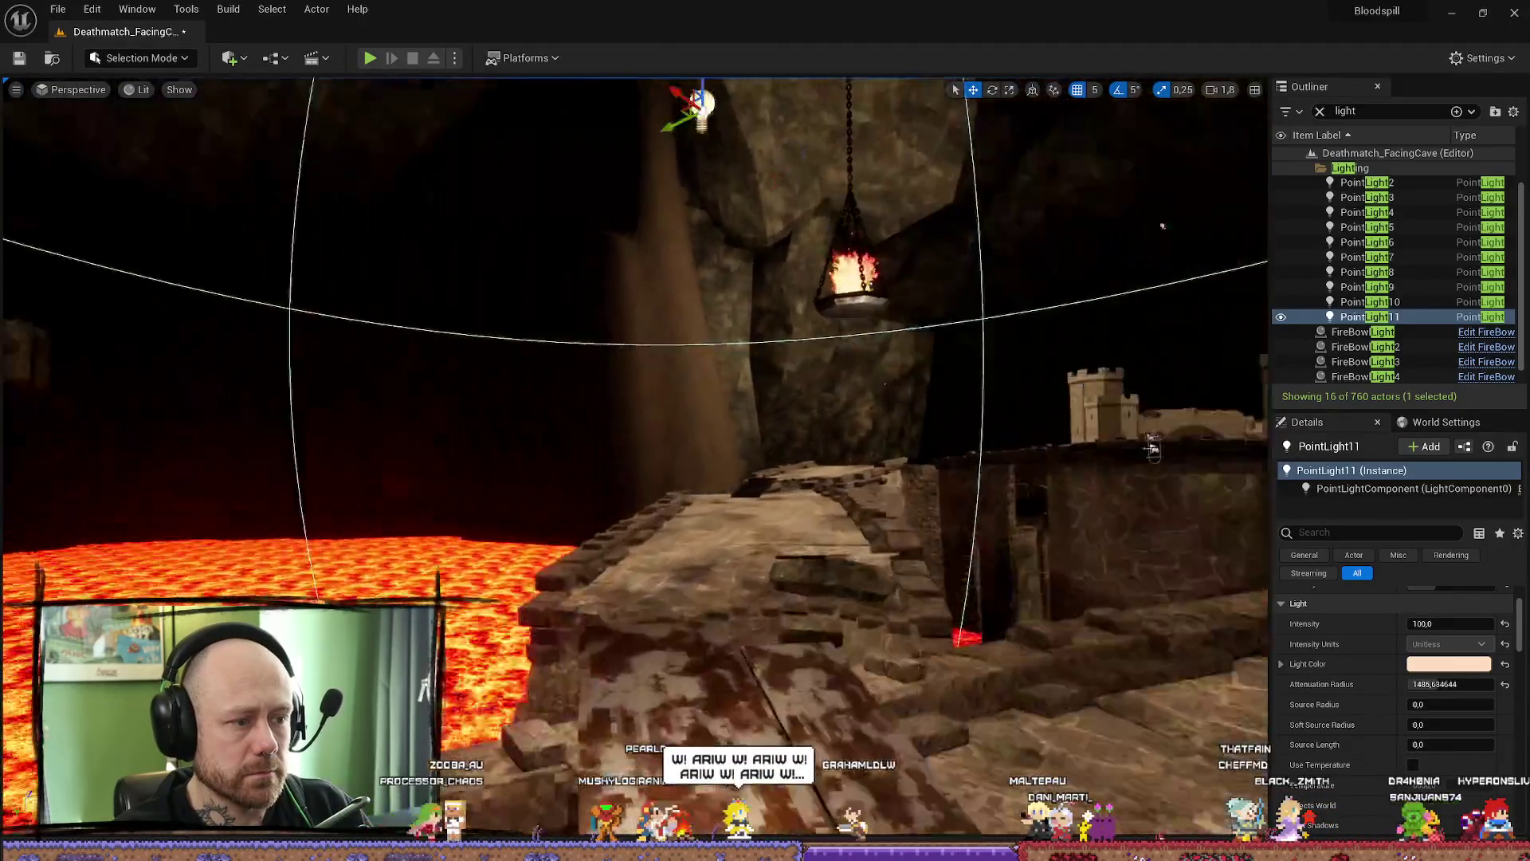
{"action": "mouse_move", "coordinate": [1097, 448]}
{"action": "left_mouse_down"}
{"action": "mouse_move", "coordinate": [841, 558]}
{"action": "mouse_move", "coordinate": [840, 715]}
{"action": "left_mouse_up"}
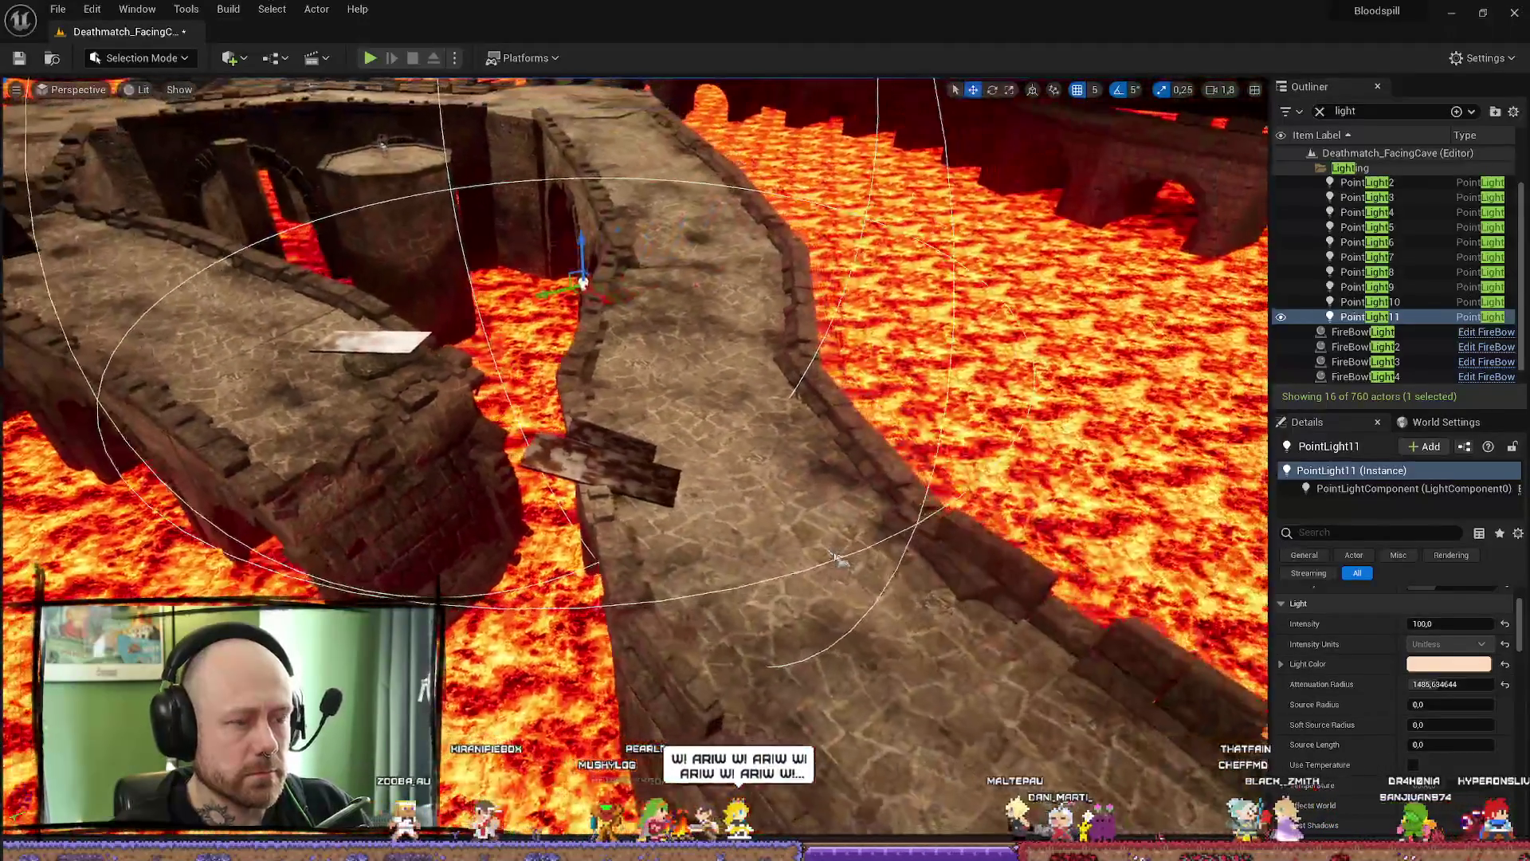
{"action": "left_click", "coordinate": [228, 9]}
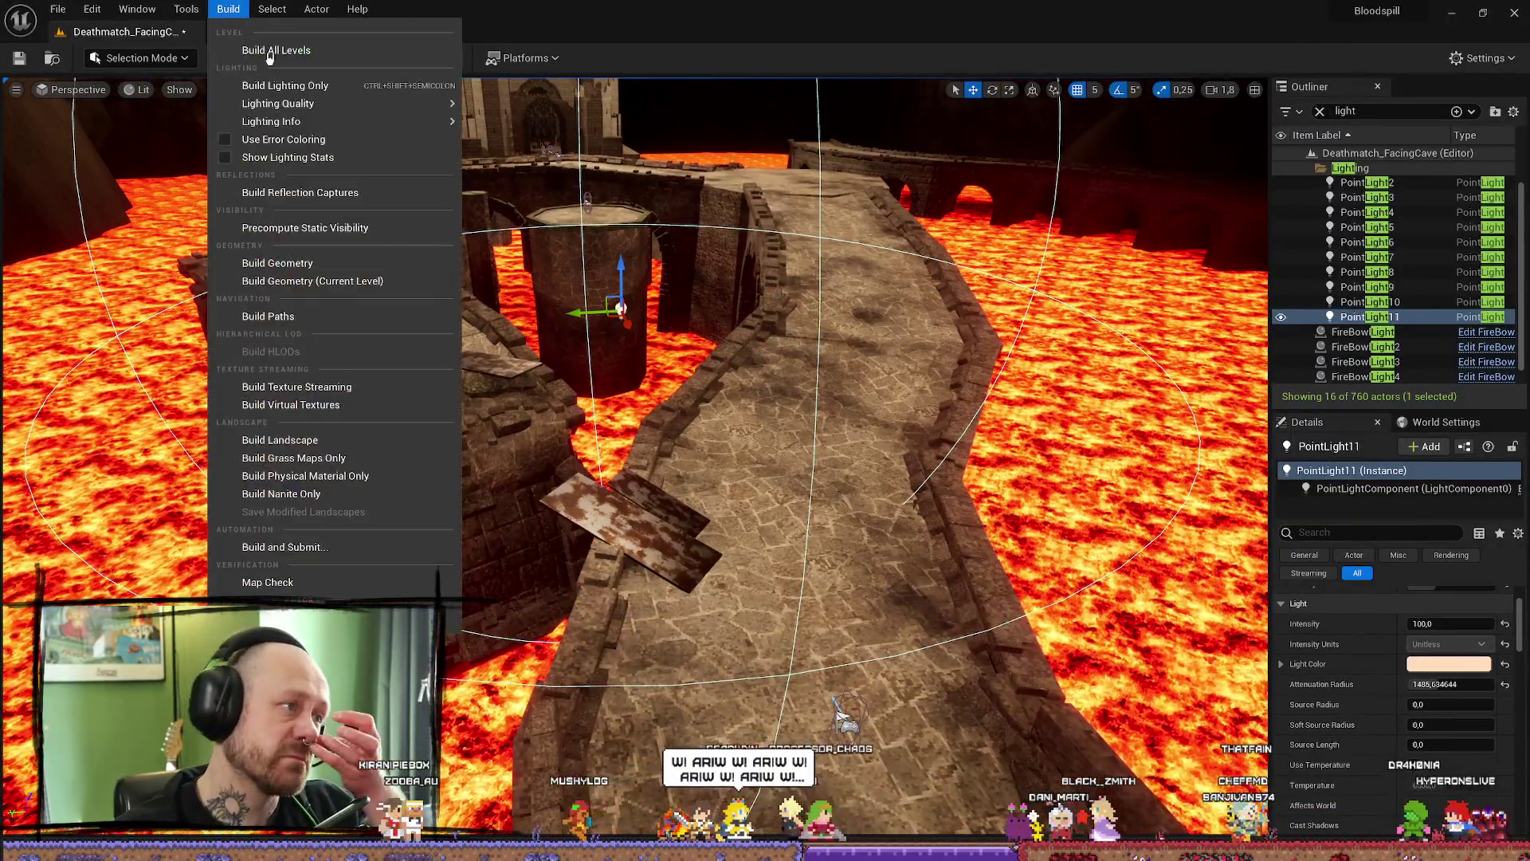
- Start Build All Levels so the cave lighting is recalculated
{"action": "left_click", "coordinate": [292, 85]}
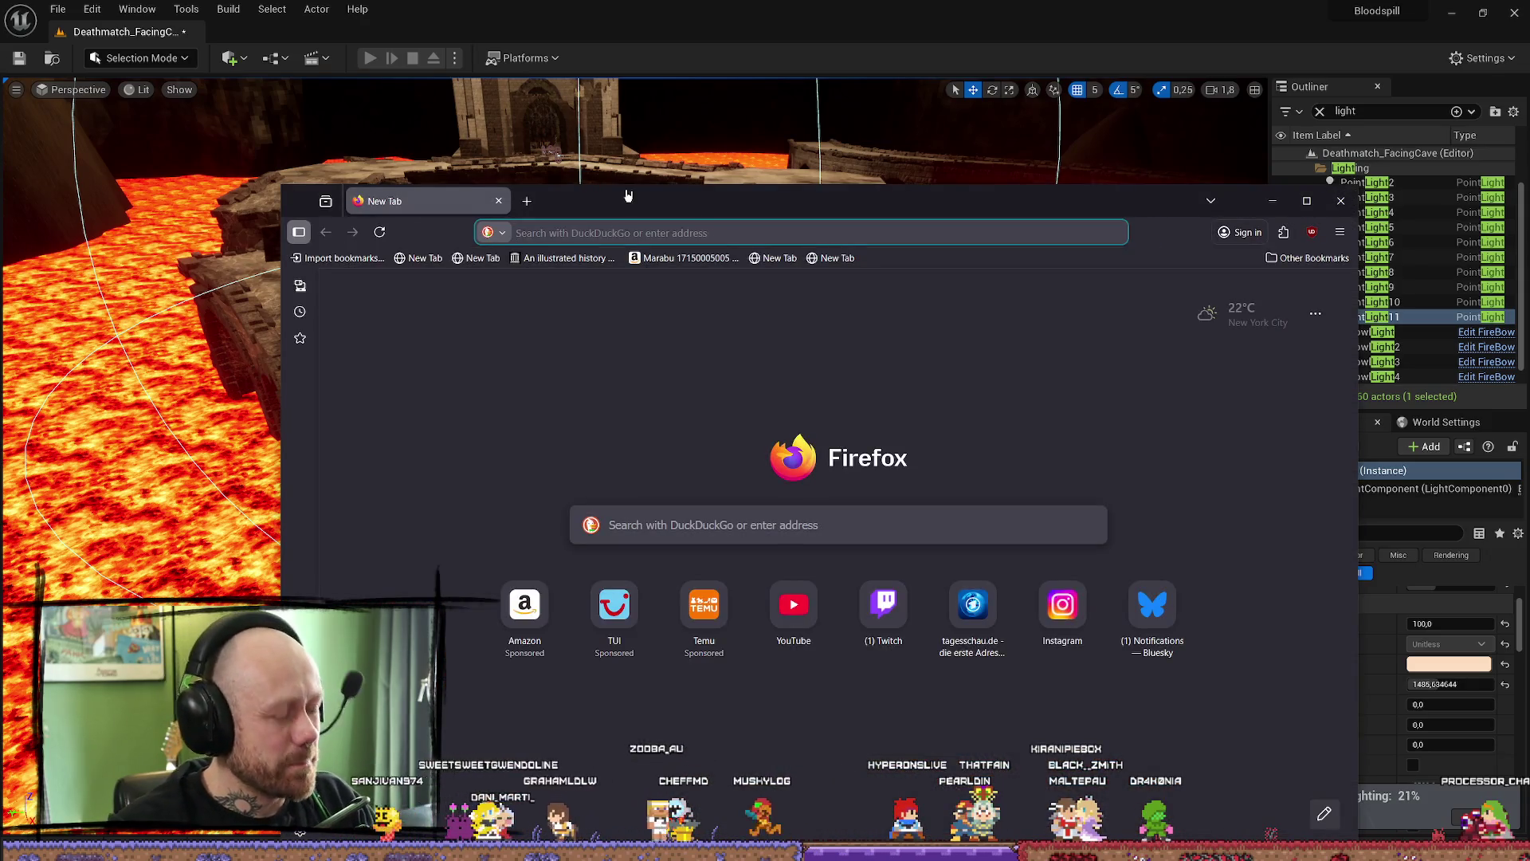
{"action": "type", "text": "unreal static lights an"}
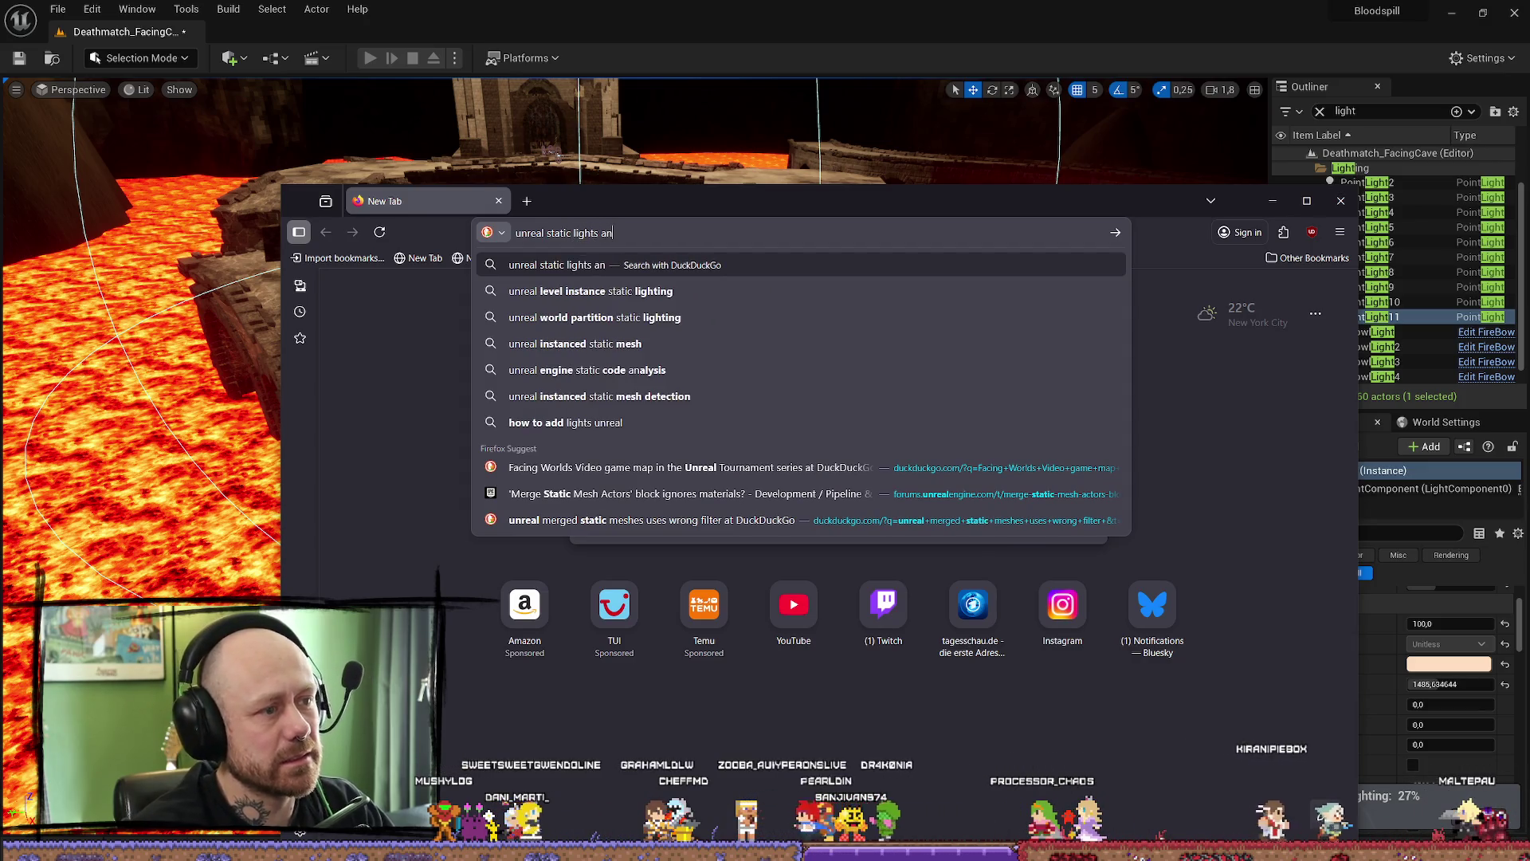
{"action": "type", "text": "d performa"}
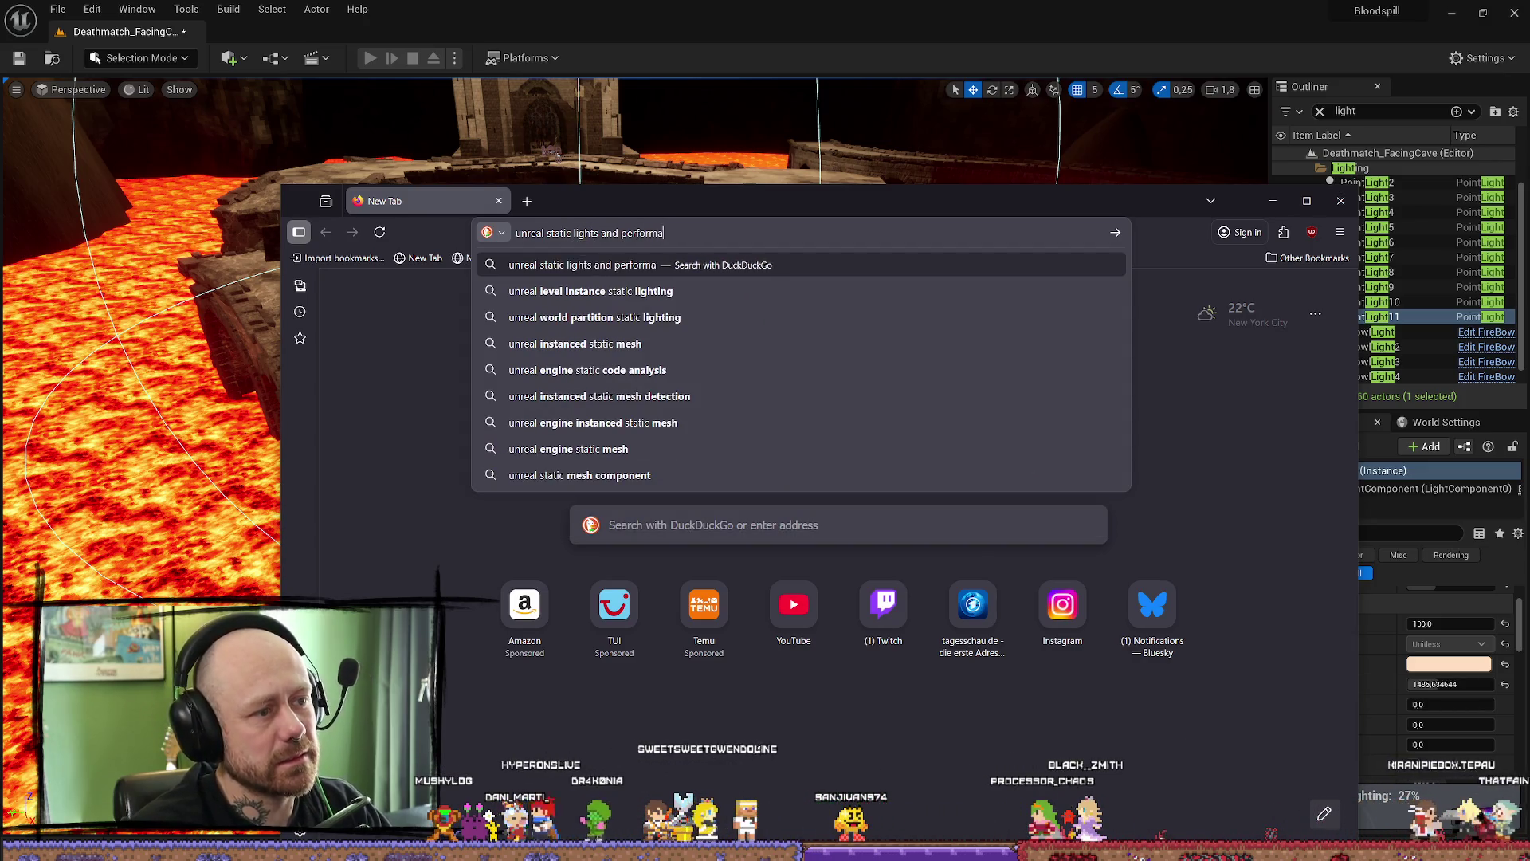
{"action": "type", "text": "nce"}
- Search 'unreal static lights and performance', send the browser to google.com, and return to the editor
{"action": "key", "text": "Return"}
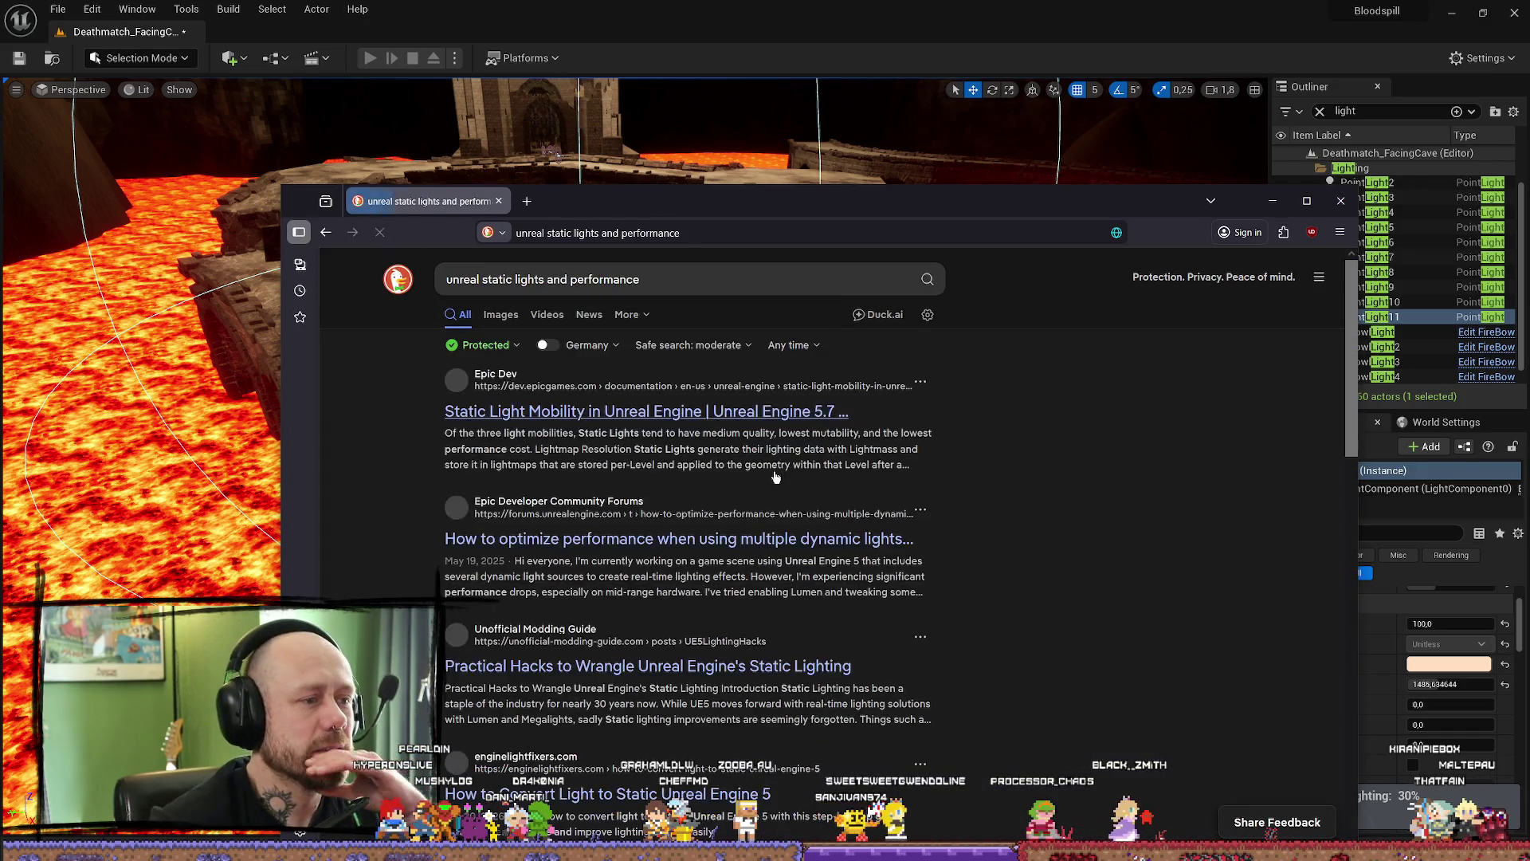
{"action": "left_click", "coordinate": [646, 279]}
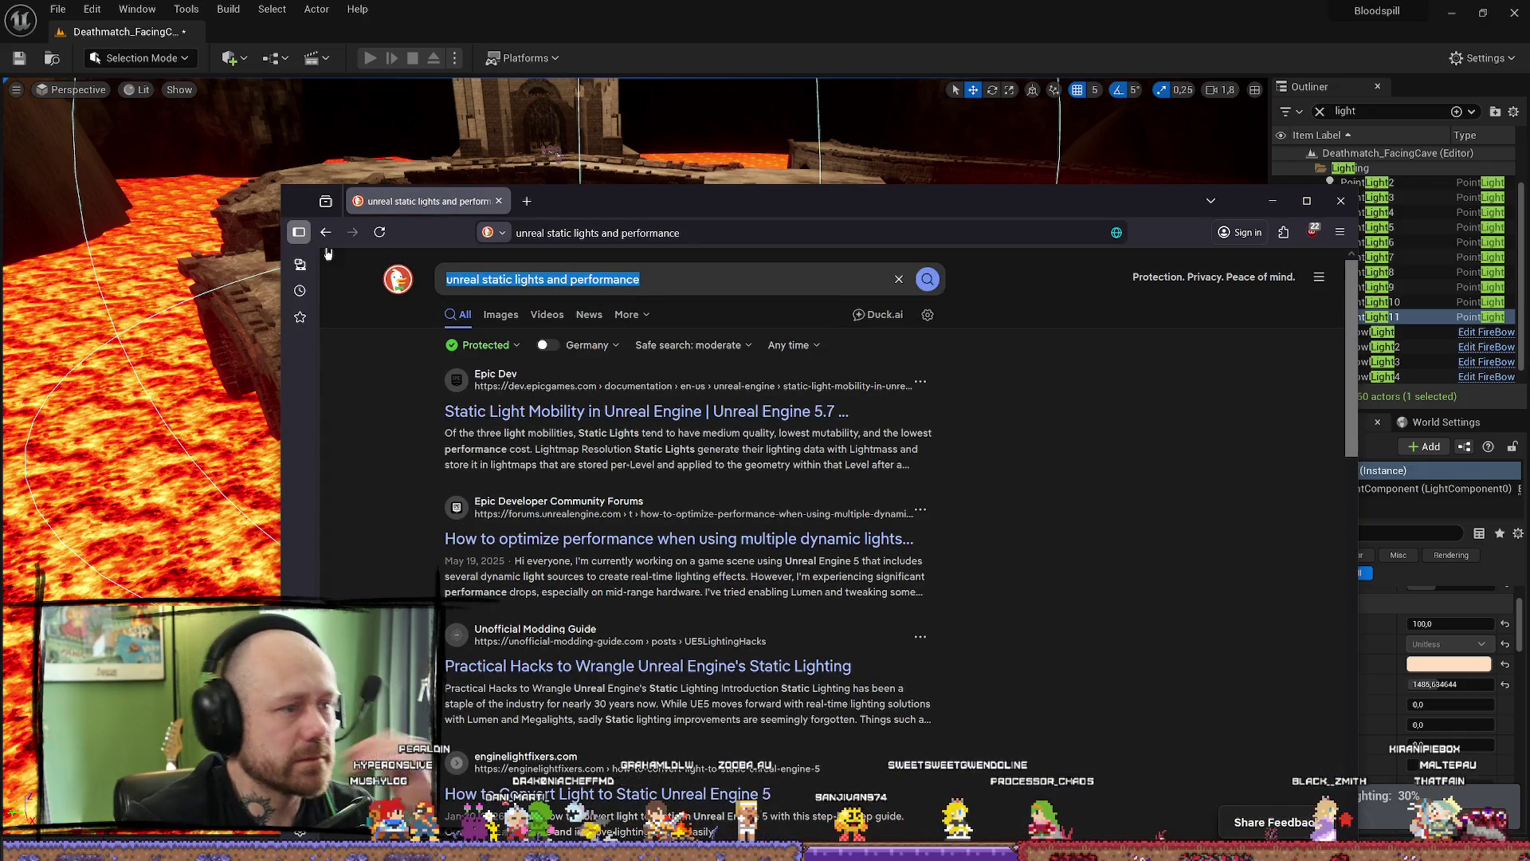
{"action": "key", "text": "ctrl+l"}
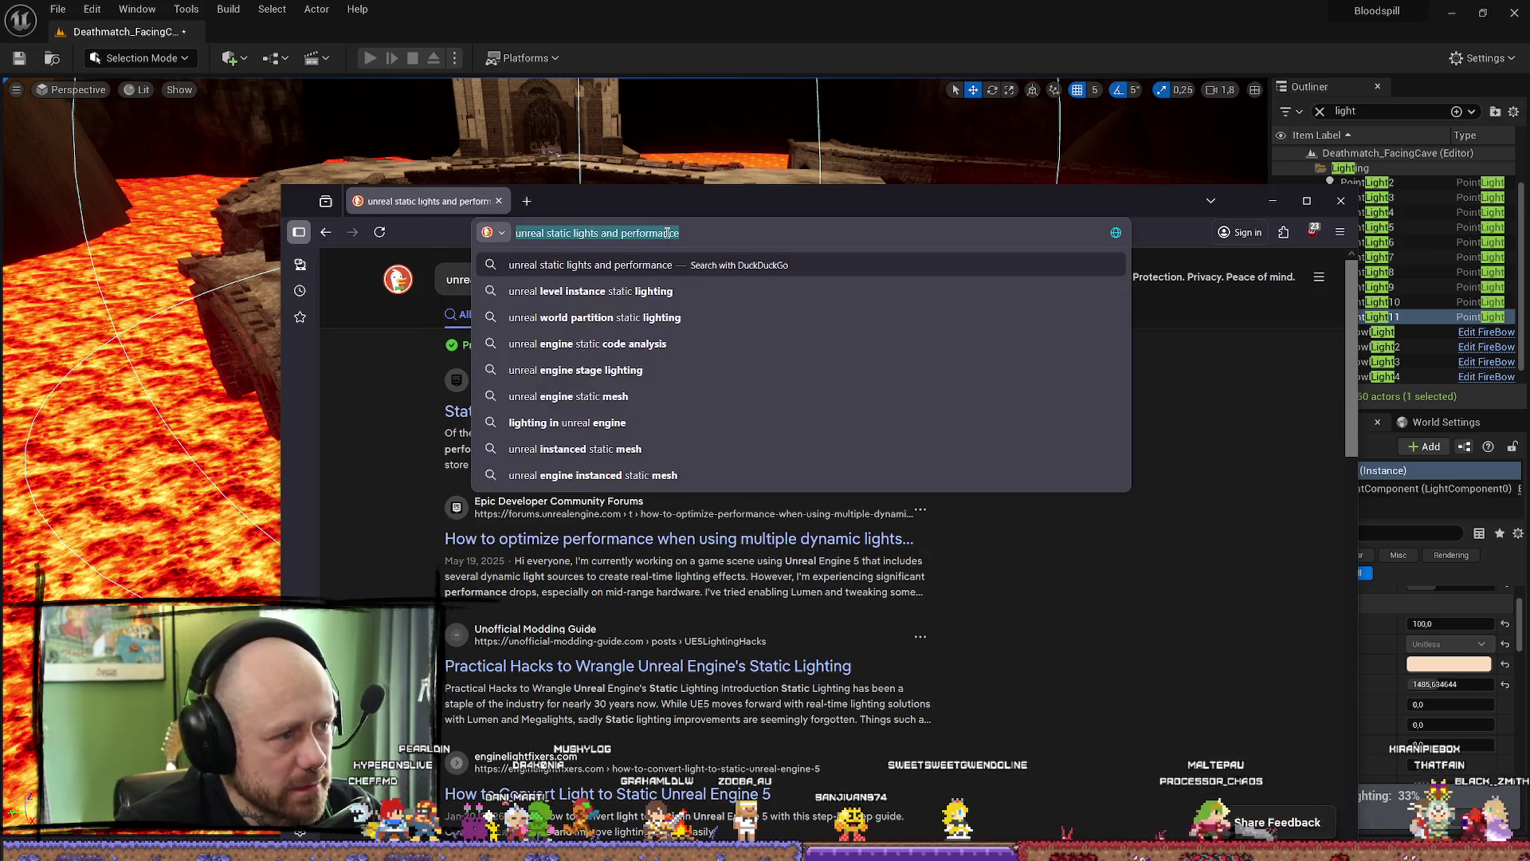
{"action": "type", "text": "google.com/"}
{"action": "key", "text": "Return"}
{"action": "key", "text": "alt+Tab"}
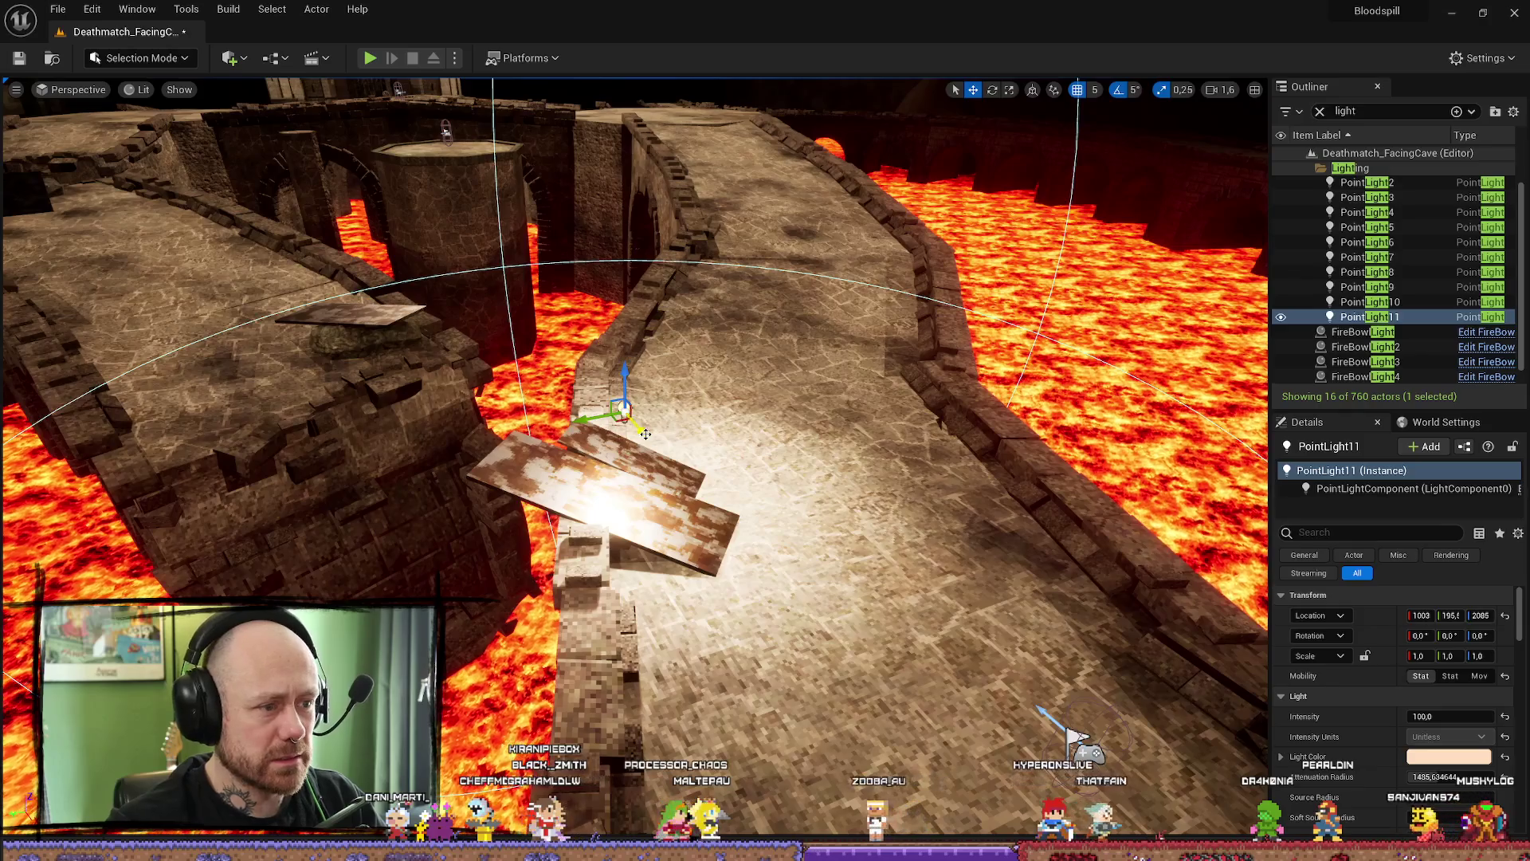
- Start a Build Lighting Only rebuild and fly from the dark room past the lava bridge to the courtyard
{"action": "left_click", "coordinate": [271, 9]}
{"action": "mouse_move", "coordinate": [228, 9]}
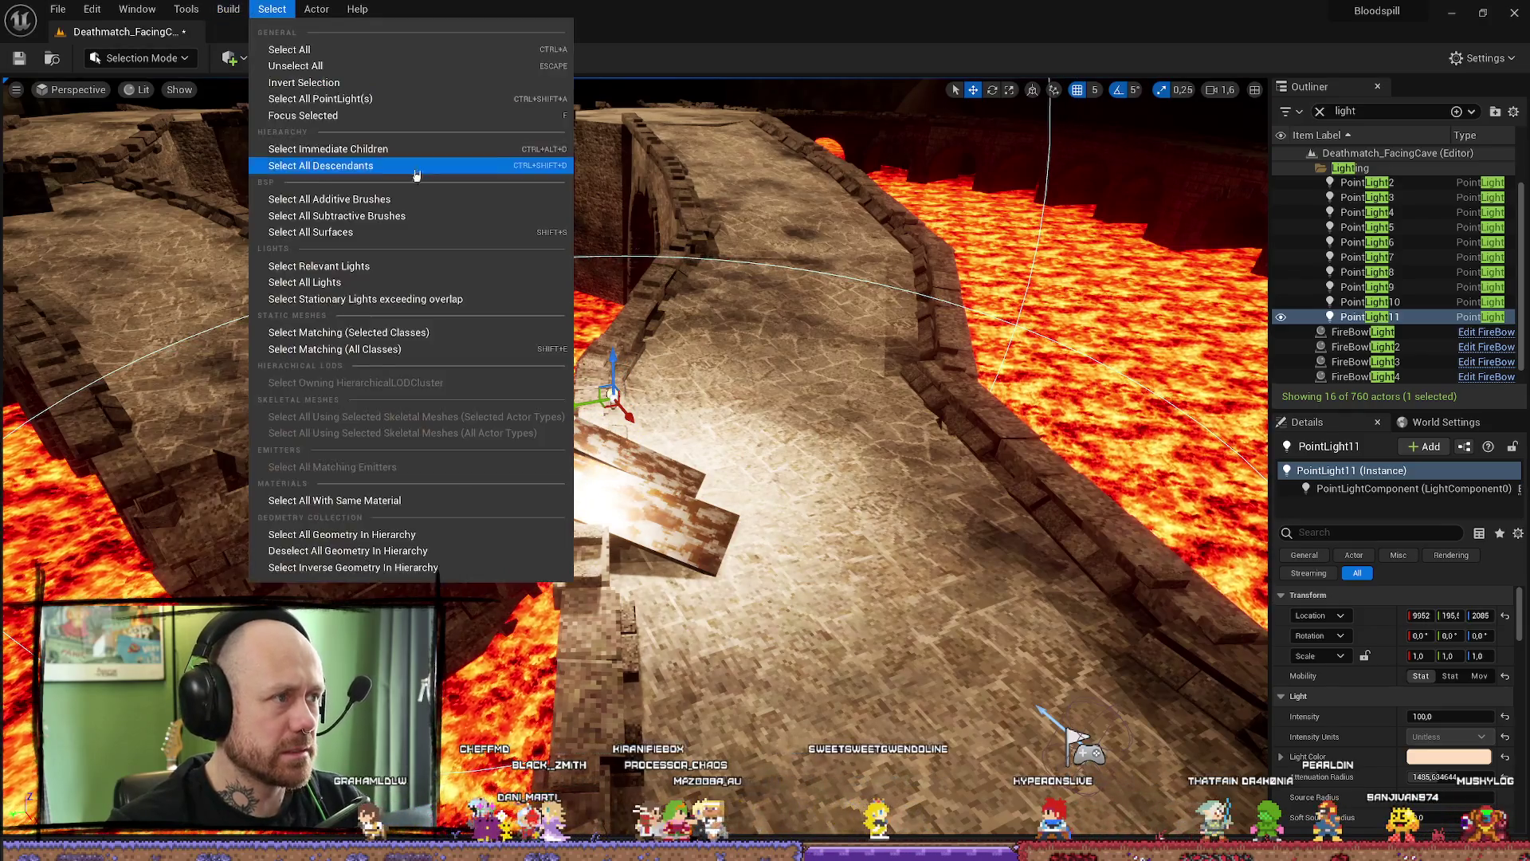
{"action": "left_click", "coordinate": [264, 84]}
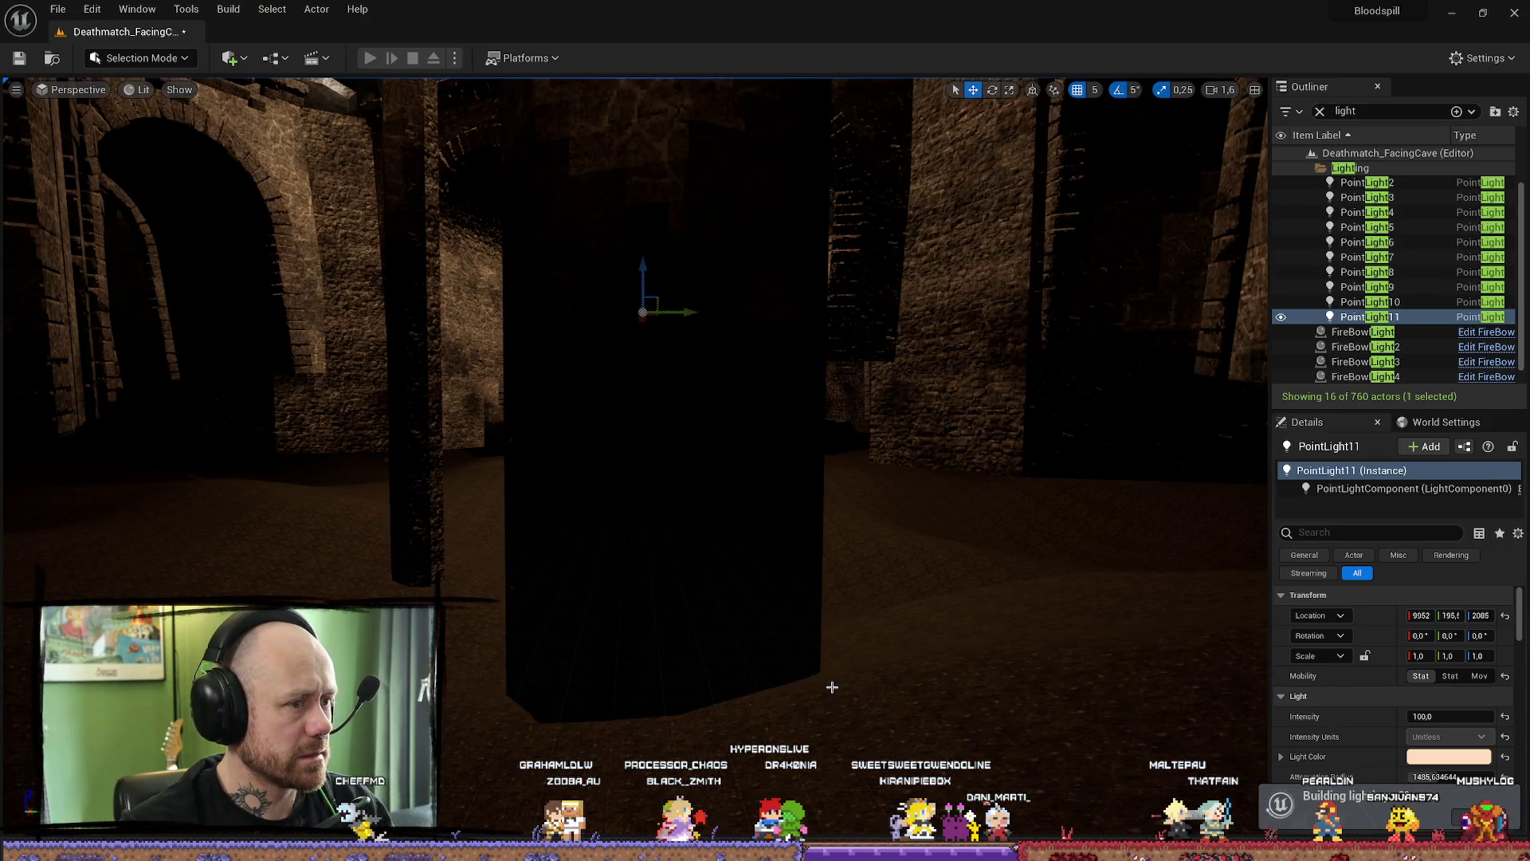
{"action": "left_click_drag", "start_coordinate": [832, 486], "coordinate": [171, 197]}
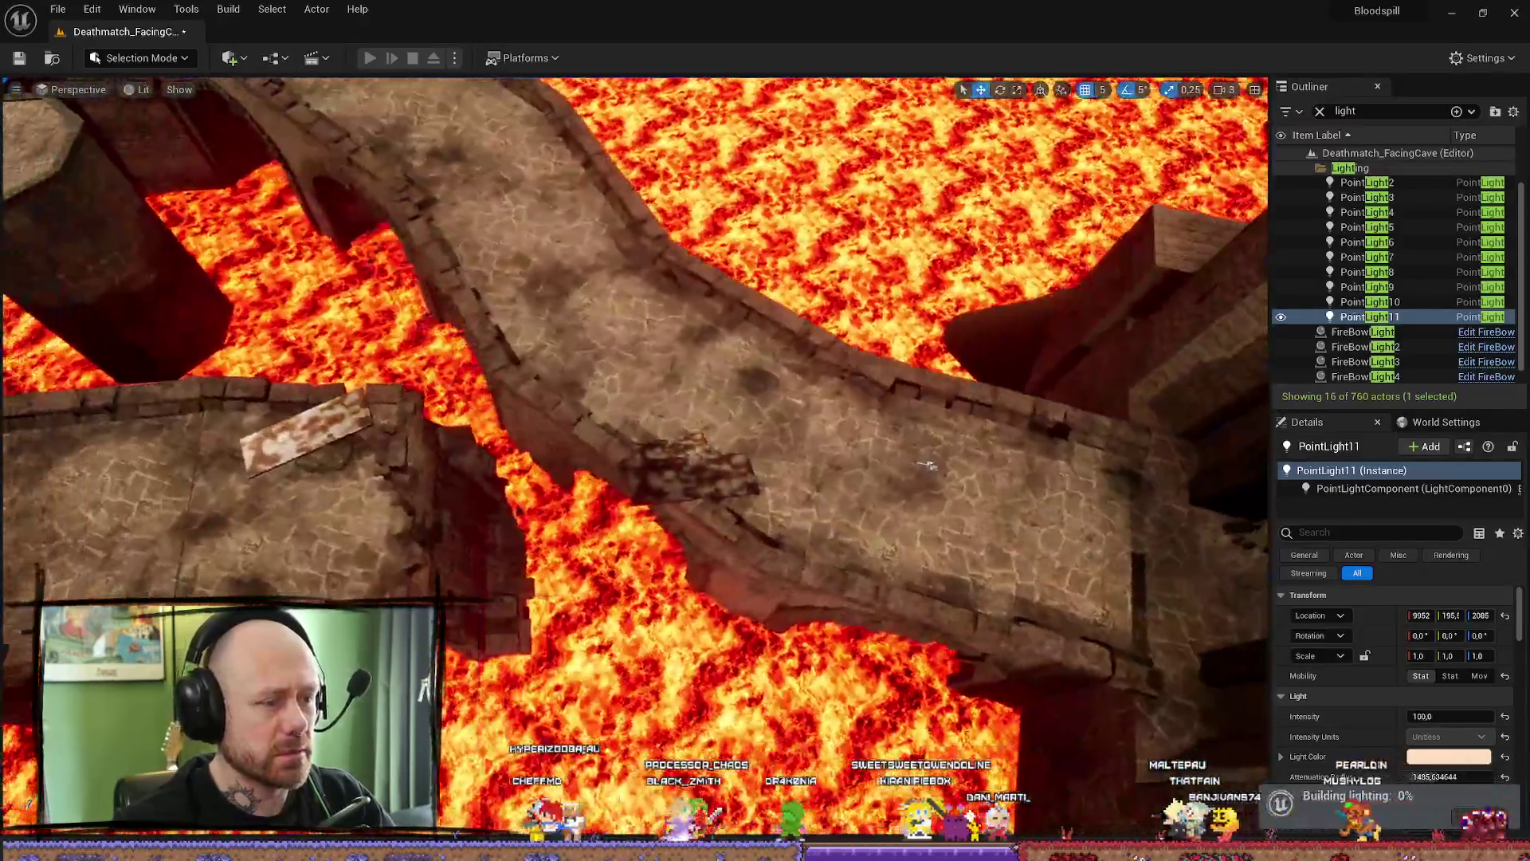
{"action": "left_click_drag", "start_coordinate": [171, 198], "coordinate": [960, 571]}
{"action": "left_click", "coordinate": [960, 571]}
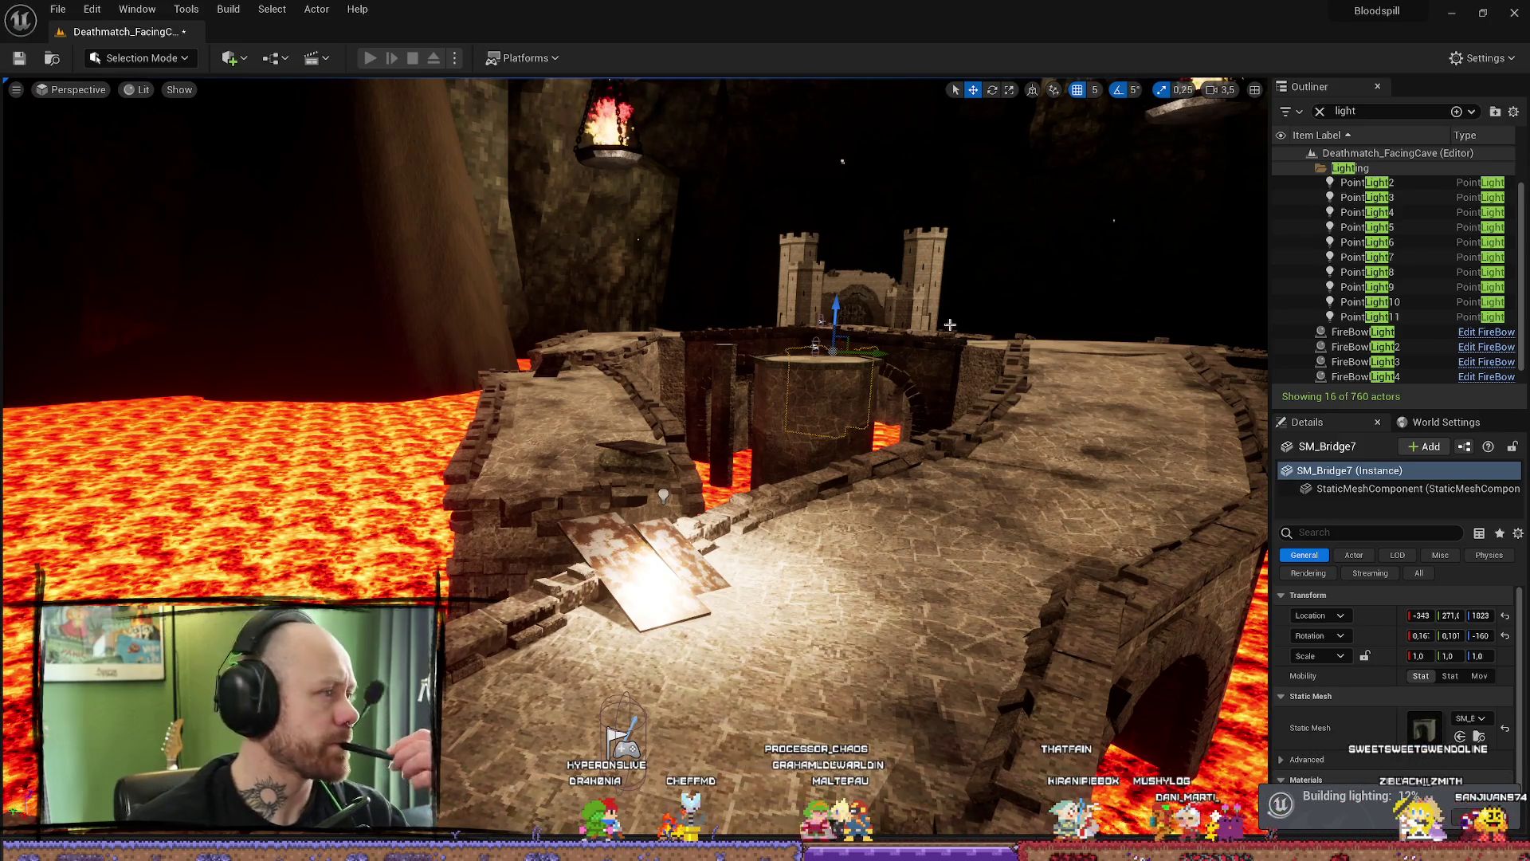
- Maximize the browser and read the forum reply about memory cost of static lights
{"action": "key", "text": "alt+Tab"}
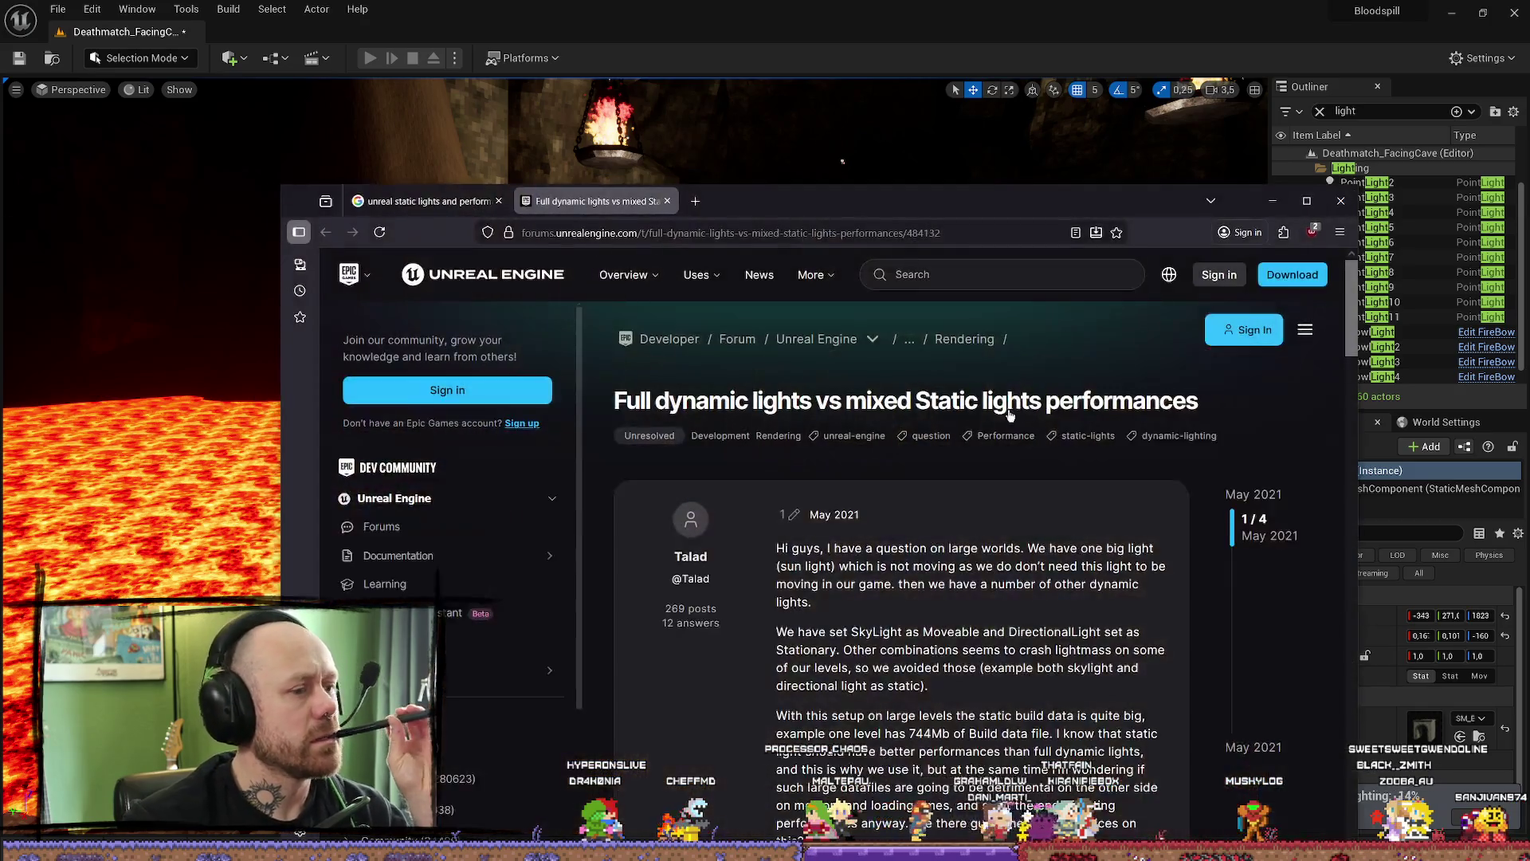
{"action": "scroll", "coordinate": [1012, 440], "scroll_direction": "down", "scroll_amount": 2}
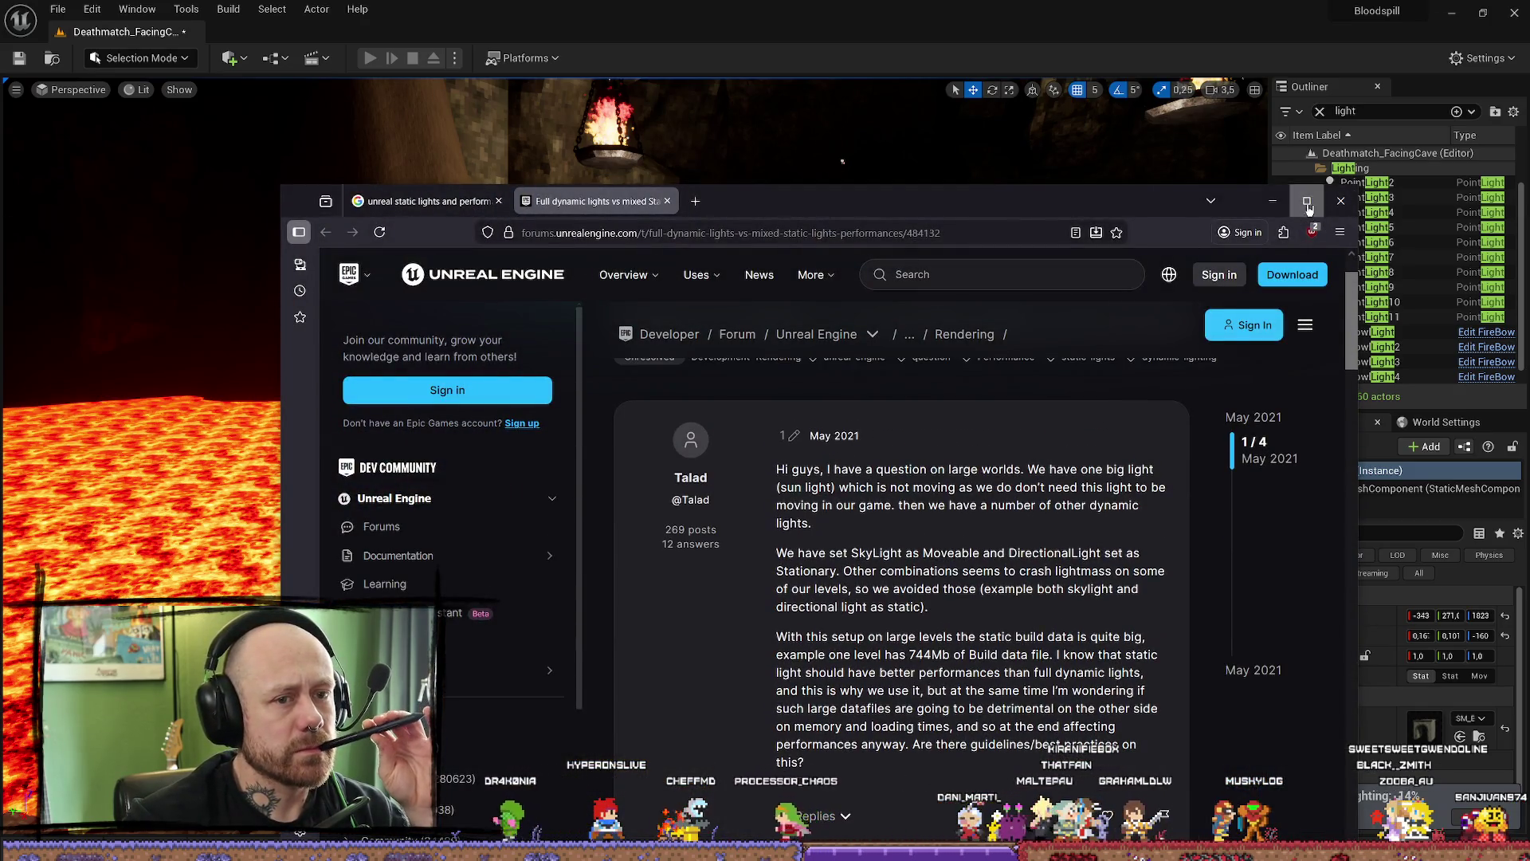
{"action": "key", "text": "super+Up"}
{"action": "scroll", "coordinate": [1016, 472], "scroll_direction": "down", "scroll_amount": 3}
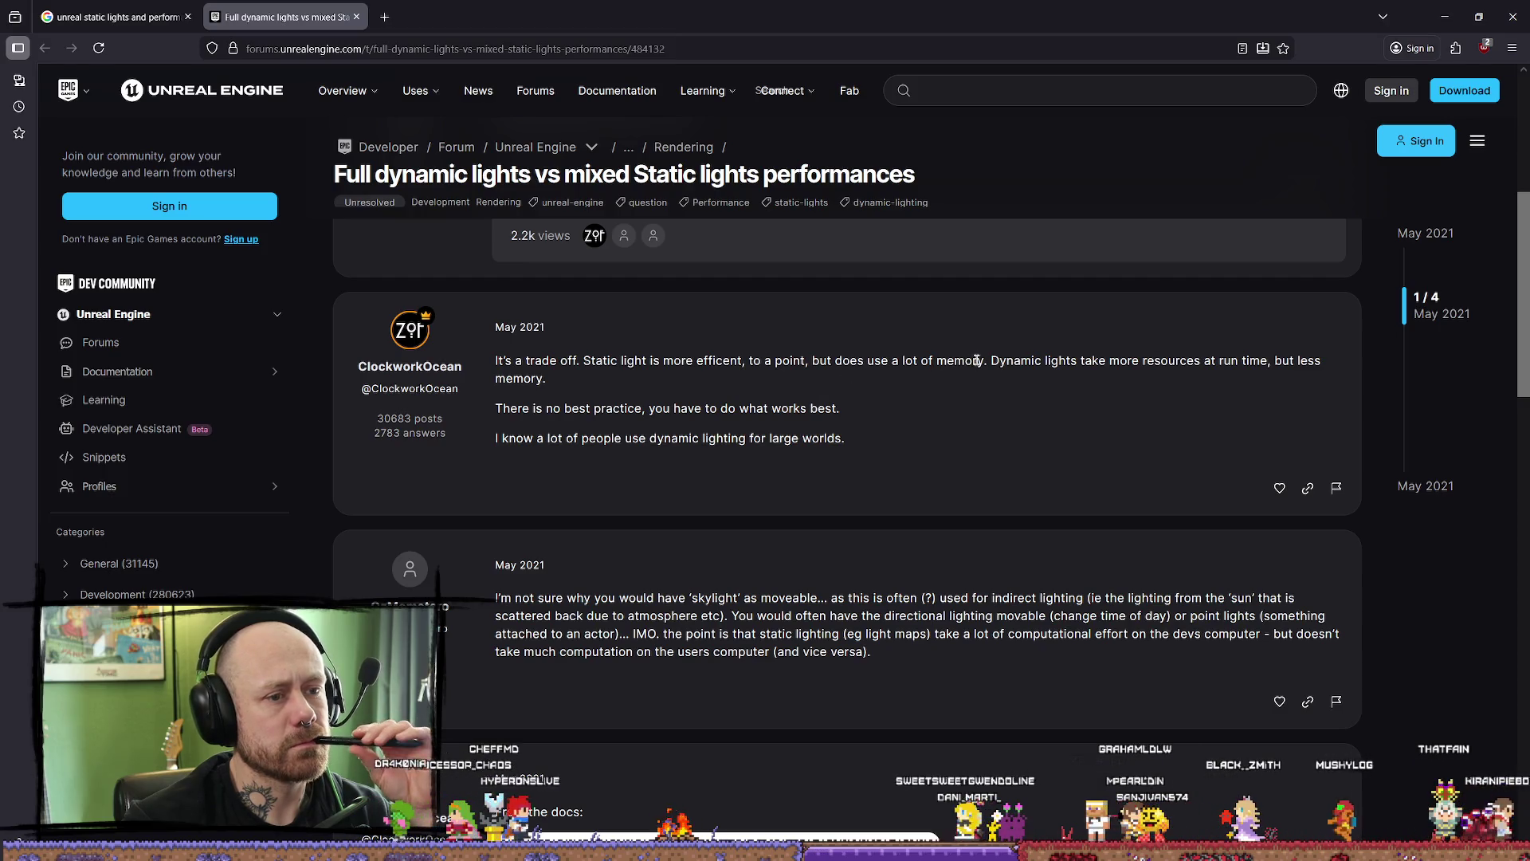
{"action": "left_click_drag", "start_coordinate": [987, 361], "coordinate": [894, 360]}
{"action": "left_click_drag", "start_coordinate": [1063, 359], "coordinate": [1151, 357]}
{"action": "left_click", "coordinate": [1177, 359]}
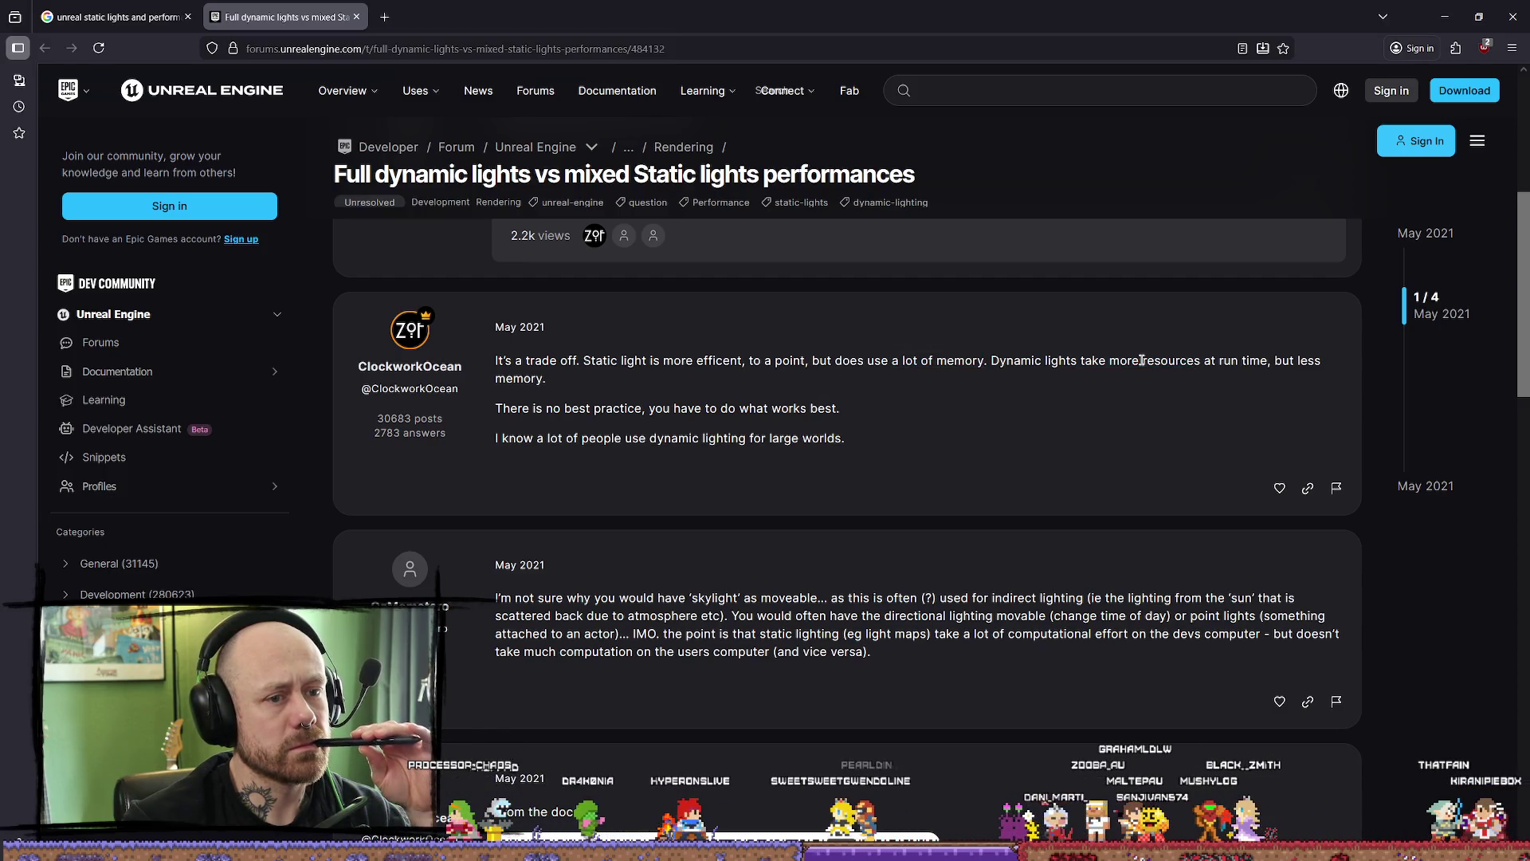
{"action": "double_click", "coordinate": [542, 379]}
{"action": "left_click", "coordinate": [762, 408]}
- Read the best-practice 'do what works best' reply, then return to the Google results tab
{"action": "left_click_drag", "start_coordinate": [761, 408], "coordinate": [495, 409]}
{"action": "left_click", "coordinate": [762, 409]}
{"action": "left_click_drag", "start_coordinate": [626, 409], "coordinate": [819, 409]}
{"action": "left_click", "coordinate": [876, 415]}
{"action": "left_click", "coordinate": [761, 406]}
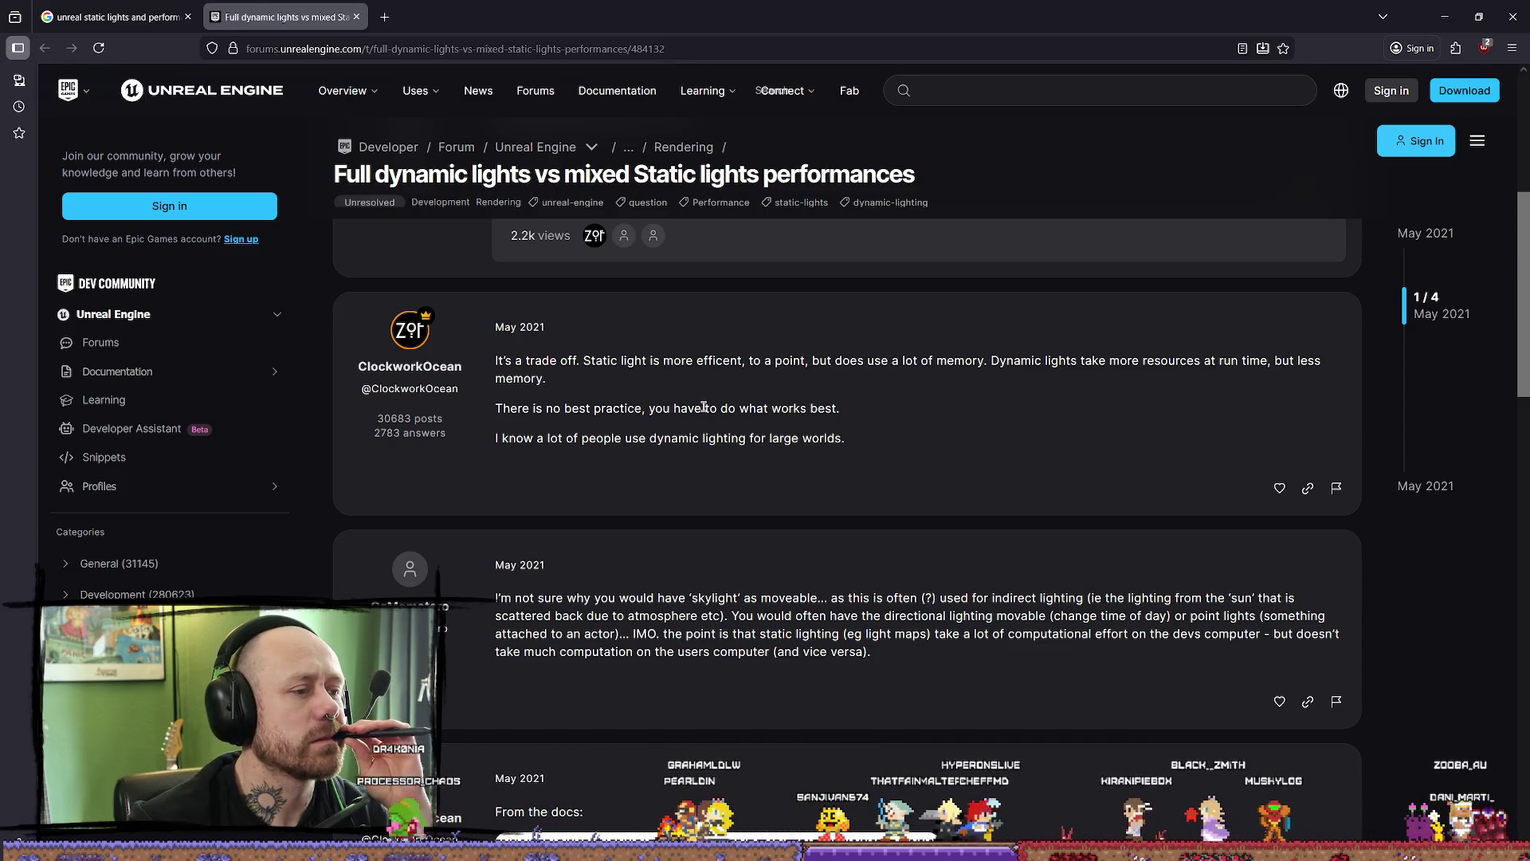
{"action": "scroll", "coordinate": [711, 407], "scroll_direction": "down", "scroll_amount": 1}
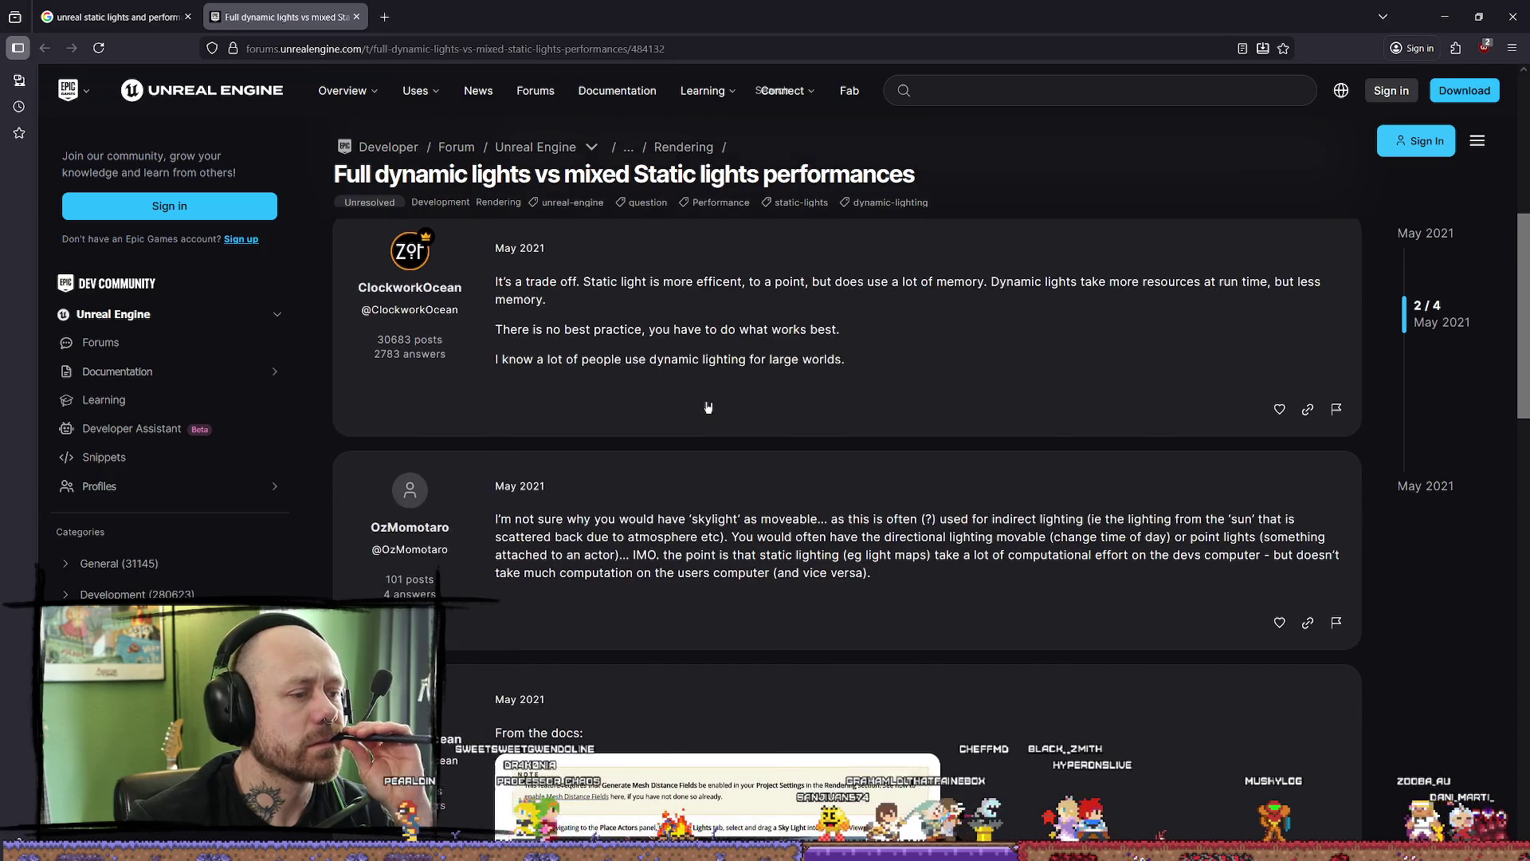
{"action": "scroll", "coordinate": [712, 403], "scroll_direction": "down", "scroll_amount": 1}
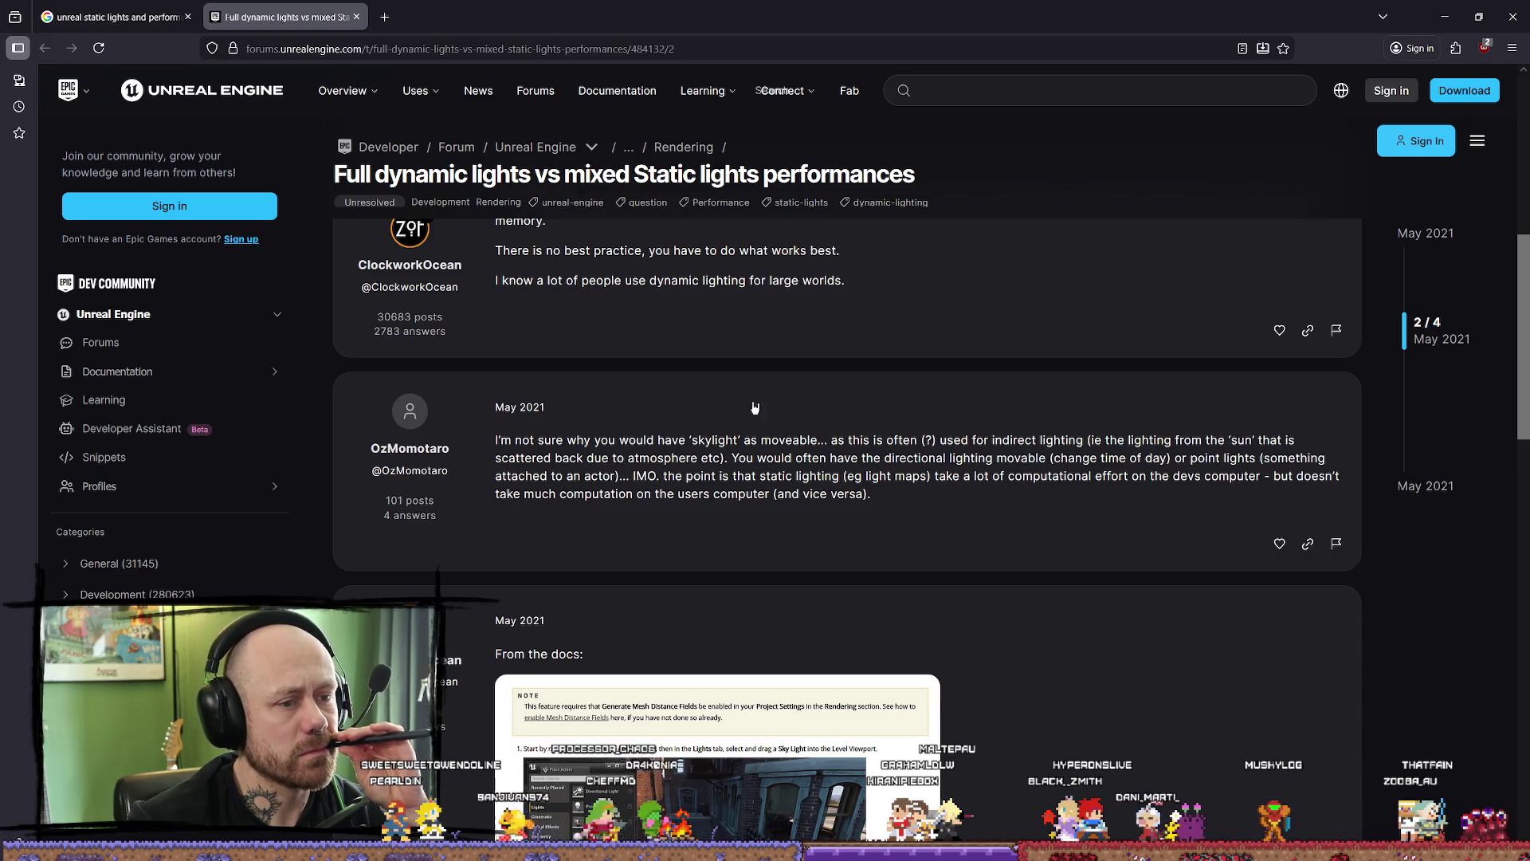
{"action": "scroll", "coordinate": [1021, 468], "scroll_direction": "down", "scroll_amount": 2}
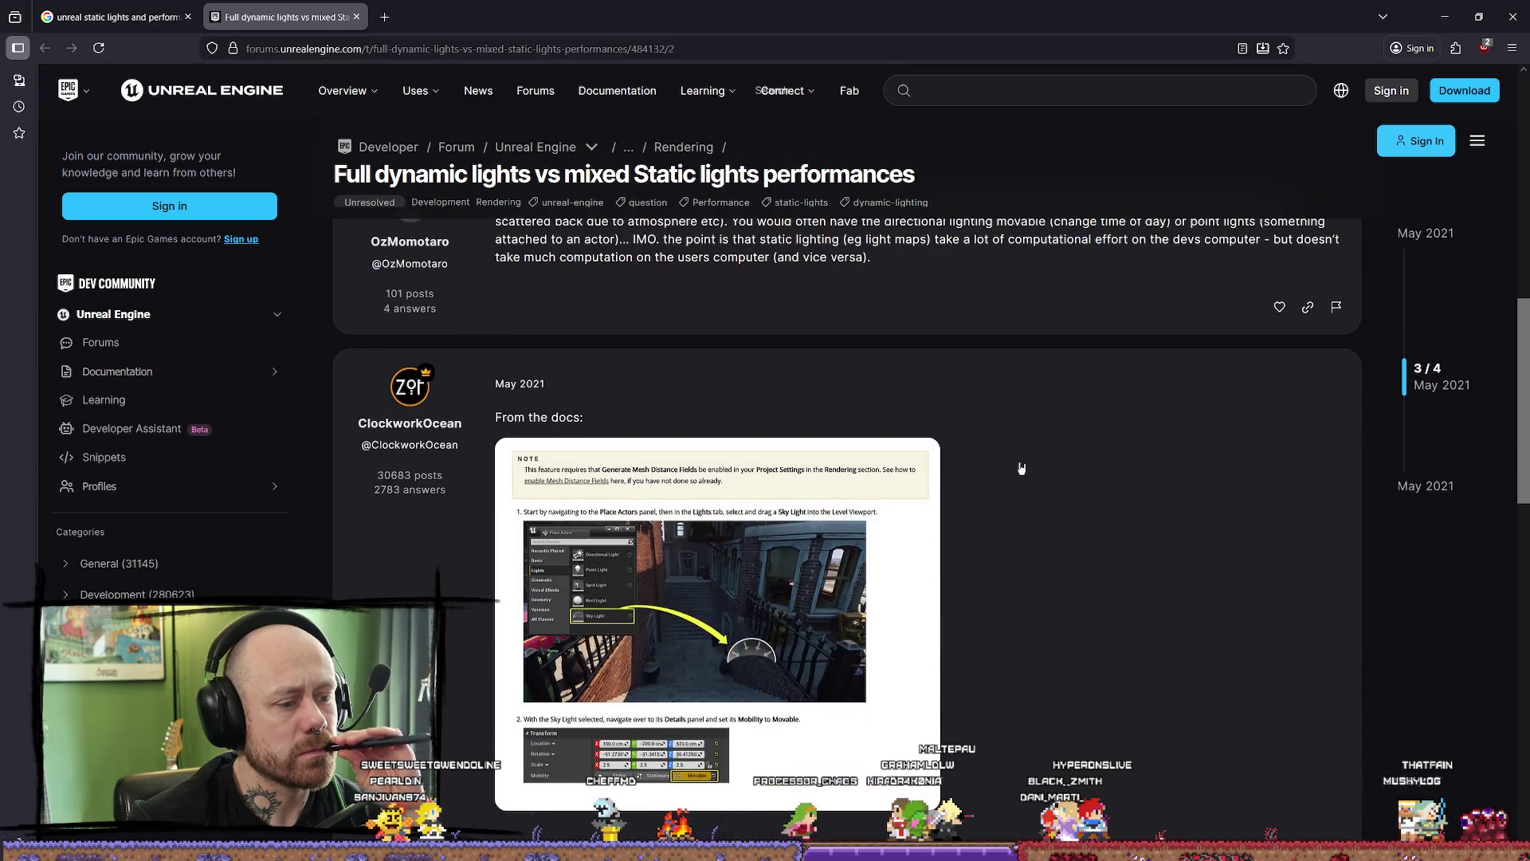
{"action": "scroll", "coordinate": [1022, 468], "scroll_direction": "down", "scroll_amount": 2}
{"action": "scroll", "coordinate": [1015, 468], "scroll_direction": "down", "scroll_amount": 3}
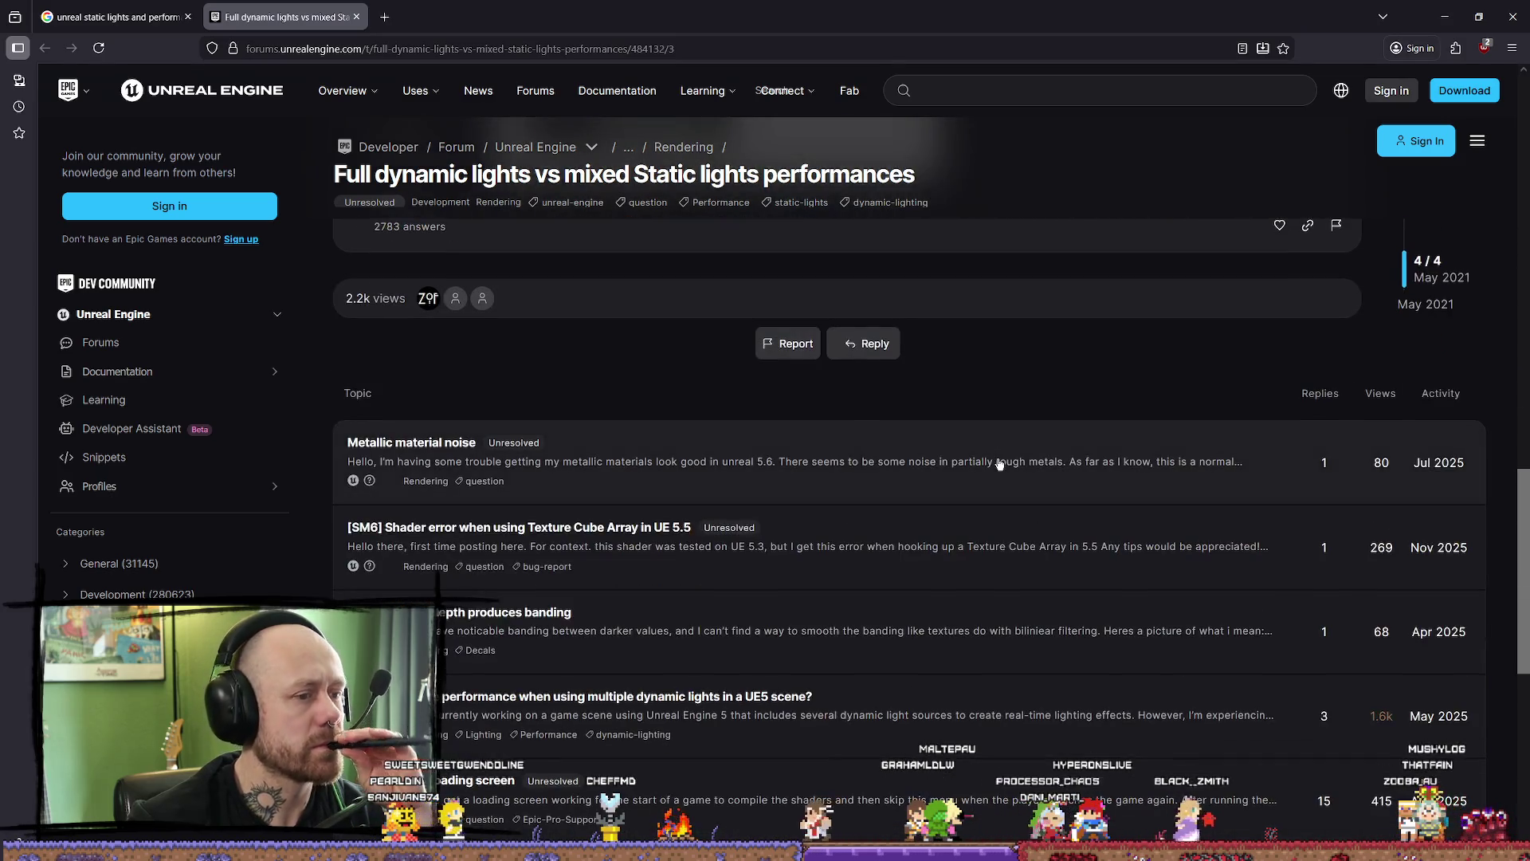
{"action": "scroll", "coordinate": [999, 462], "scroll_direction": "up", "scroll_amount": 3}
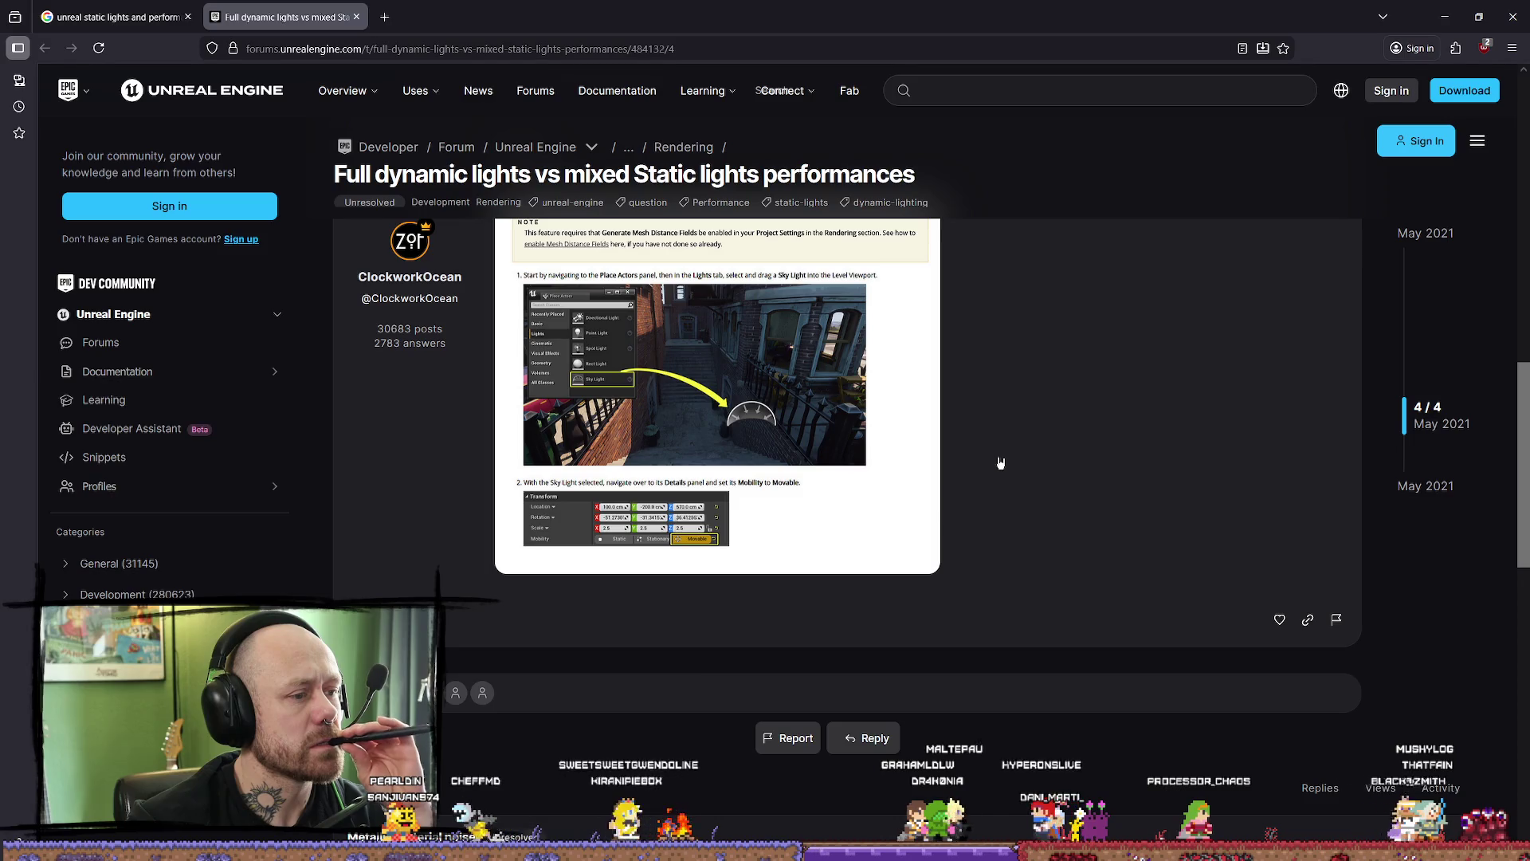
{"action": "scroll", "coordinate": [940, 496], "scroll_direction": "up", "scroll_amount": 3}
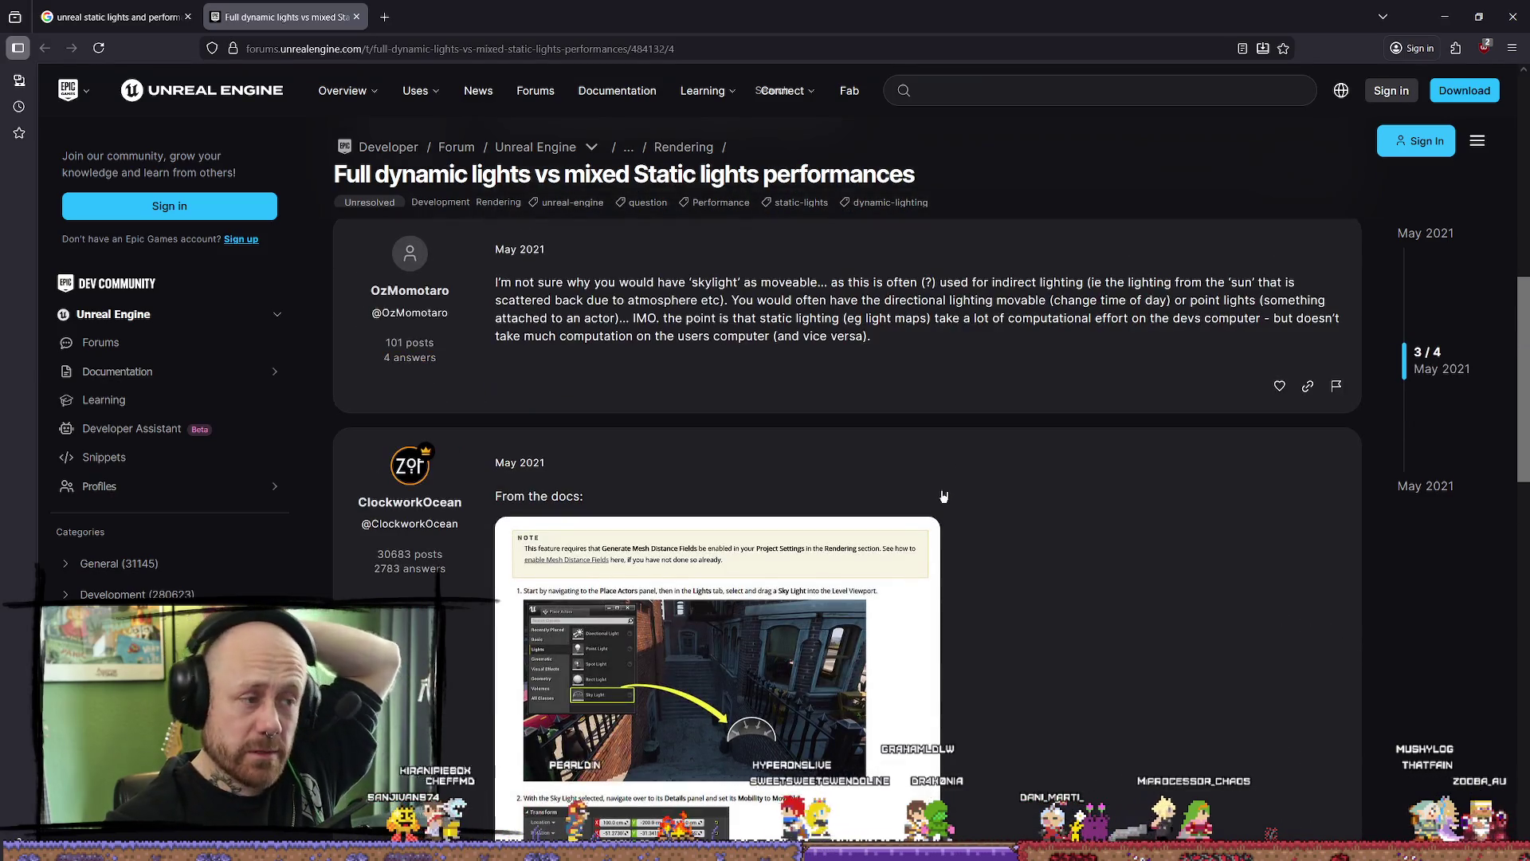
{"action": "scroll", "coordinate": [921, 478], "scroll_direction": "up", "scroll_amount": 3}
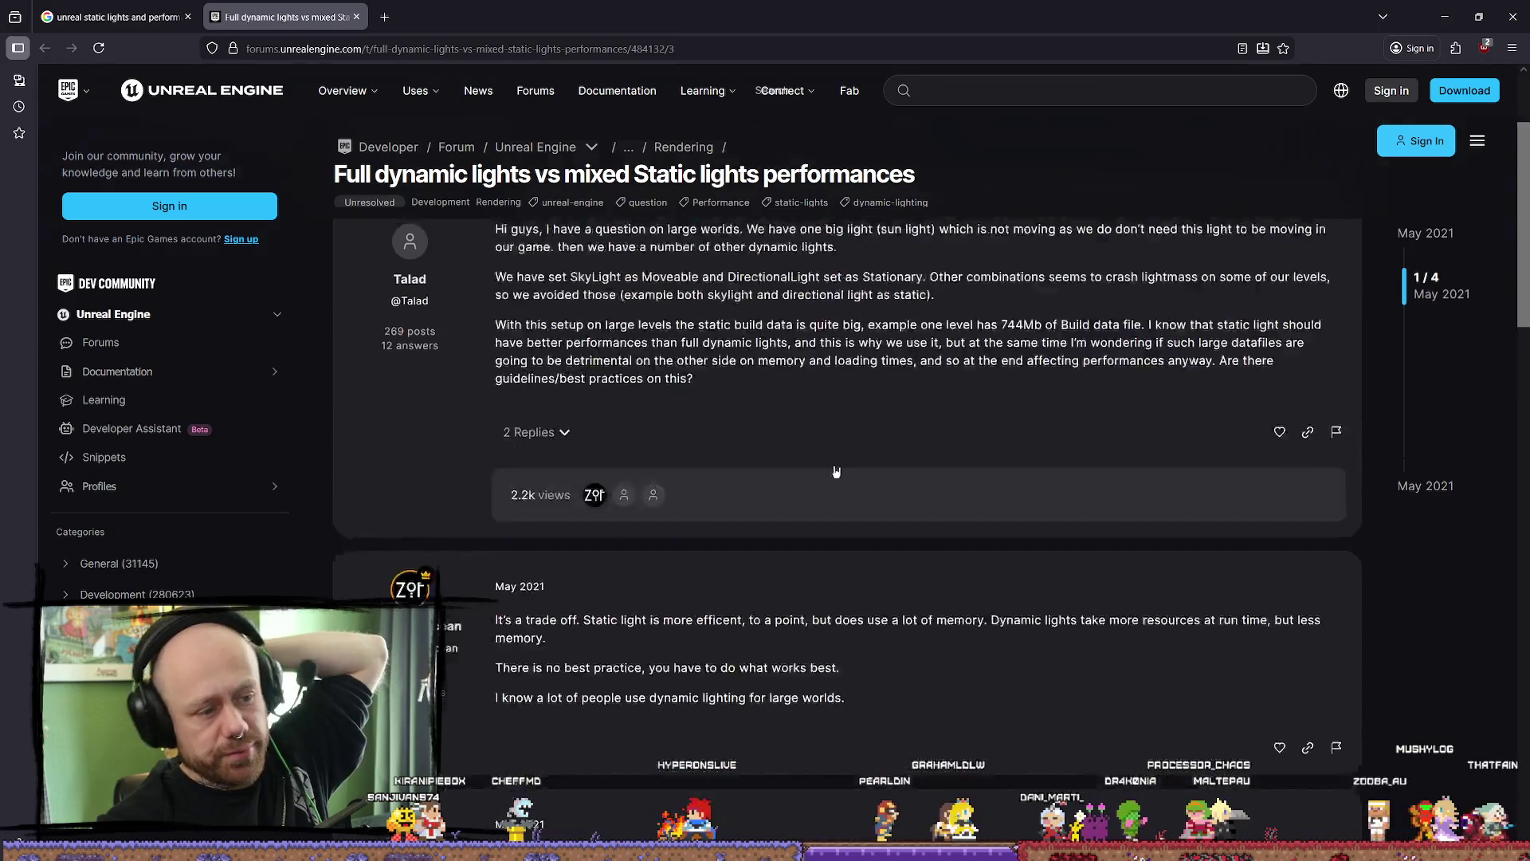
{"action": "scroll", "coordinate": [843, 431], "scroll_direction": "up", "scroll_amount": 3}
{"action": "left_click", "coordinate": [119, 18]}
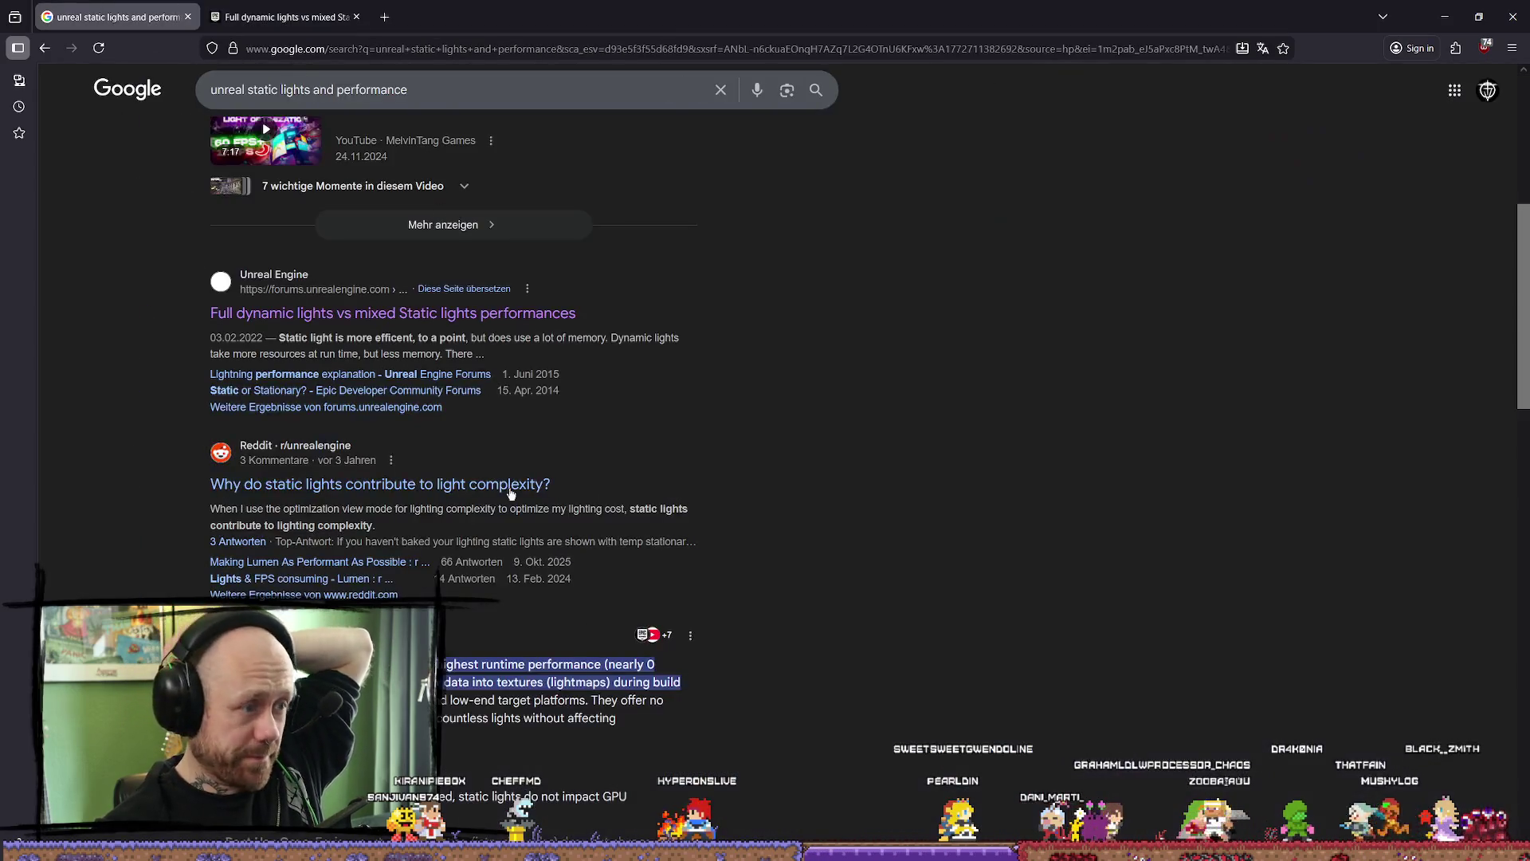
{"action": "scroll", "coordinate": [522, 522], "scroll_direction": "down", "scroll_amount": 3}
{"action": "scroll", "coordinate": [954, 489], "scroll_direction": "down", "scroll_amount": 5}
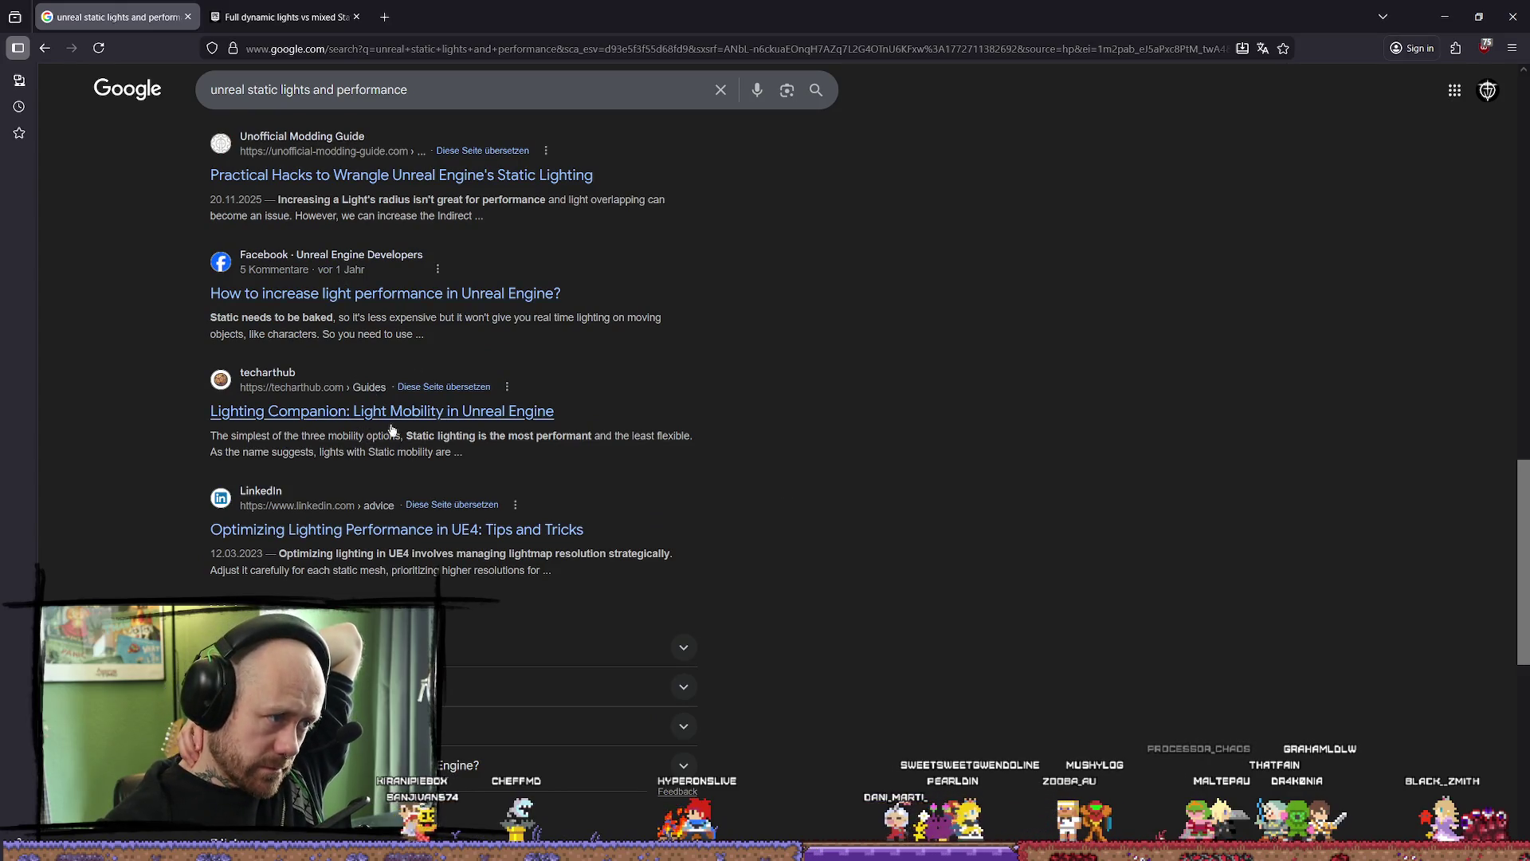
{"action": "scroll", "coordinate": [558, 553], "scroll_direction": "down", "scroll_amount": 3}
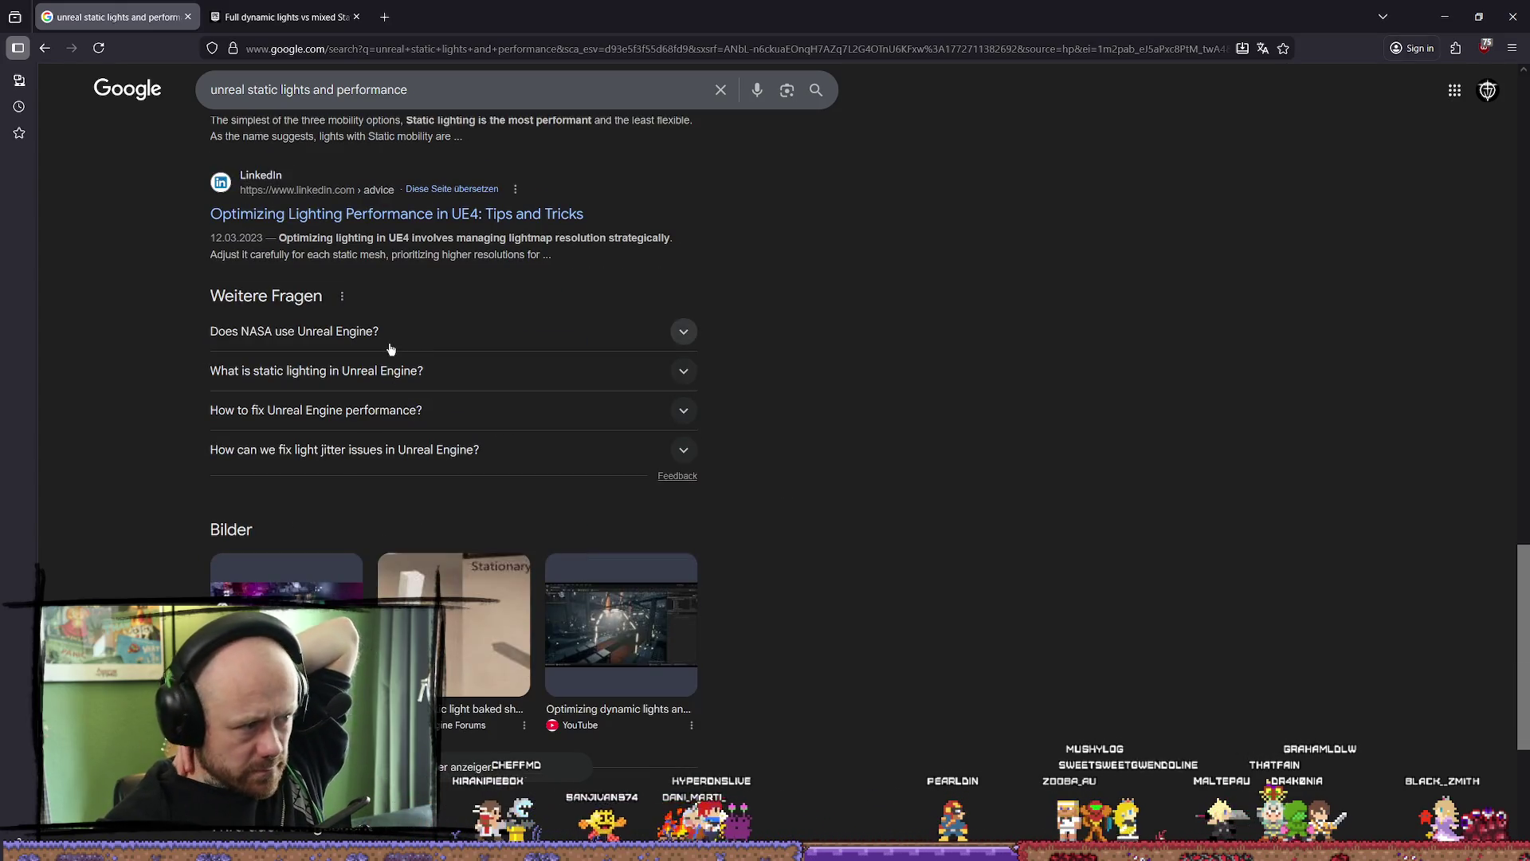
- Expand the NASA 'People also ask' question and move to page 2 of the results
{"action": "left_click", "coordinate": [439, 337]}
{"action": "scroll", "coordinate": [898, 386], "scroll_direction": "down", "scroll_amount": 2}
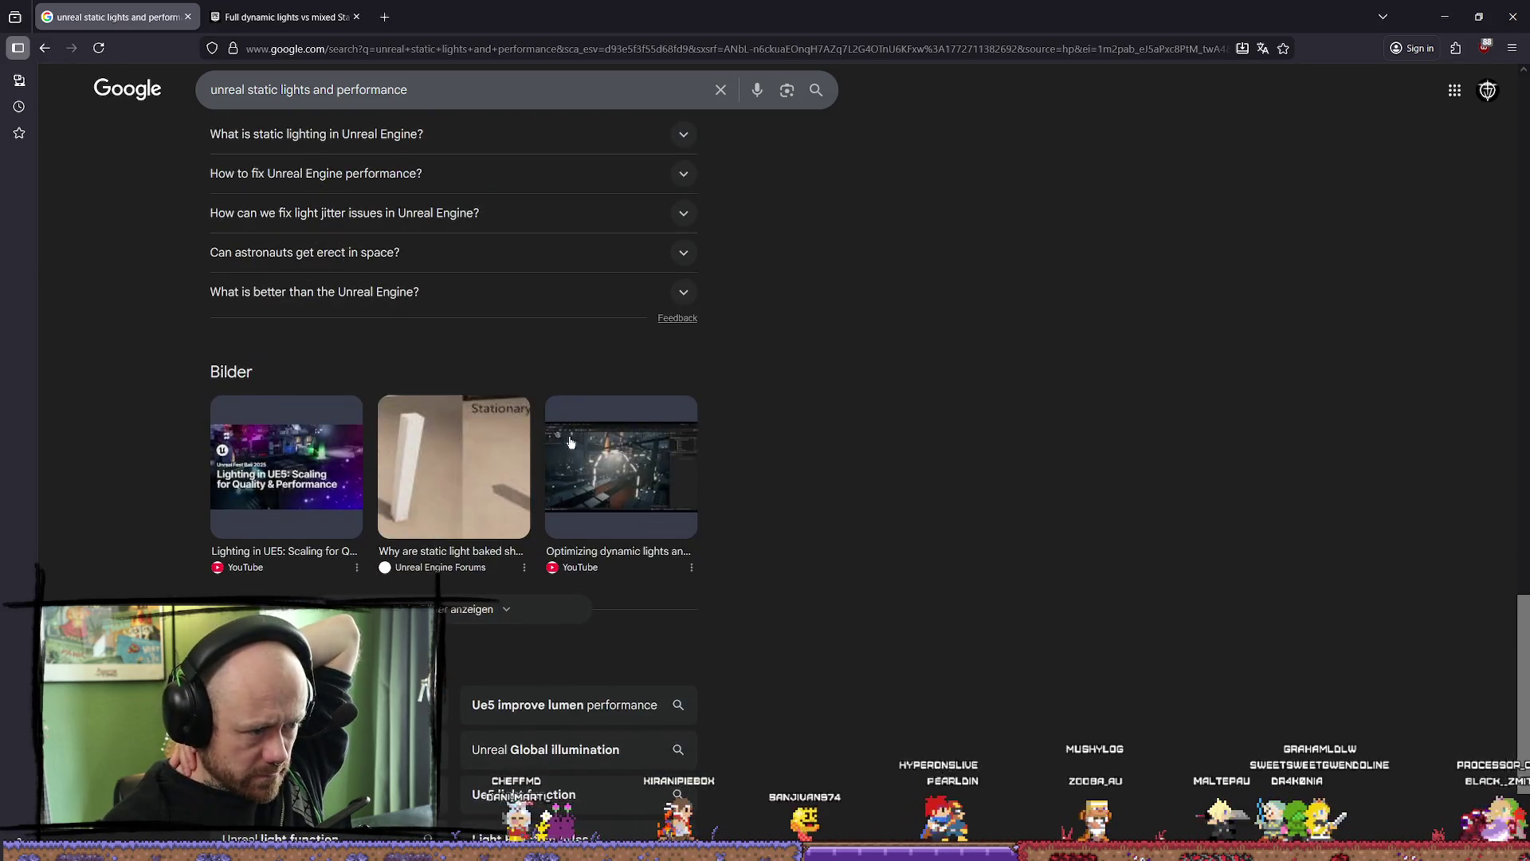
{"action": "scroll", "coordinate": [568, 463], "scroll_direction": "down", "scroll_amount": 2}
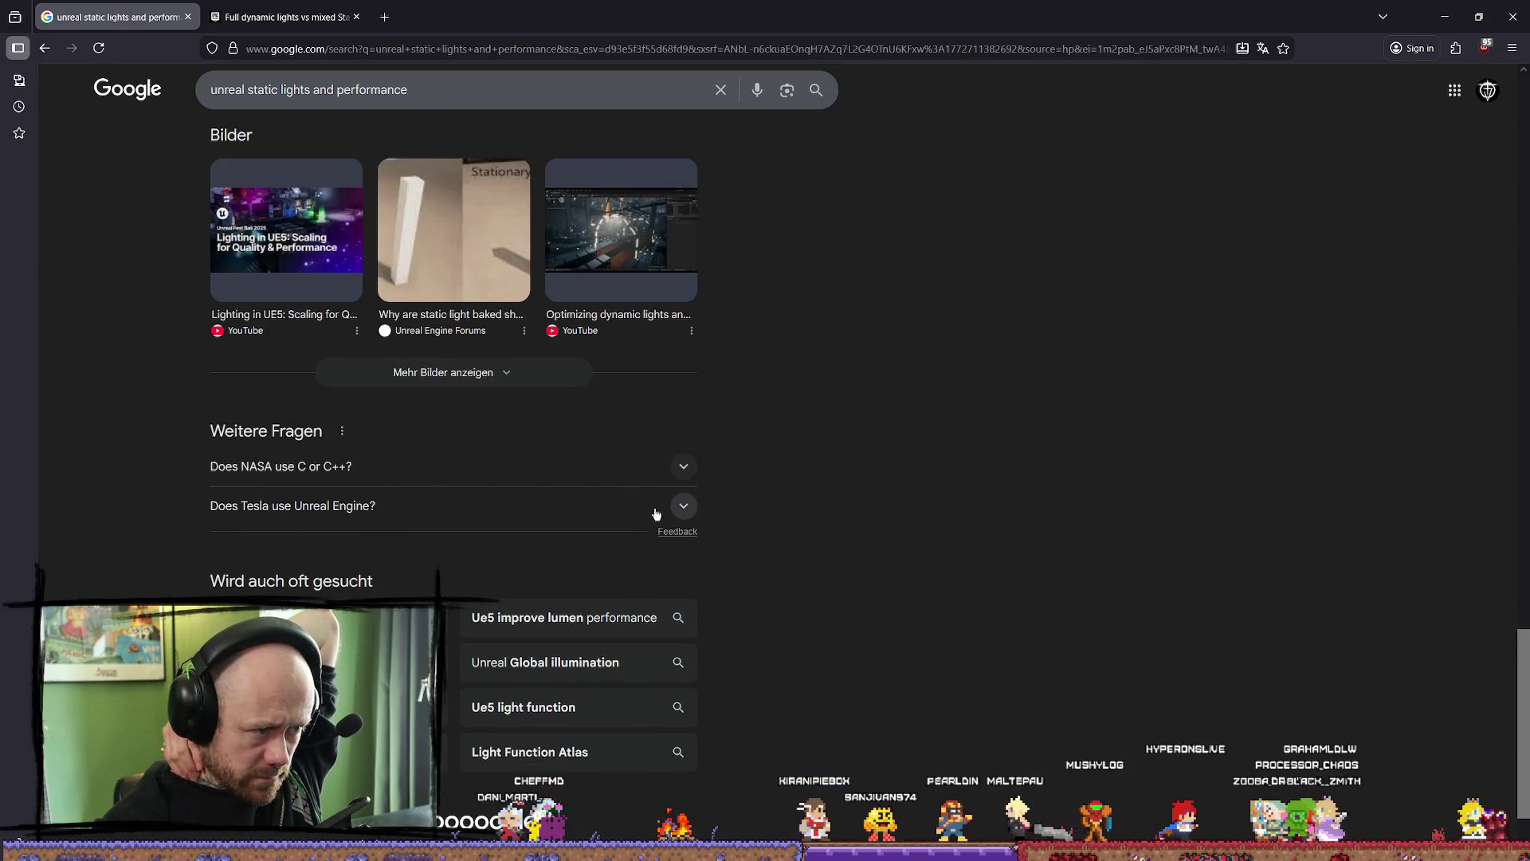
{"action": "scroll", "coordinate": [445, 591], "scroll_direction": "down", "scroll_amount": 1}
{"action": "left_click", "coordinate": [554, 724]}
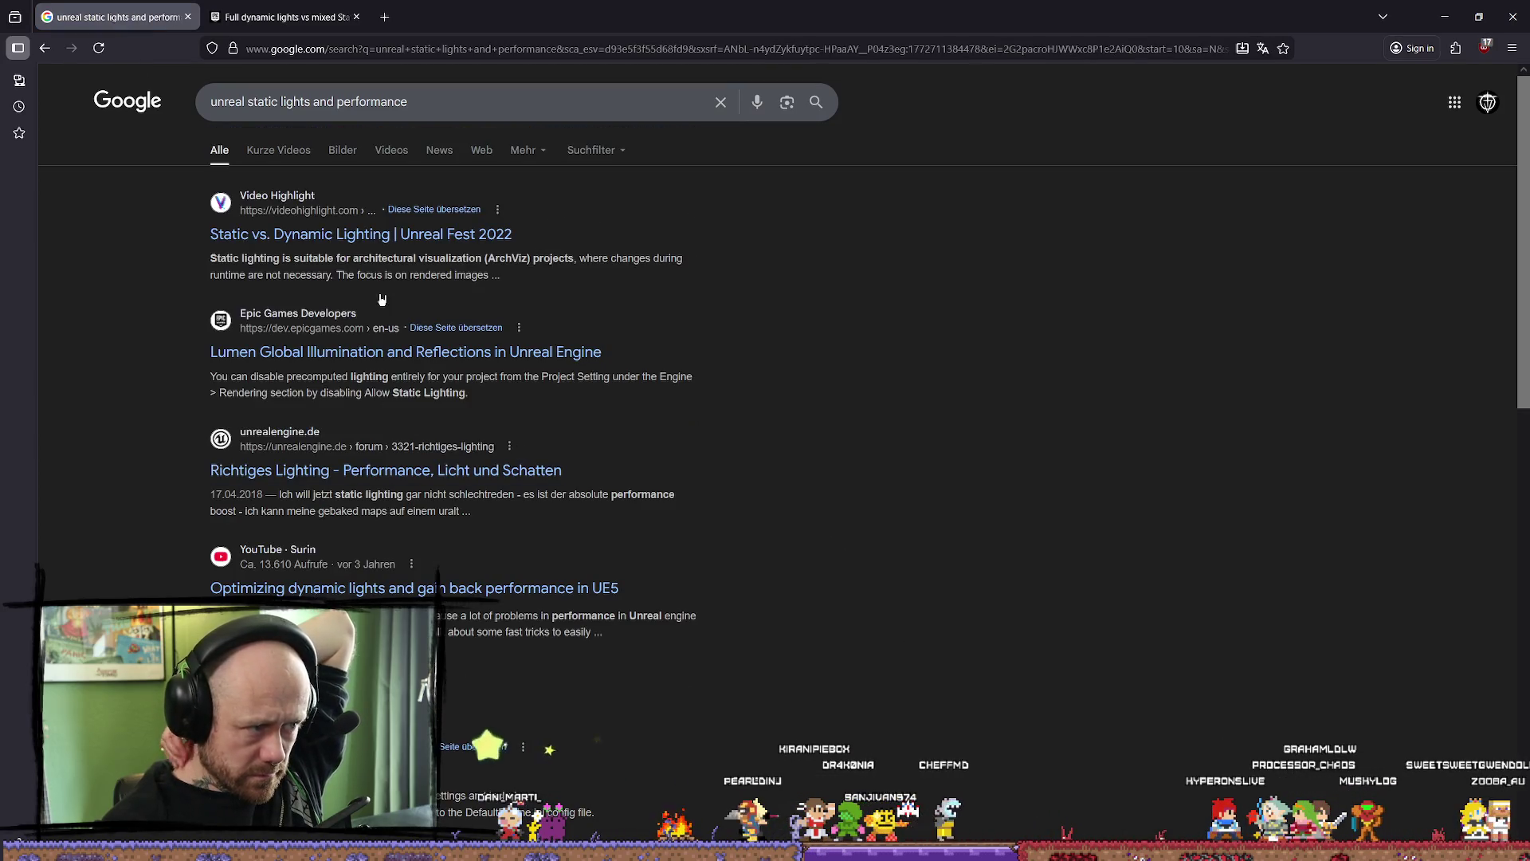
- Open the Static vs. Dynamic Lighting Unreal Fest 2022 page and start its embedded talk
{"action": "left_click", "coordinate": [418, 240]}
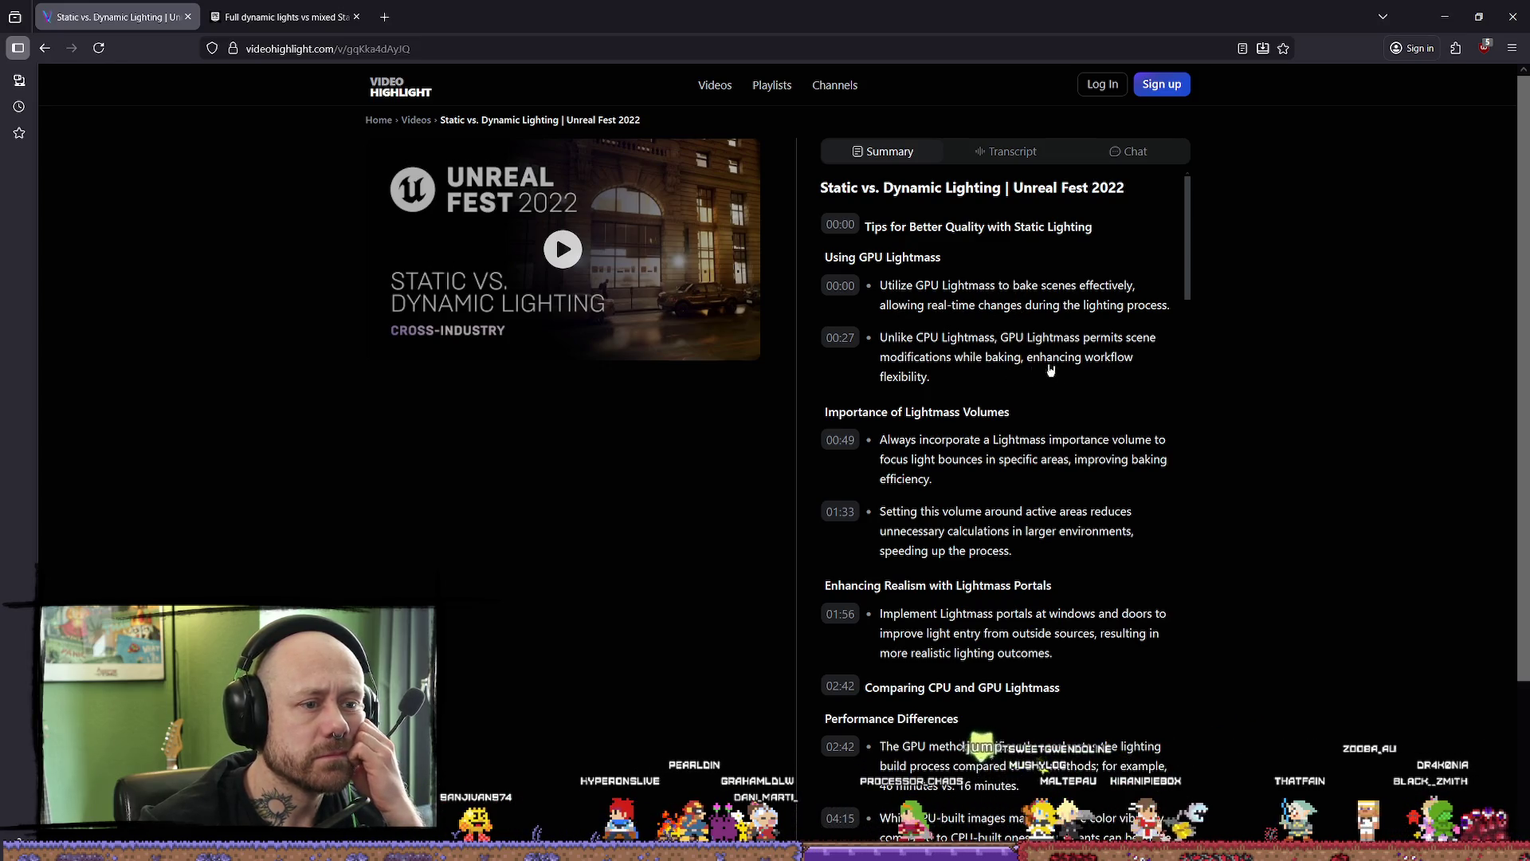
{"action": "scroll", "coordinate": [1041, 372], "scroll_direction": "down", "scroll_amount": 1}
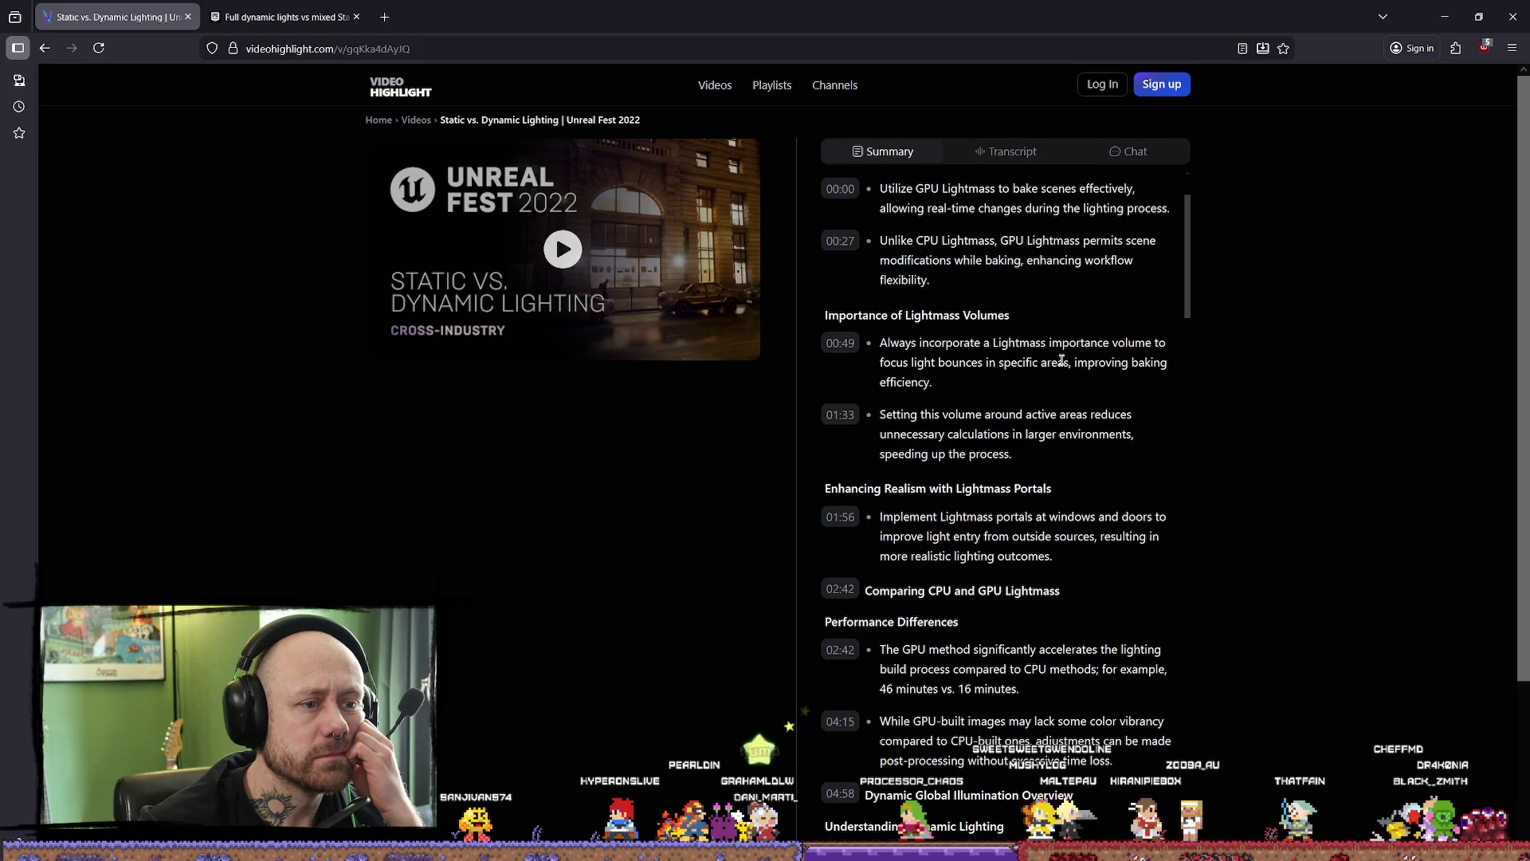
{"action": "scroll", "coordinate": [1060, 361], "scroll_direction": "down", "scroll_amount": 3}
{"action": "scroll", "coordinate": [1052, 371], "scroll_direction": "down", "scroll_amount": 5}
{"action": "scroll", "coordinate": [1028, 395], "scroll_direction": "down", "scroll_amount": 7}
{"action": "scroll", "coordinate": [1048, 393], "scroll_direction": "up", "scroll_amount": 7}
{"action": "scroll", "coordinate": [892, 383], "scroll_direction": "up", "scroll_amount": 1}
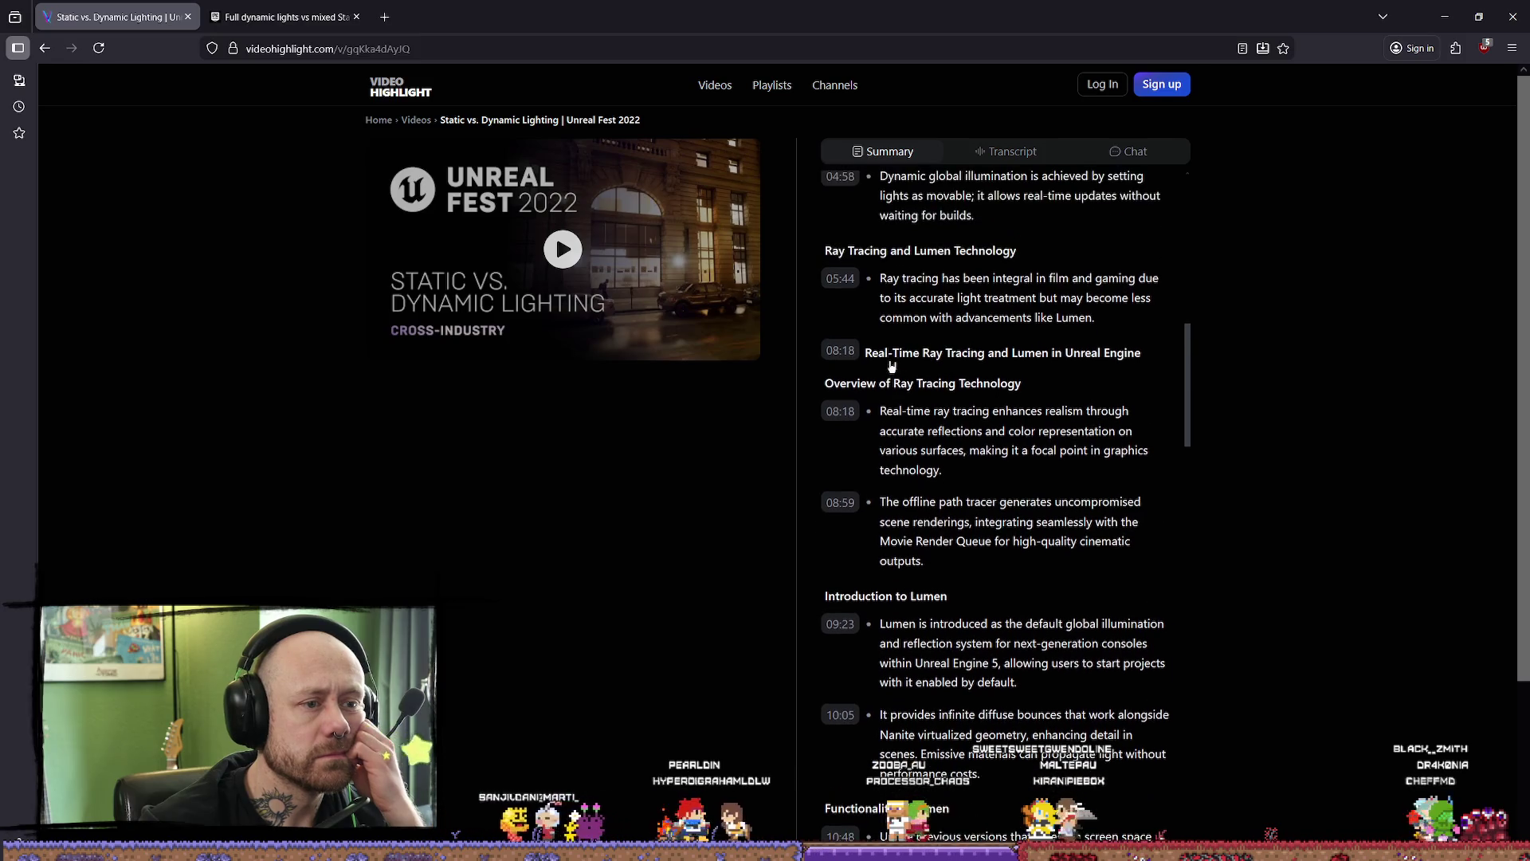
{"action": "scroll", "coordinate": [842, 414], "scroll_direction": "up", "scroll_amount": 3}
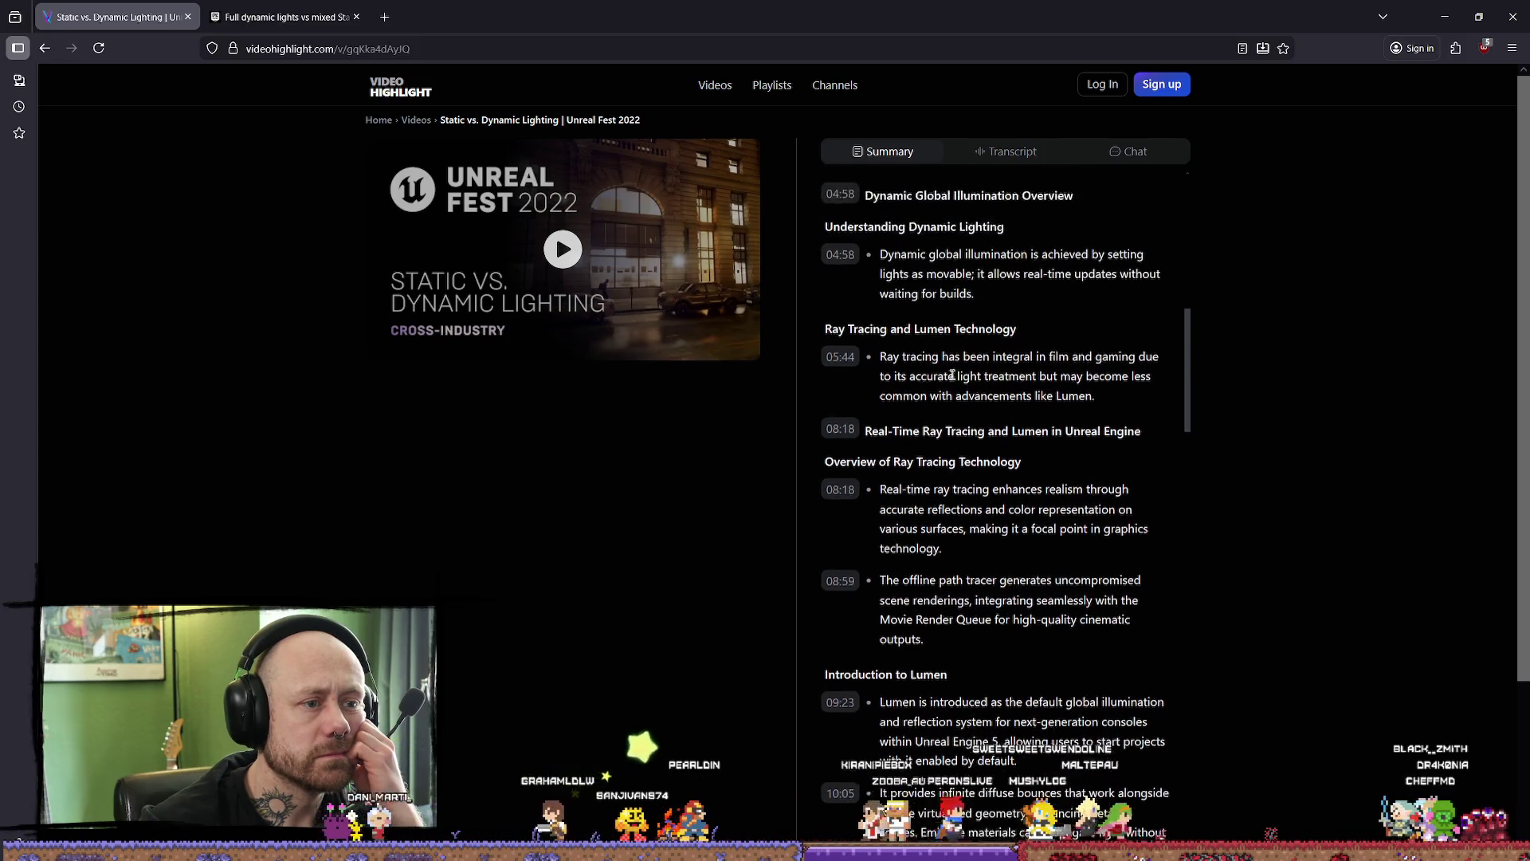
{"action": "scroll", "coordinate": [1025, 374], "scroll_direction": "down", "scroll_amount": 5}
{"action": "scroll", "coordinate": [1024, 374], "scroll_direction": "down", "scroll_amount": 4}
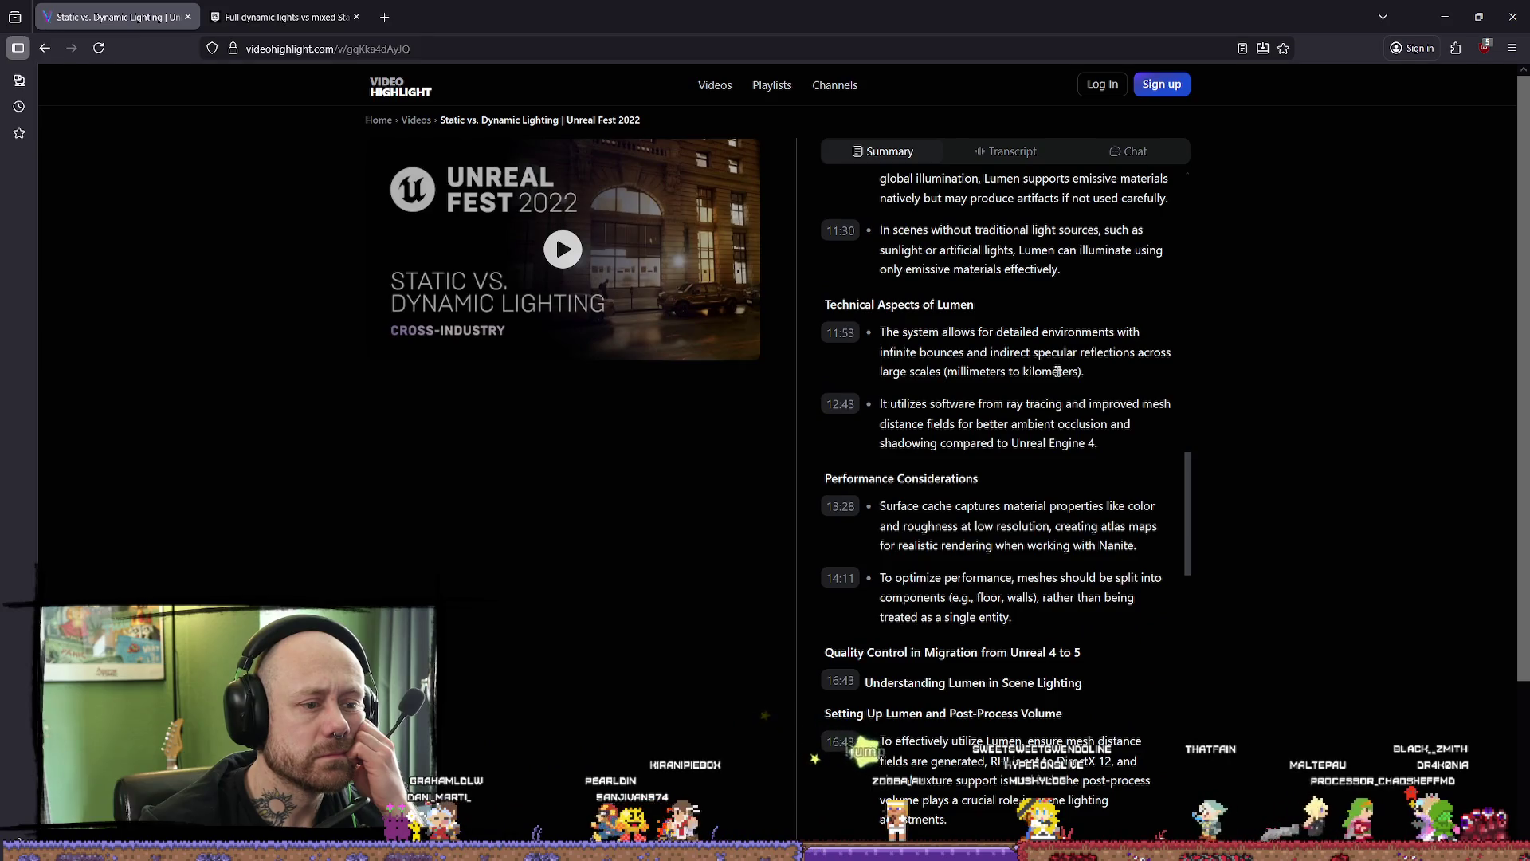
{"action": "scroll", "coordinate": [1057, 378], "scroll_direction": "down", "scroll_amount": 2}
{"action": "scroll", "coordinate": [1058, 378], "scroll_direction": "down", "scroll_amount": 1}
{"action": "scroll", "coordinate": [1058, 376], "scroll_direction": "down", "scroll_amount": 1}
{"action": "scroll", "coordinate": [1057, 372], "scroll_direction": "down", "scroll_amount": 2}
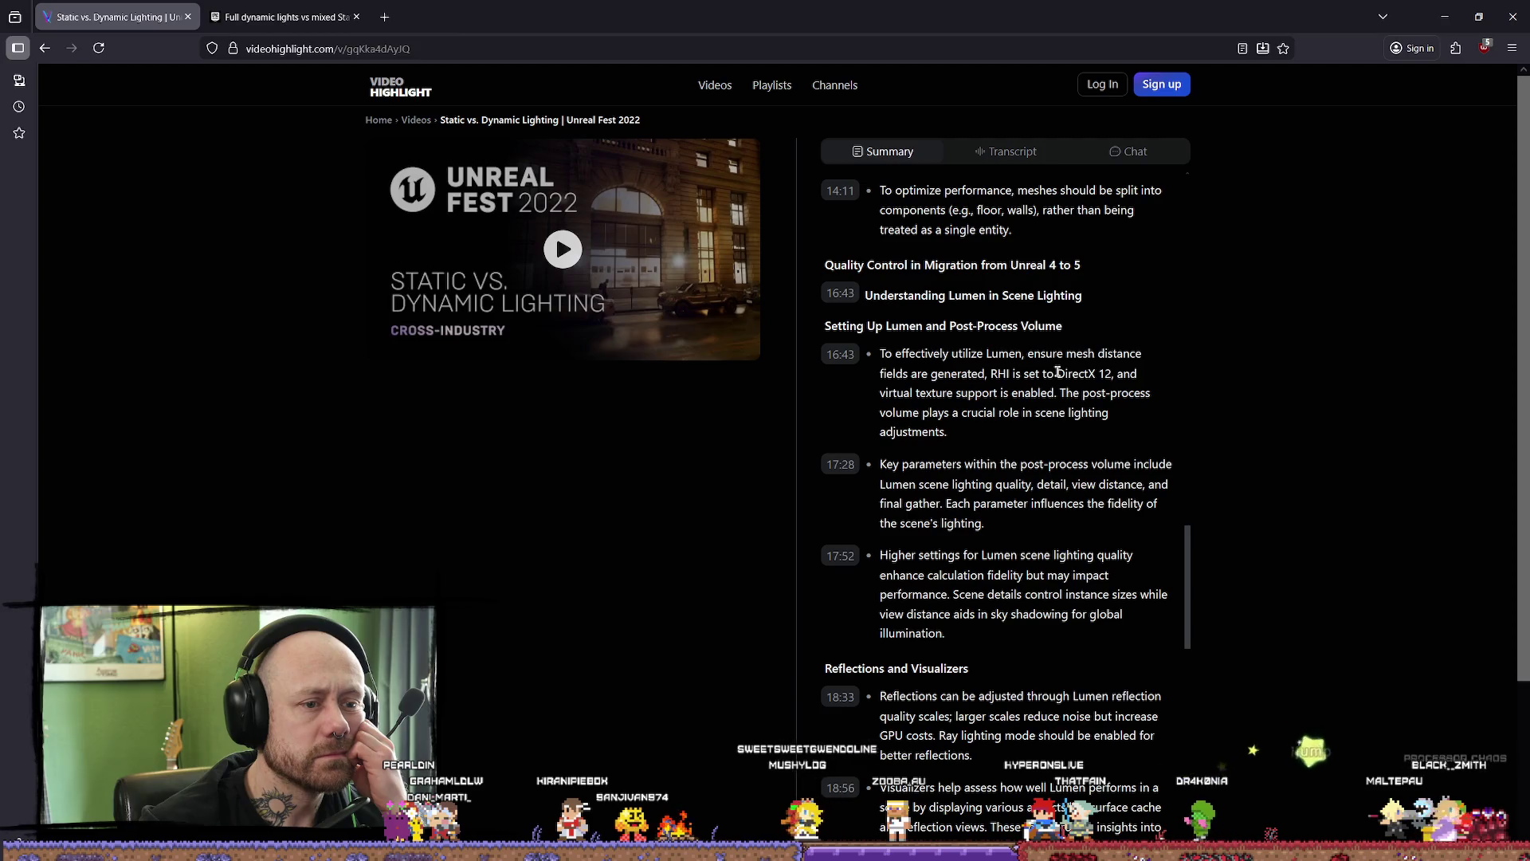
{"action": "scroll", "coordinate": [1097, 378], "scroll_direction": "down", "scroll_amount": 1}
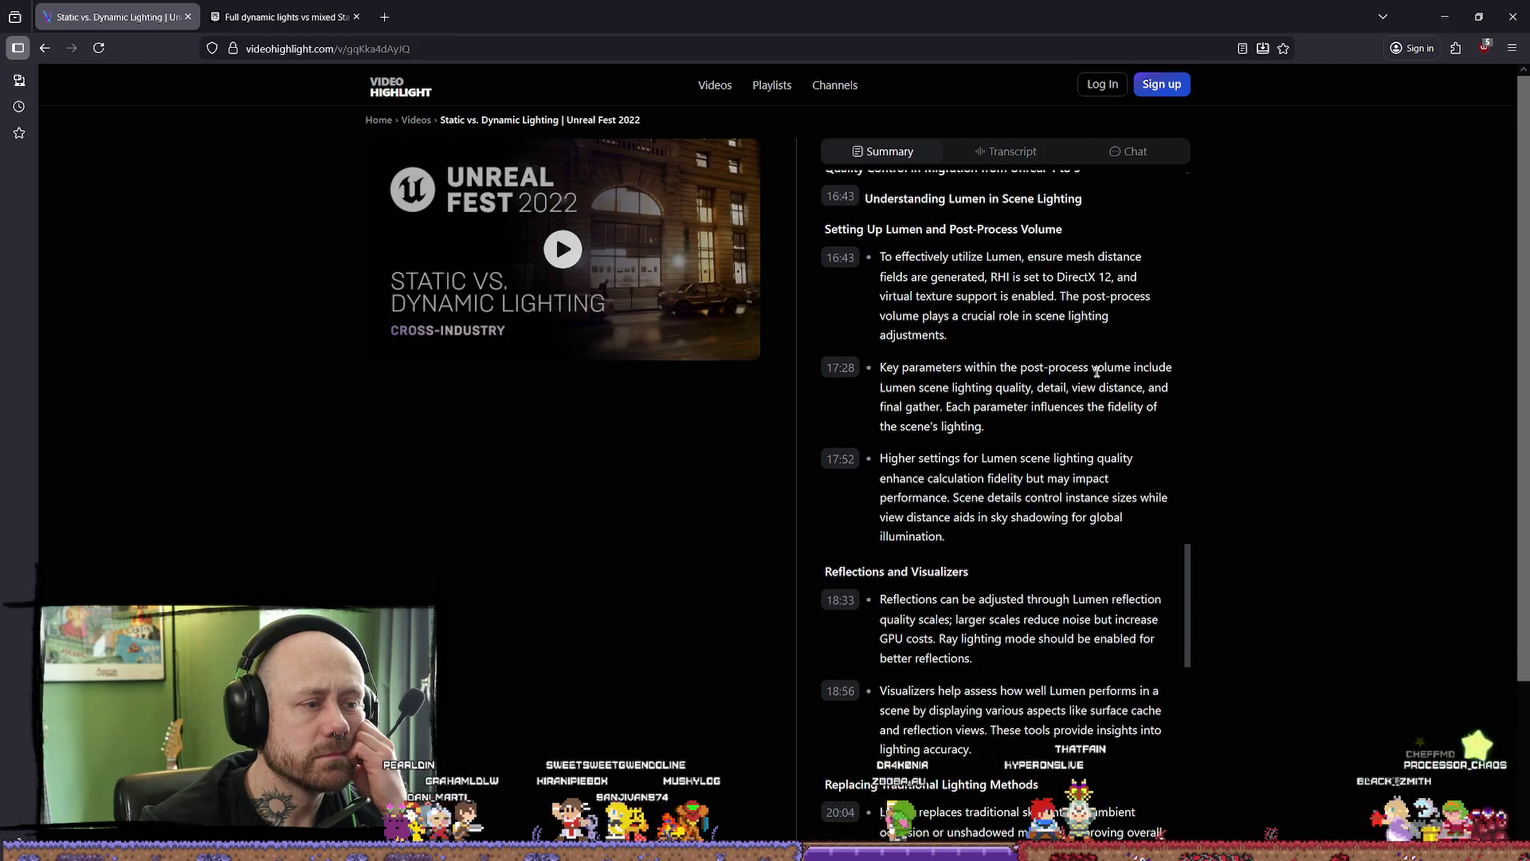
{"action": "left_click", "coordinate": [580, 258]}
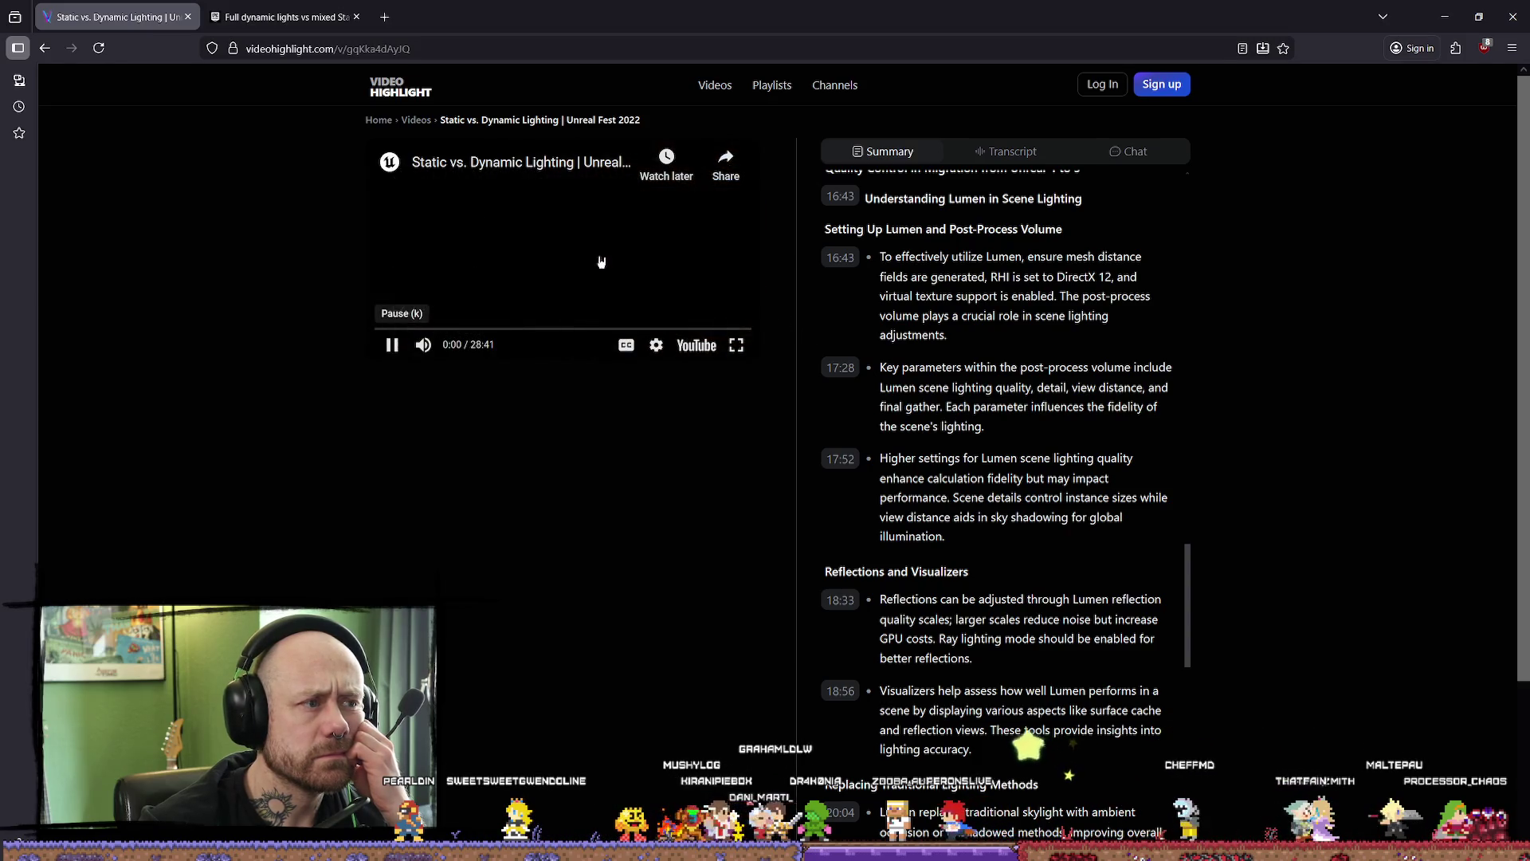
- Watch the lighting talk full screen, exit full screen, and move the browser aside
{"action": "left_click", "coordinate": [737, 345]}
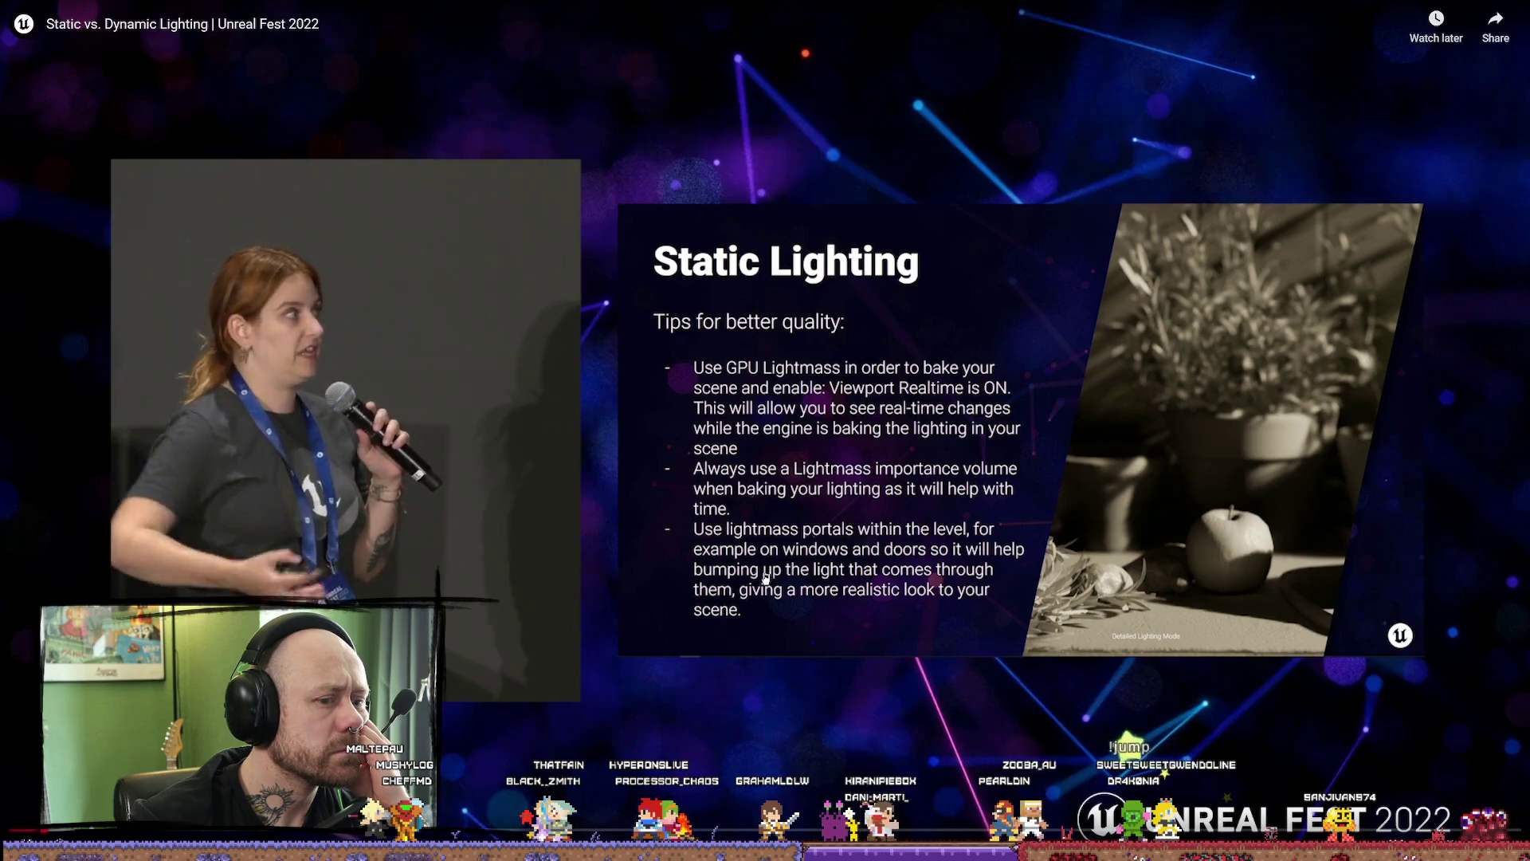
{"action": "key", "text": "Escape"}
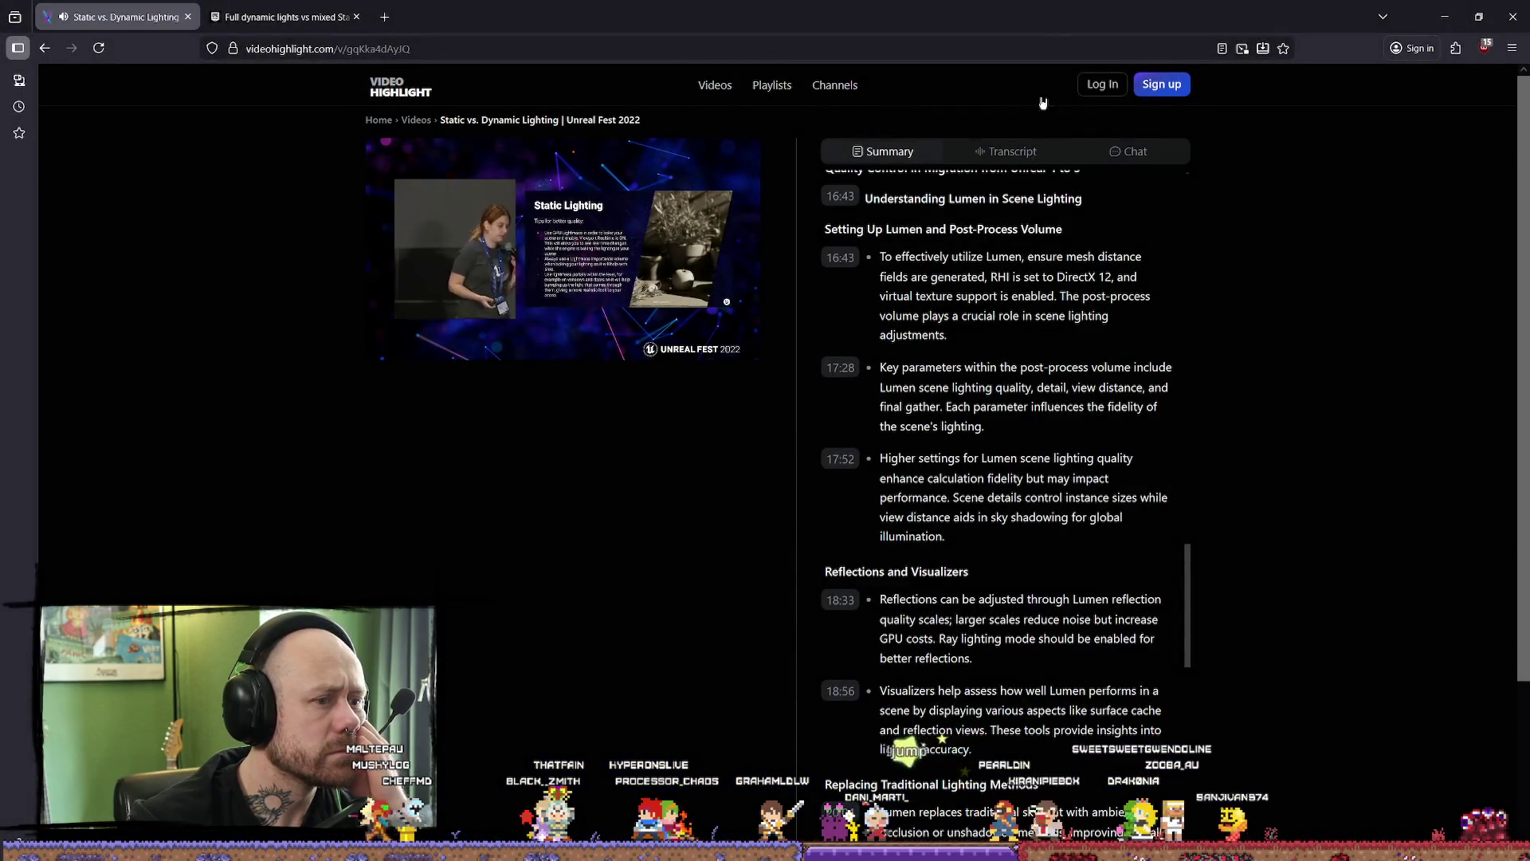
{"action": "left_click_drag", "start_coordinate": [1035, 18], "coordinate": [12, 179]}
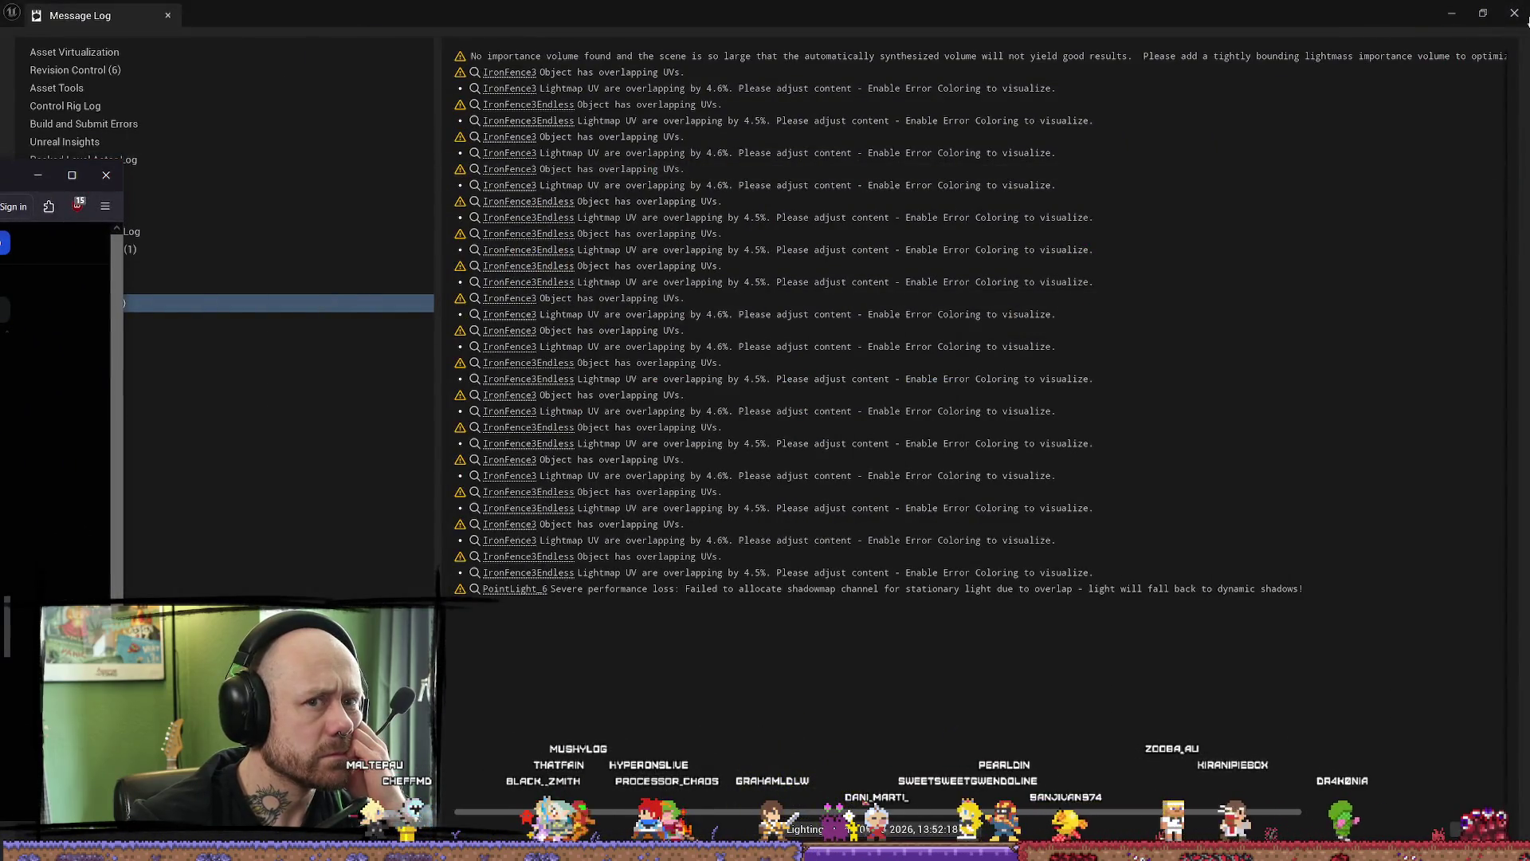
- Close the Message Log, fly the viewport over the bridge, and start a play-test
{"action": "left_click", "coordinate": [37, 174]}
{"action": "left_click", "coordinate": [1515, 14]}
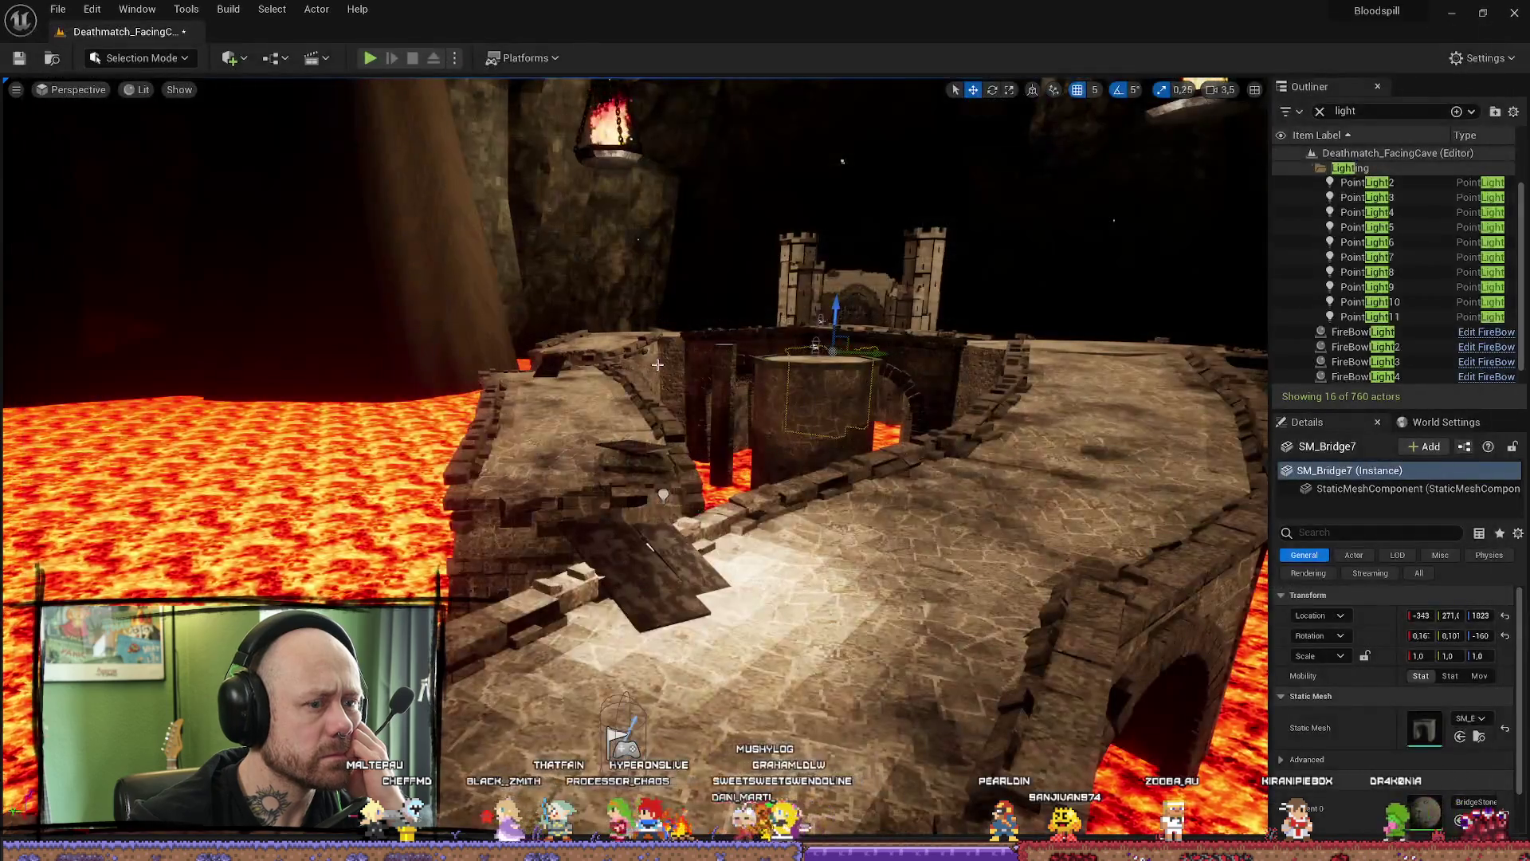
{"action": "key", "text": "Up"}
{"action": "key", "text": "Left"}
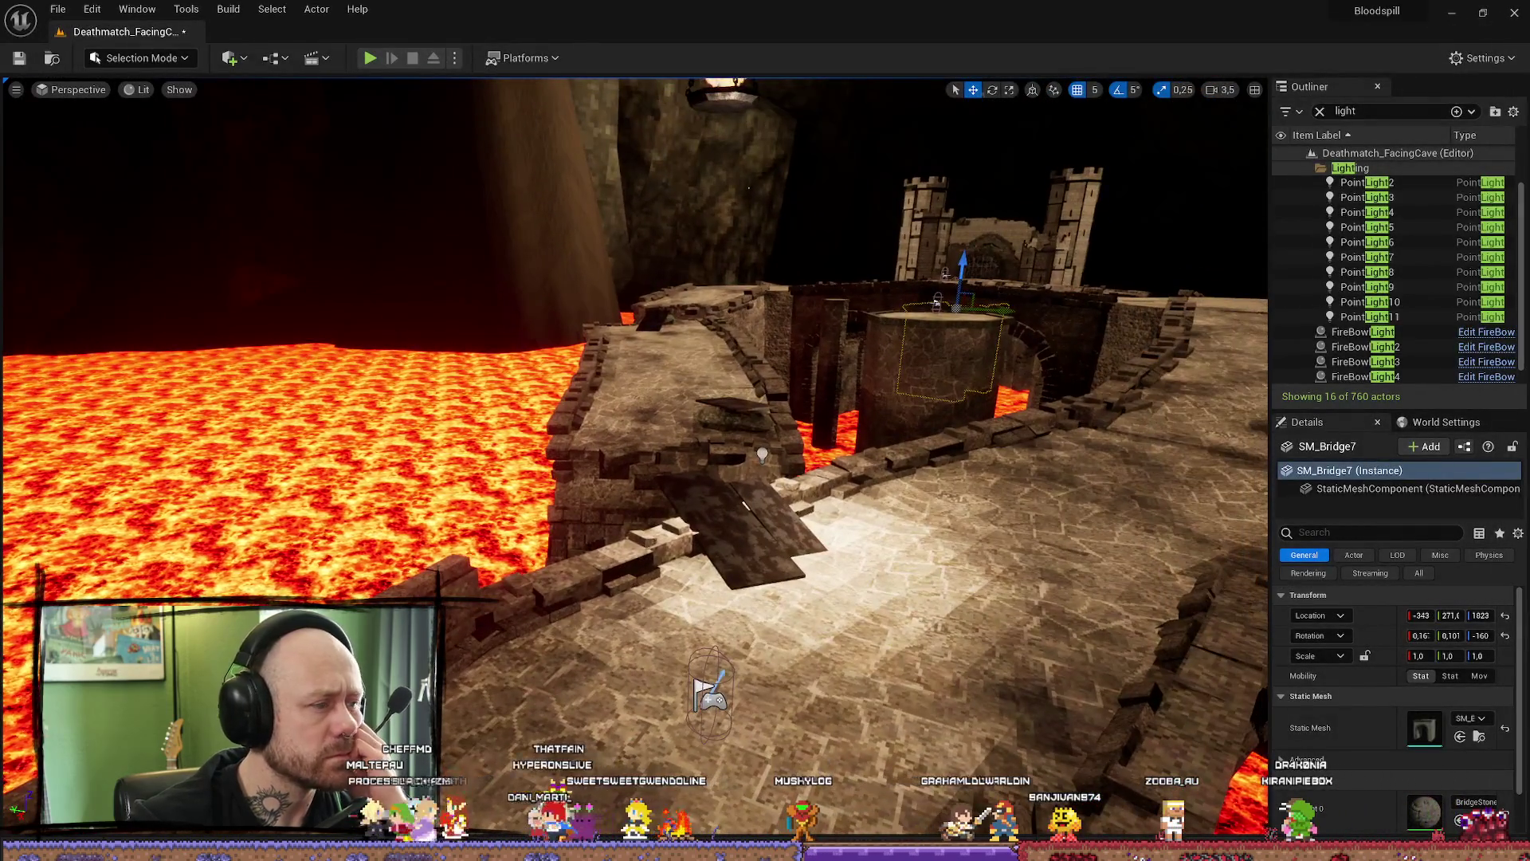
{"action": "key", "text": "alt+Tab"}
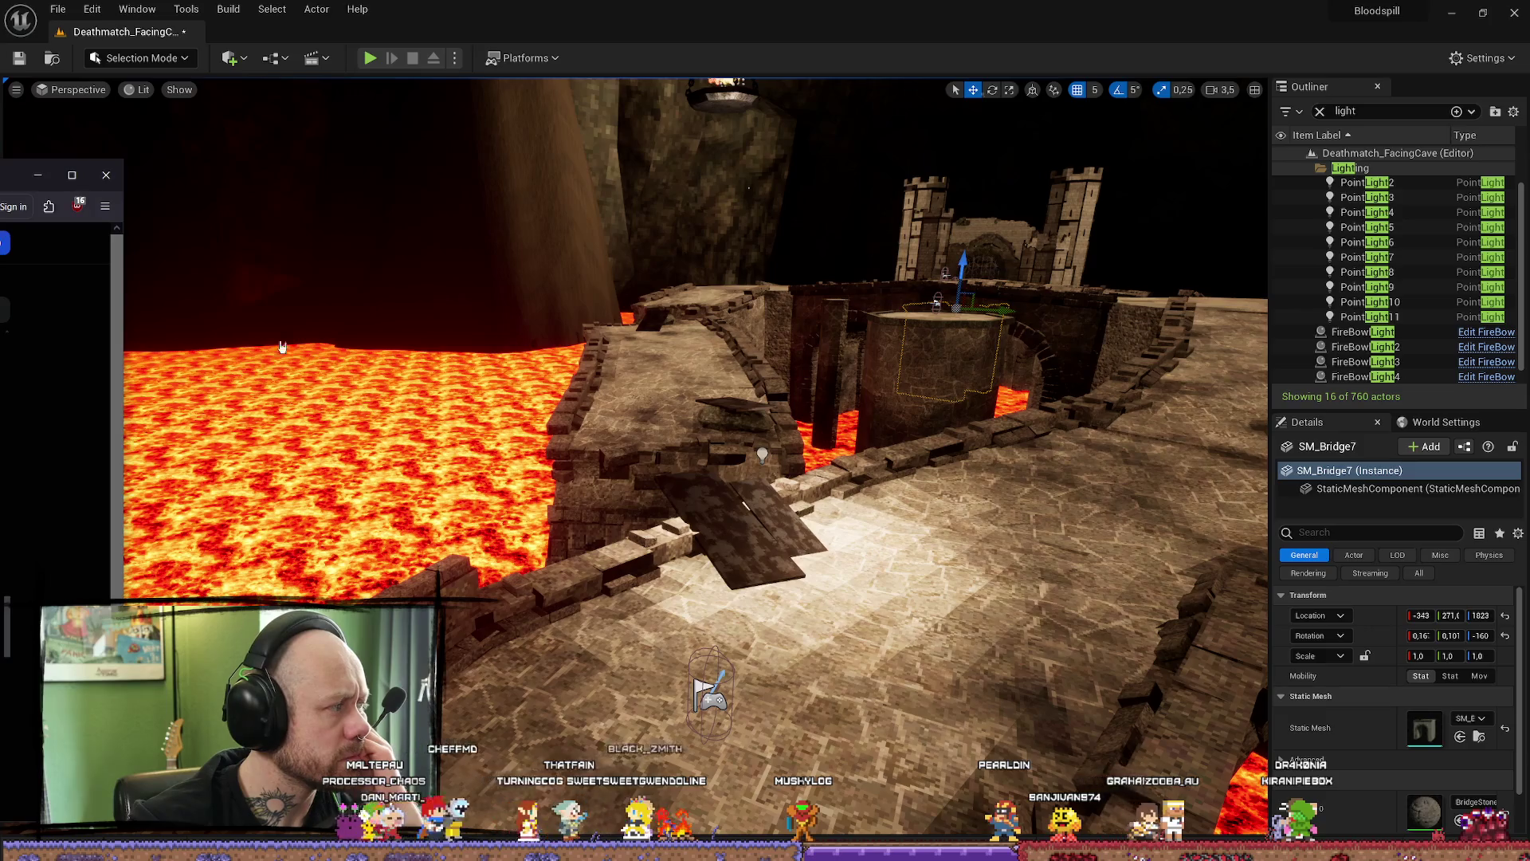
{"action": "right_click", "coordinate": [822, 468]}
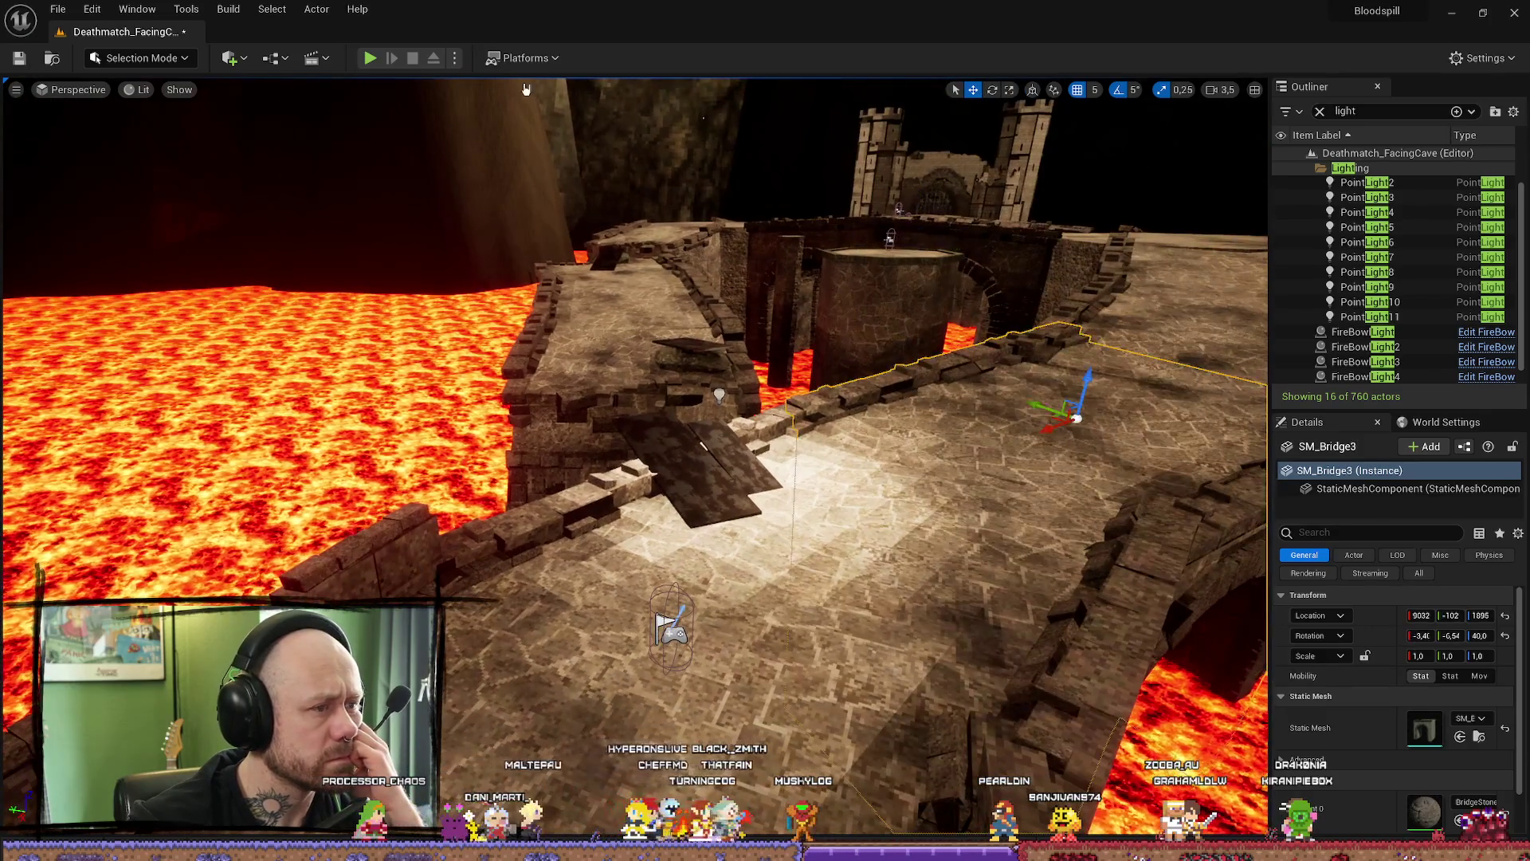
{"action": "left_click", "coordinate": [373, 58]}
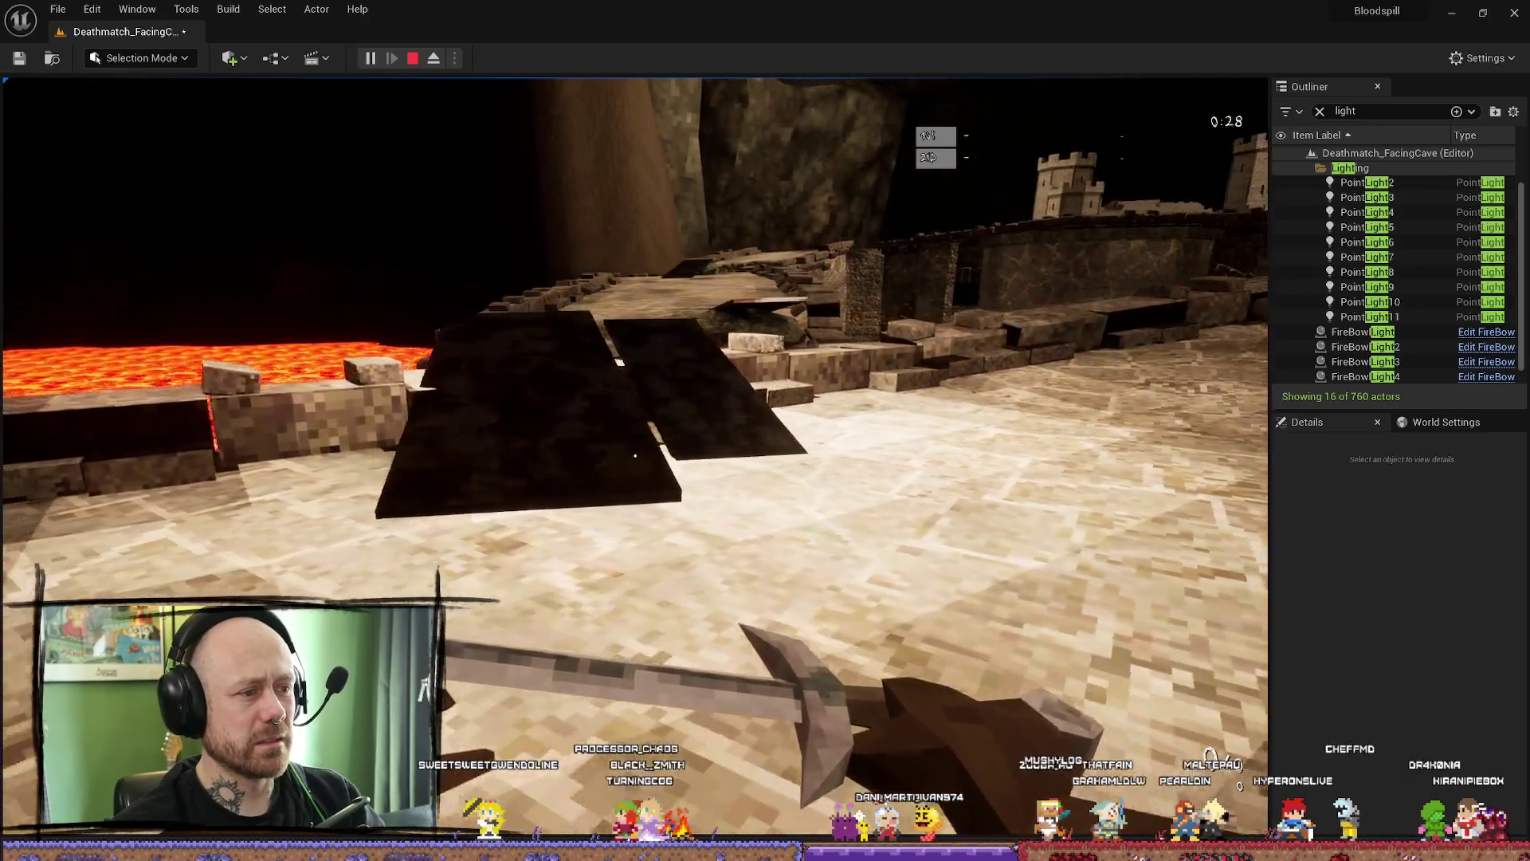
- Walk forward and attack twice in first person, then stop the session and fly toward the castle
{"action": "key", "text": "w"}
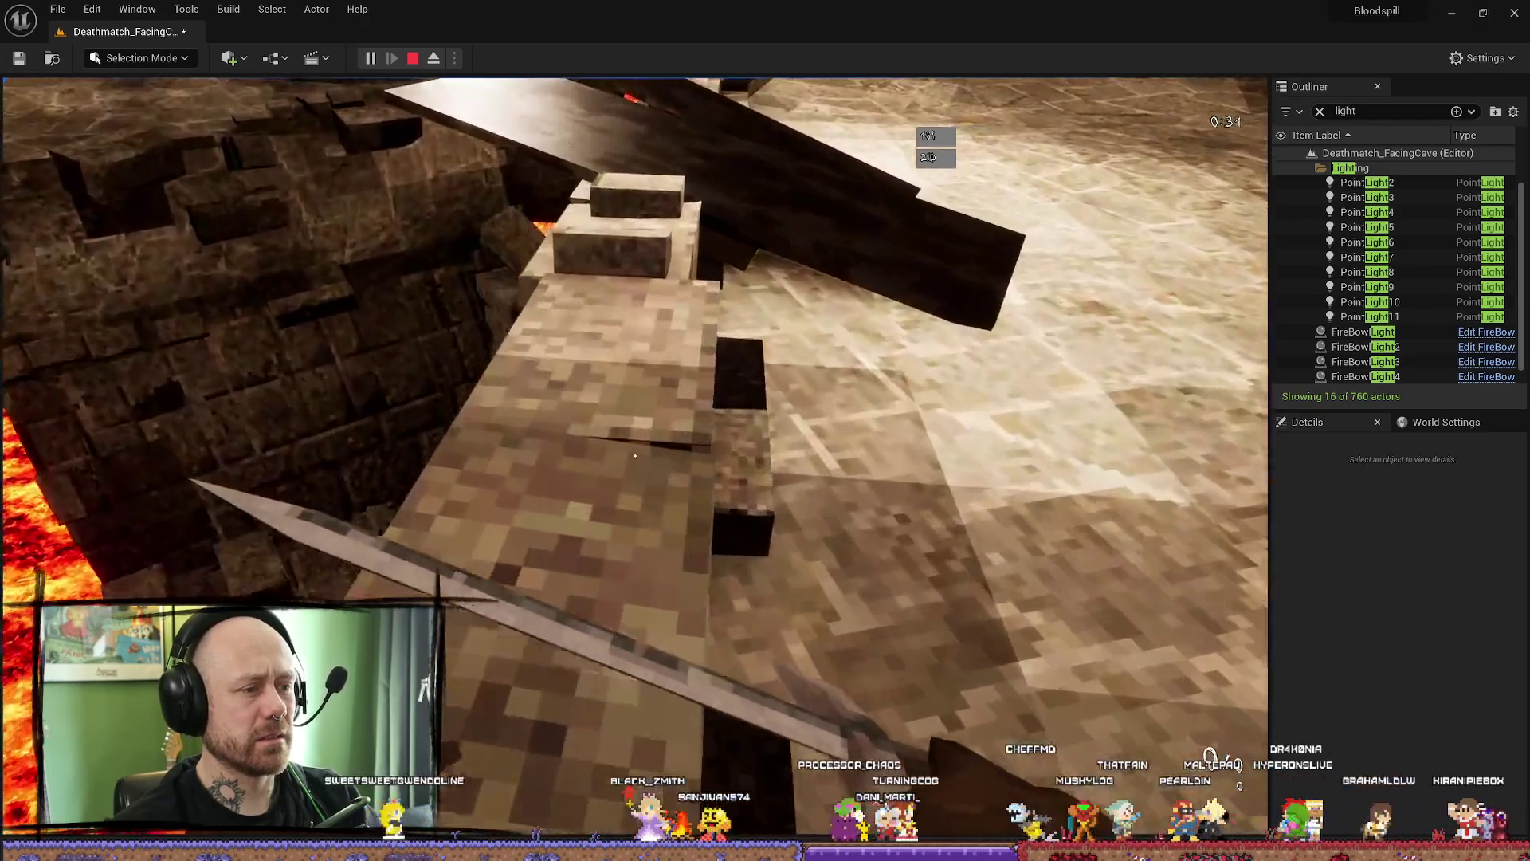
{"action": "left_click", "coordinate": [635, 454]}
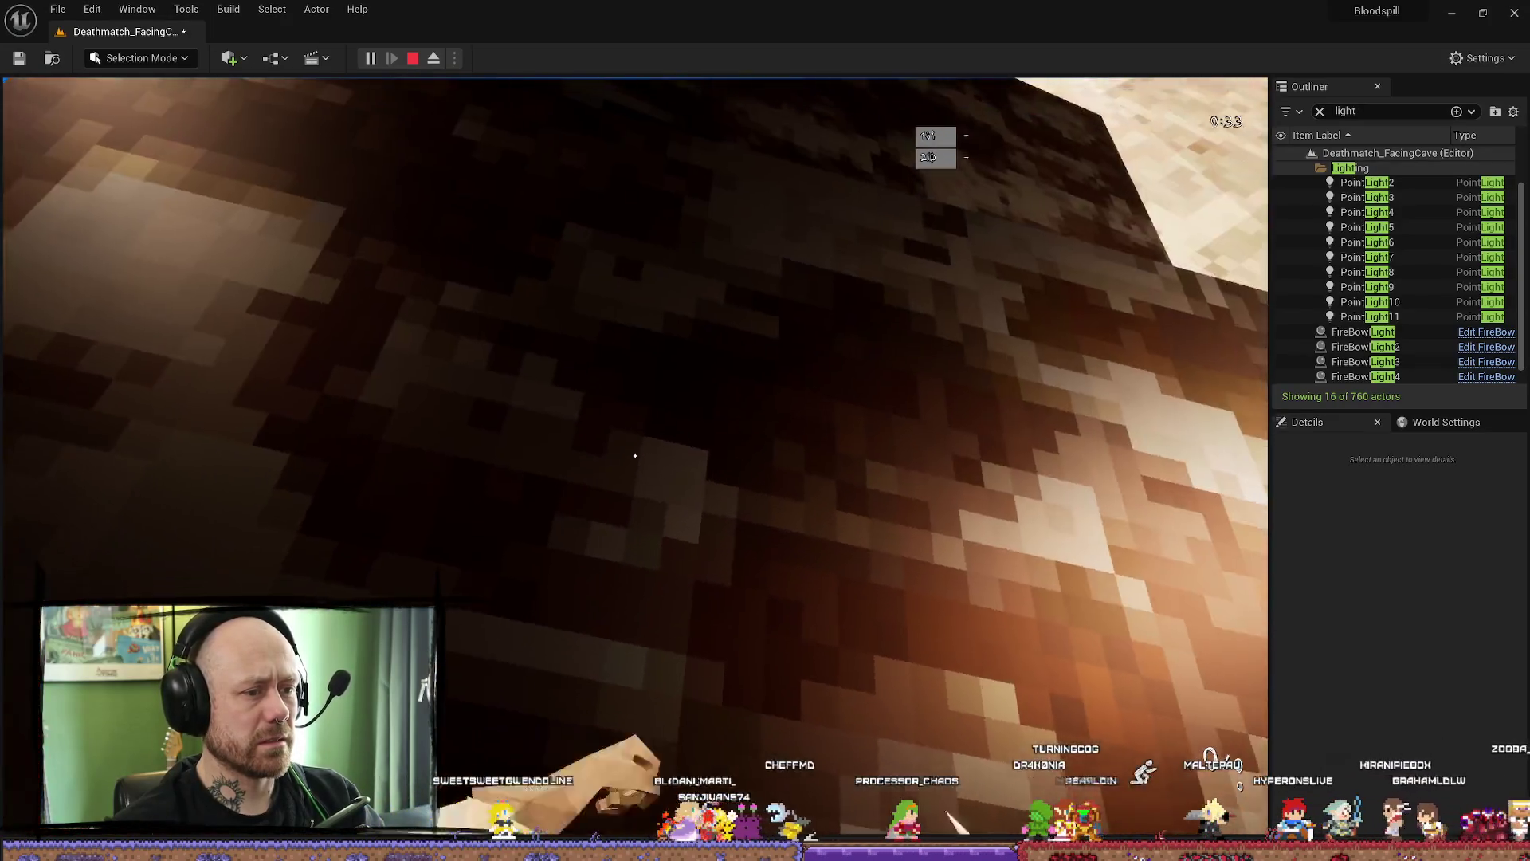
{"action": "left_click", "coordinate": [635, 455]}
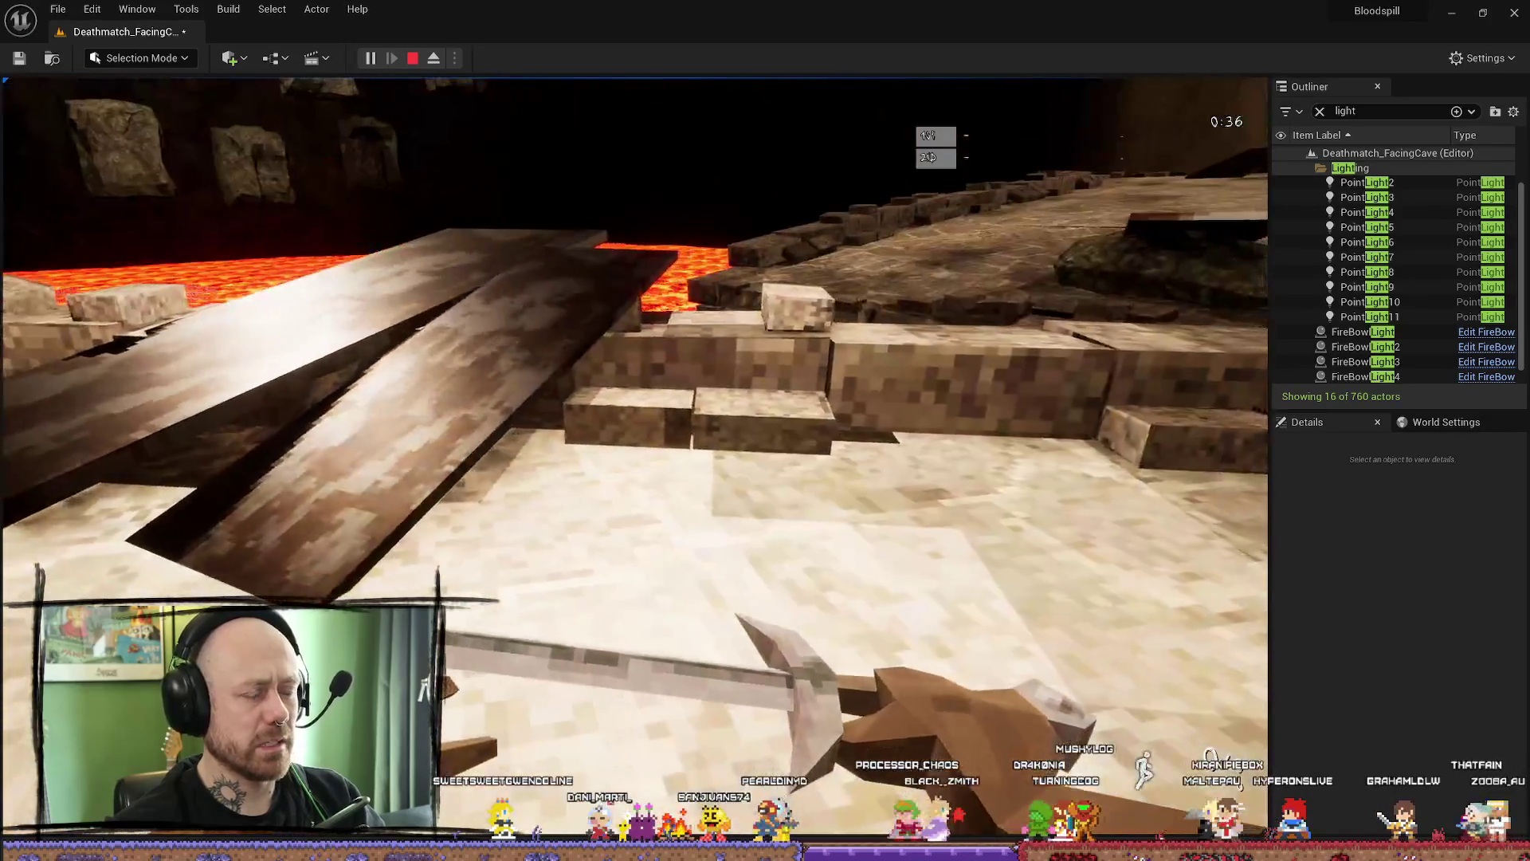
{"action": "key", "text": "Escape"}
{"action": "left_click_drag", "start_coordinate": [1048, 496], "coordinate": [833, 555]}
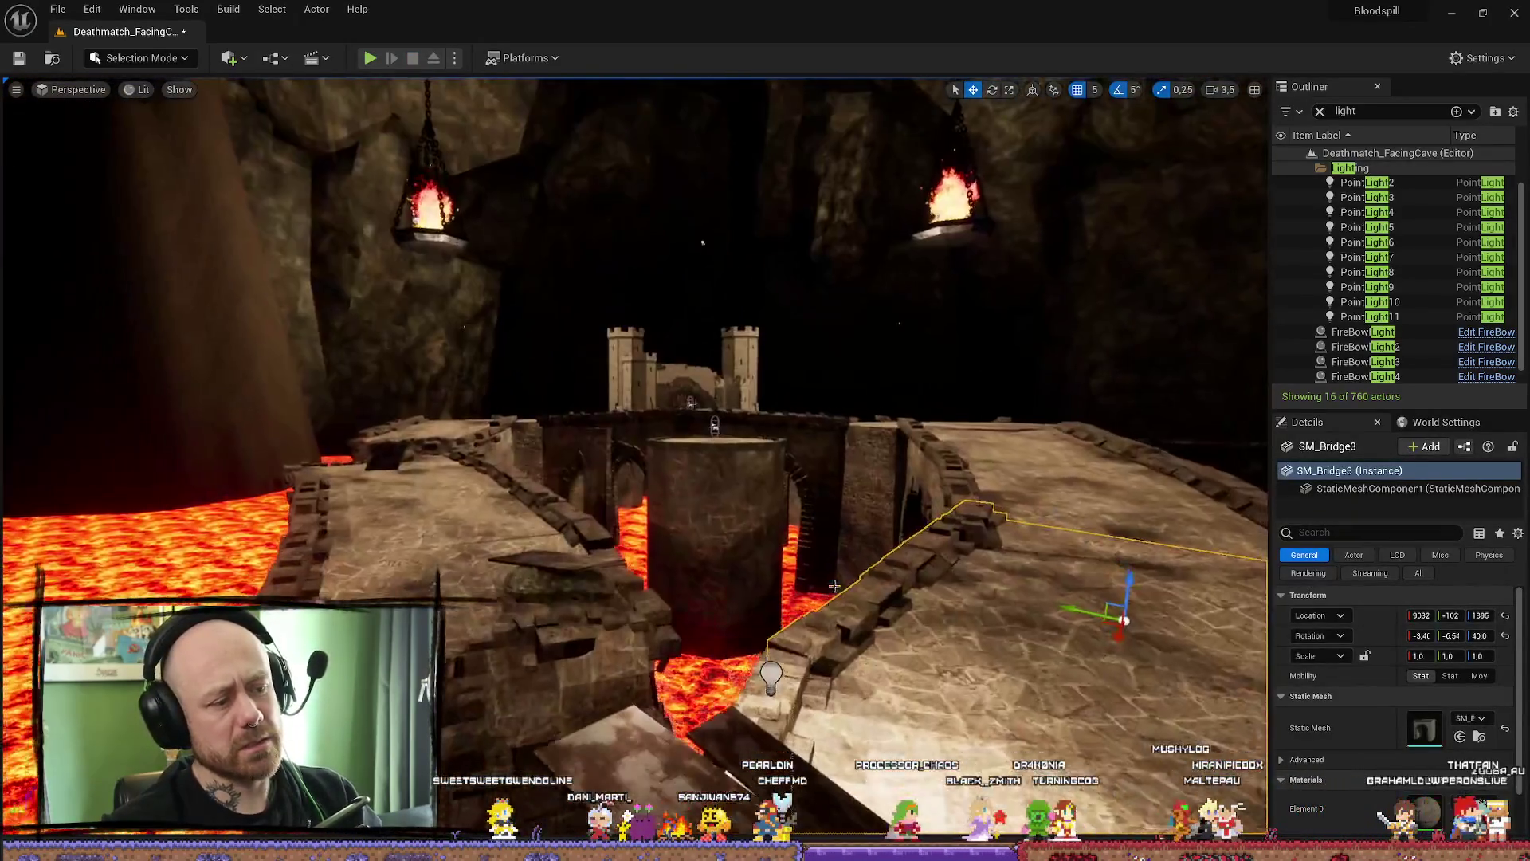
- Delete a point light near the bridge and start a Build Lighting Only rebuild
{"action": "left_click", "coordinate": [780, 698]}
{"action": "key", "text": "Delete"}
{"action": "mouse_move", "coordinate": [780, 698]}
{"action": "left_mouse_down"}
{"action": "mouse_move", "coordinate": [659, 508]}
{"action": "mouse_move", "coordinate": [464, 321]}
{"action": "left_mouse_up"}
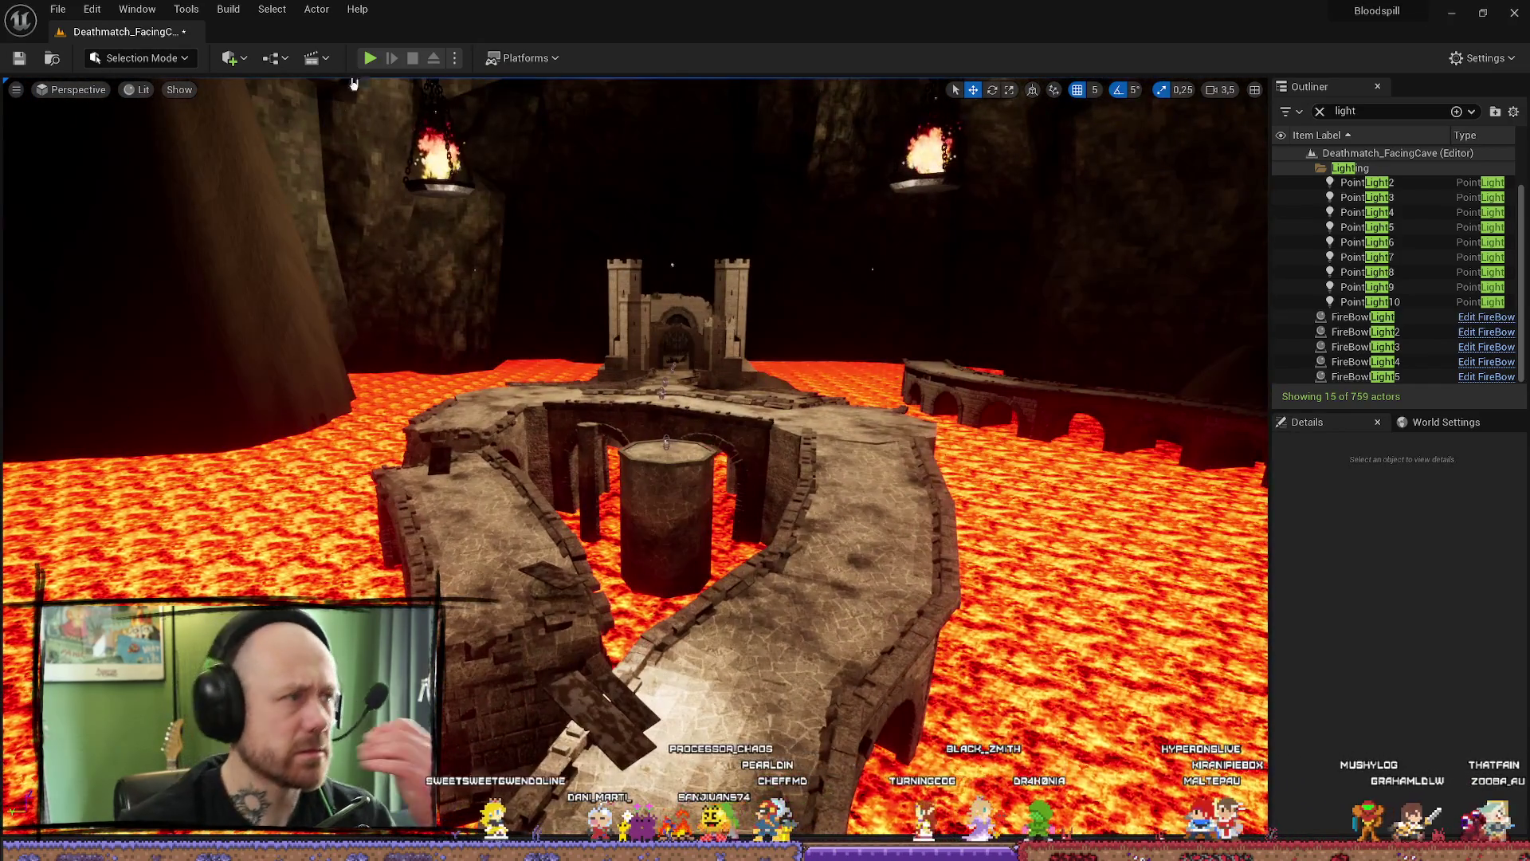
{"action": "left_click", "coordinate": [229, 9]}
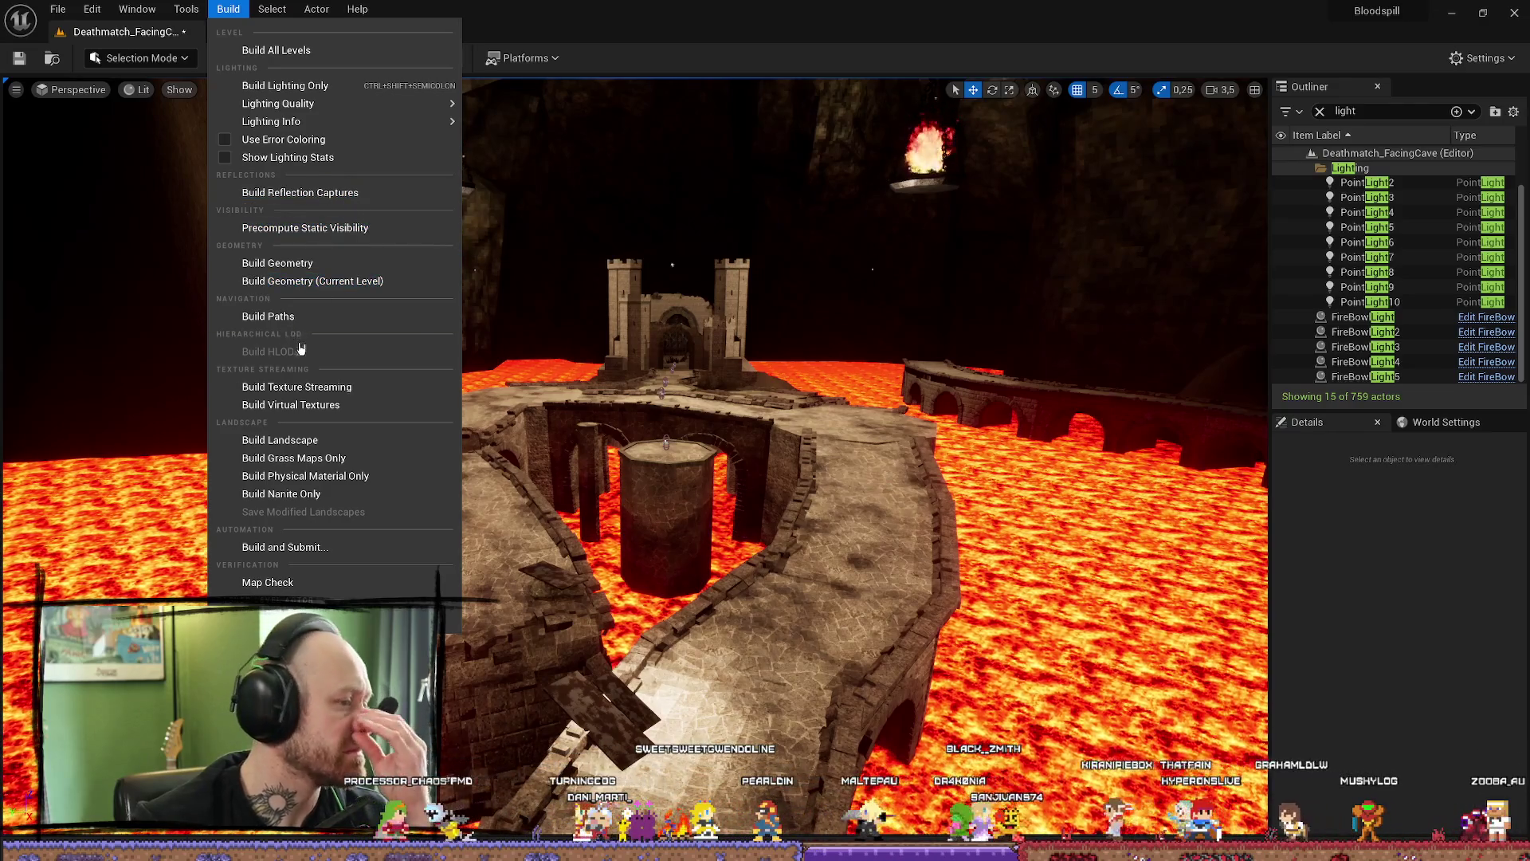
{"action": "left_click", "coordinate": [316, 86]}
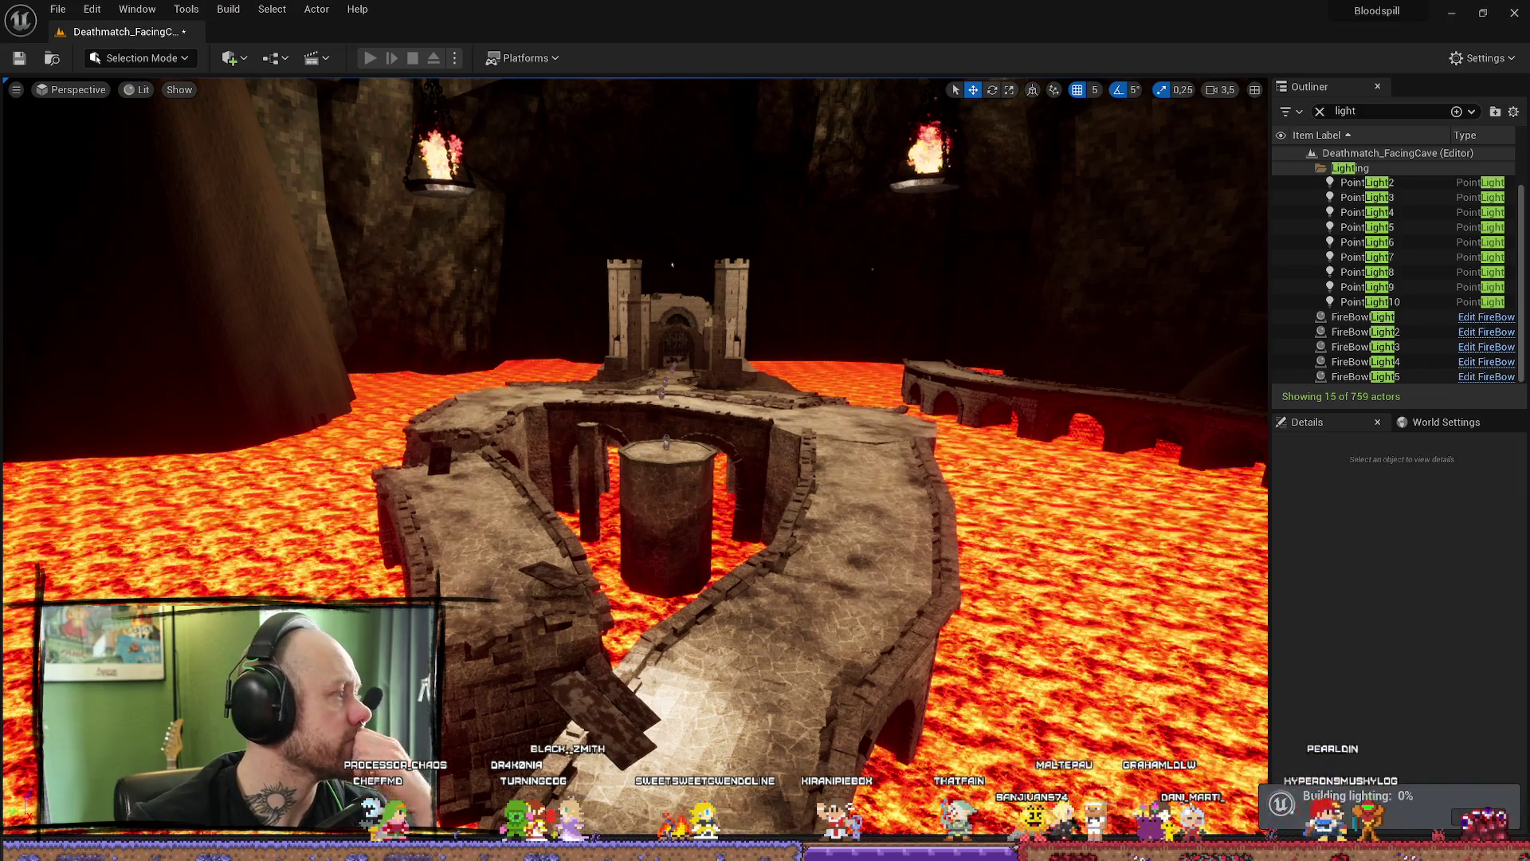
- Bring the browser with the lighting talk back and maximize it
{"action": "left_click_drag", "start_coordinate": [0, 163], "coordinate": [779, 162]}
{"action": "left_click", "coordinate": [986, 154]}
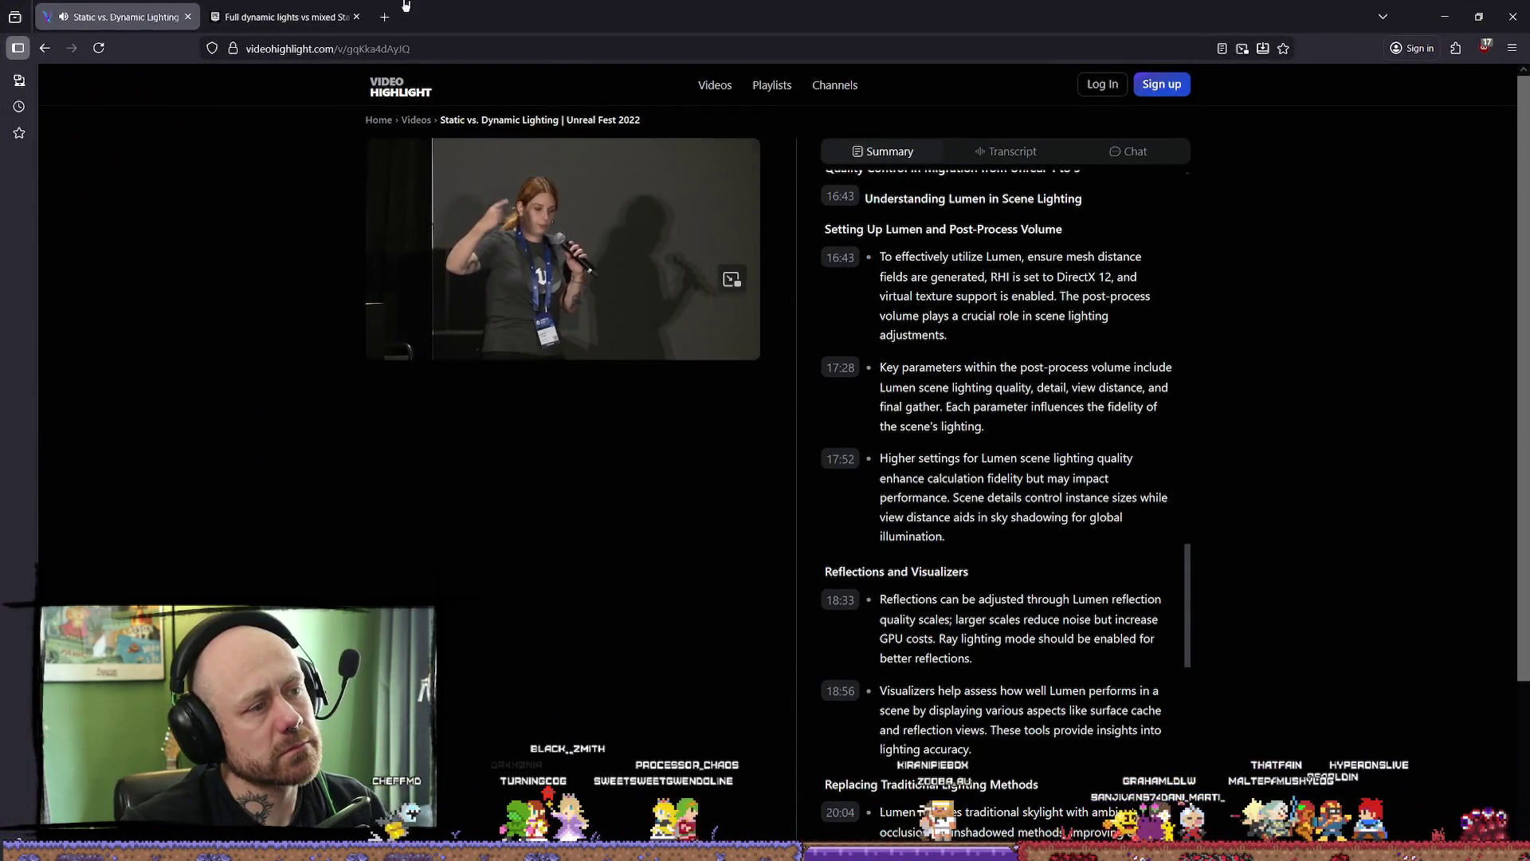
- From the forum thread tab, run a web search for 'unreal show light complexity' and return to the talk page
{"action": "left_click", "coordinate": [282, 17]}
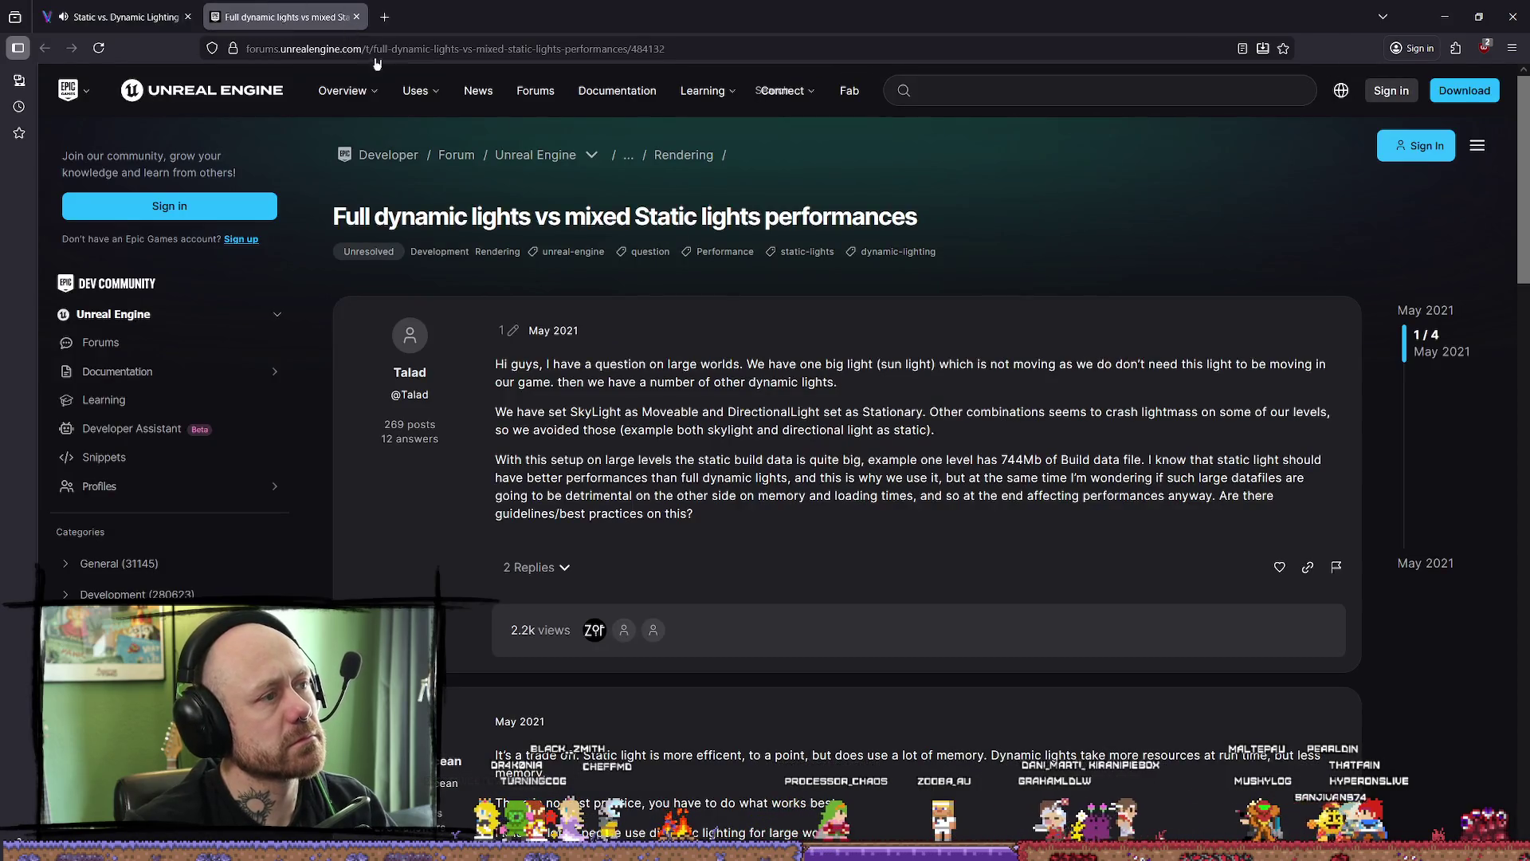
{"action": "key", "text": "ctrl+l"}
{"action": "type", "text": "unreal show light com"}
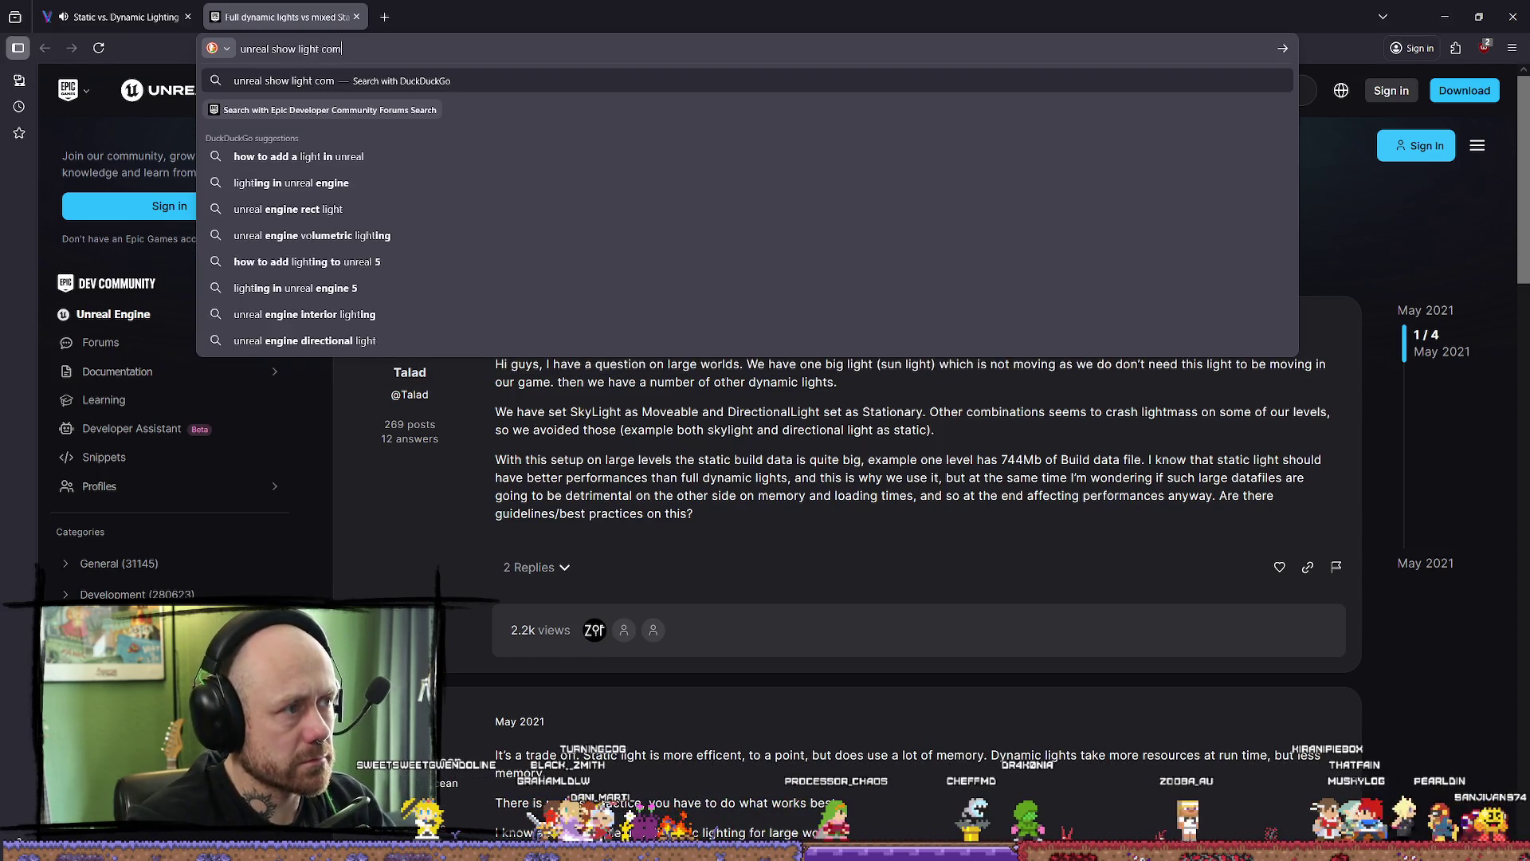
{"action": "type", "text": " plexity"}
{"action": "key", "text": "Return"}
{"action": "key", "text": "ctrl+shift+Tab"}
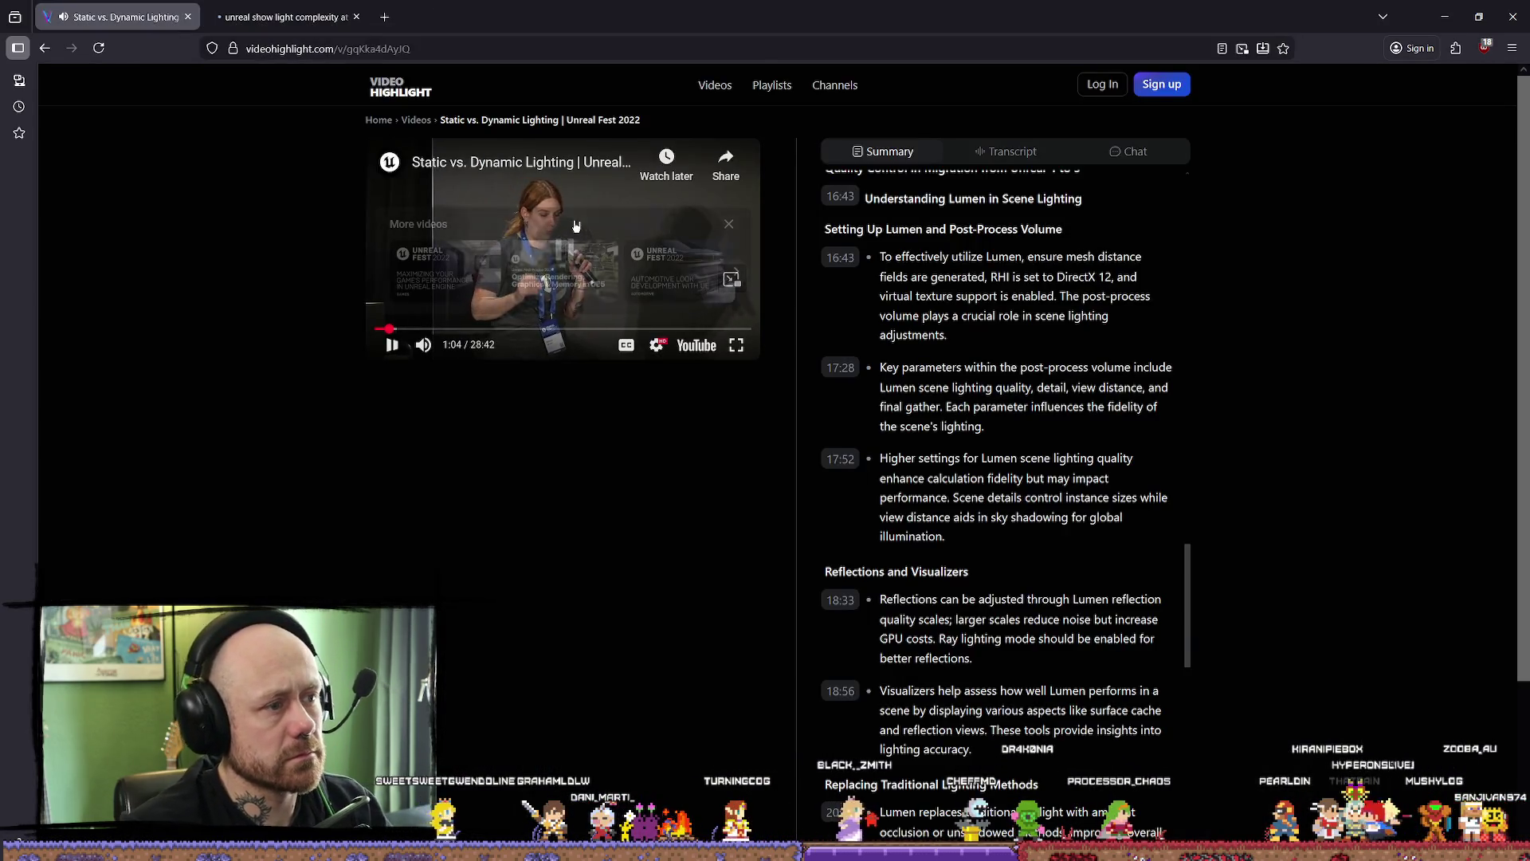
- Pause the Static vs. Dynamic Lighting video, rewind a few seconds, pause again and switch to Unreal
{"action": "left_click", "coordinate": [574, 227]}
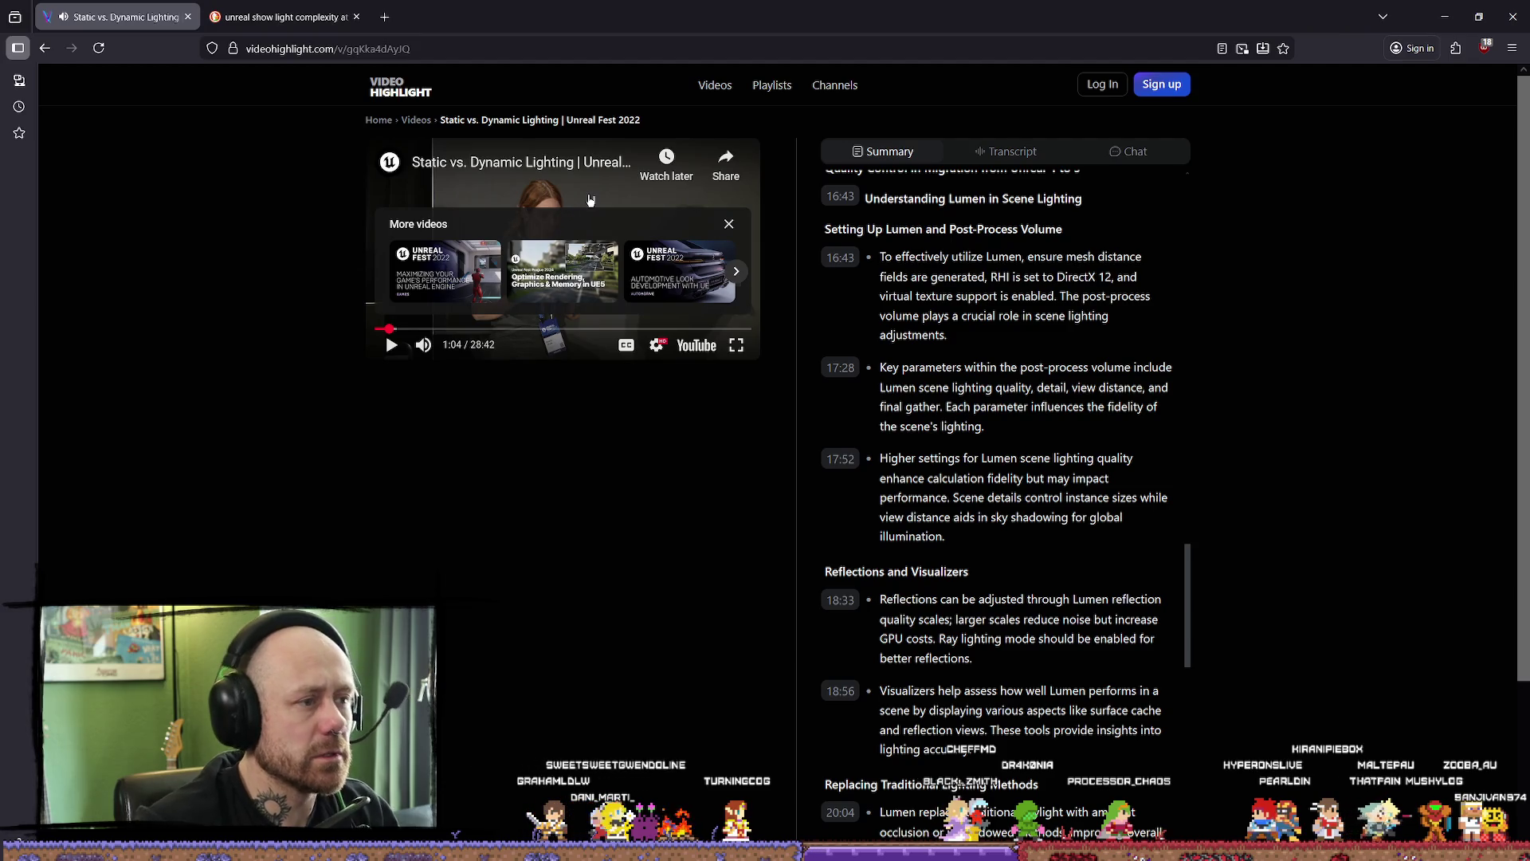
{"action": "key", "text": "Left"}
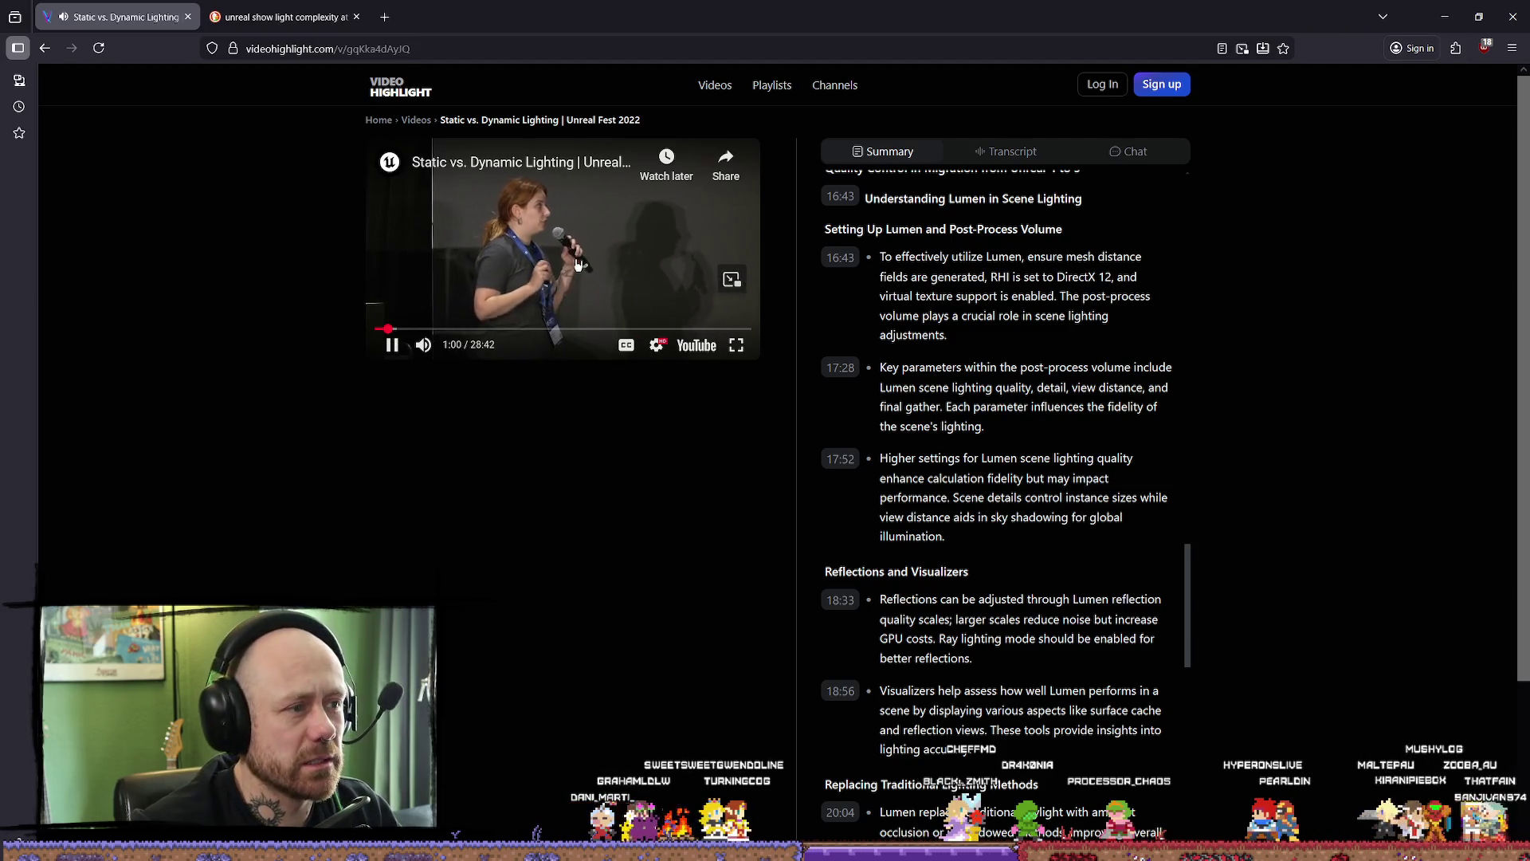
{"action": "left_click", "coordinate": [576, 265]}
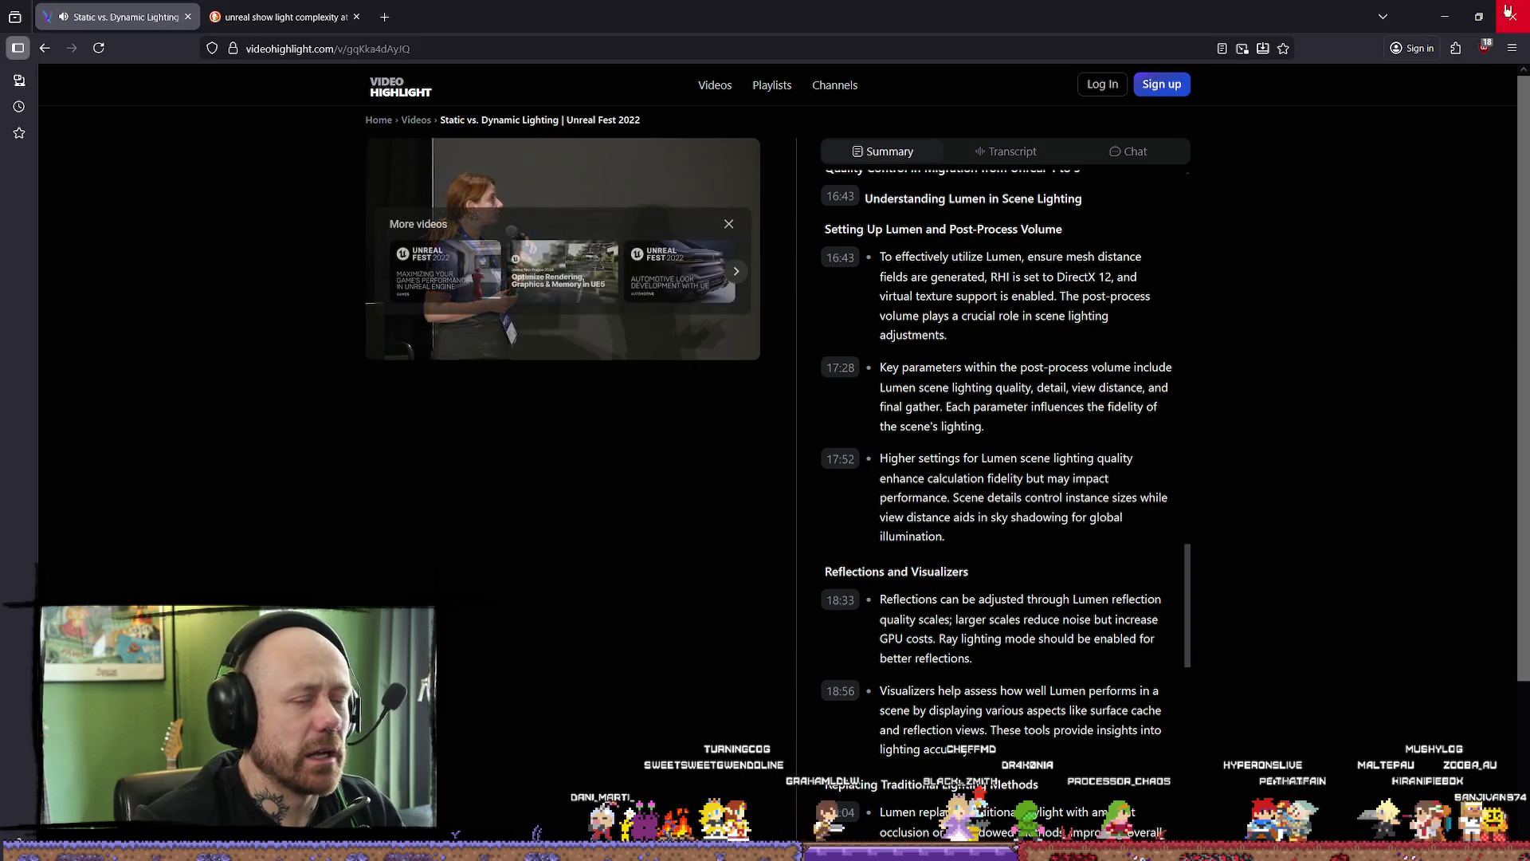
{"action": "key", "text": "alt+Tab"}
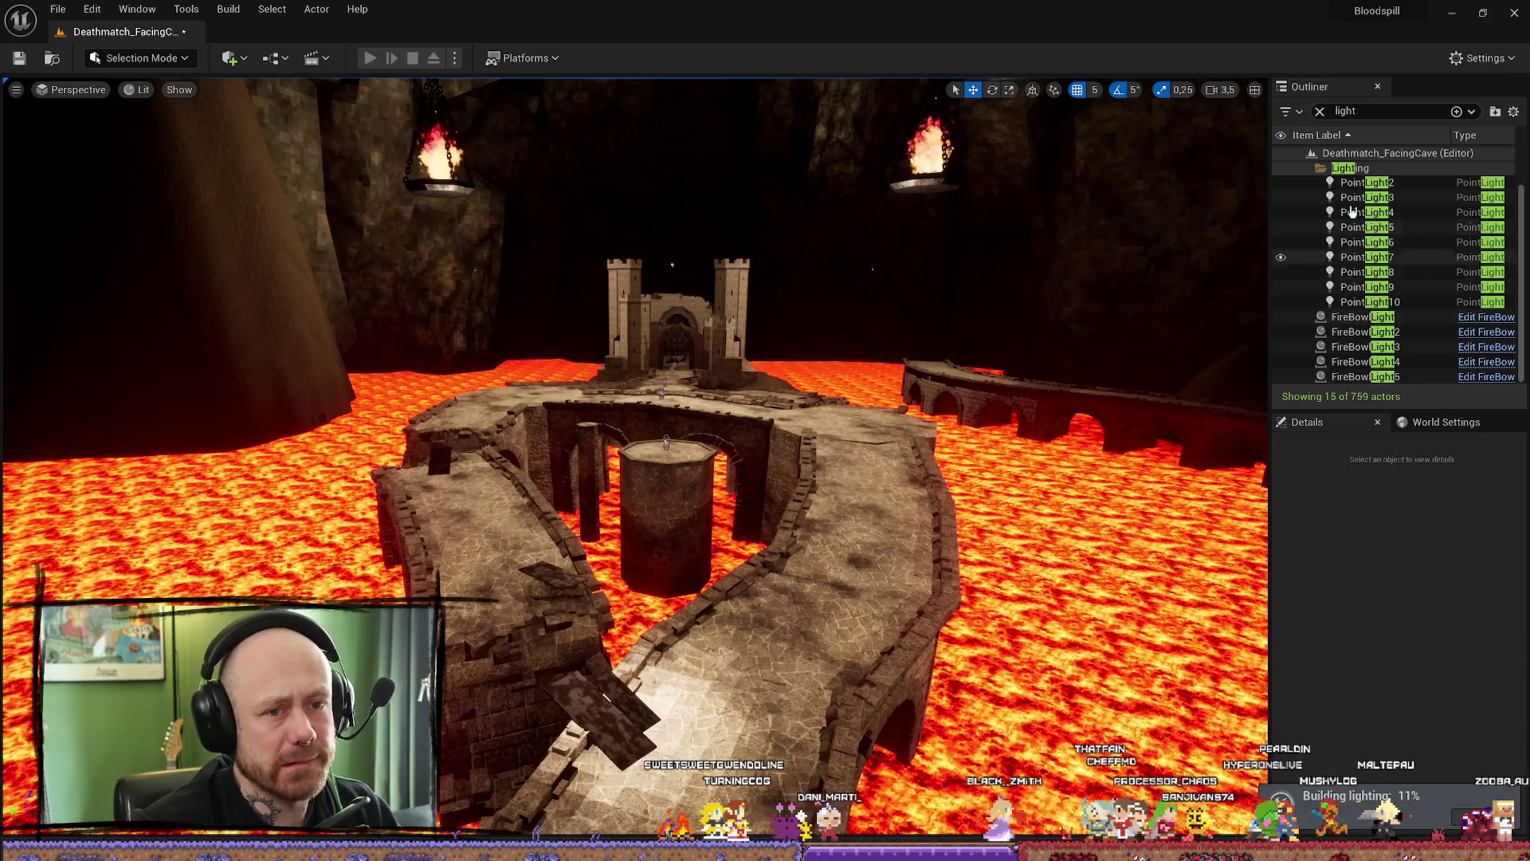
- Show the Quick Add list of placeable actor types while the lighting rebuild runs
{"action": "left_click", "coordinate": [235, 57]}
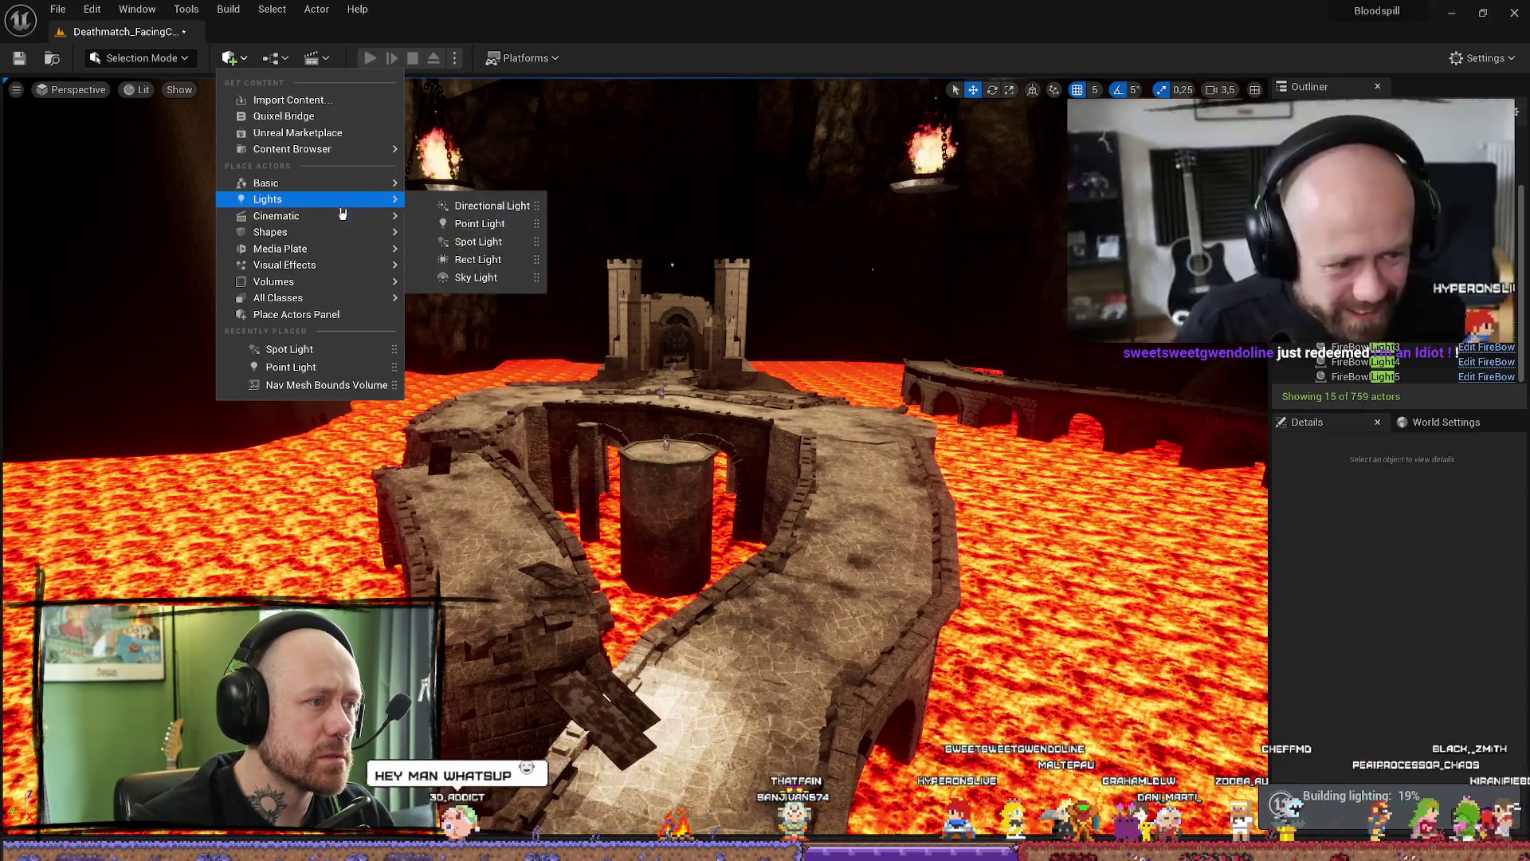
{"action": "mouse_move", "coordinate": [280, 249]}
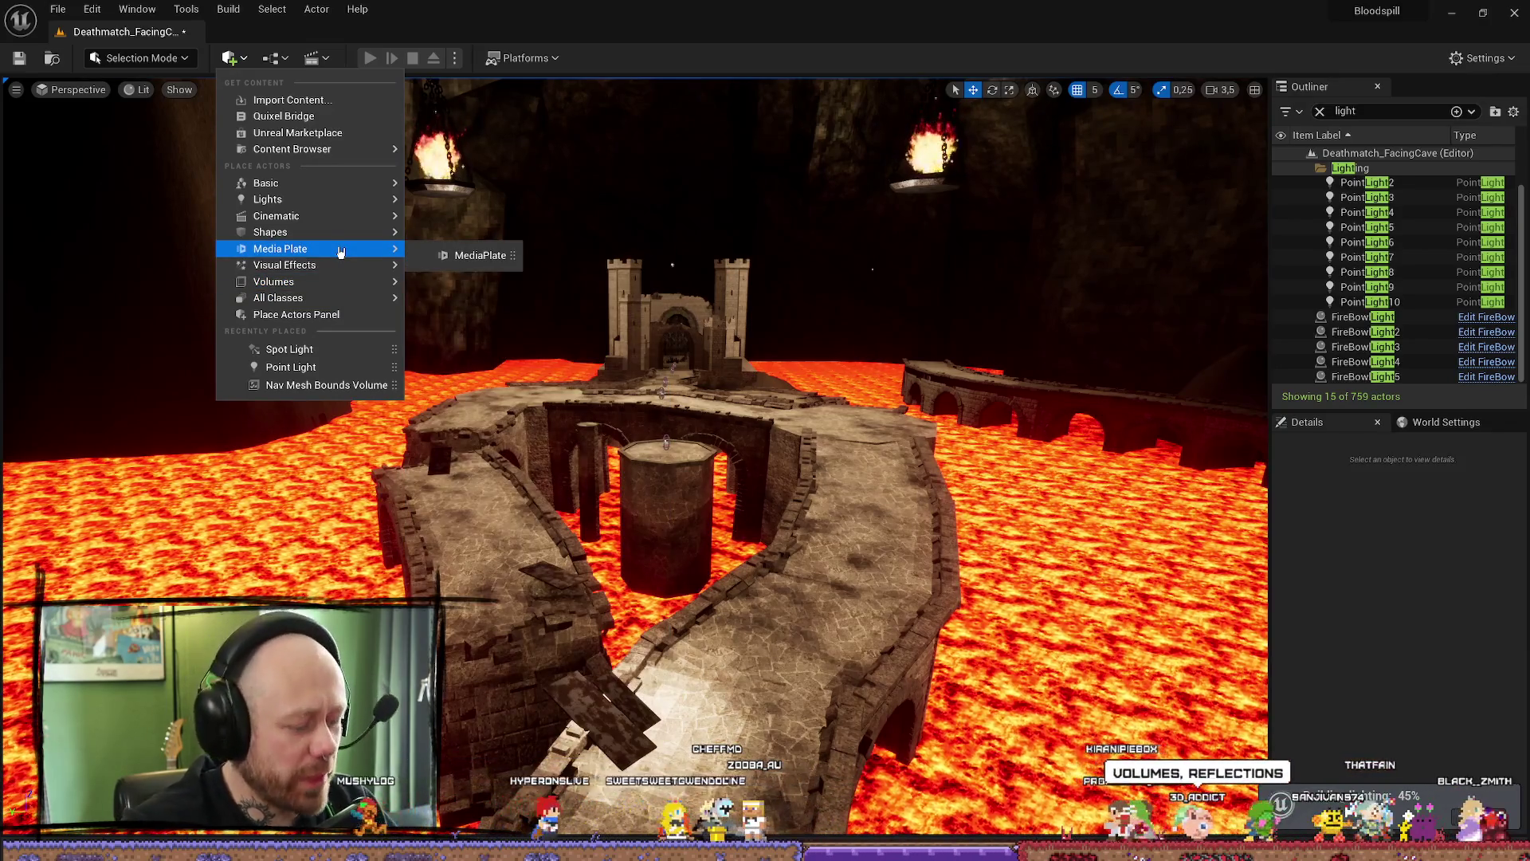
{"action": "type", "text": "l"}
- Find 'reflection' in Quick Add, drop a Sphere Reflection Capture onto the walkway and ready it for scaling
{"action": "mouse_move", "coordinate": [266, 183]}
{"action": "left_click", "coordinate": [247, 60]}
{"action": "type", "text": "ref"}
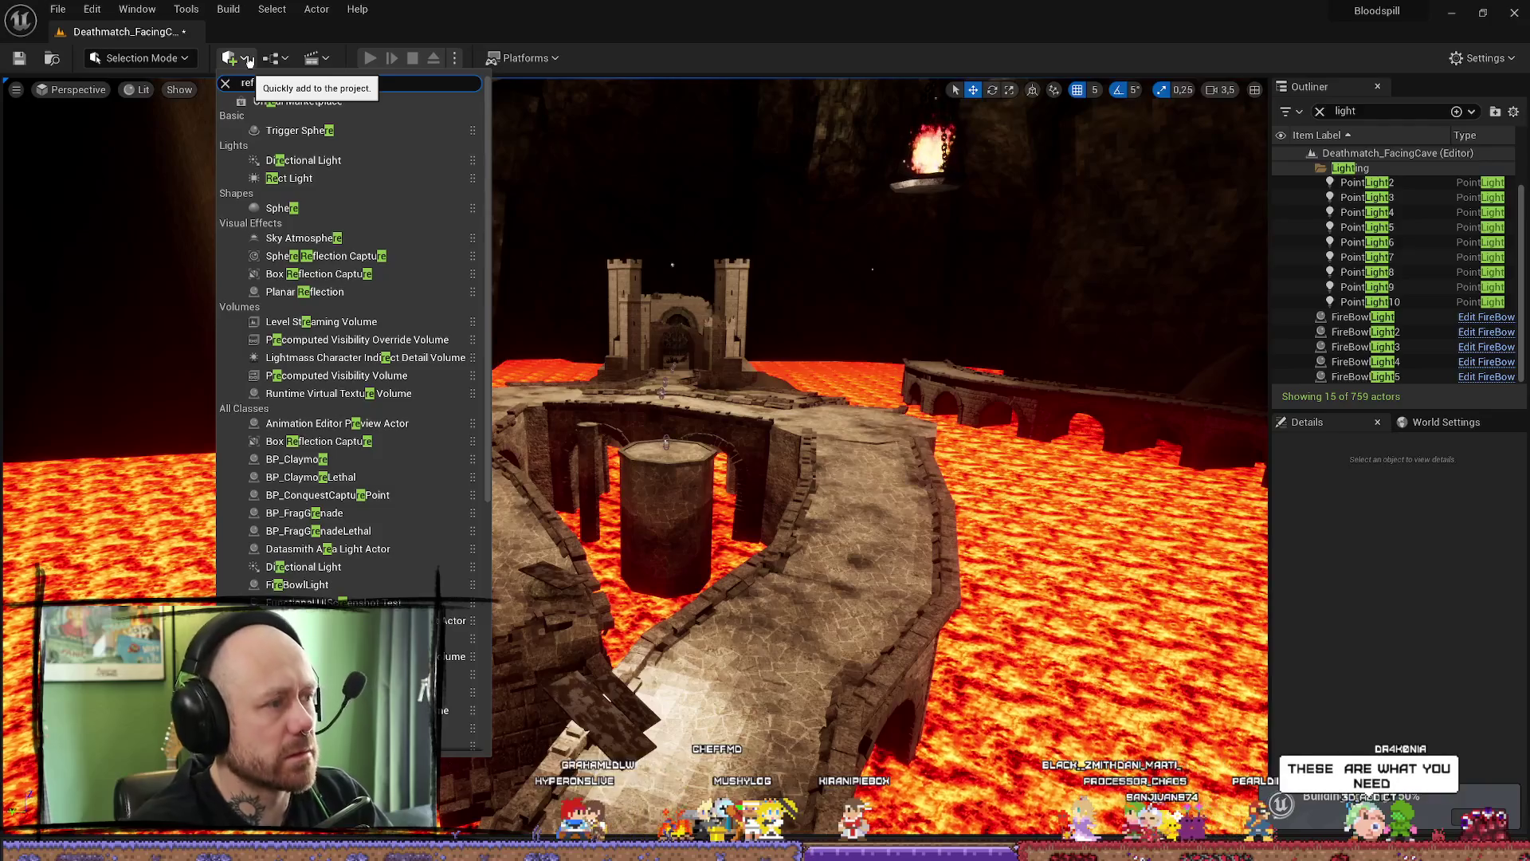
{"action": "type", "text": "lection"}
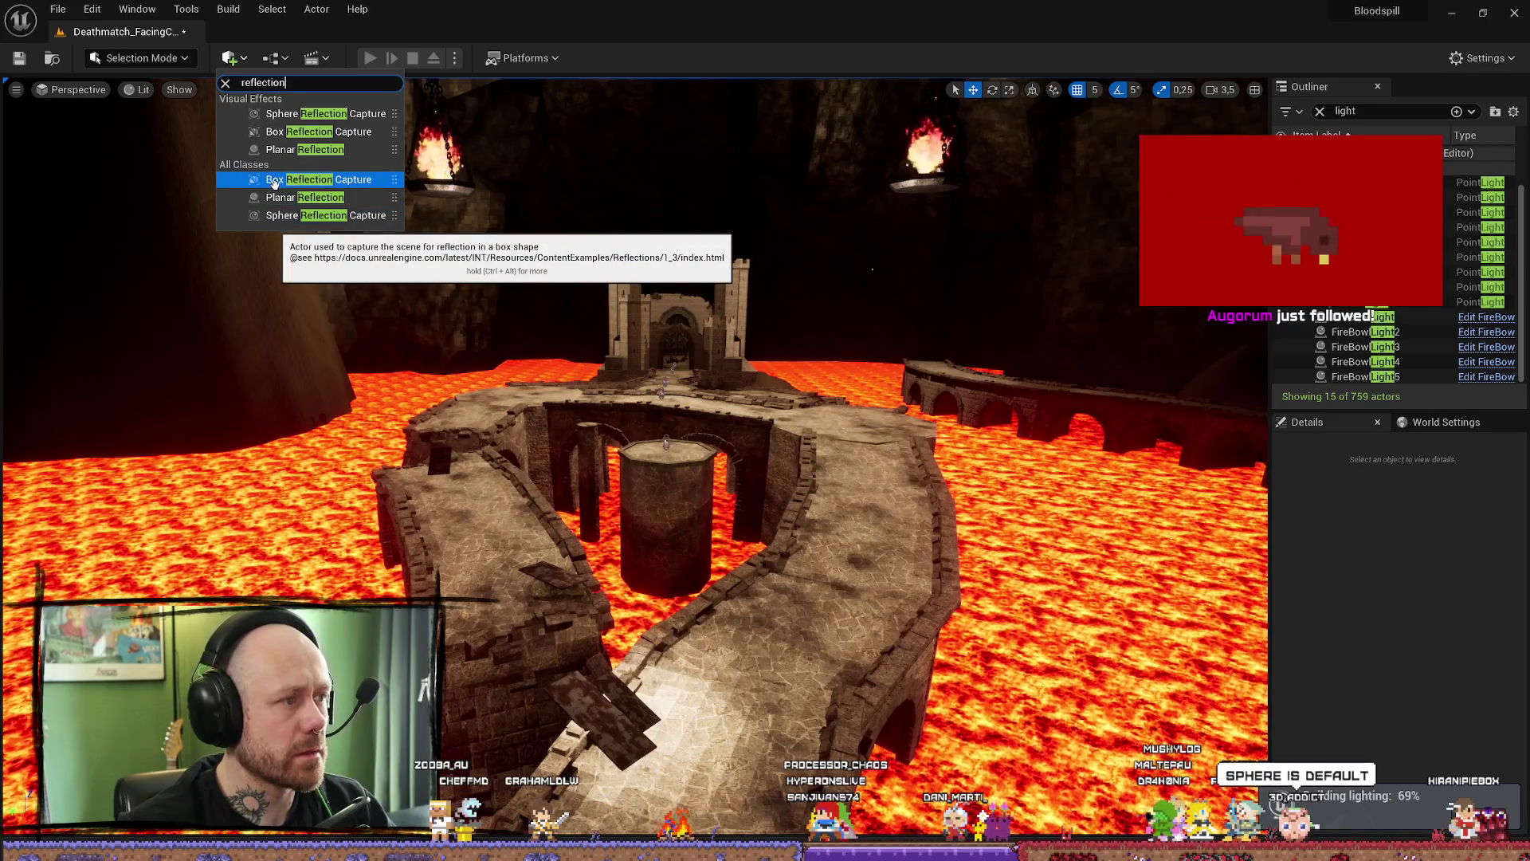
{"action": "mouse_move", "coordinate": [275, 215]}
{"action": "left_mouse_down"}
{"action": "mouse_move", "coordinate": [709, 720]}
{"action": "mouse_move", "coordinate": [717, 304]}
{"action": "mouse_move", "coordinate": [685, 389]}
{"action": "mouse_move", "coordinate": [705, 359]}
{"action": "left_mouse_up"}
{"action": "key", "text": "r"}
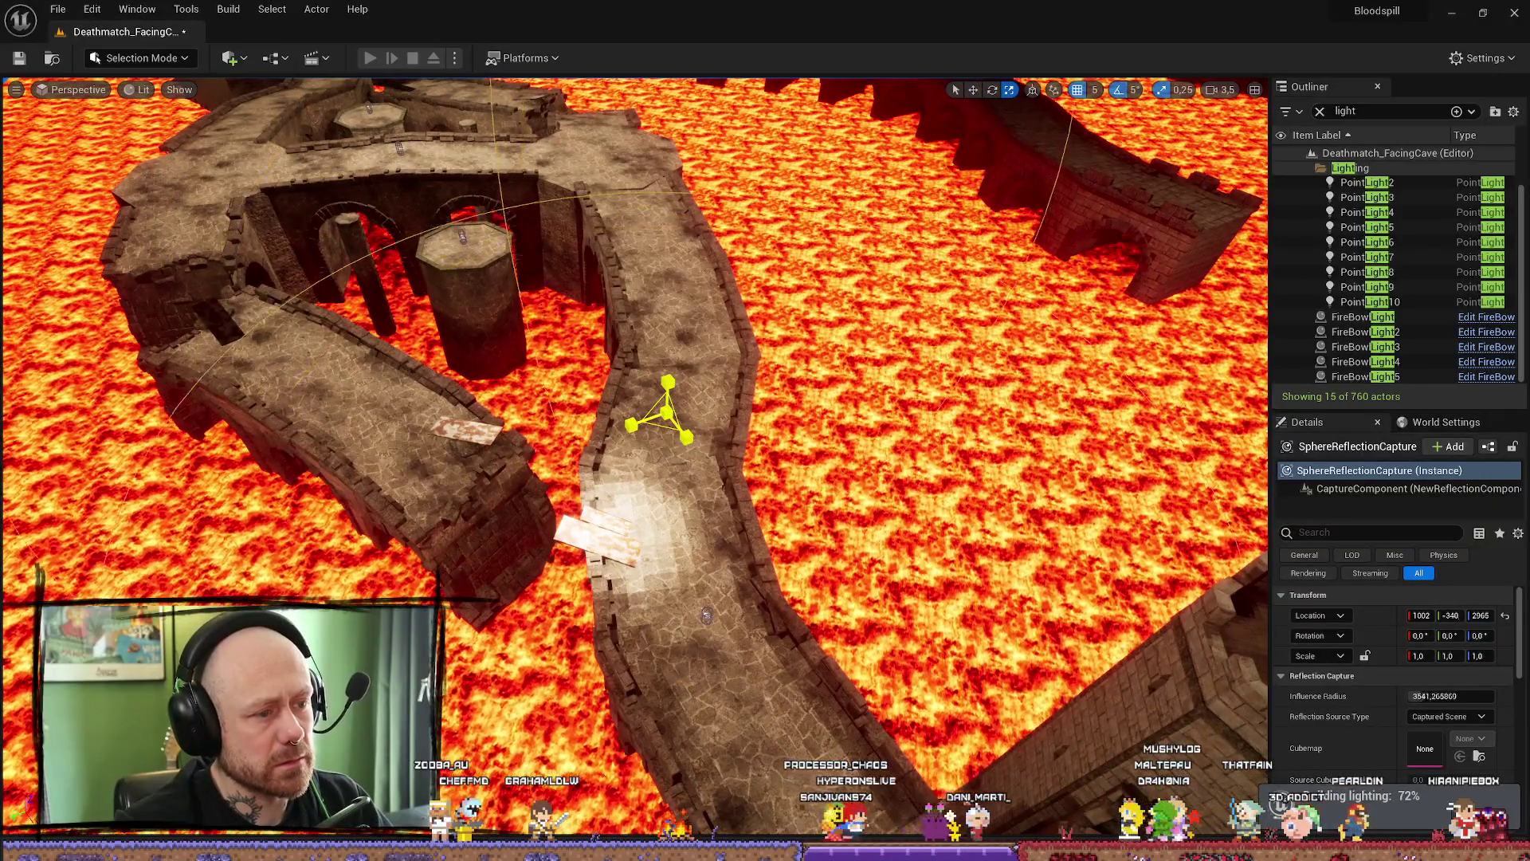
- Move the Sphere Reflection Capture toward the central bridge, with its influence radius around 4125
{"action": "mouse_move", "coordinate": [687, 436]}
{"action": "left_mouse_down"}
{"action": "mouse_move", "coordinate": [630, 370]}
{"action": "mouse_move", "coordinate": [836, 299]}
{"action": "left_mouse_up"}
{"action": "key", "text": "w"}
{"action": "key", "text": "f"}
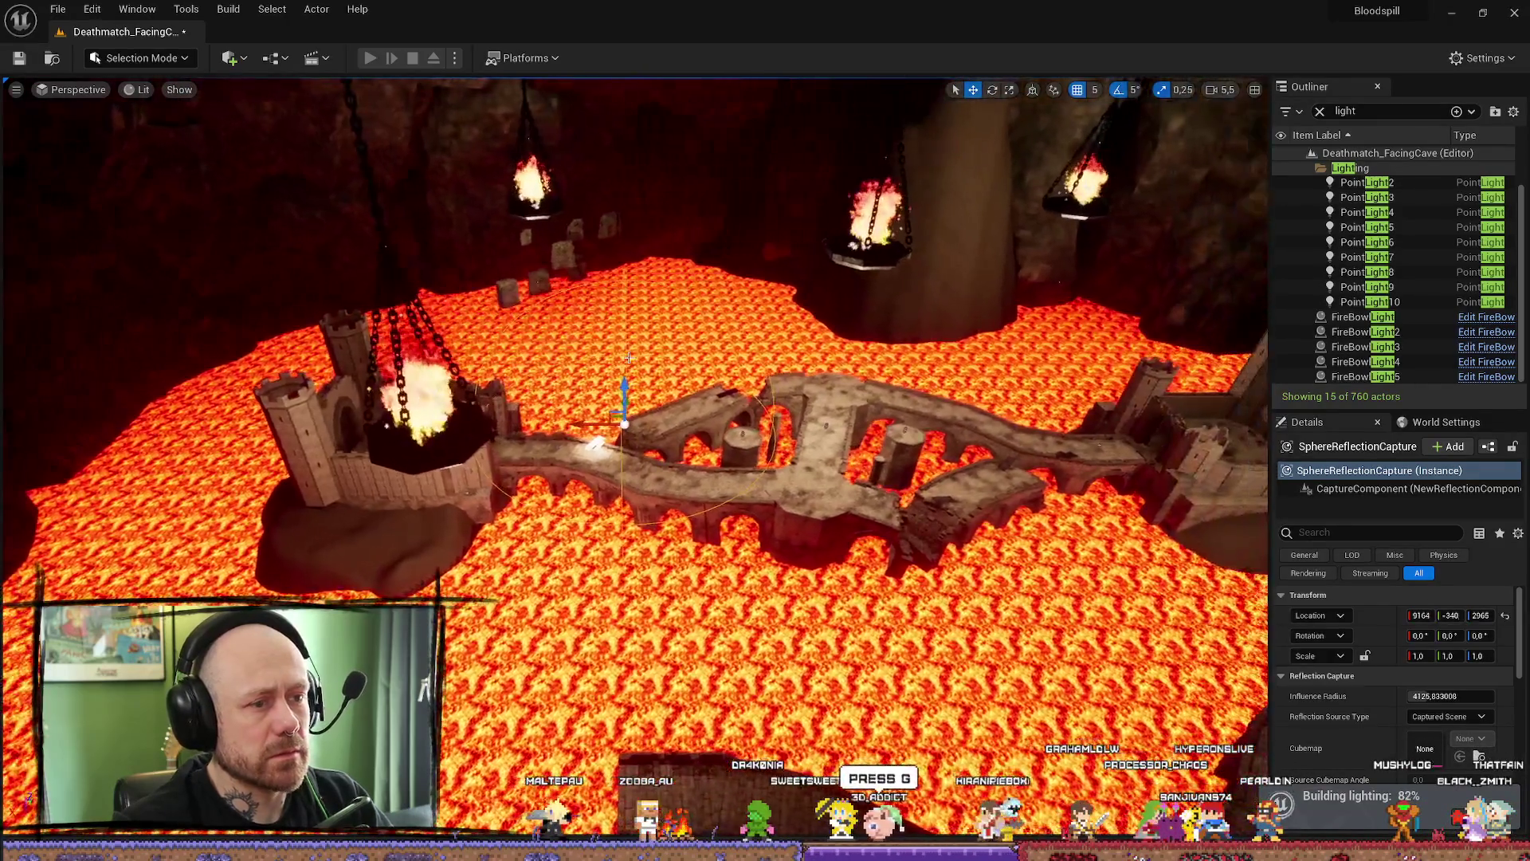
{"action": "key", "text": "e"}
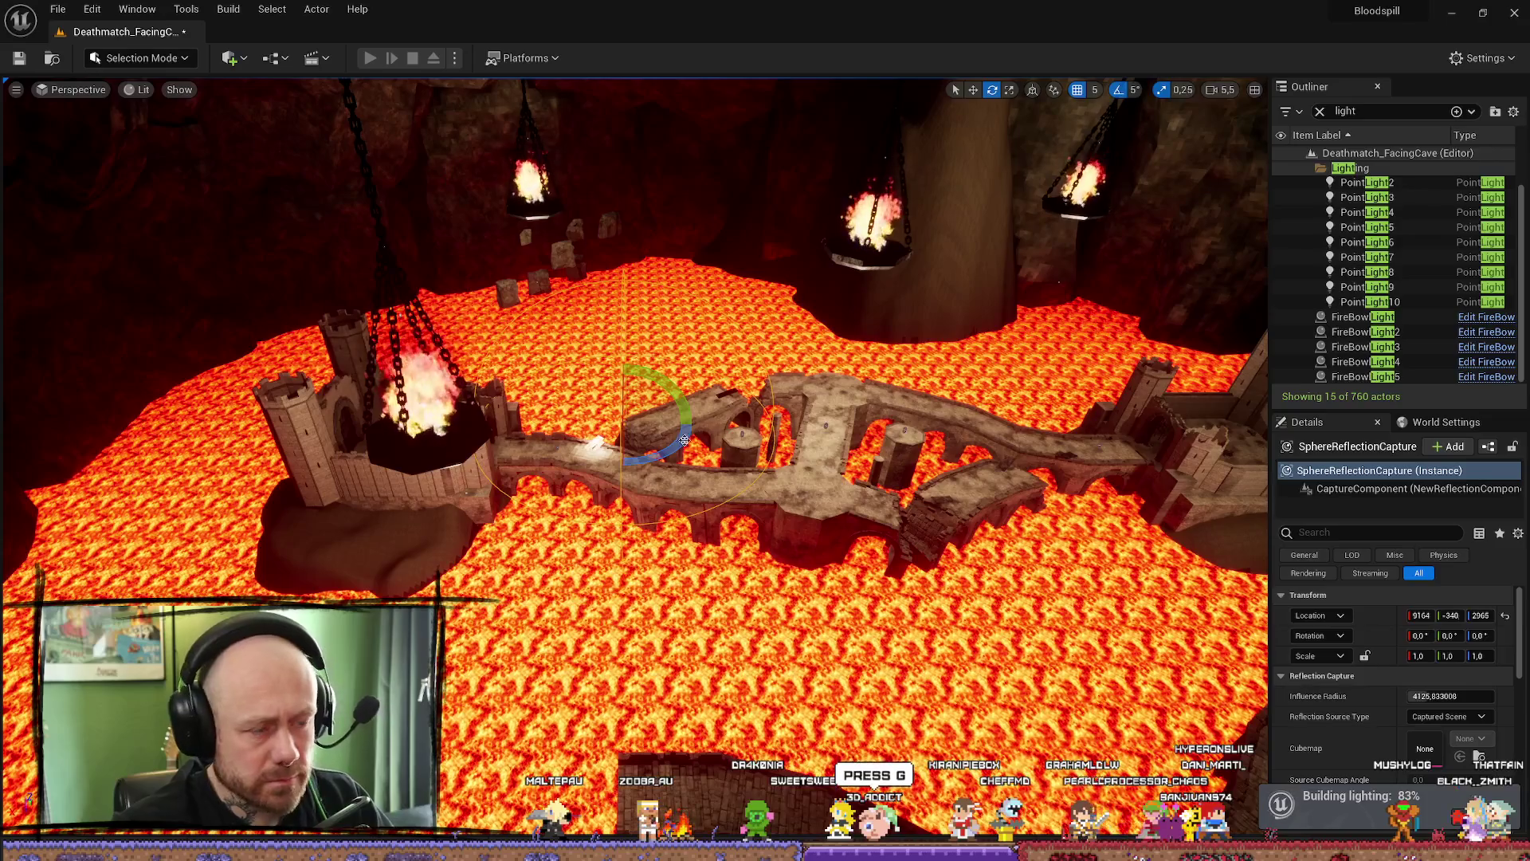
{"action": "scroll", "coordinate": [634, 455], "scroll_direction": "up", "scroll_amount": 3}
- Orbit and tilt the view around the capture, checking the ceiling braziers, castle and bridge
{"action": "left_click_drag", "start_coordinate": [633, 454], "coordinate": [765, 430]}
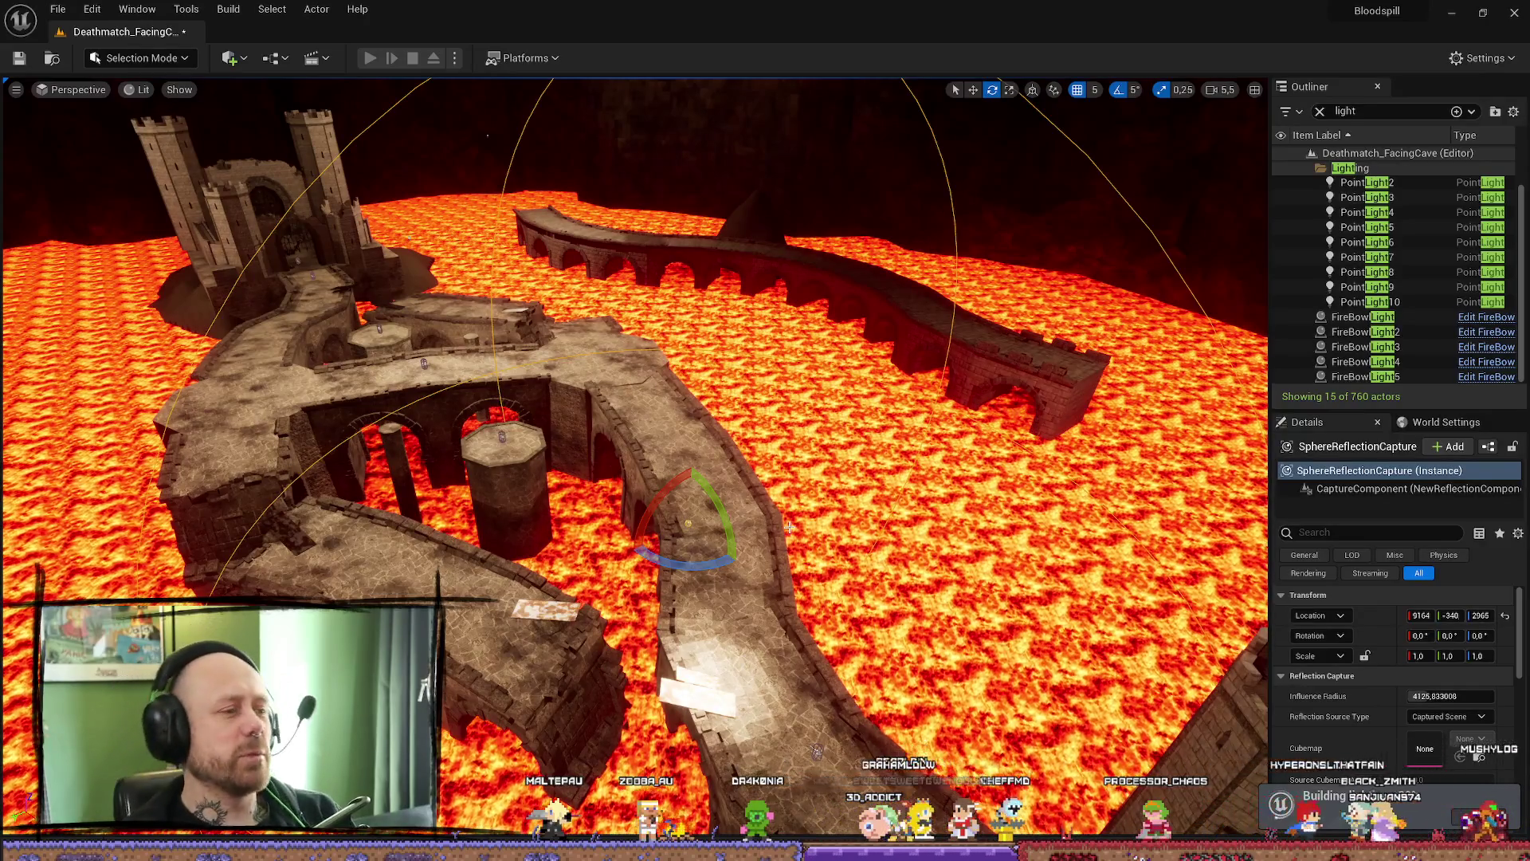
{"action": "left_click_drag", "start_coordinate": [610, 573], "coordinate": [609, 502]}
{"action": "left_click_drag", "start_coordinate": [821, 566], "coordinate": [821, 526]}
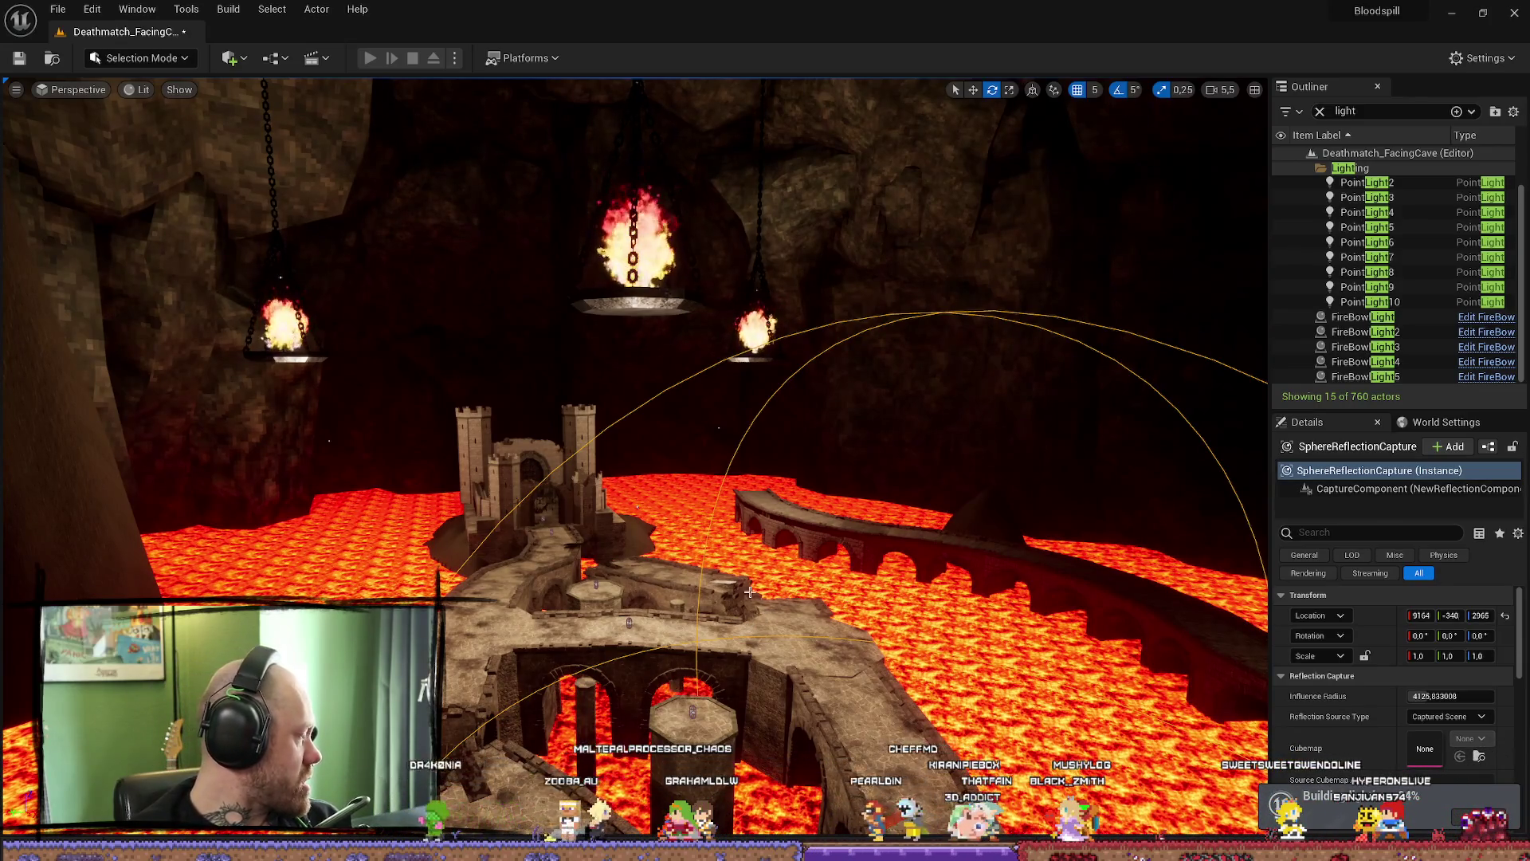
{"action": "left_click_drag", "start_coordinate": [789, 514], "coordinate": [789, 455]}
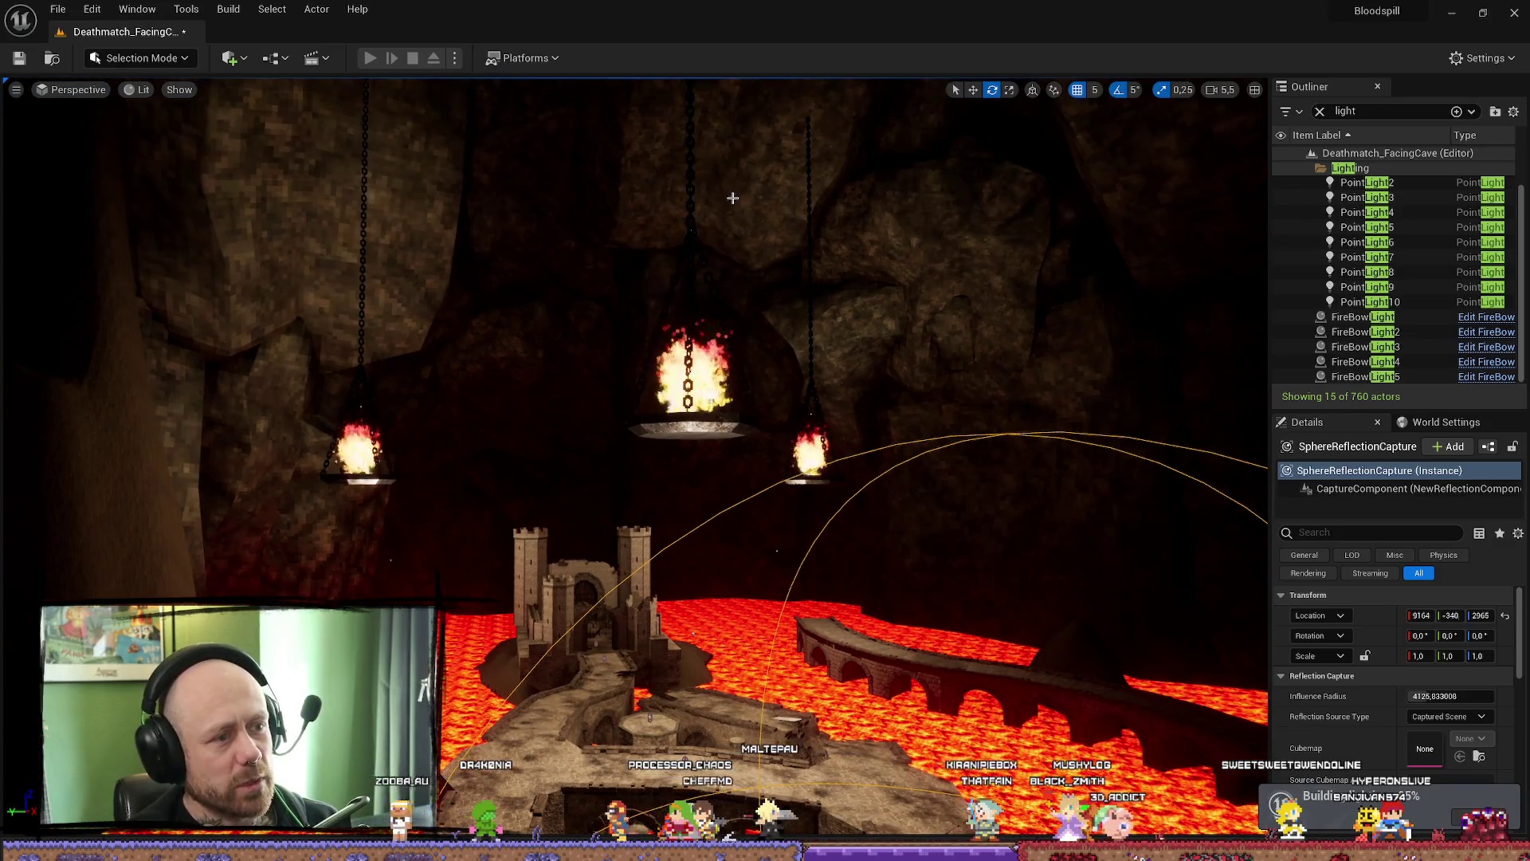
{"action": "left_click_drag", "start_coordinate": [688, 274], "coordinate": [688, 347]}
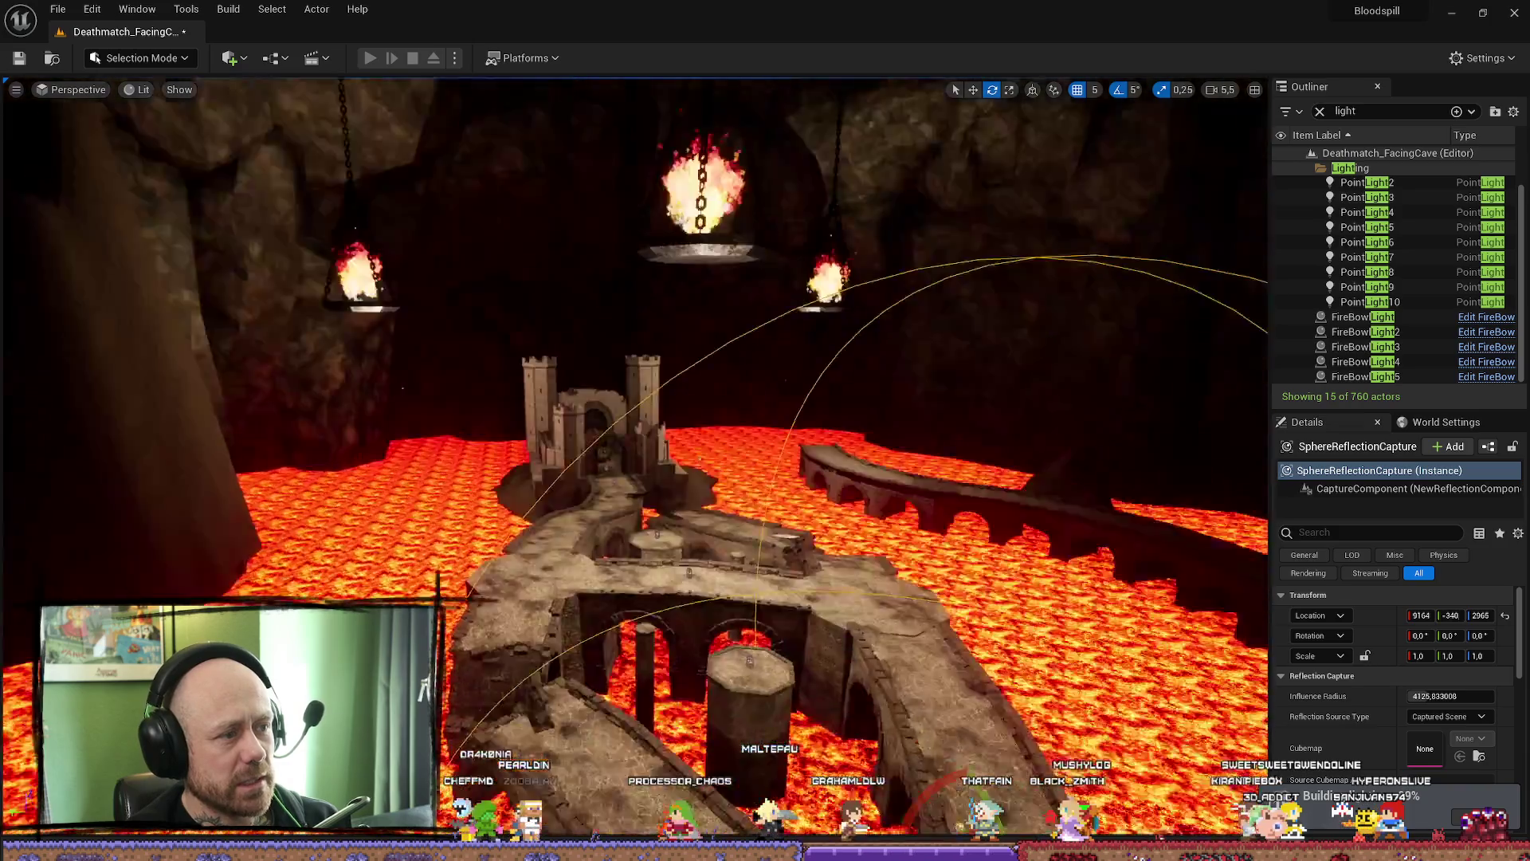
- Dismiss the finished lighting results log and preview the cave in Game View from a wide shot
{"action": "left_click_drag", "start_coordinate": [890, 431], "coordinate": [889, 364]}
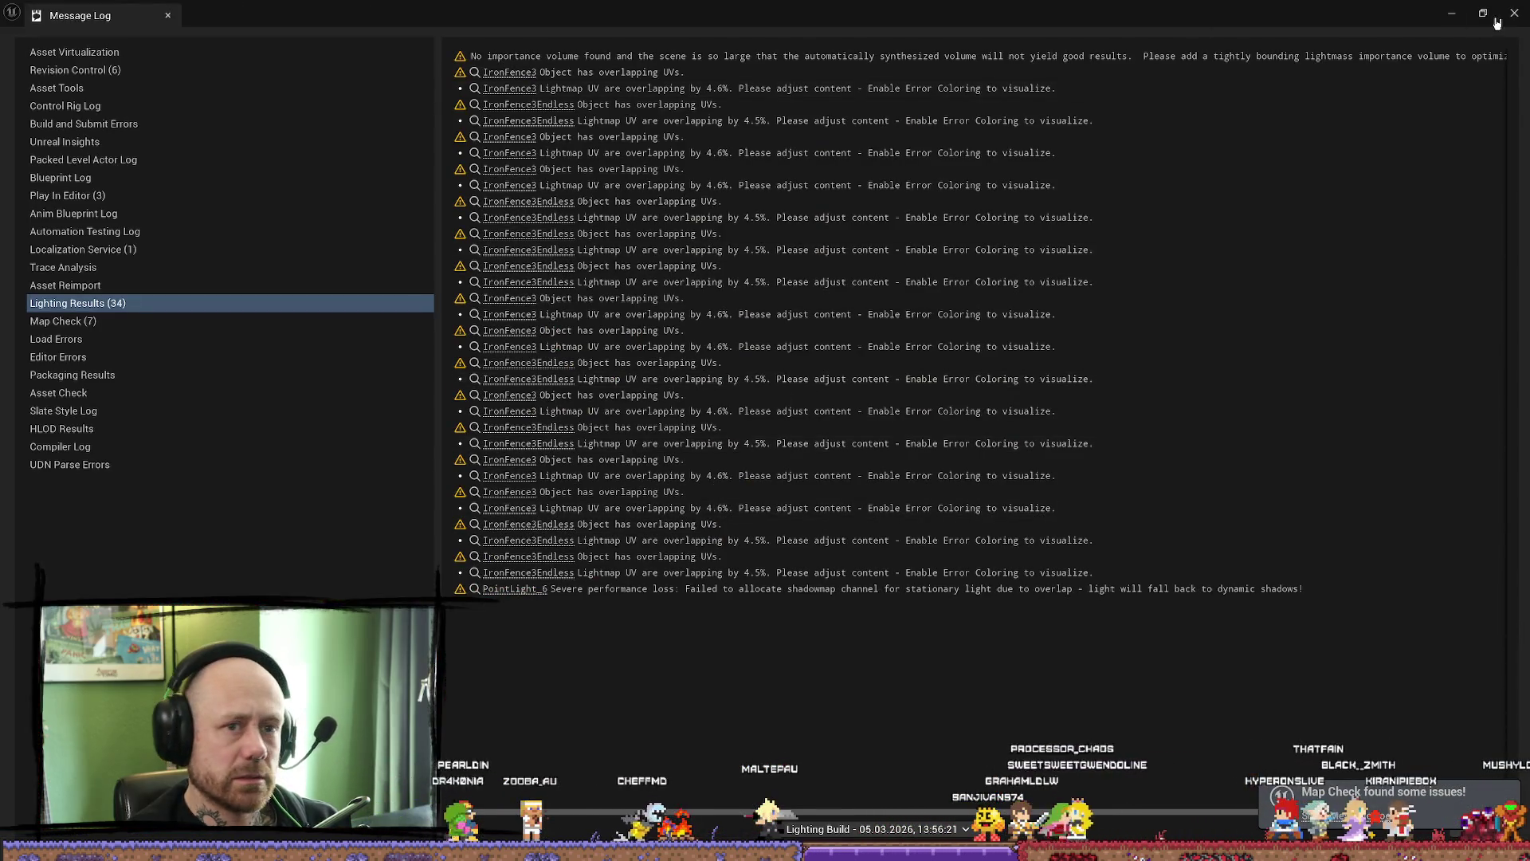
{"action": "left_click", "coordinate": [1514, 14]}
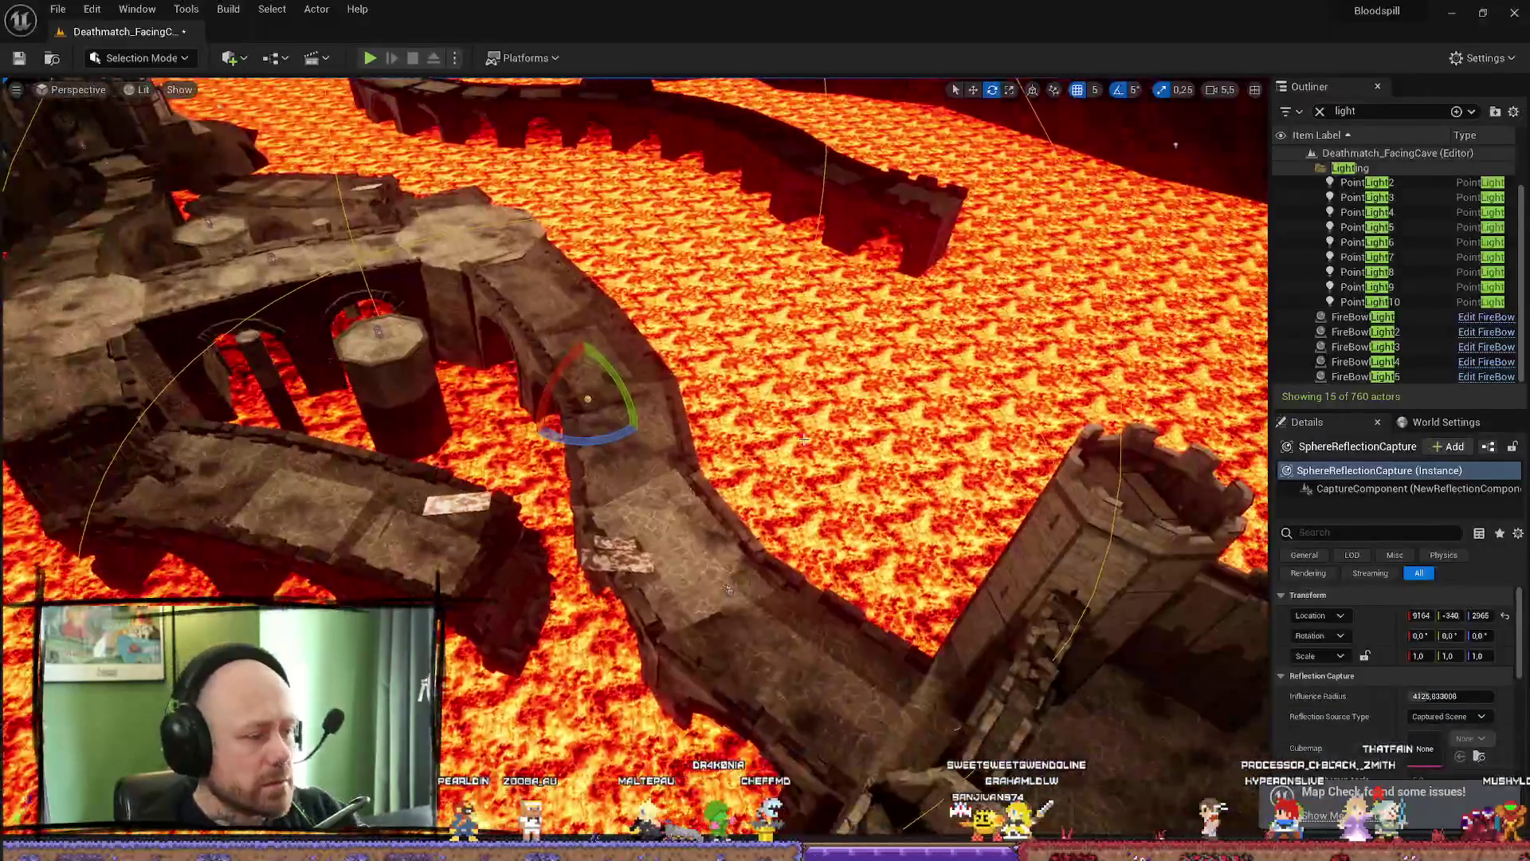
{"action": "key", "text": "g"}
{"action": "left_click_drag", "start_coordinate": [799, 403], "coordinate": [798, 403]}
{"action": "key", "text": "g"}
{"action": "key", "text": "g"}
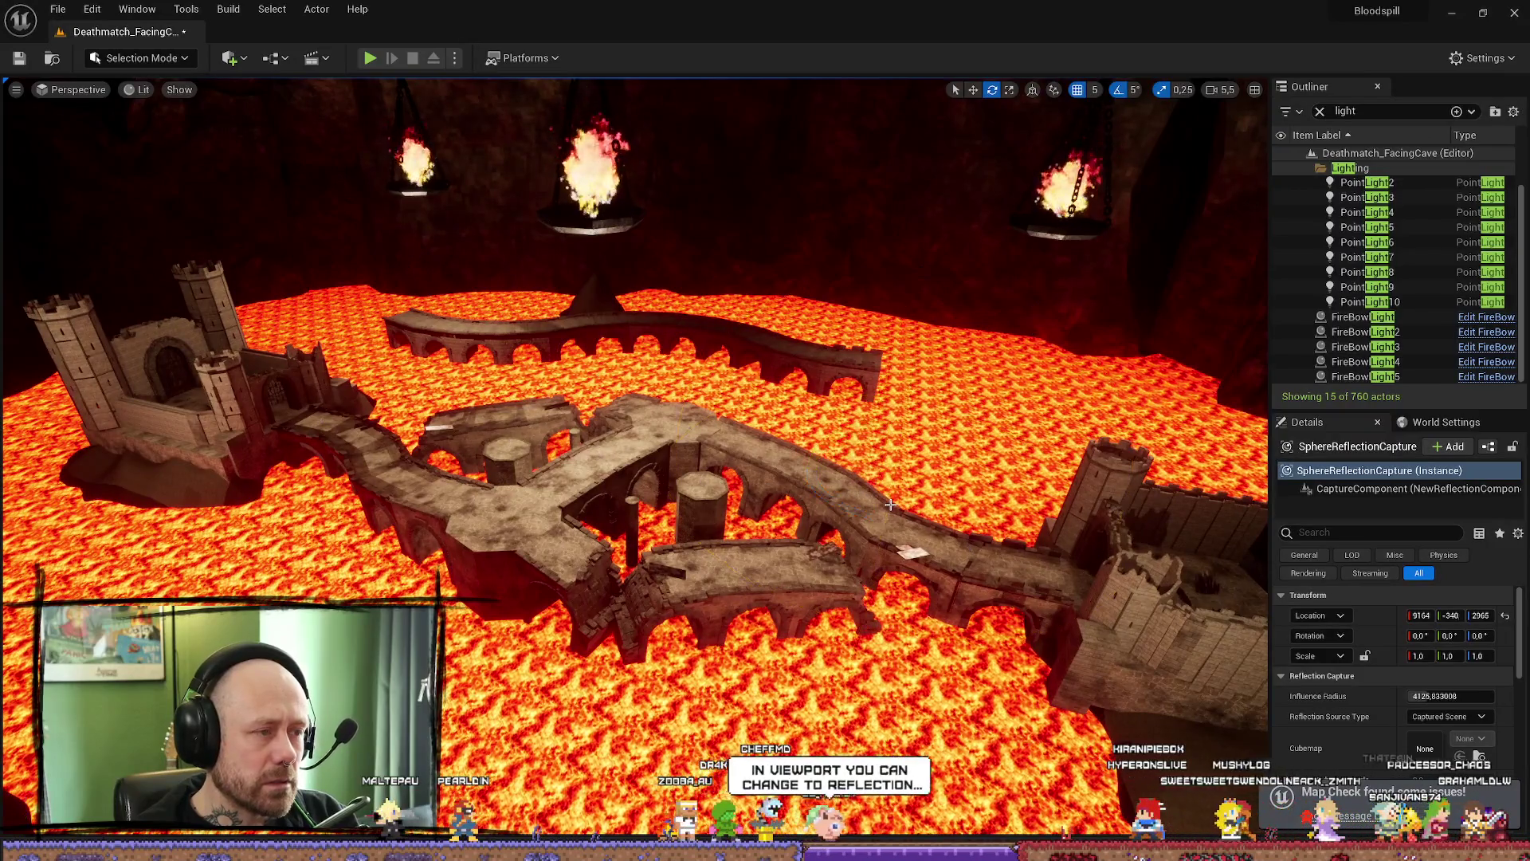
- Fly closer to the walkways and clear the Outliner light filter so all 760 actors are listed
{"action": "left_click_drag", "start_coordinate": [934, 508], "coordinate": [677, 698]}
{"action": "scroll", "coordinate": [951, 491], "scroll_direction": "up", "scroll_amount": 3}
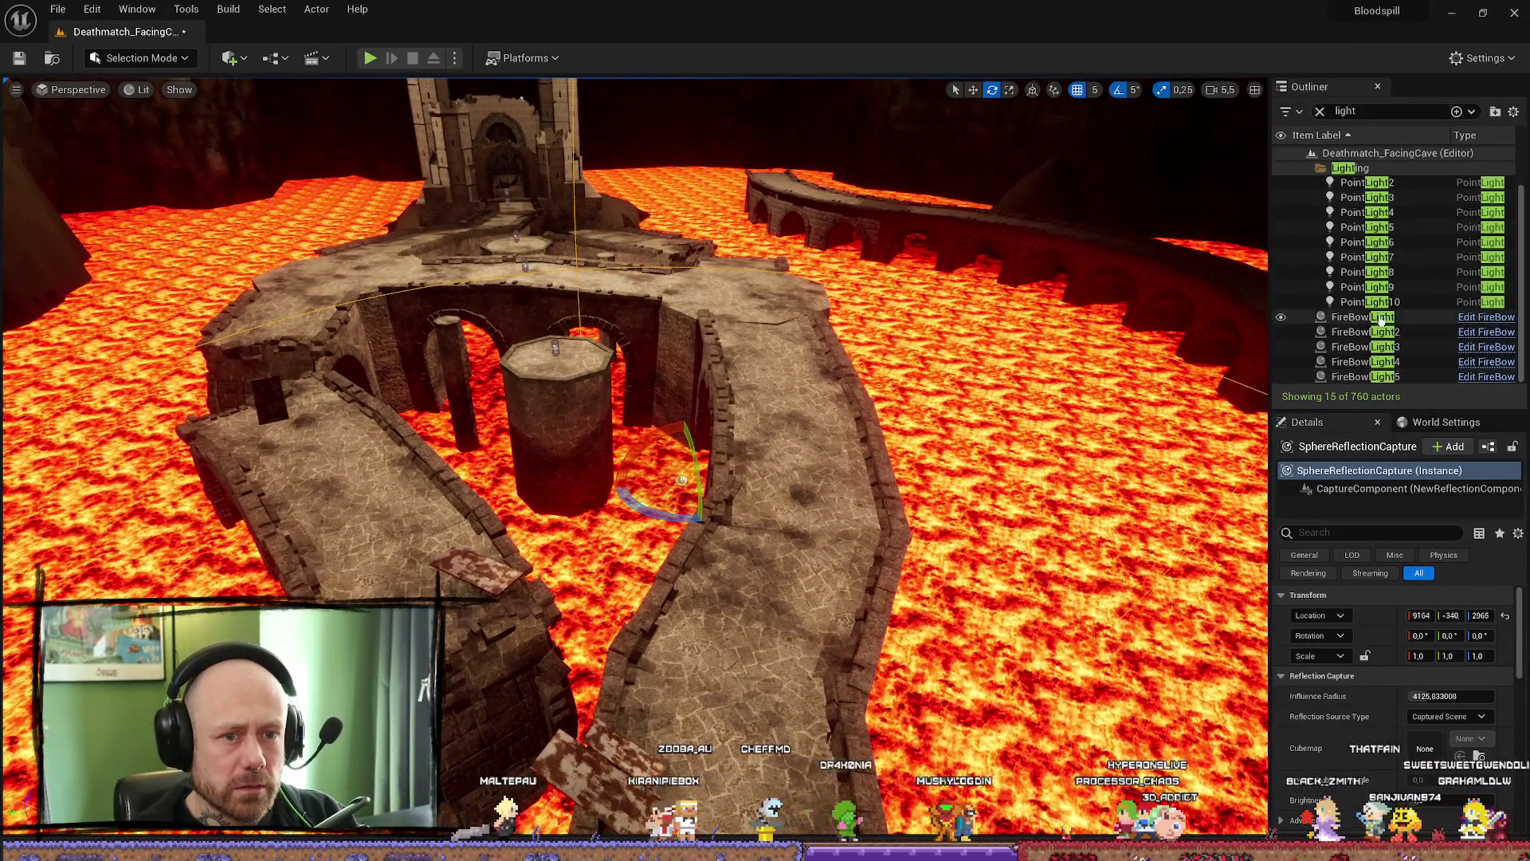
{"action": "scroll", "coordinate": [1387, 237], "scroll_direction": "up", "scroll_amount": 1}
{"action": "key", "text": "Escape"}
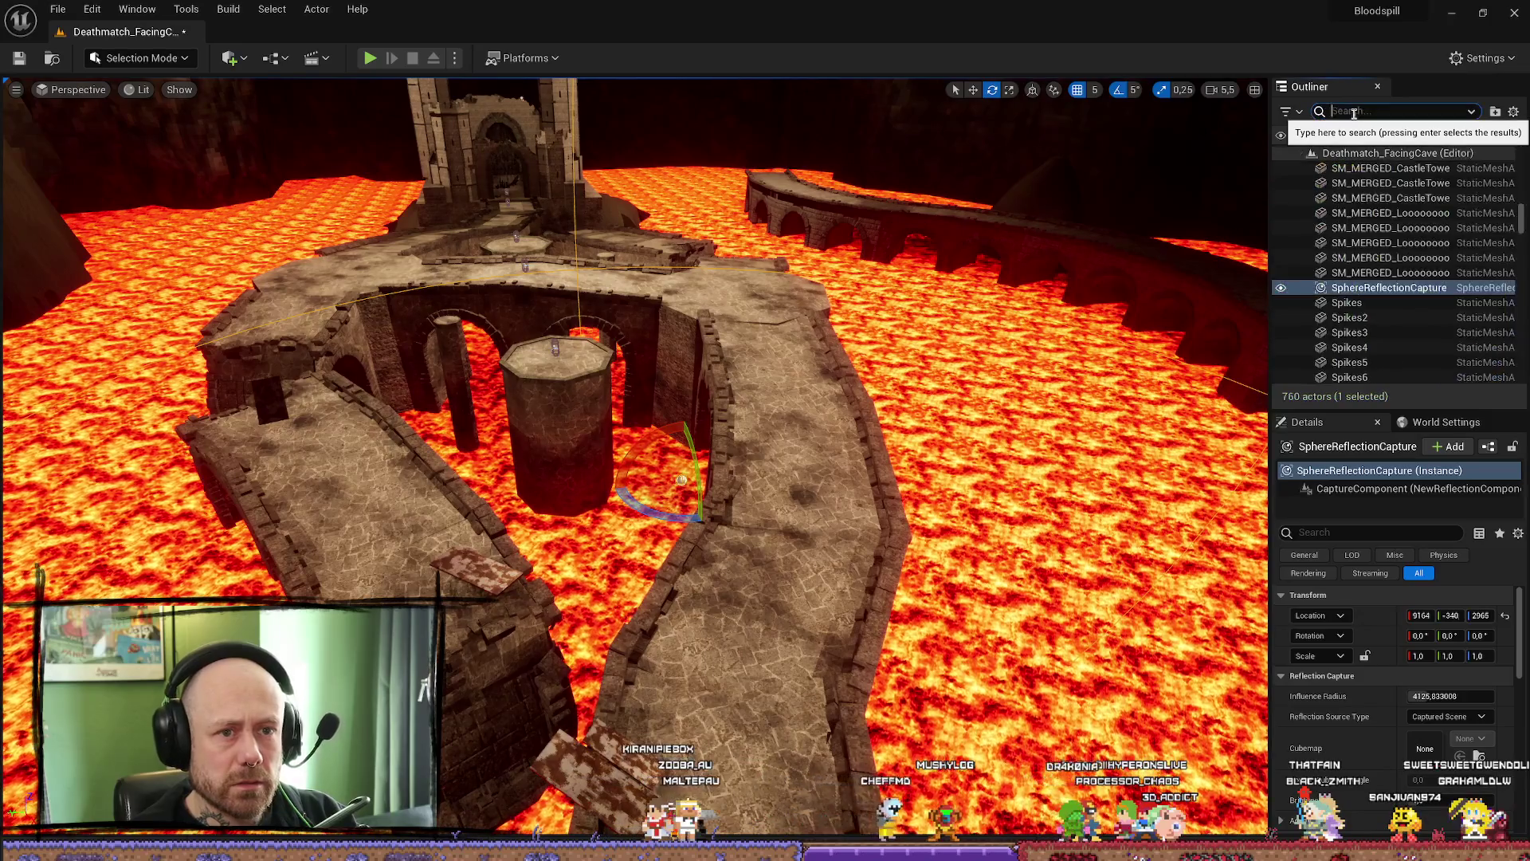
{"action": "type", "text": "re"}
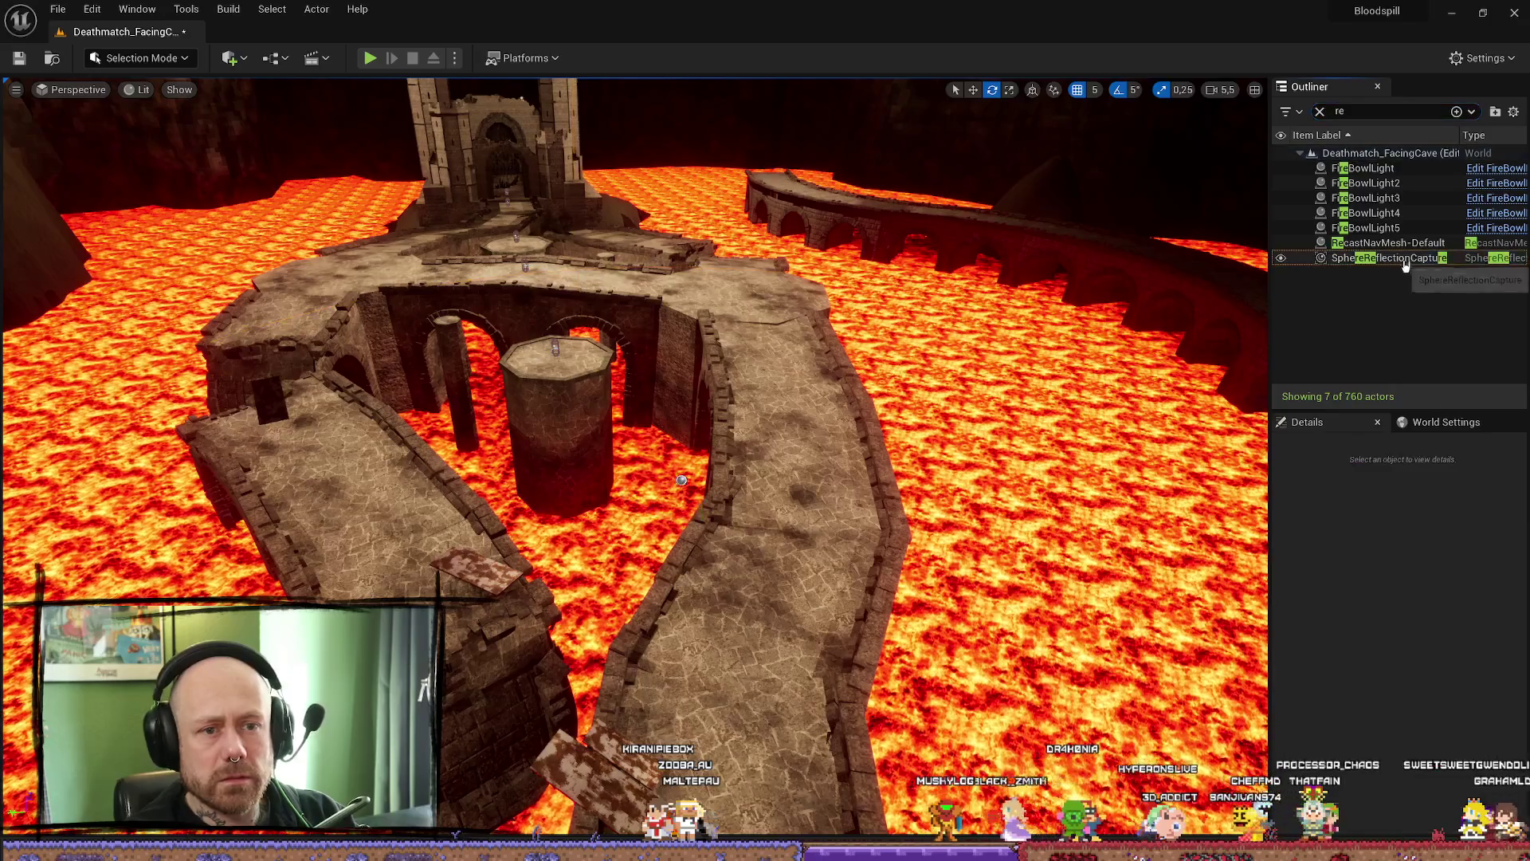
- Move SphereReflectionCapture into the Lighting folder via Move To, then drag it back out
{"action": "right_click", "coordinate": [1399, 259]}
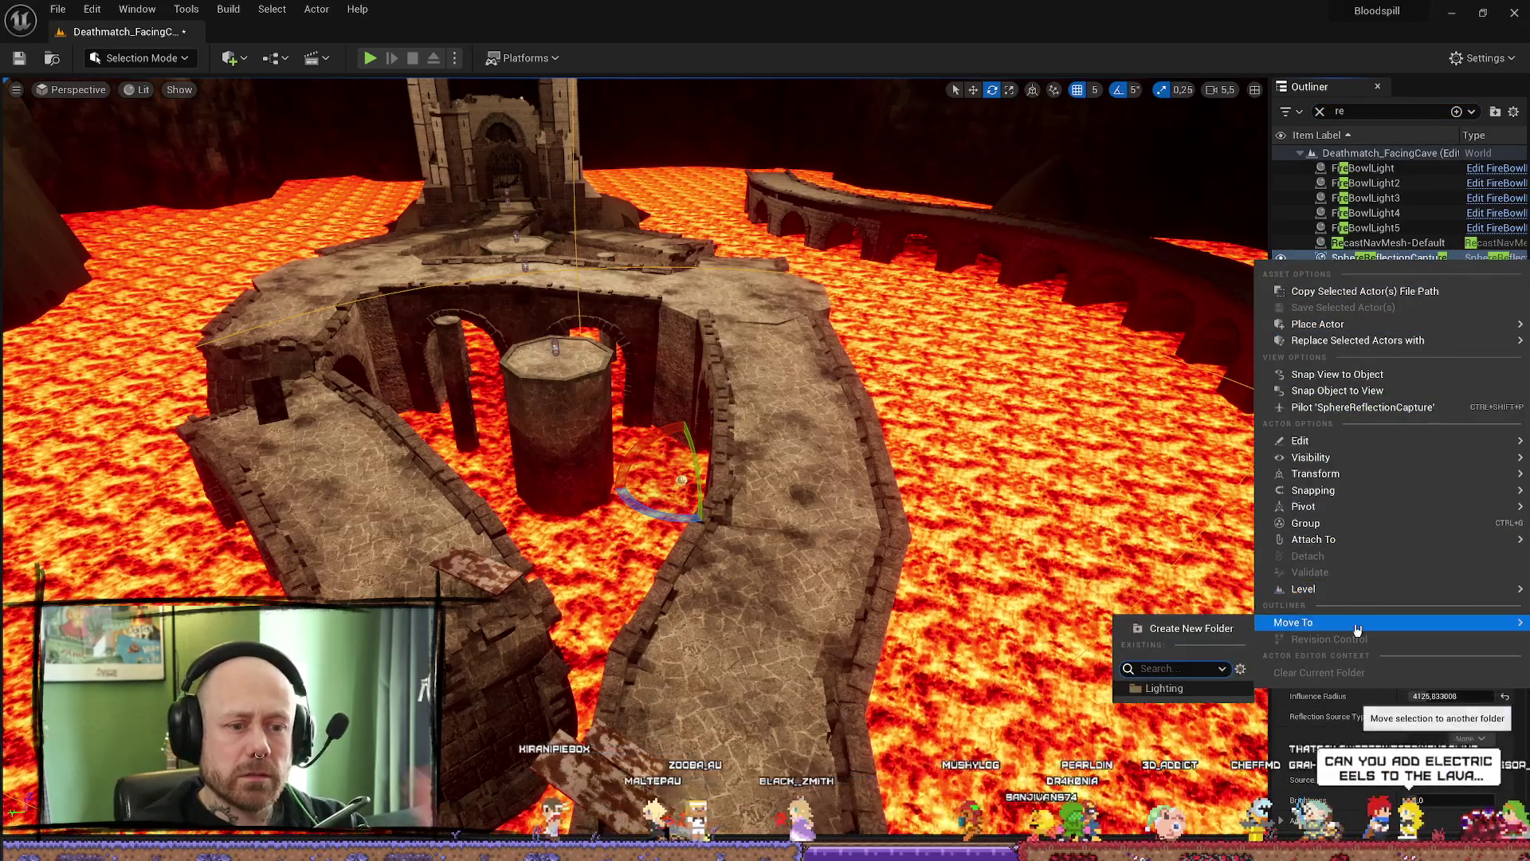
{"action": "left_click", "coordinate": [1165, 676]}
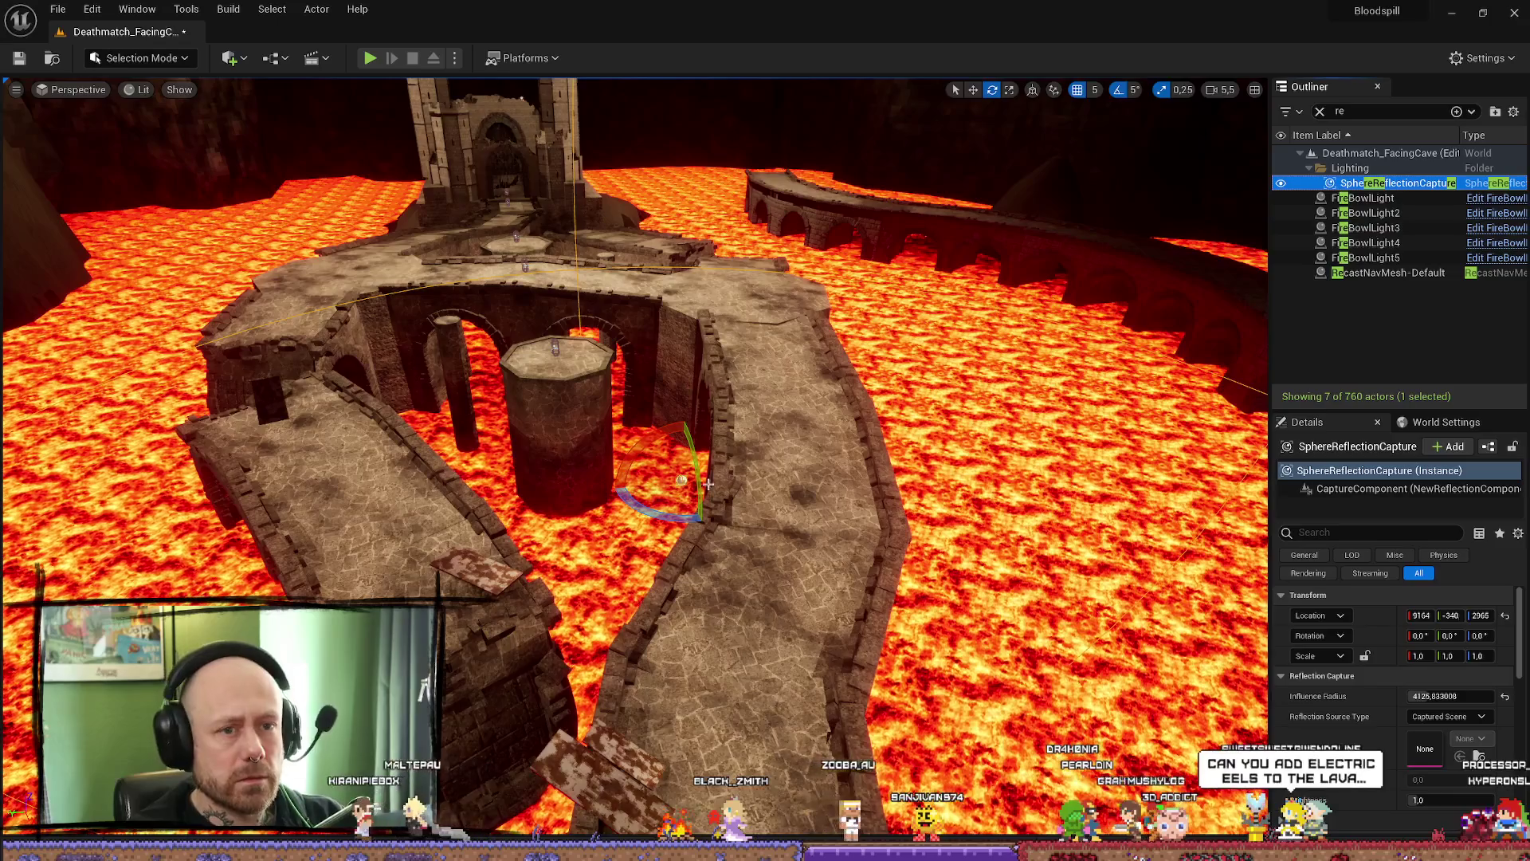
{"action": "left_click", "coordinate": [1362, 197]}
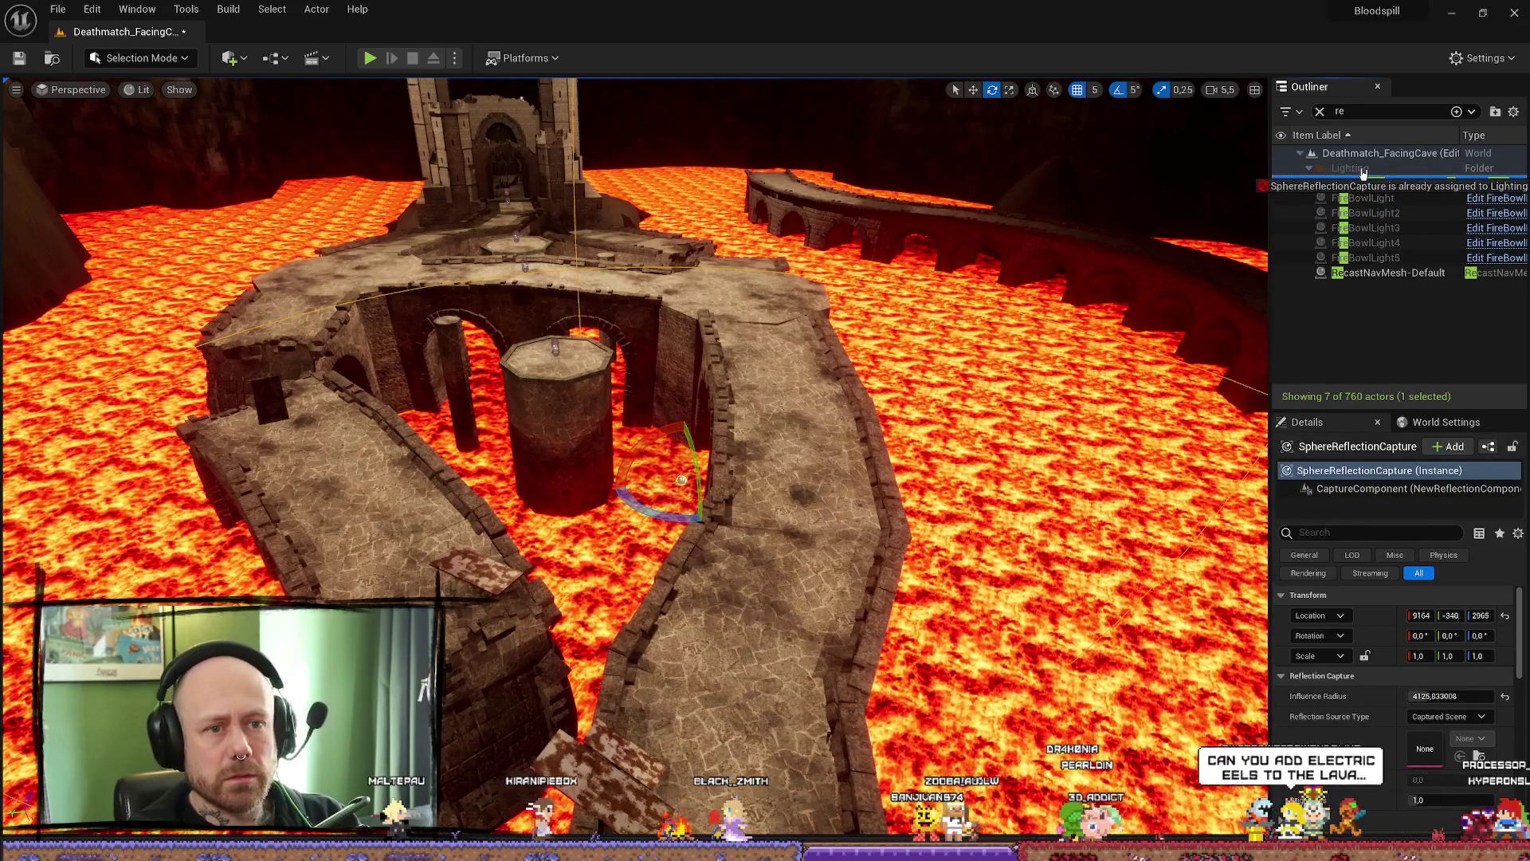
{"action": "left_click_drag", "start_coordinate": [1380, 182], "coordinate": [1401, 299]}
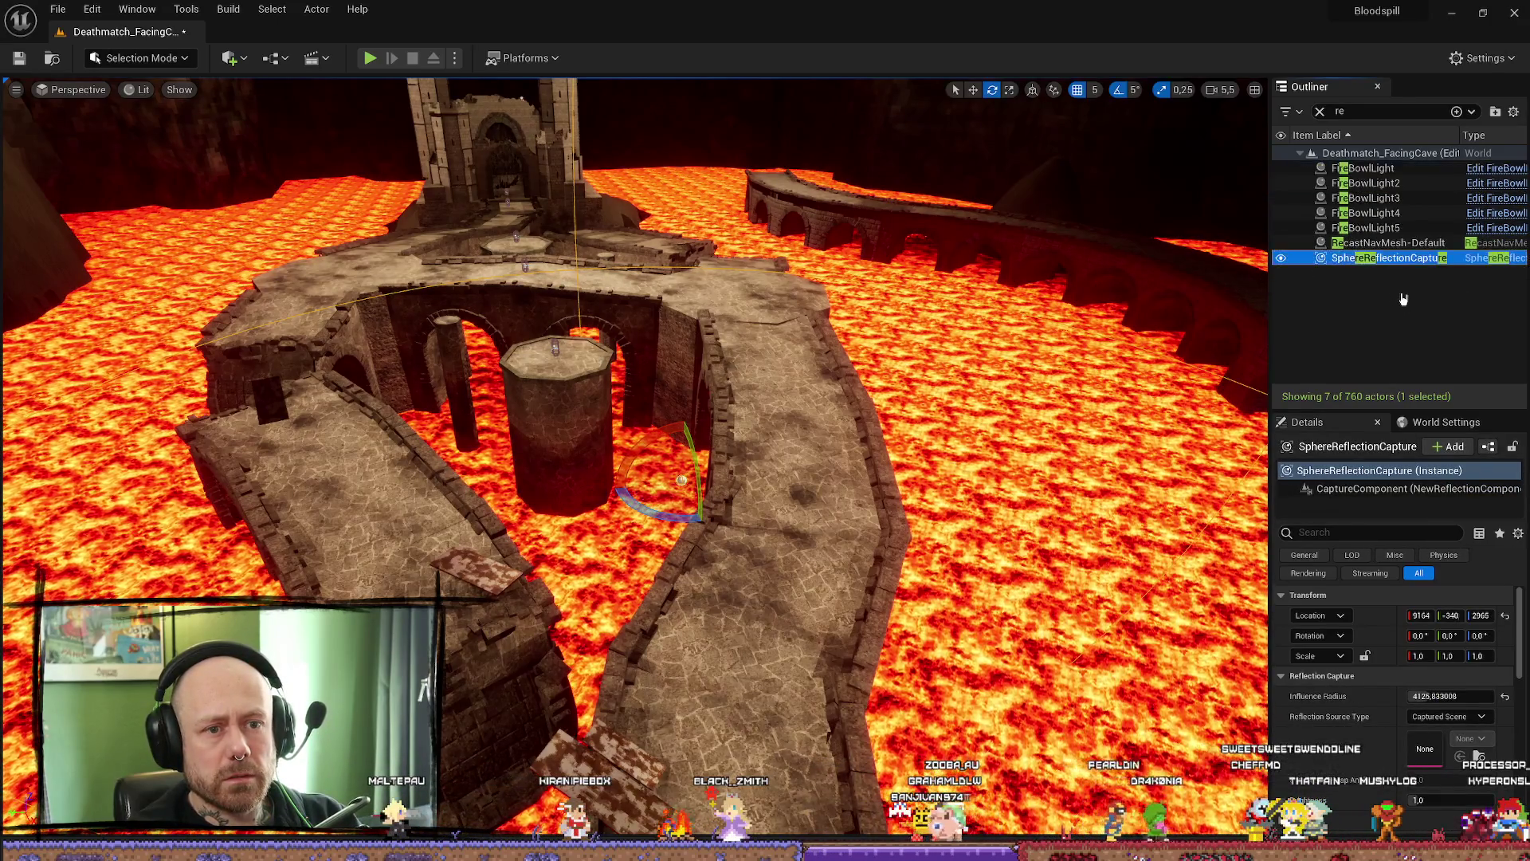
{"action": "left_click", "coordinate": [1407, 327]}
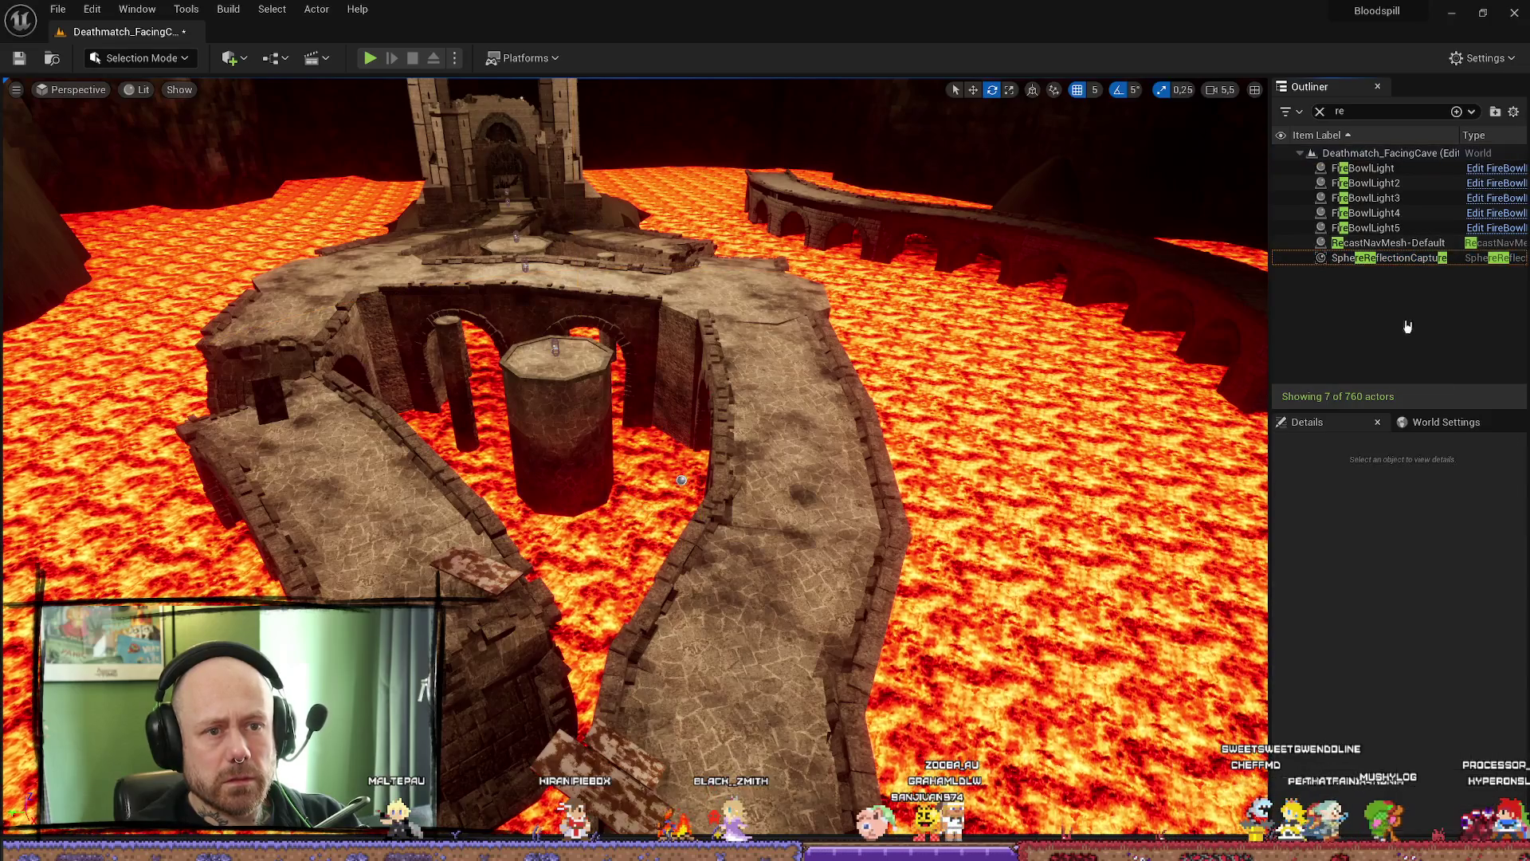
- Reselect the SphereReflectionCapture and file it inside the Lighting folder for good
{"action": "left_click", "coordinate": [1403, 258]}
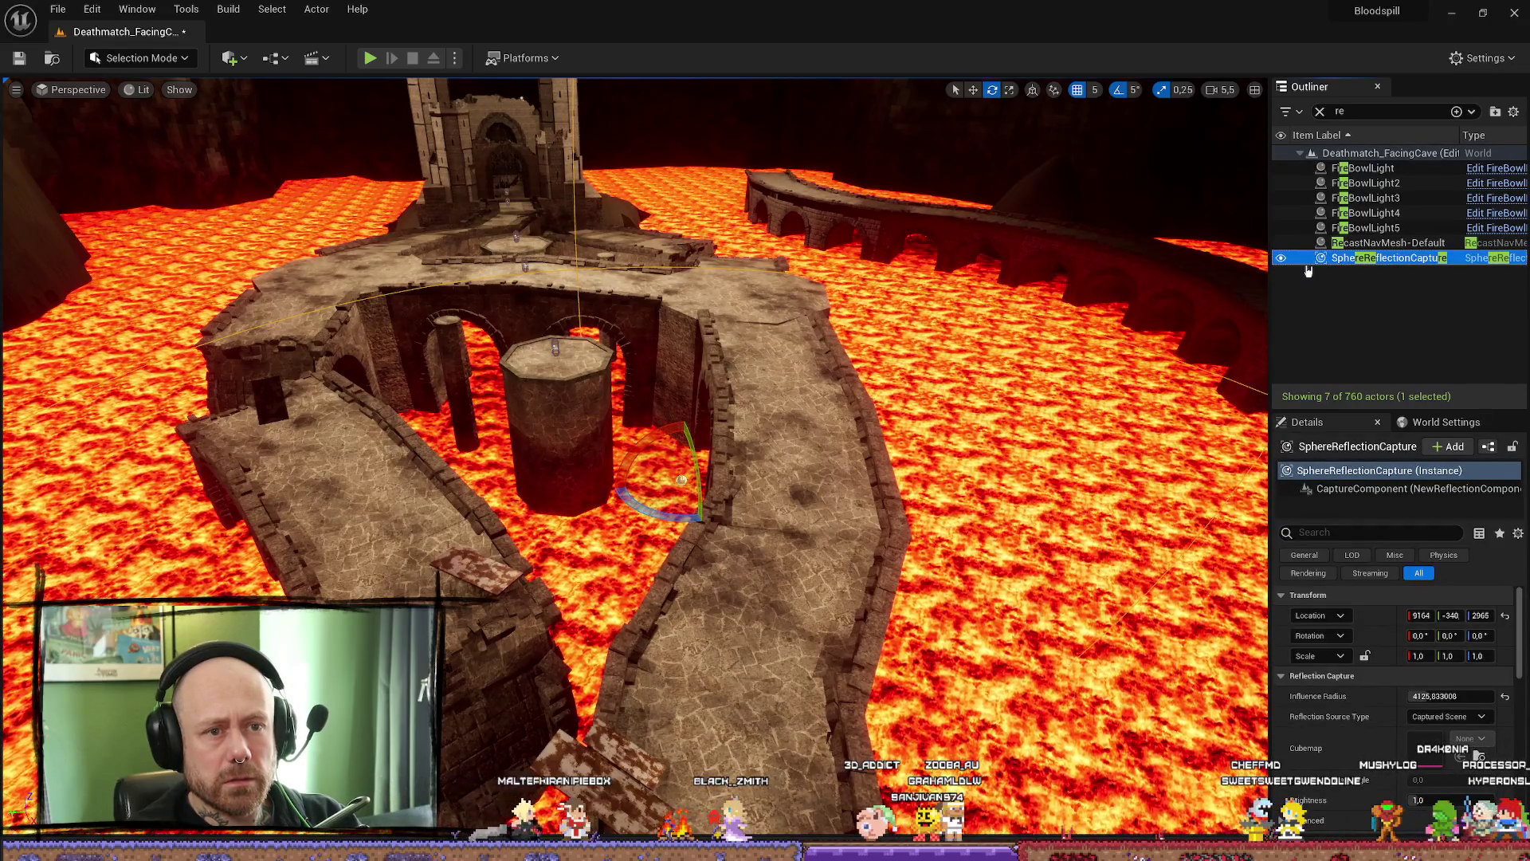
{"action": "scroll", "coordinate": [795, 343], "scroll_direction": "down", "scroll_amount": 3}
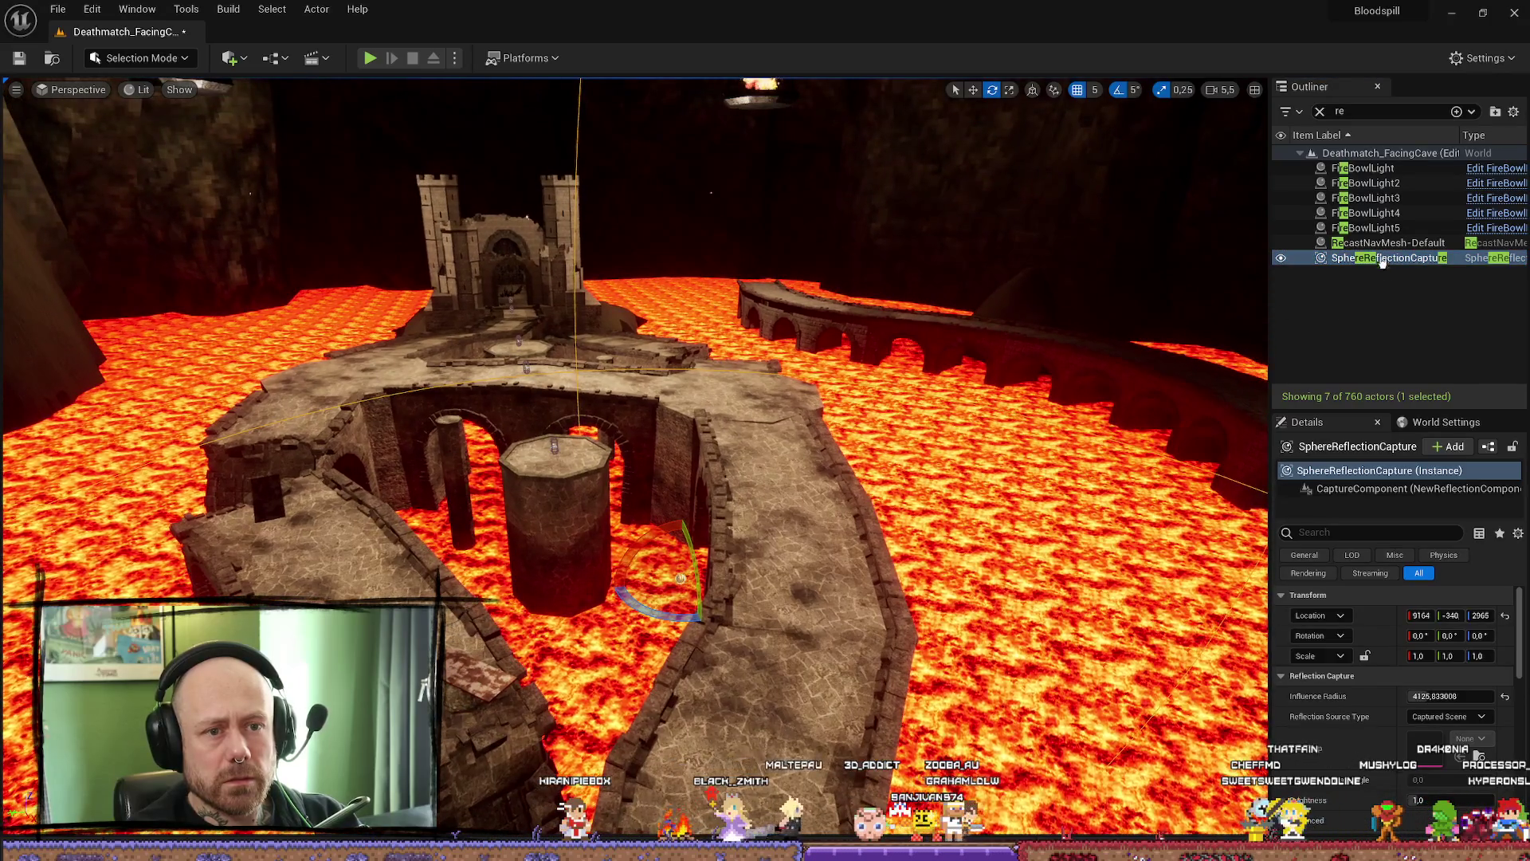
{"action": "right_click", "coordinate": [1417, 263]}
{"action": "mouse_move", "coordinate": [1292, 619]}
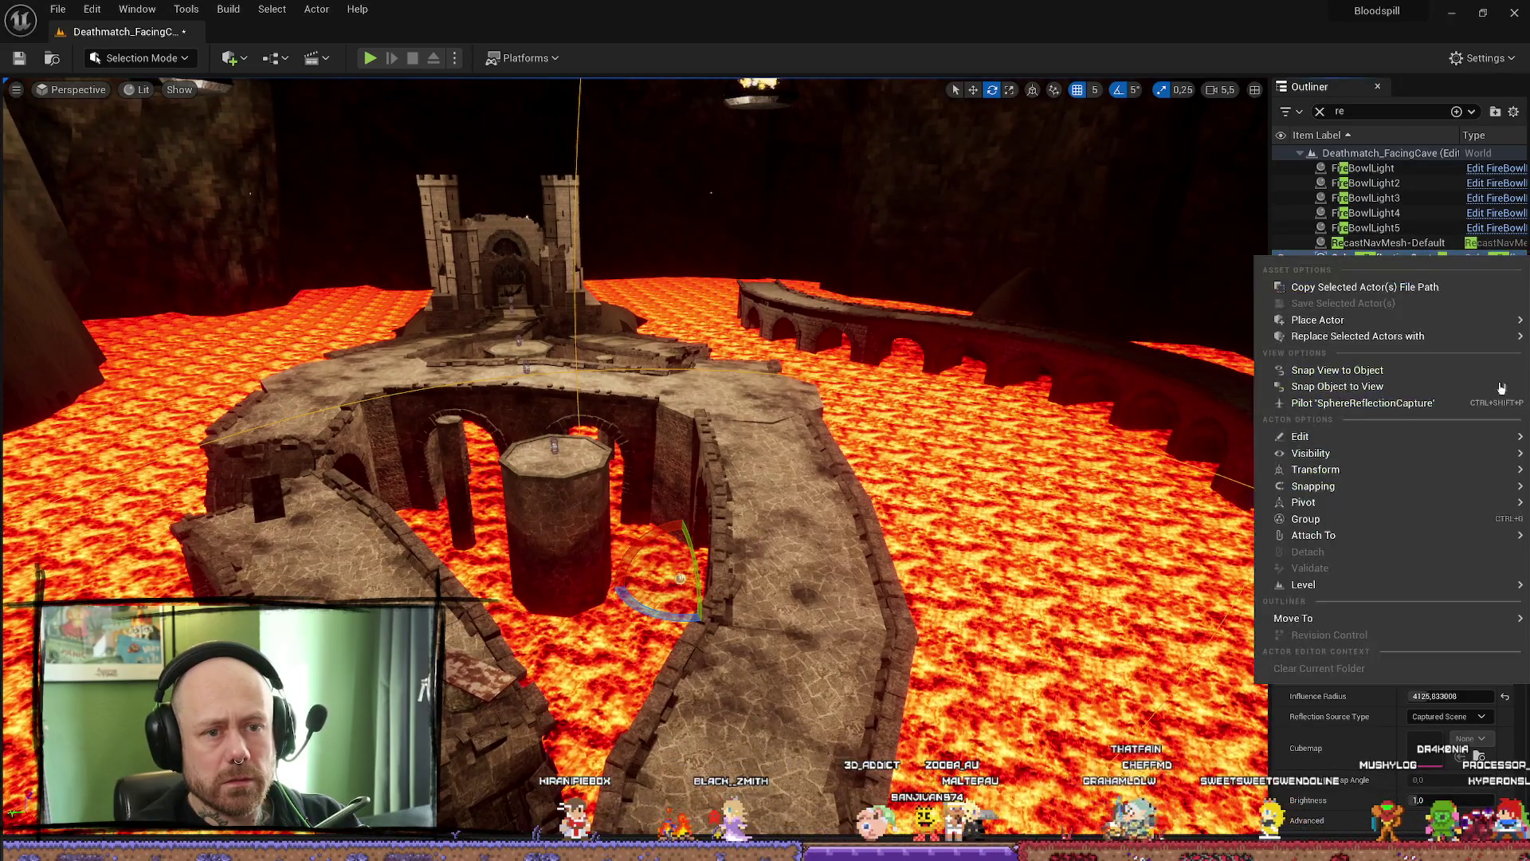
{"action": "left_click", "coordinate": [1163, 684]}
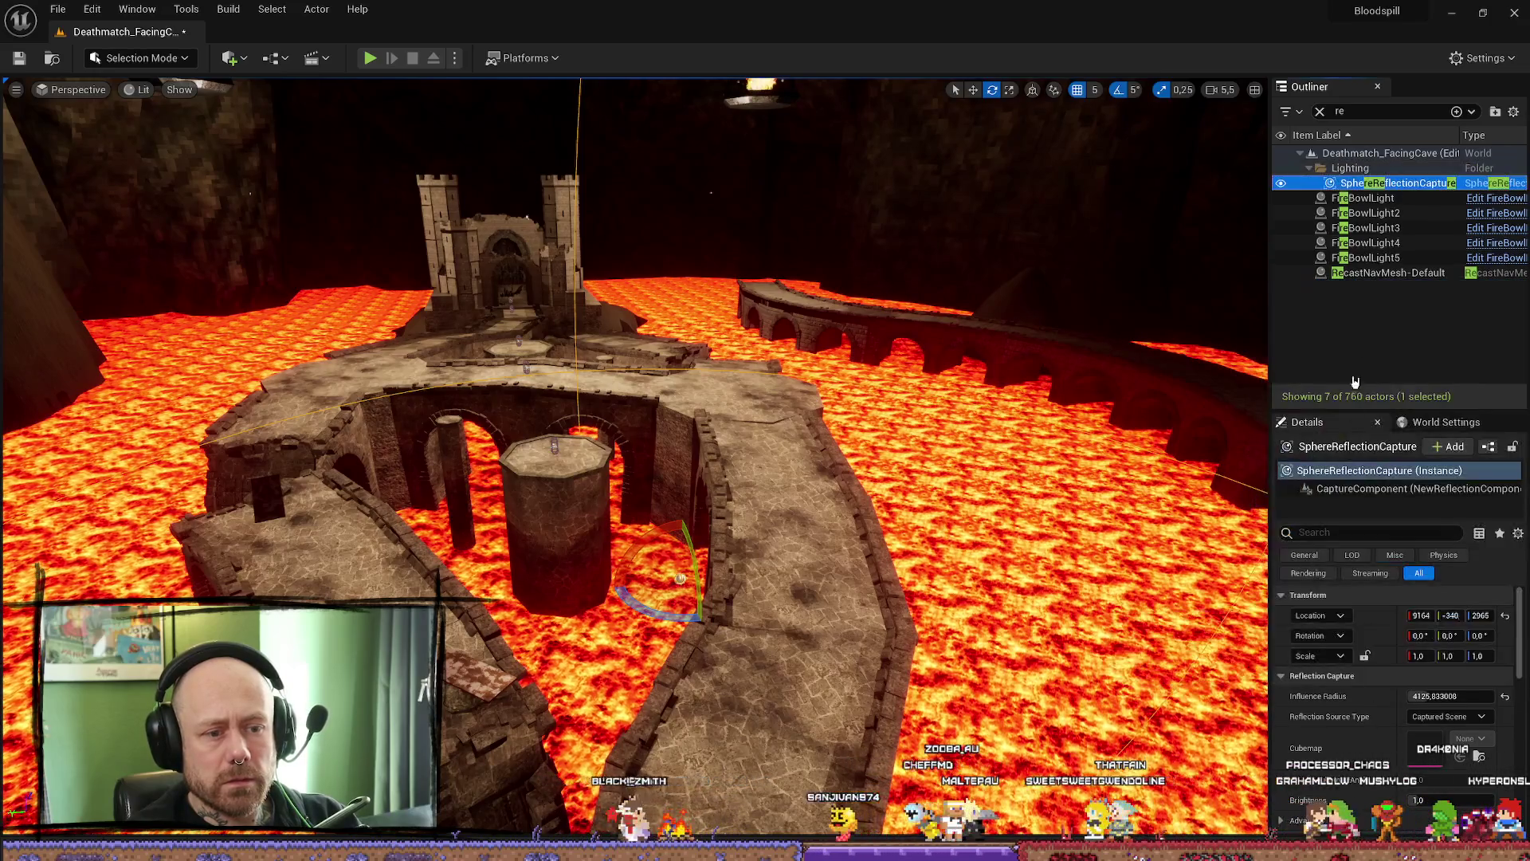
{"action": "key", "text": "w"}
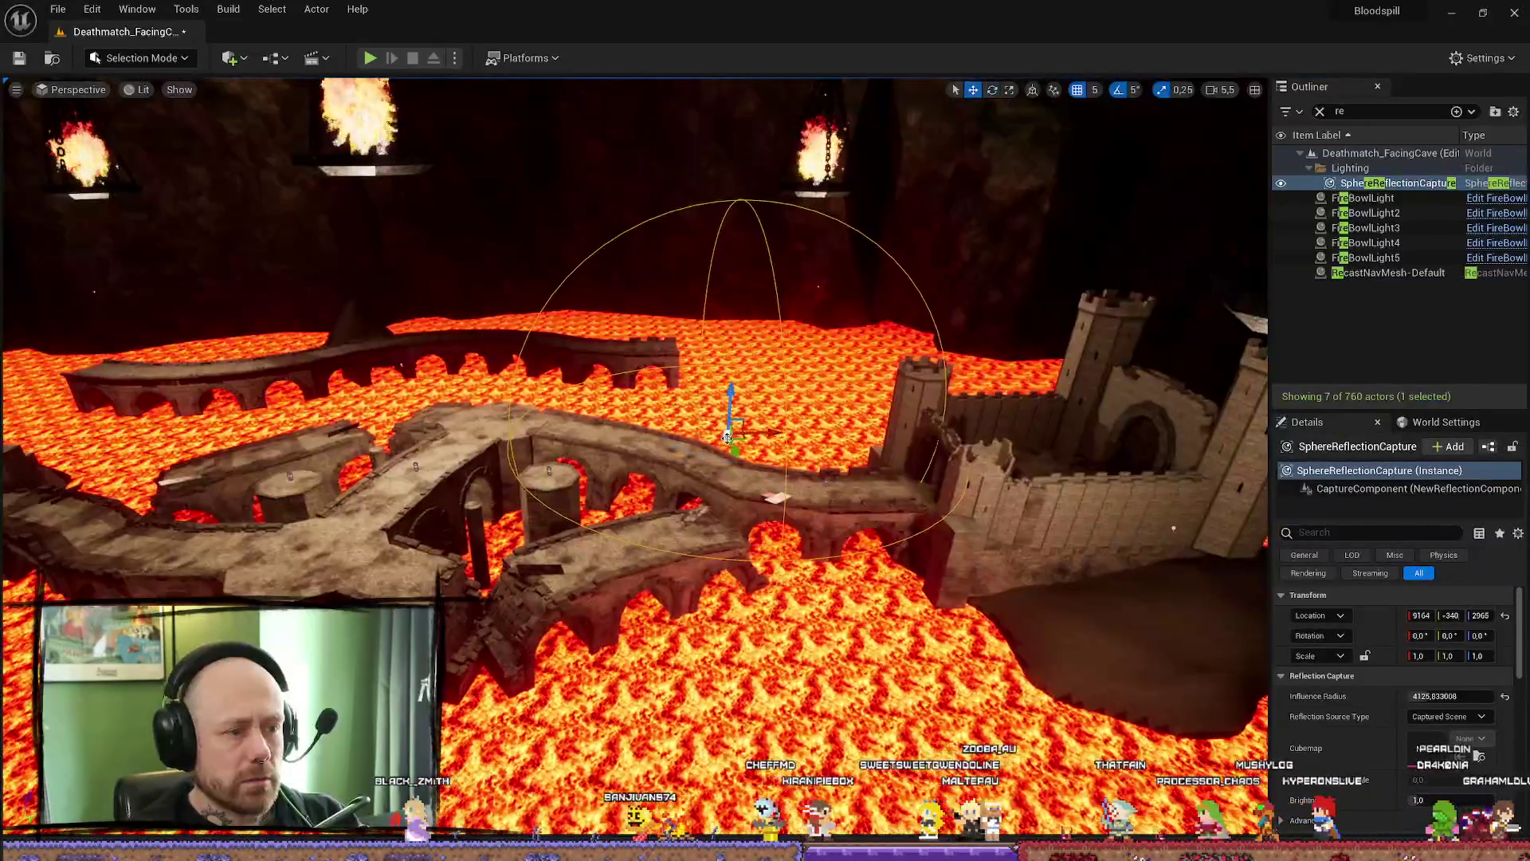
- Slide the reflection capture to X 4504 and widen its influence radius to about 20,900
{"action": "left_click_drag", "start_coordinate": [711, 431], "coordinate": [526, 435]}
{"action": "scroll", "coordinate": [526, 438], "scroll_direction": "up", "scroll_amount": 3}
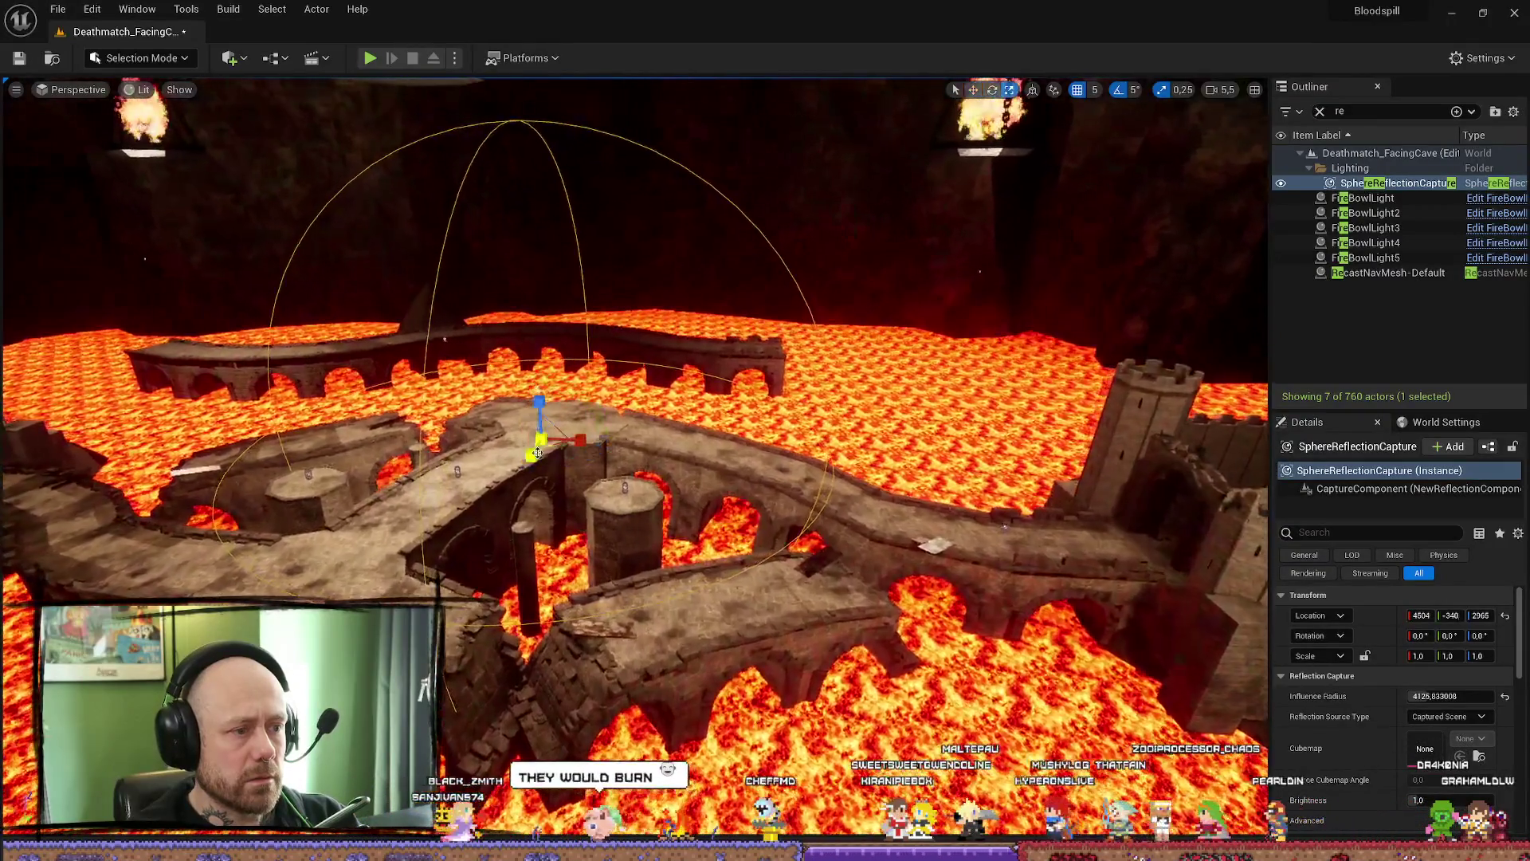
{"action": "mouse_move", "coordinate": [1448, 696]}
{"action": "left_mouse_down"}
{"action": "mouse_move", "coordinate": [1494, 696]}
{"action": "mouse_move", "coordinate": [1449, 695]}
{"action": "left_mouse_up"}
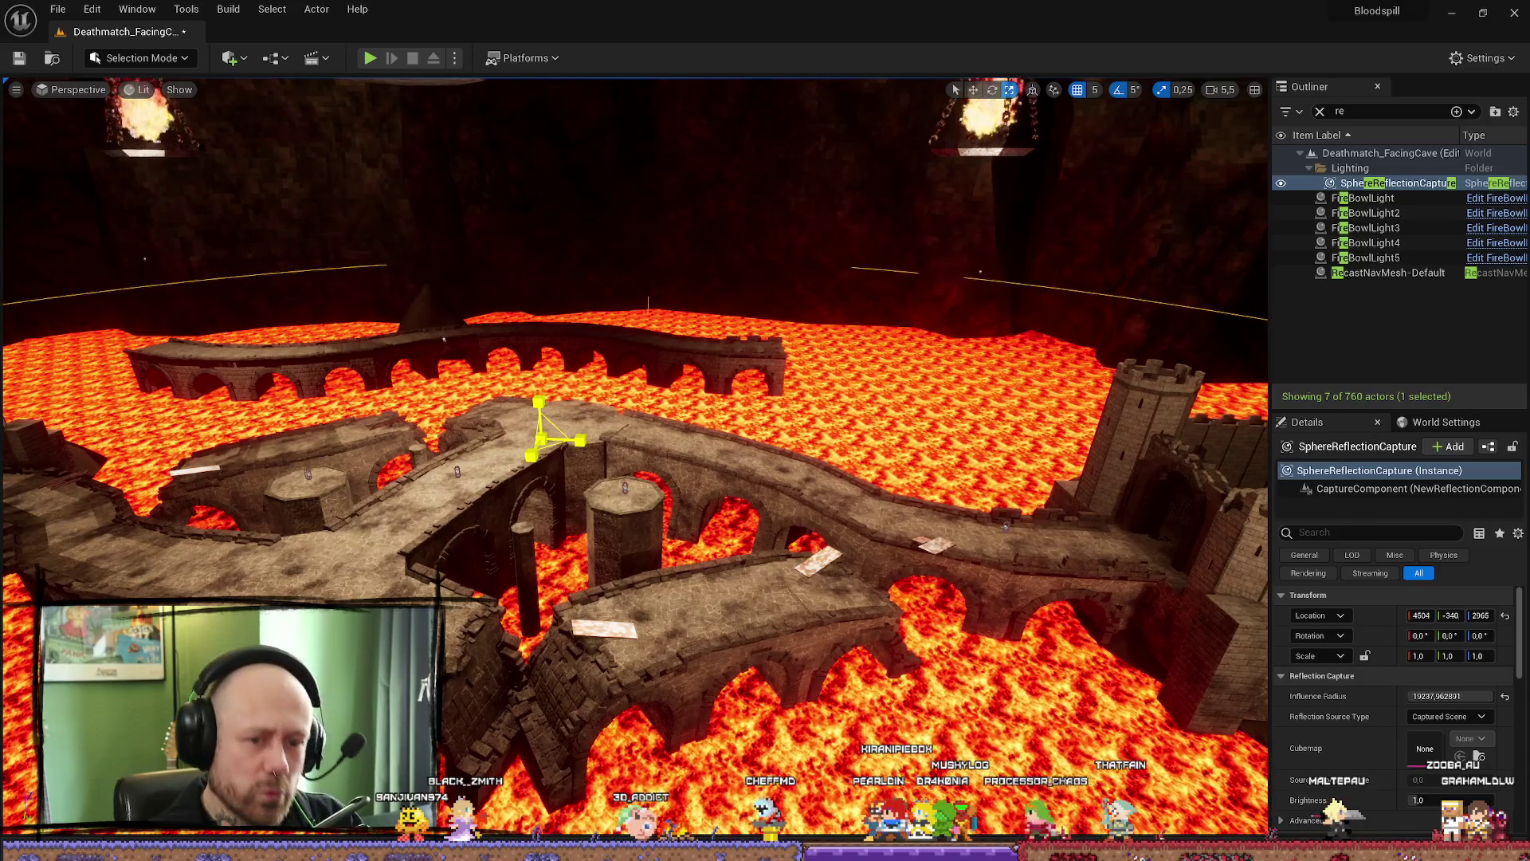
{"action": "mouse_move", "coordinate": [633, 455]}
{"action": "left_mouse_down"}
{"action": "mouse_move", "coordinate": [717, 455]}
{"action": "mouse_move", "coordinate": [670, 454]}
{"action": "left_mouse_up"}
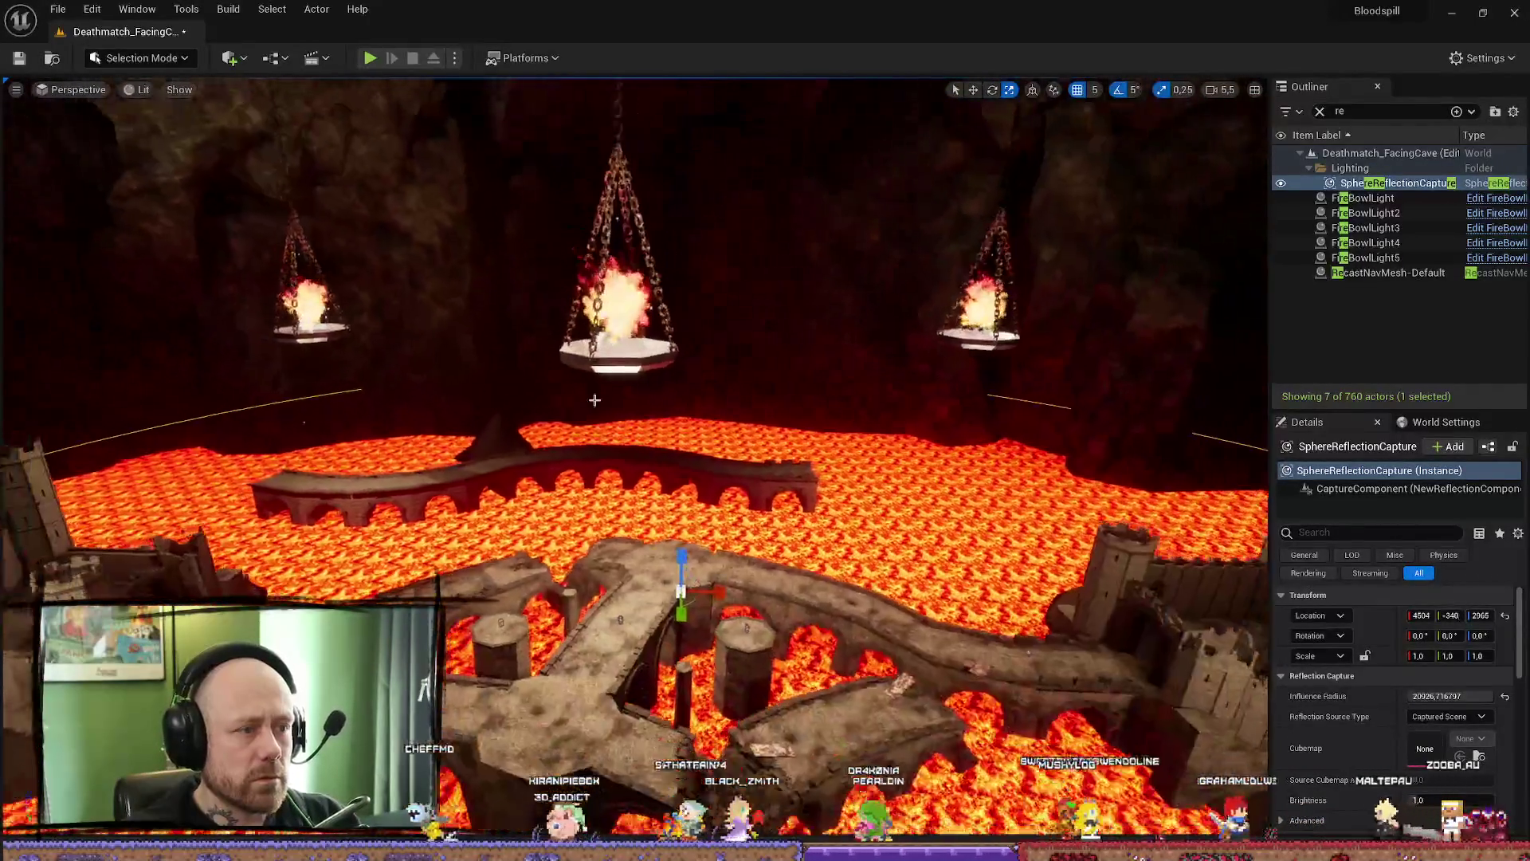
- Raise the reflection capture to Z 4850 above the arena, ready for another lighting build
{"action": "key", "text": "w"}
{"action": "left_click_drag", "start_coordinate": [678, 530], "coordinate": [670, 434]}
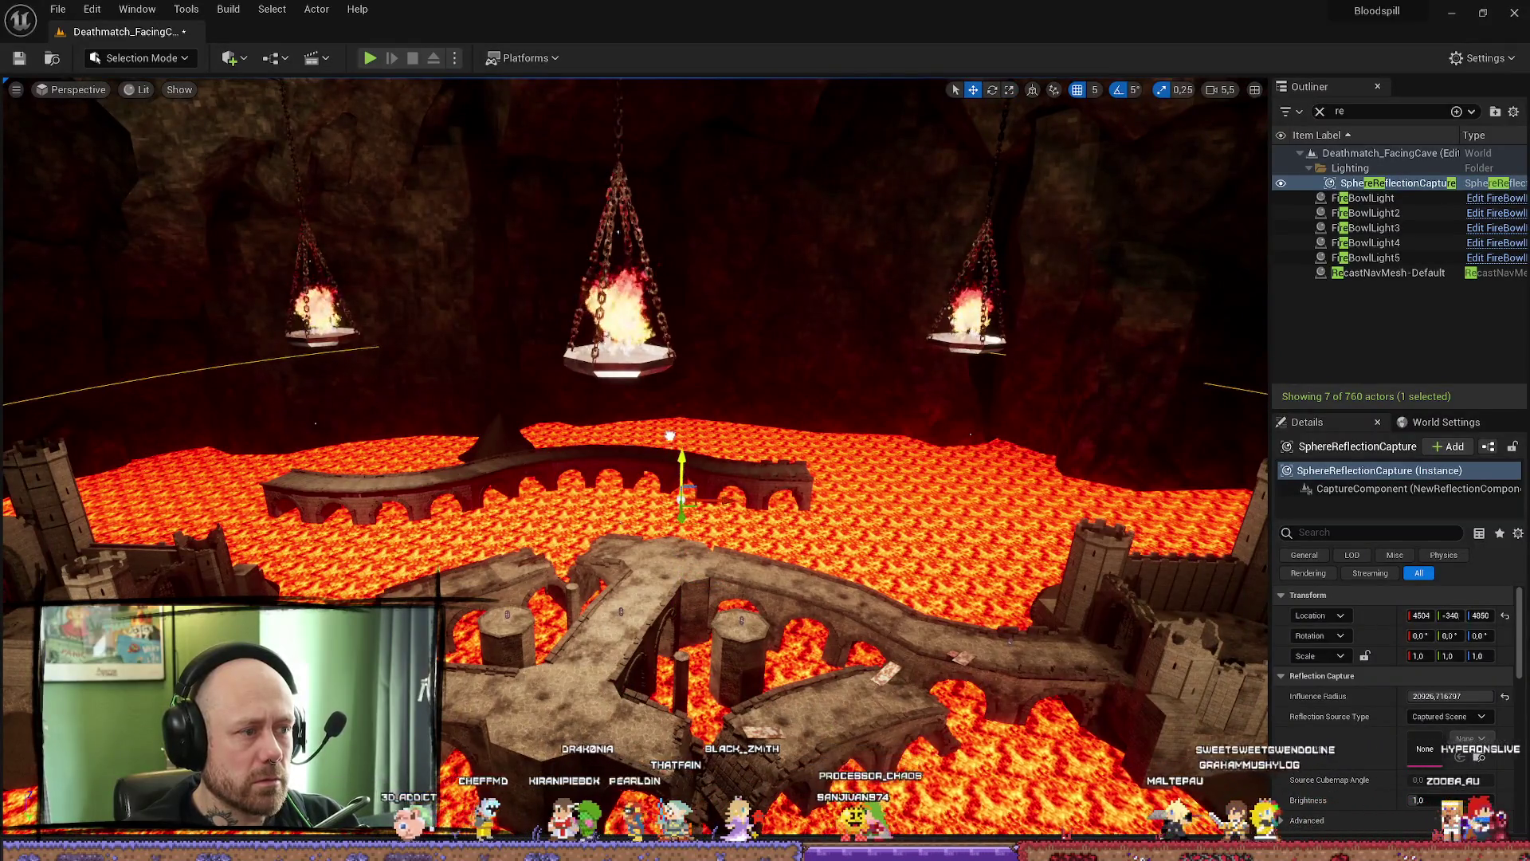
{"action": "left_click", "coordinate": [57, 8]}
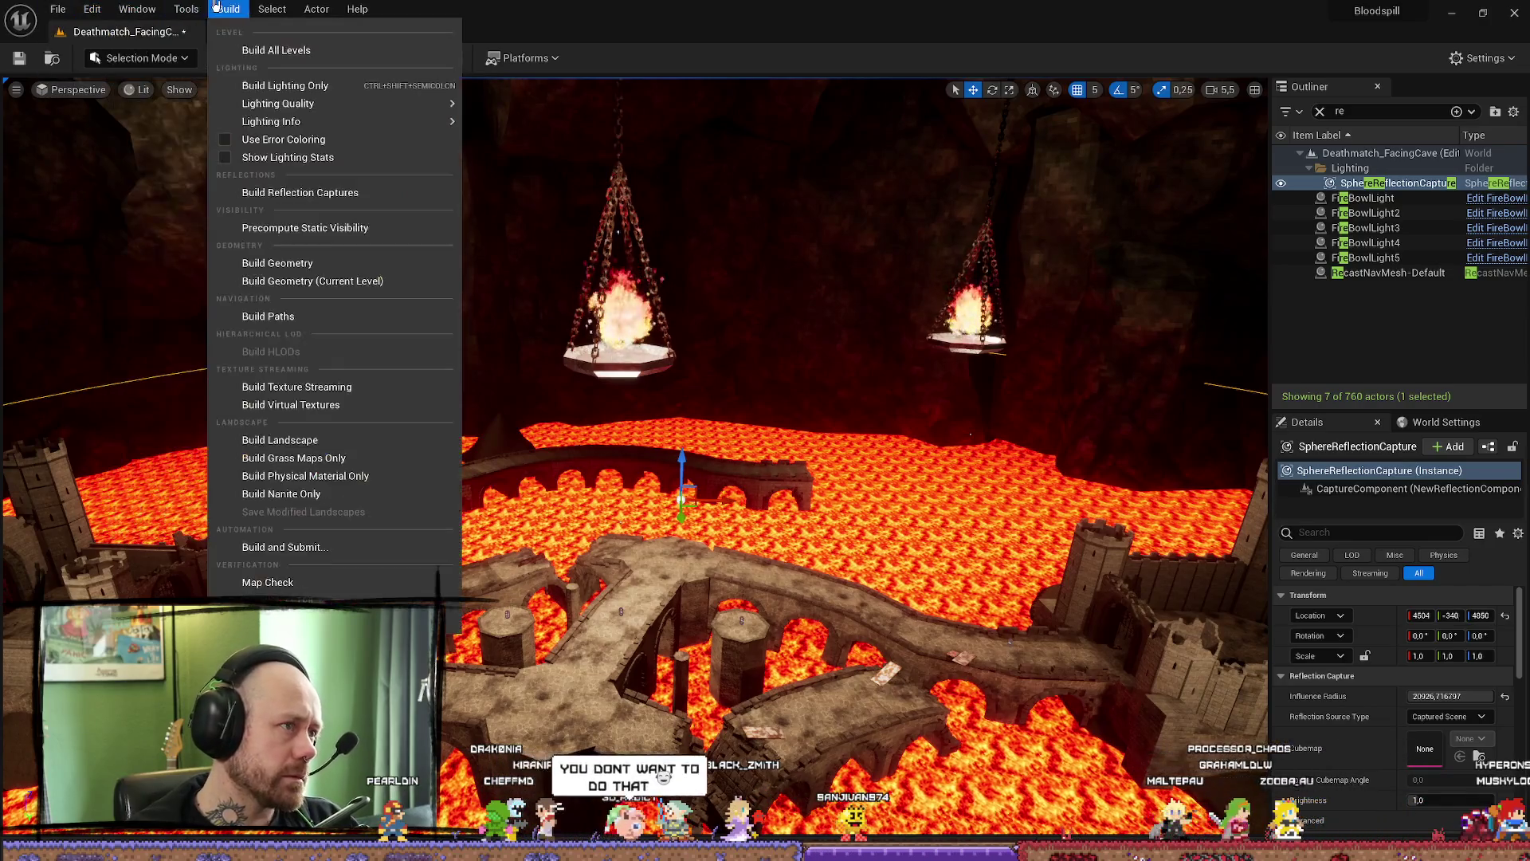
- Run Build Lighting Only on the lava level and tilt the view toward the cave ceiling while it builds
{"action": "left_click", "coordinate": [285, 85]}
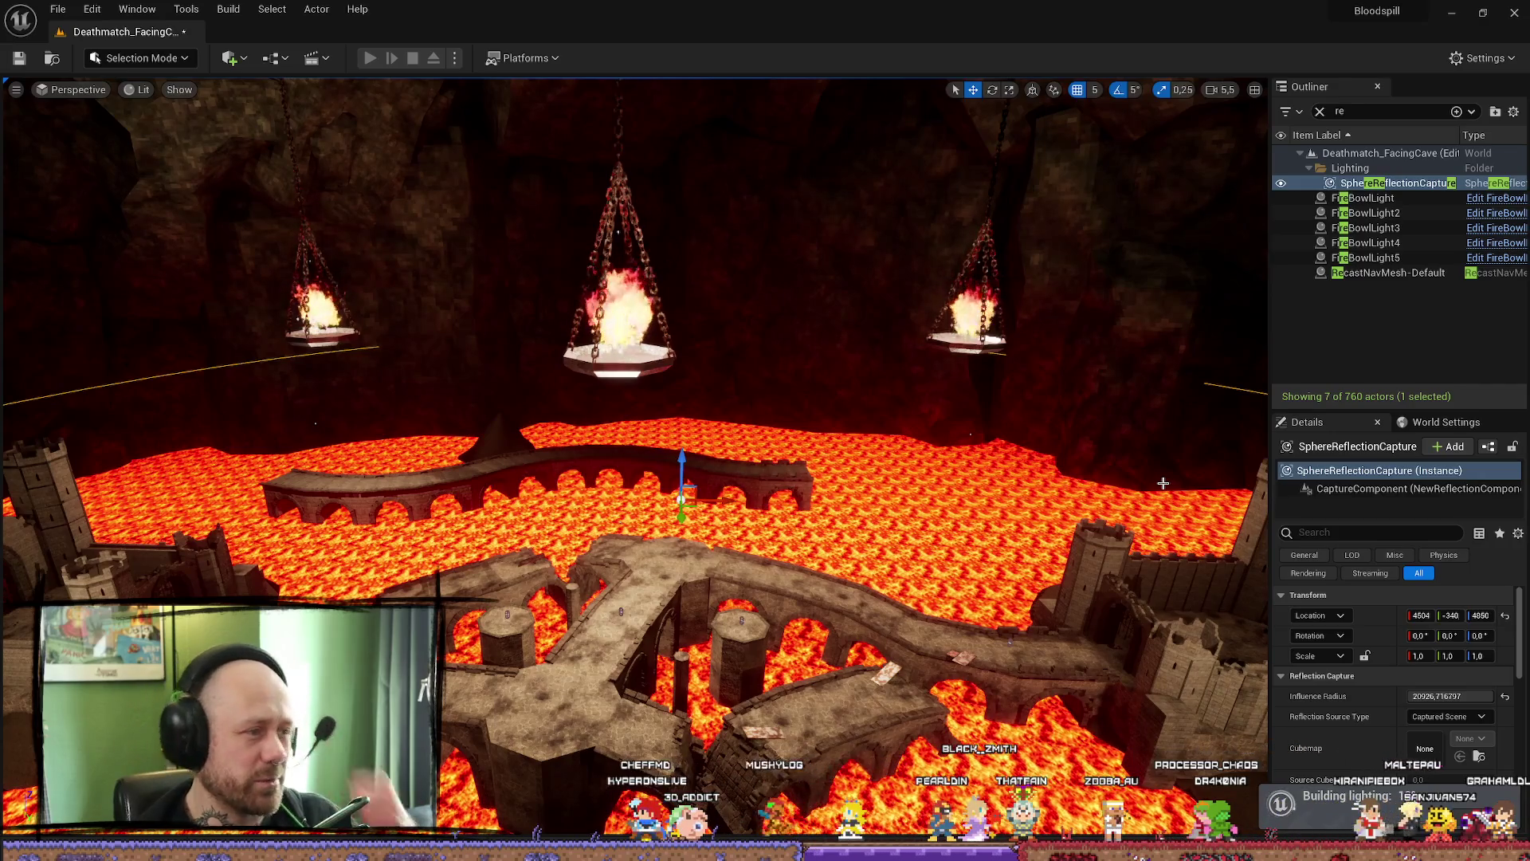
{"action": "mouse_move", "coordinate": [1162, 483]}
{"action": "left_mouse_down"}
{"action": "mouse_move", "coordinate": [1163, 359]}
{"action": "mouse_move", "coordinate": [1162, 550]}
{"action": "mouse_move", "coordinate": [1183, 562]}
{"action": "left_mouse_up"}
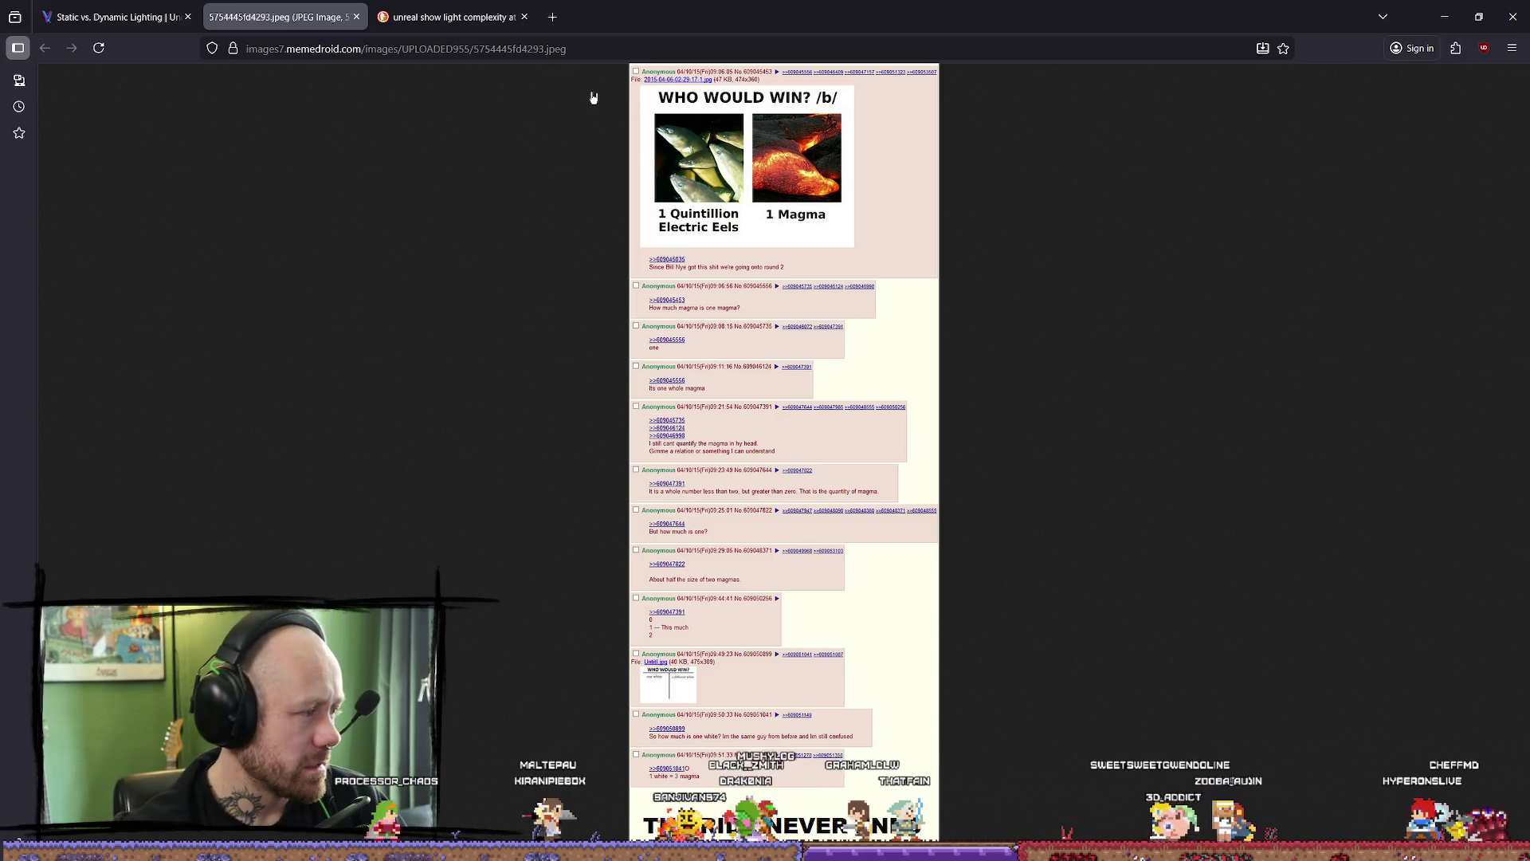
- Switch from the Firefox meme page back to the Unreal editor showing the lighting build results
{"action": "left_click", "coordinate": [1444, 17]}
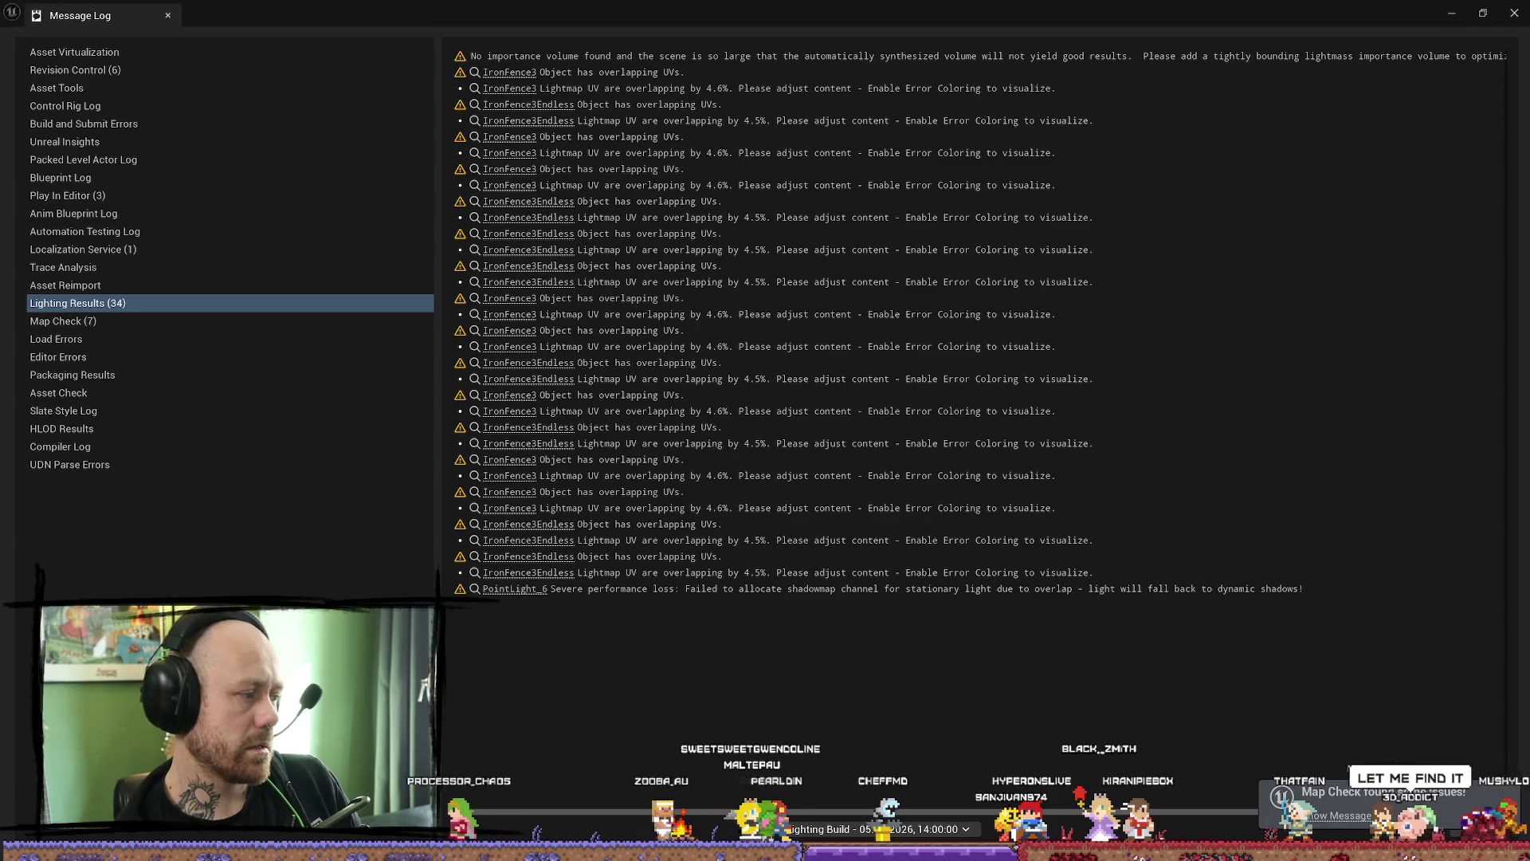
- Dismiss the lighting log, frame the castle bridge and start a first-person play session past the loadout
{"action": "left_click", "coordinate": [1514, 13]}
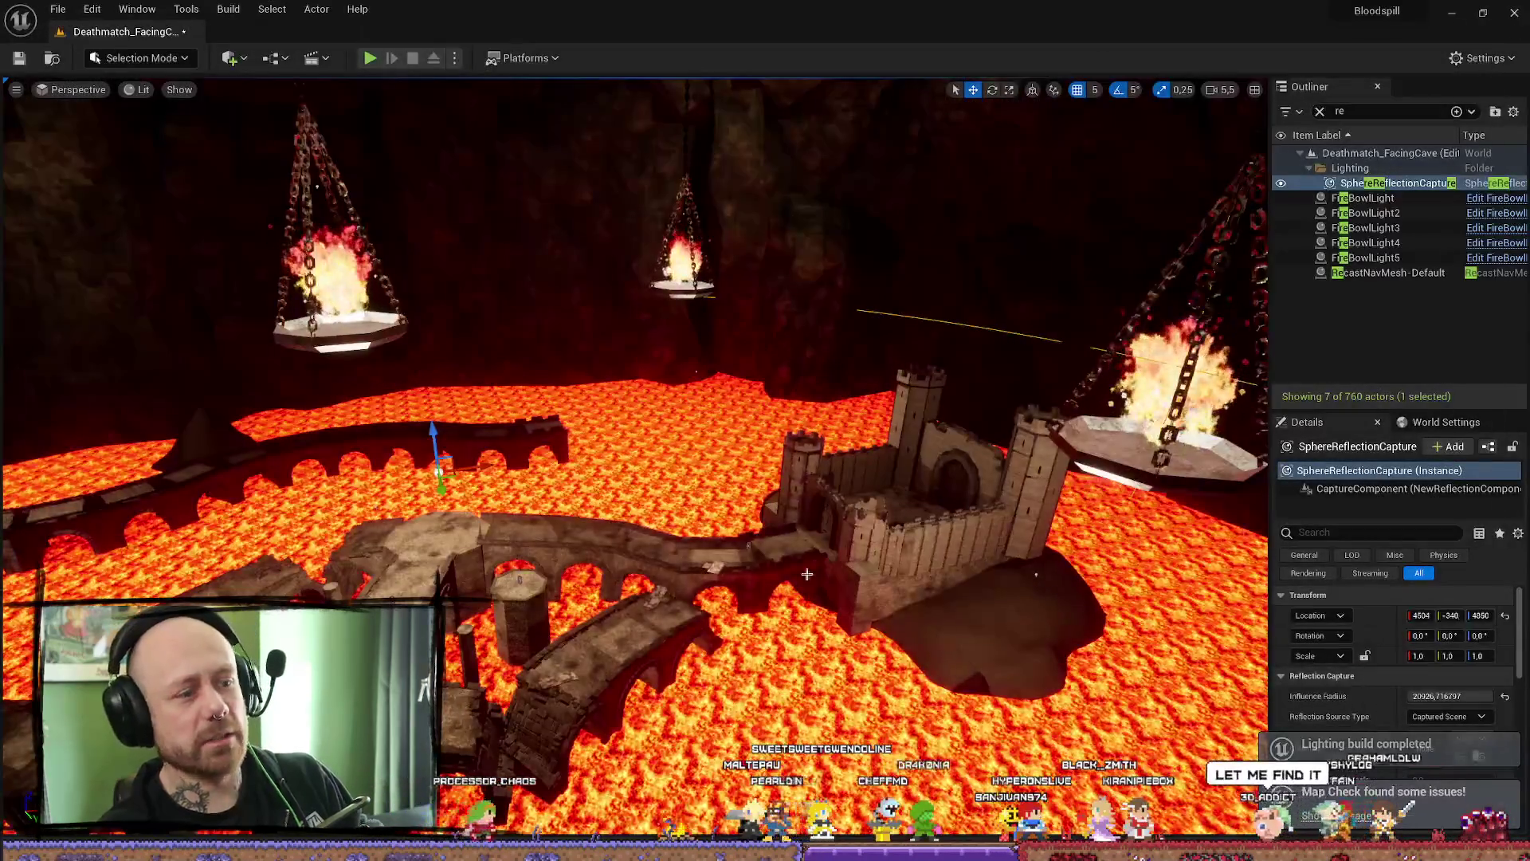
{"action": "key", "text": "w"}
{"action": "key", "text": "s"}
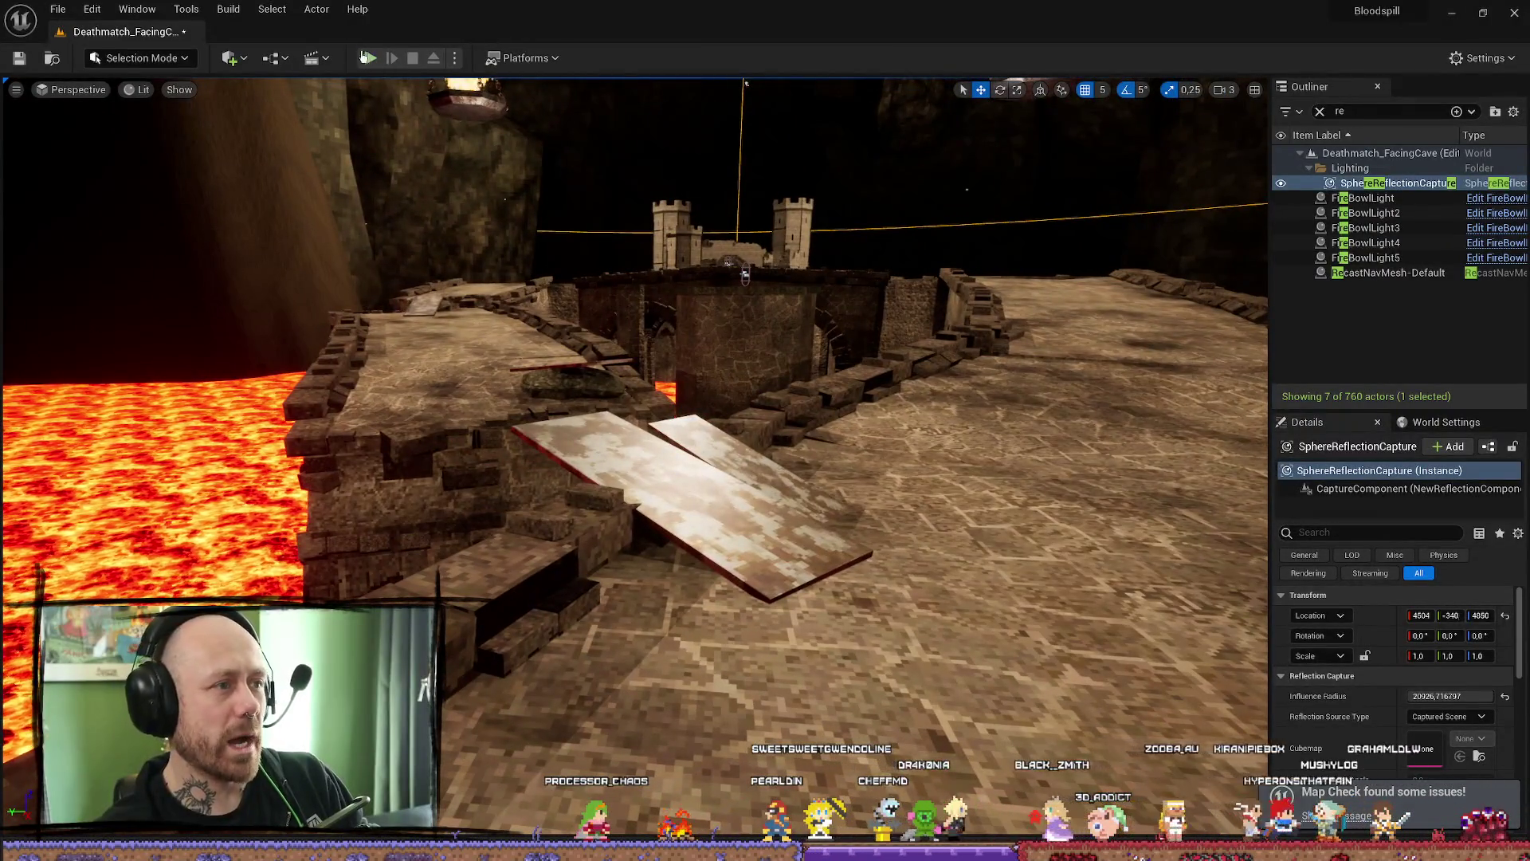
{"action": "key", "text": "alt+p"}
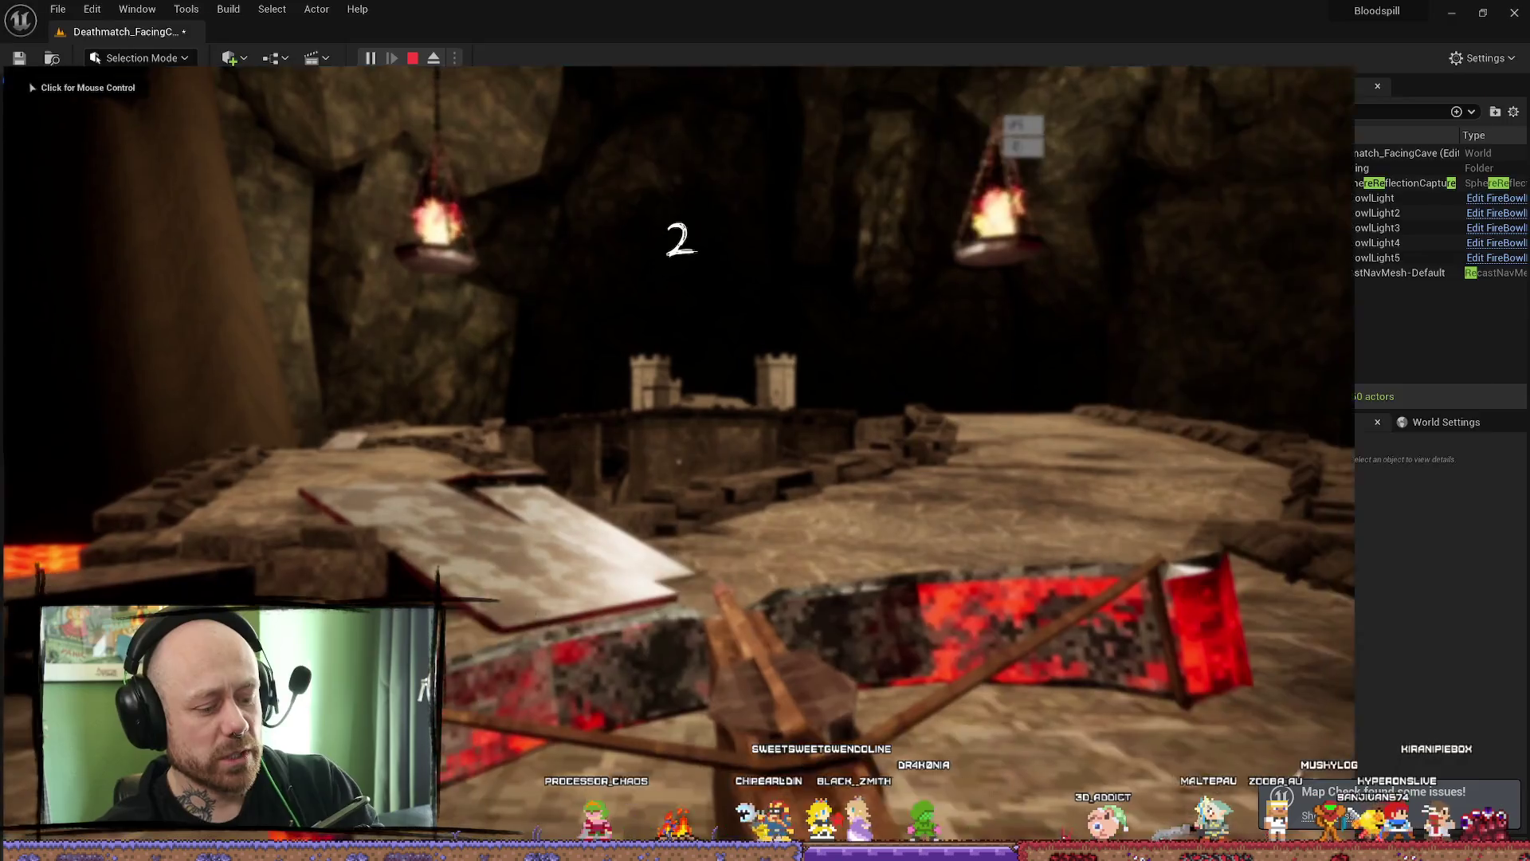
{"action": "key", "text": "F11"}
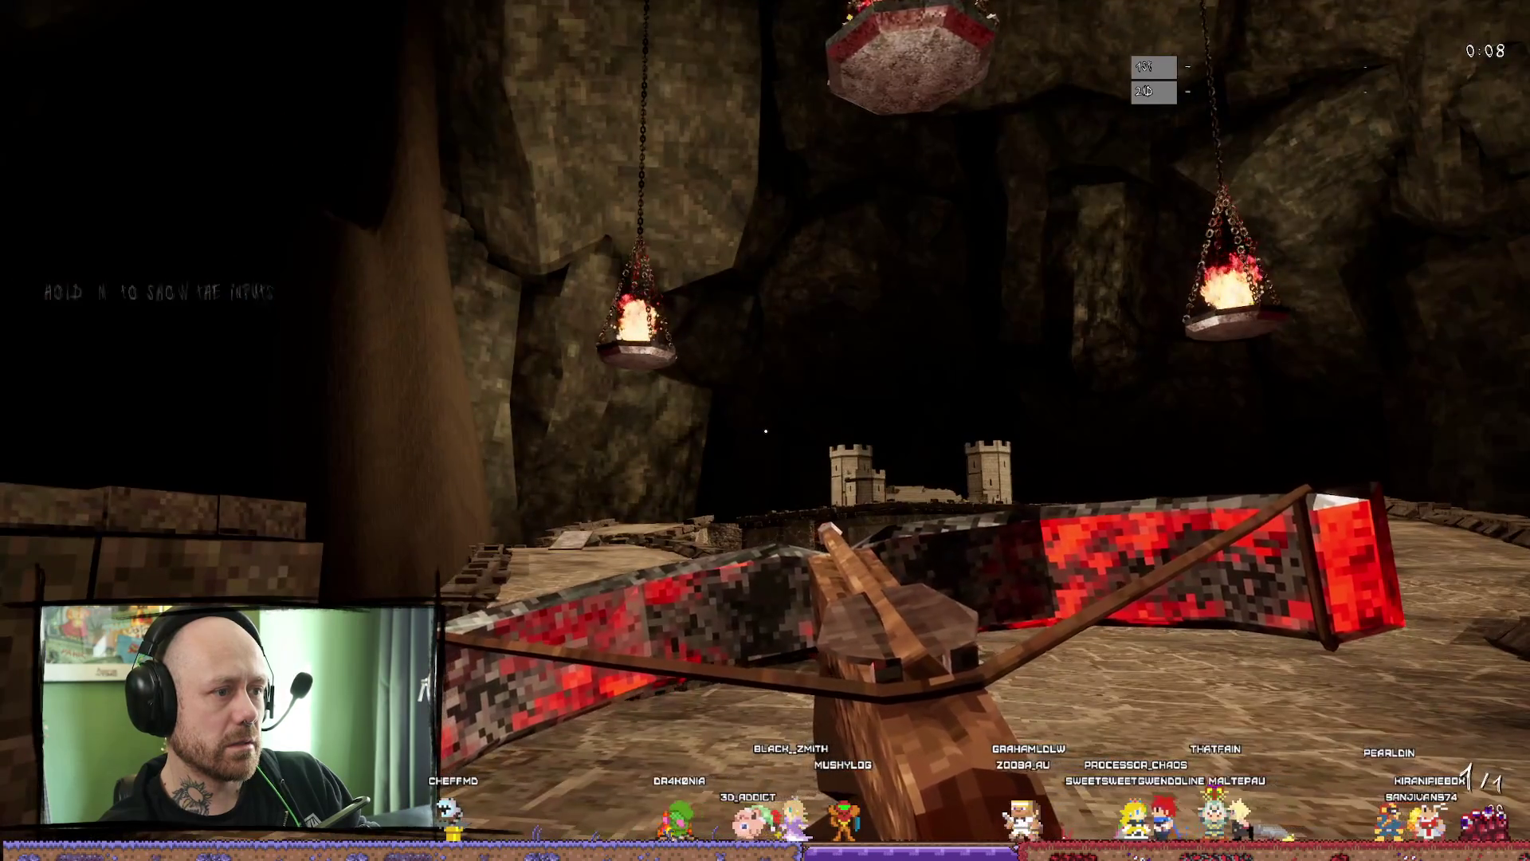
- Walk across the two planks onto the stone platform, look over the lava lake and head toward the castle
{"action": "key", "text": "w"}
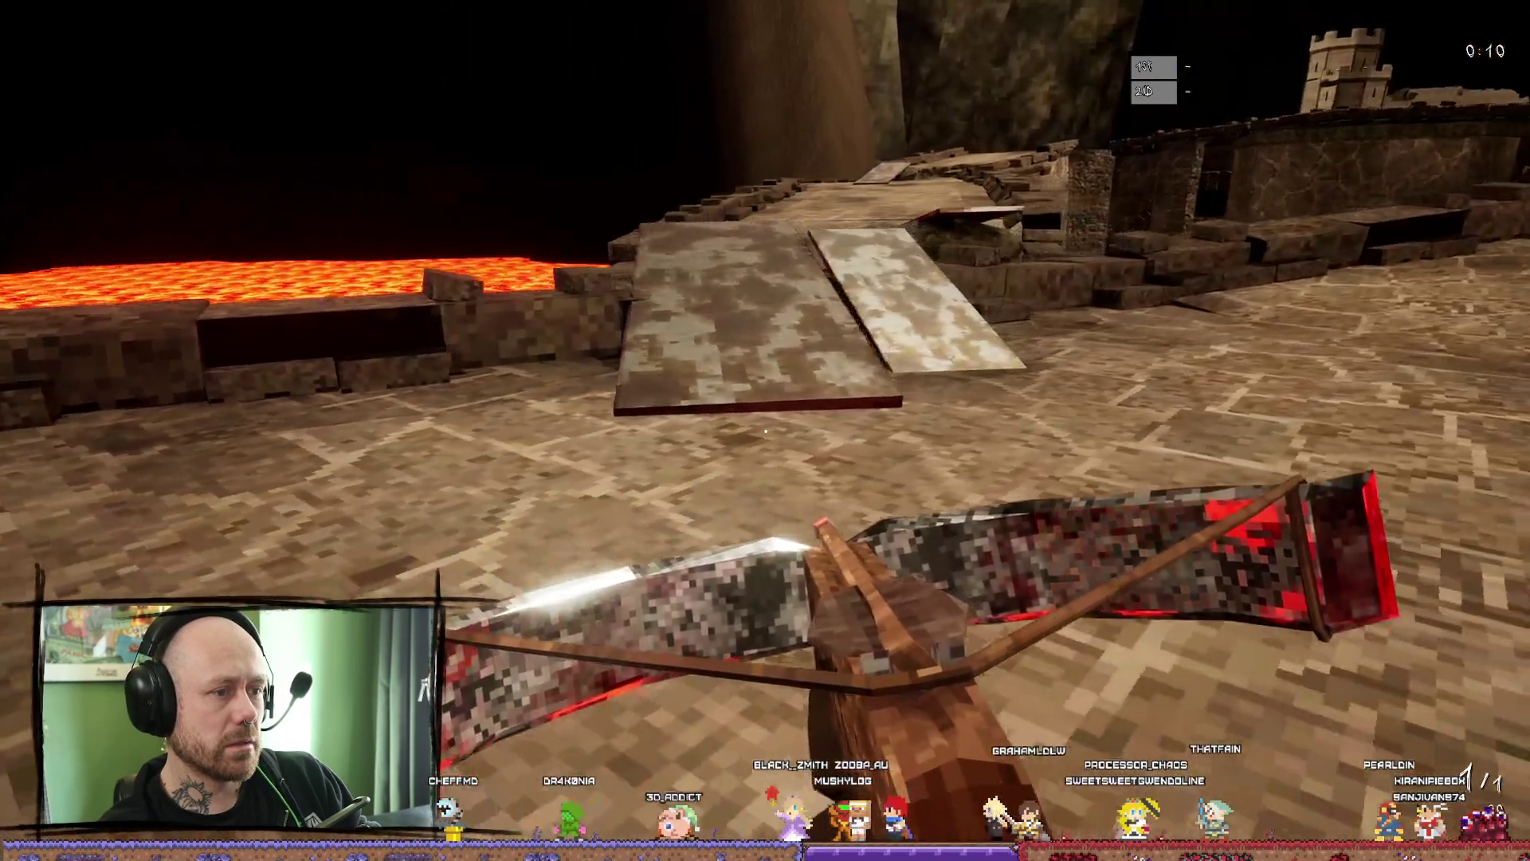
{"action": "key", "text": "w"}
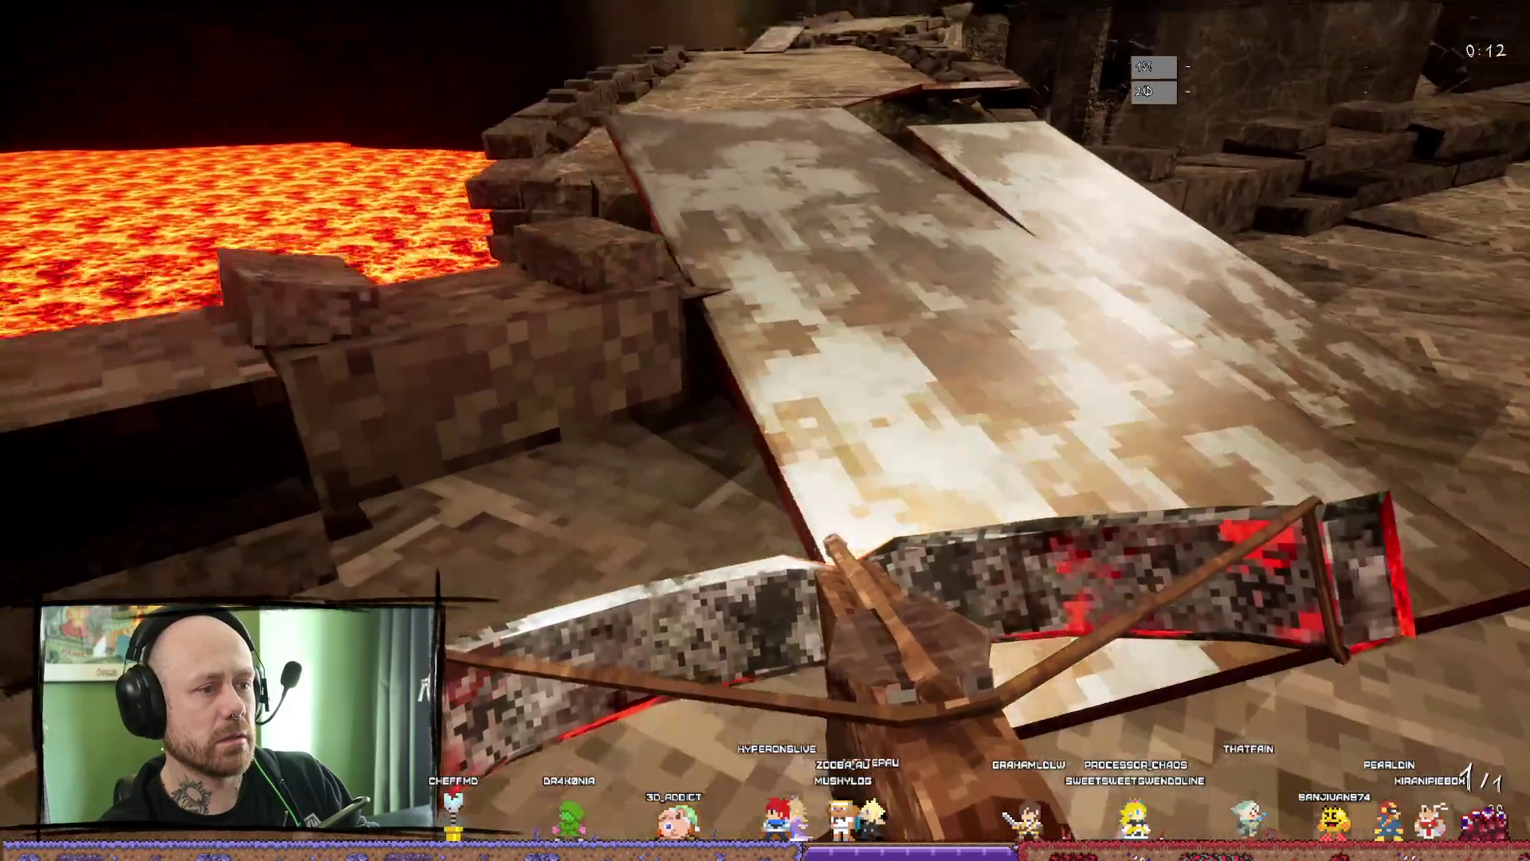
{"action": "key", "text": "w"}
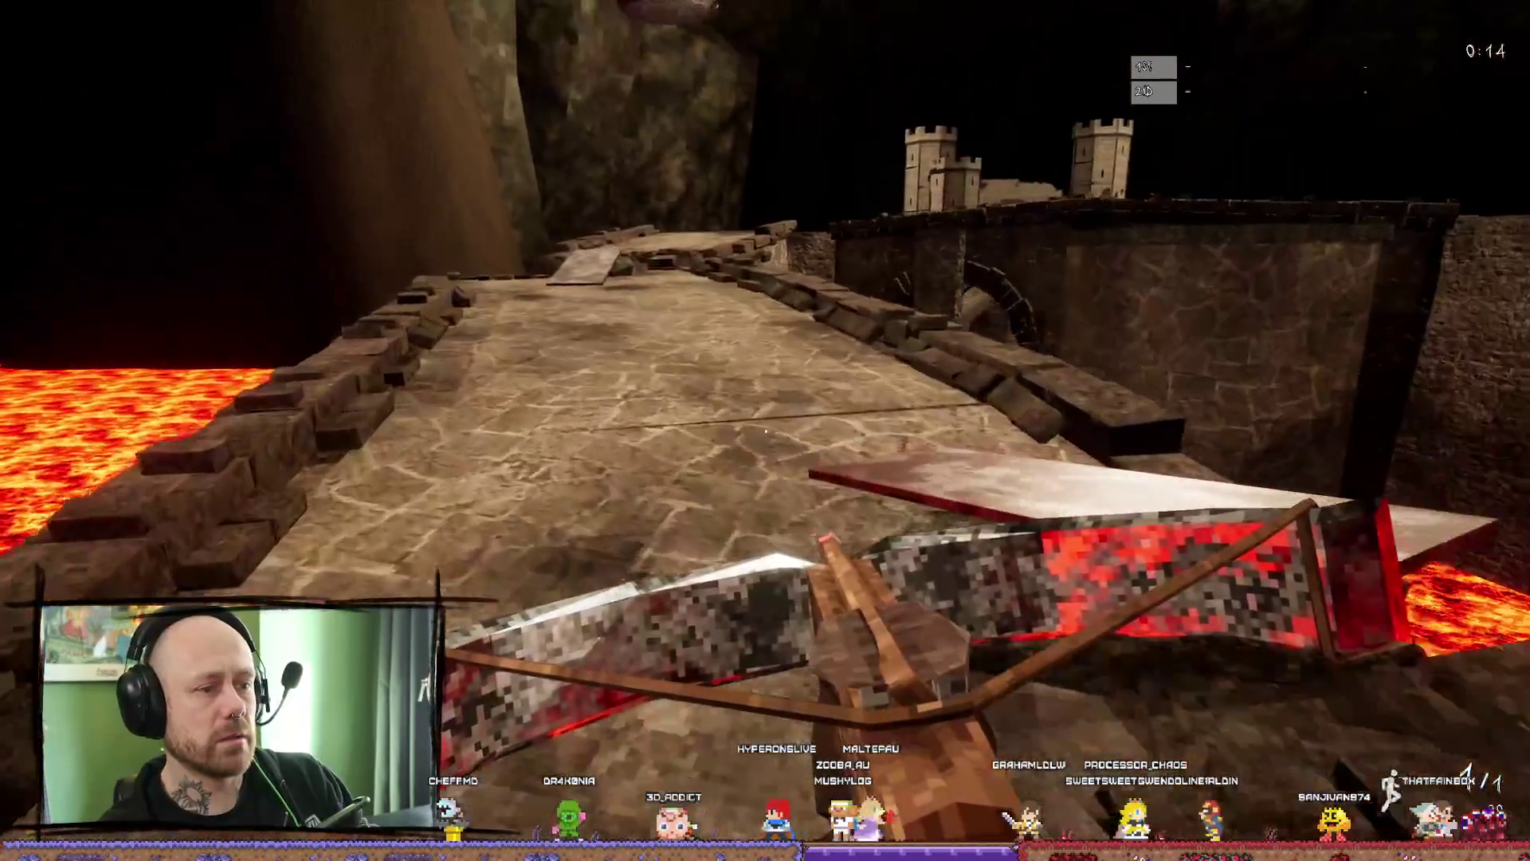
{"action": "key", "text": "w"}
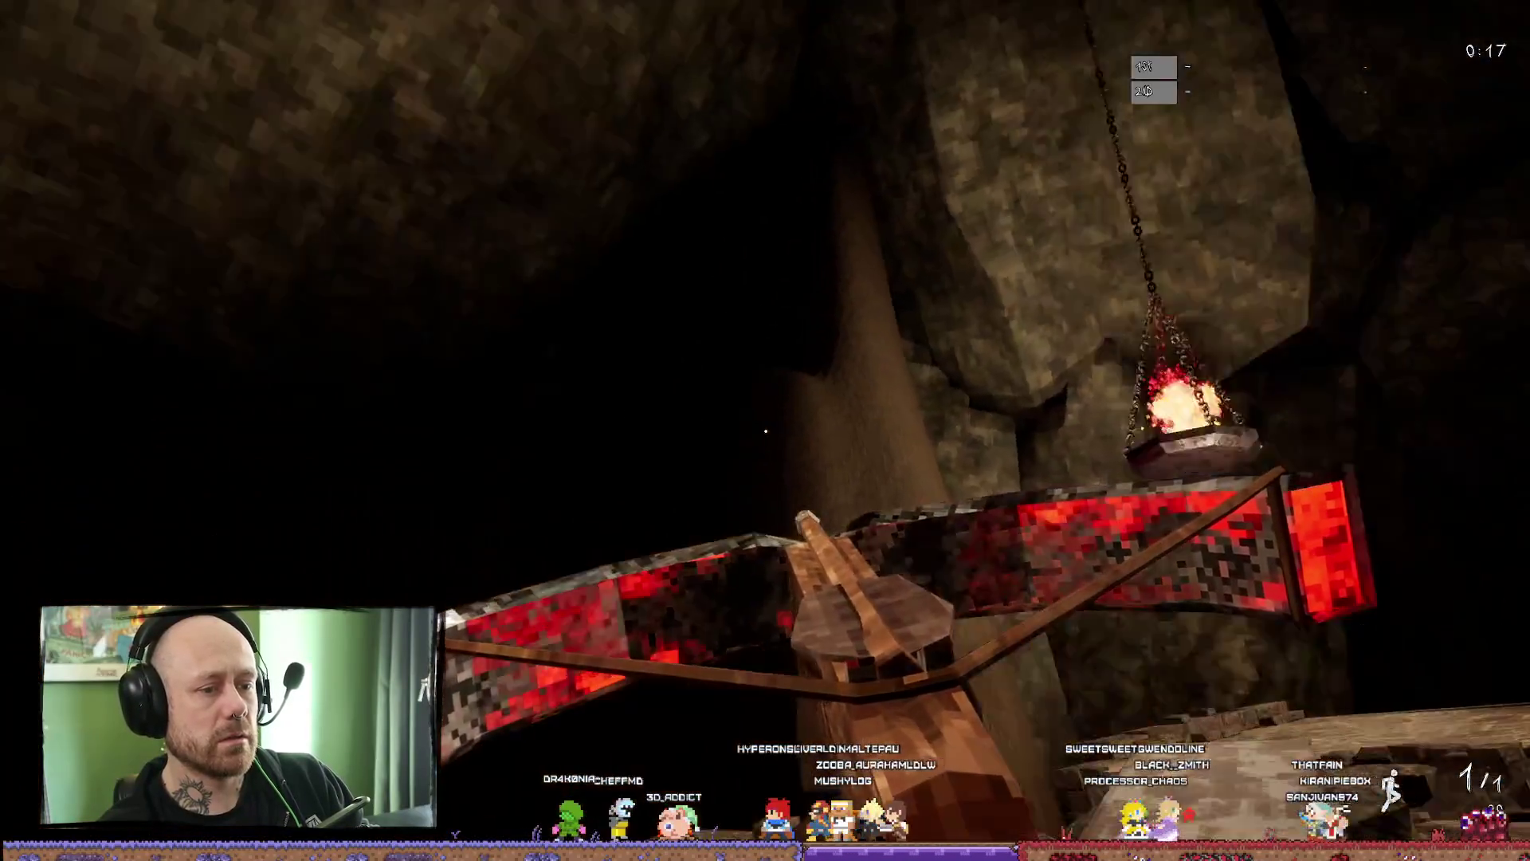
{"action": "left_click_drag", "start_coordinate": [765, 431], "coordinate": [478, 431]}
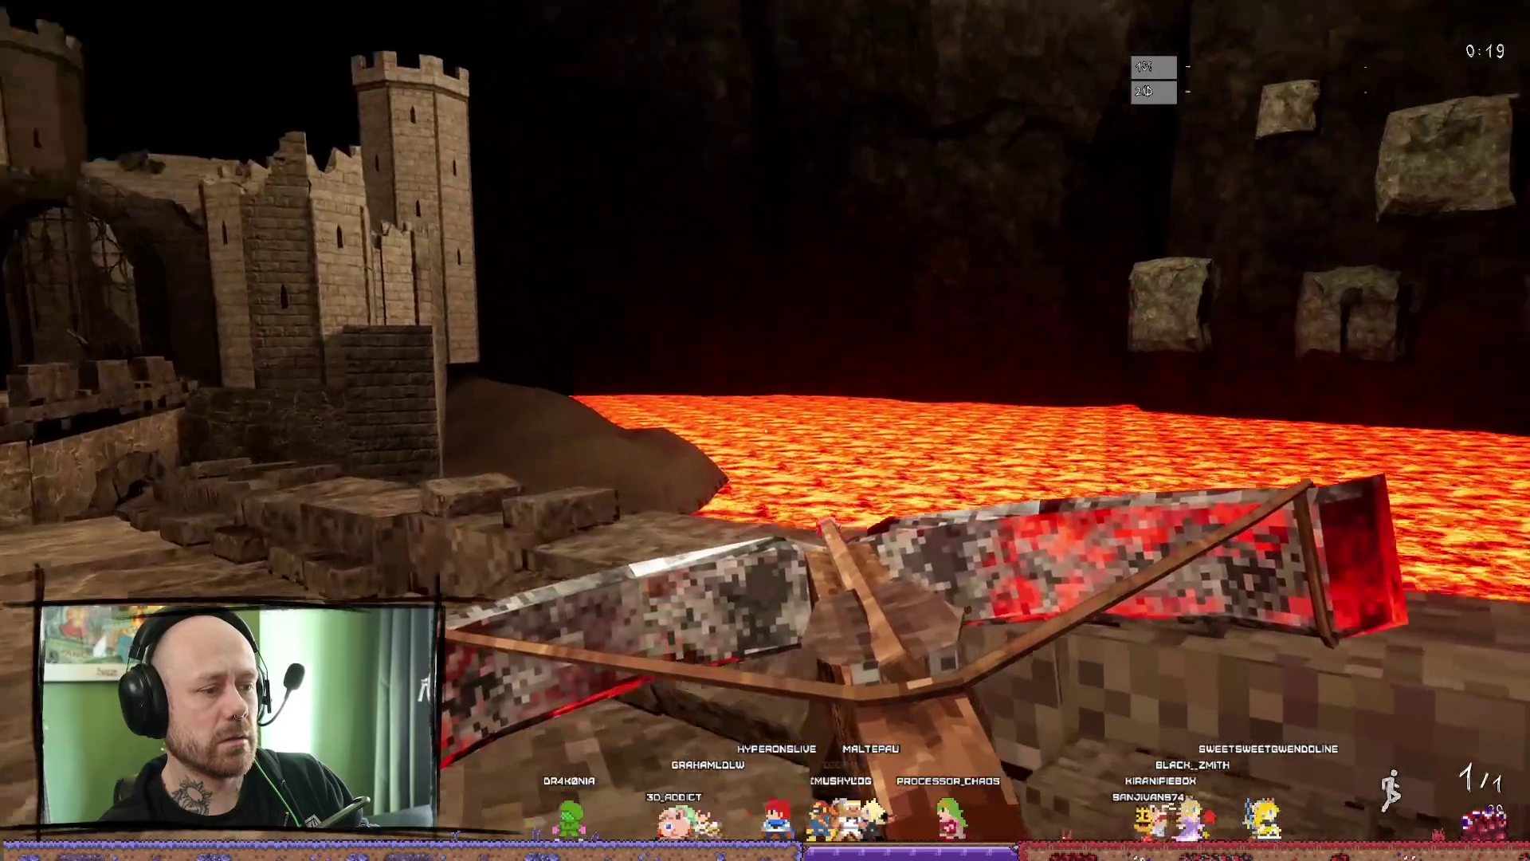
{"action": "left_click_drag", "start_coordinate": [765, 431], "coordinate": [909, 431]}
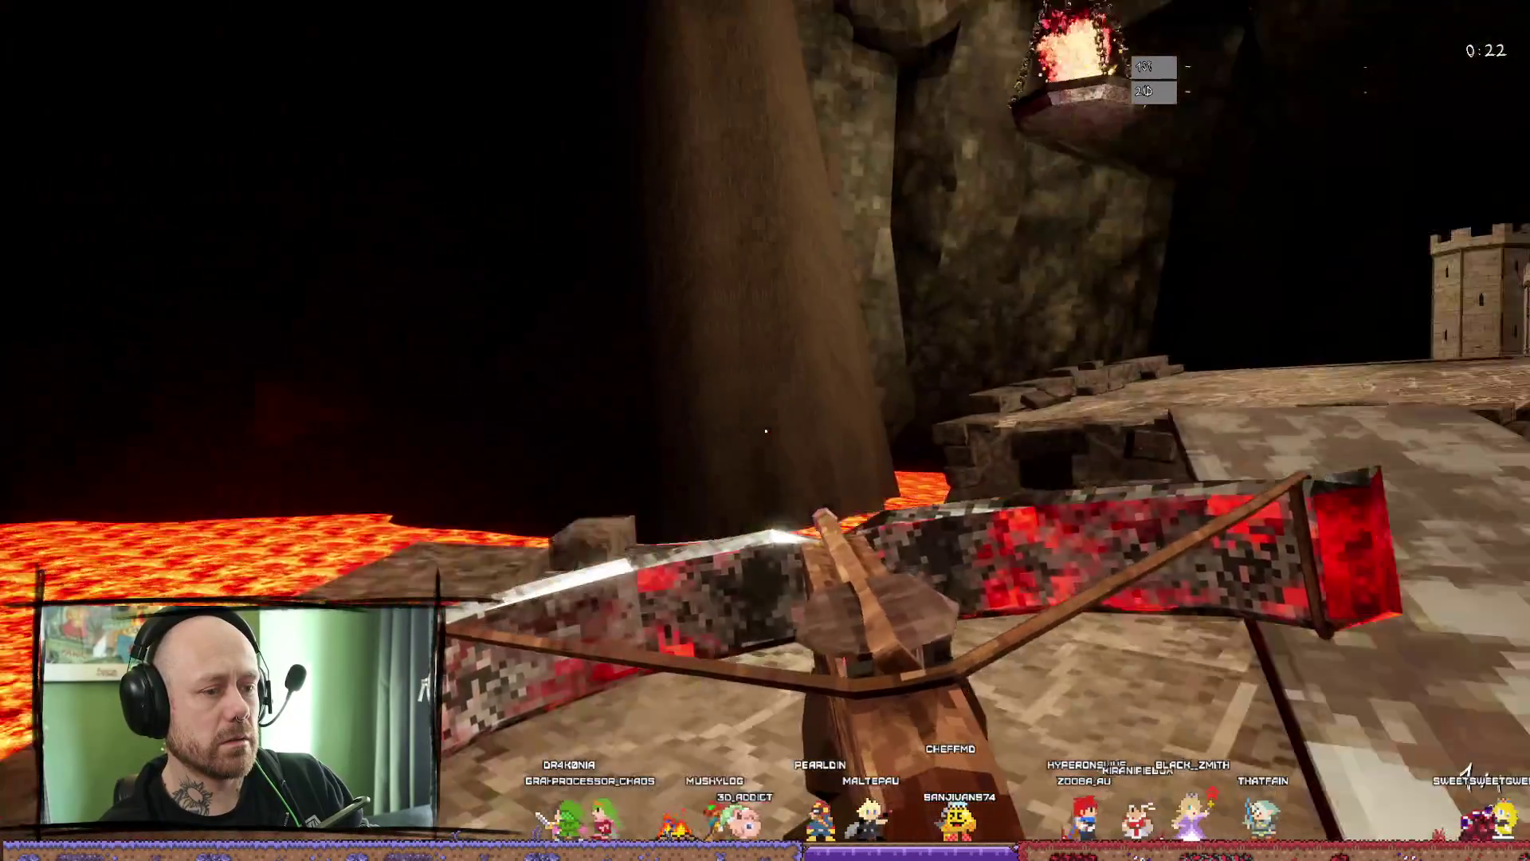
{"action": "key", "text": "w"}
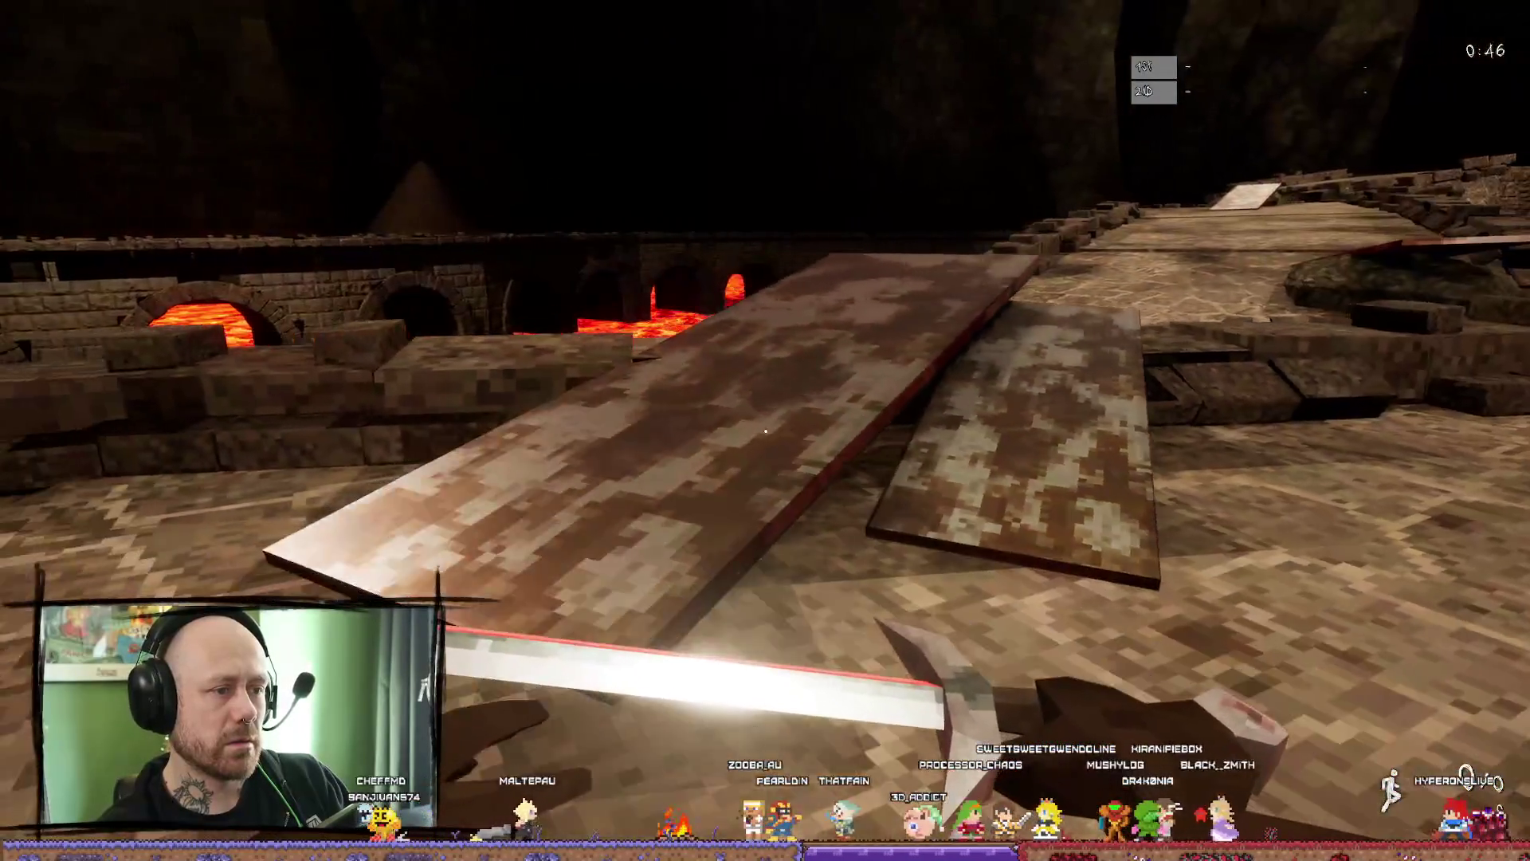
- End the play-test and dismiss the session's error log
{"action": "key", "text": "Escape"}
{"action": "left_click", "coordinate": [1514, 14]}
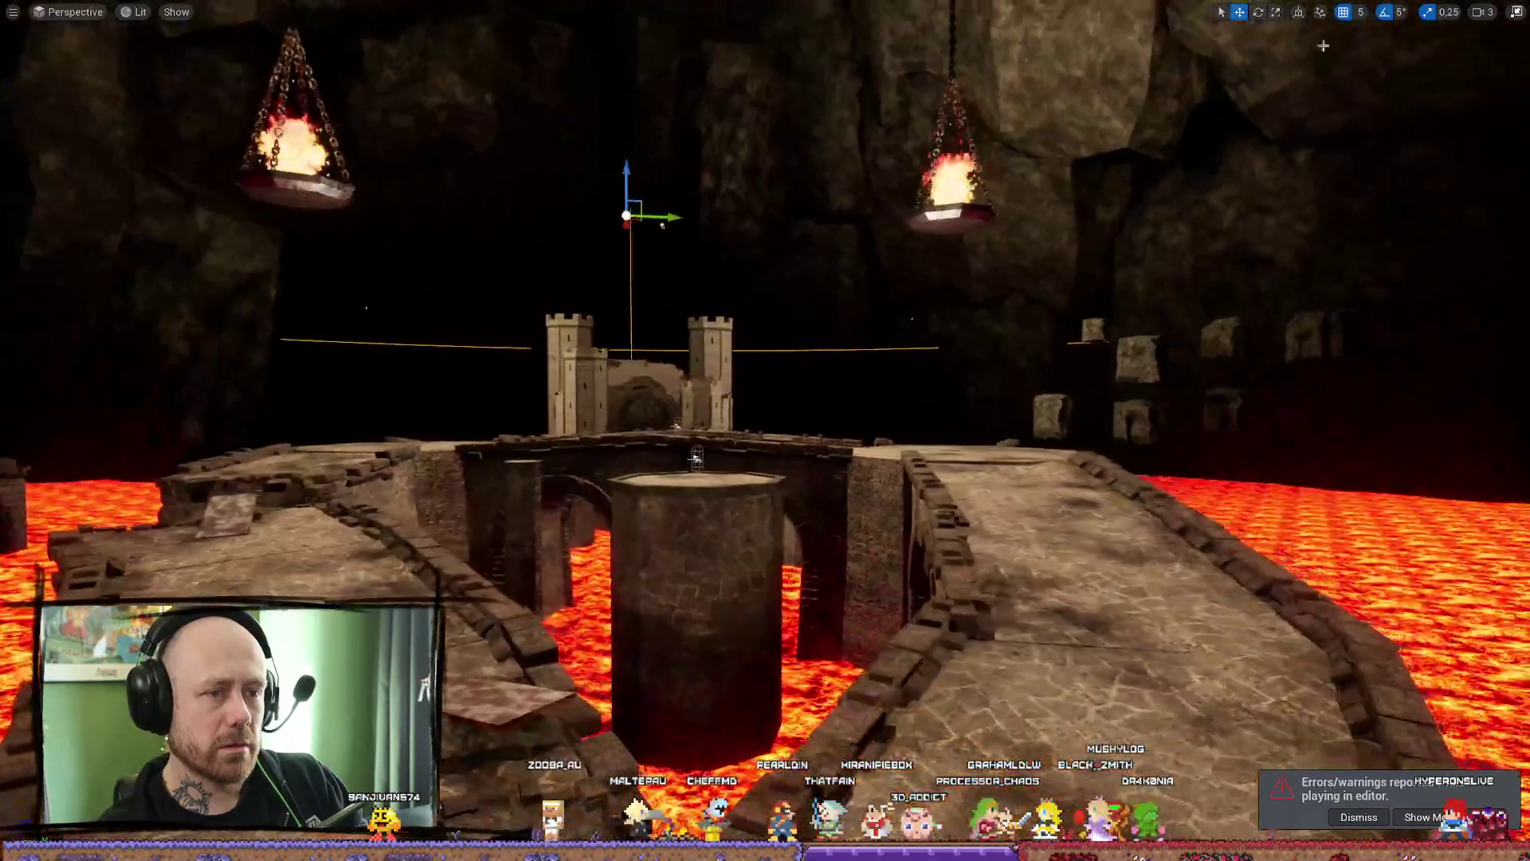
- Restore the full editor layout and delete the SphereReflectionCapture from the Outliner
{"action": "key", "text": "F11"}
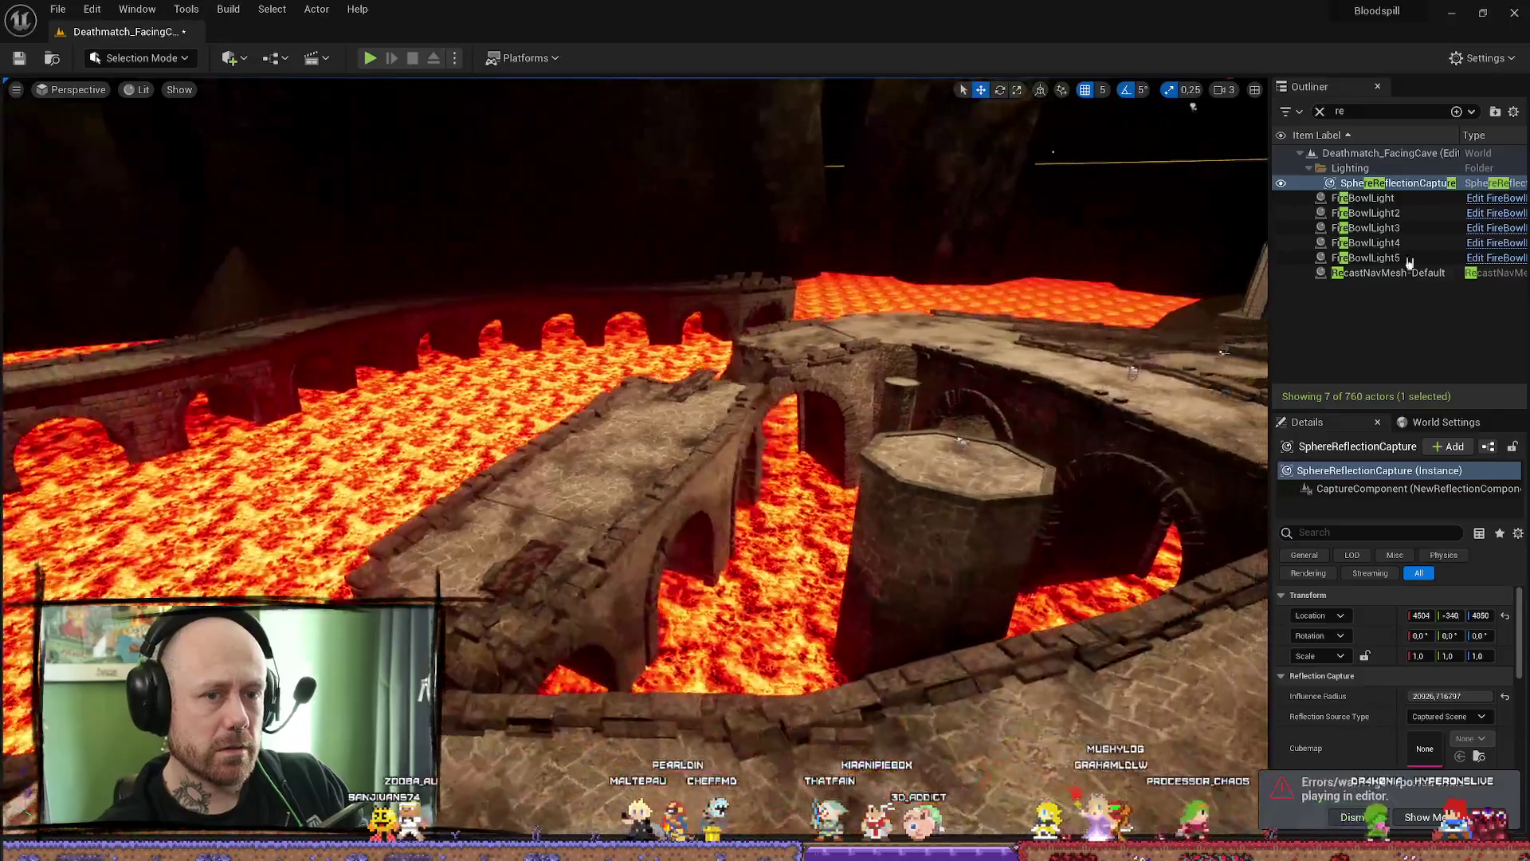
{"action": "left_click", "coordinate": [1406, 198]}
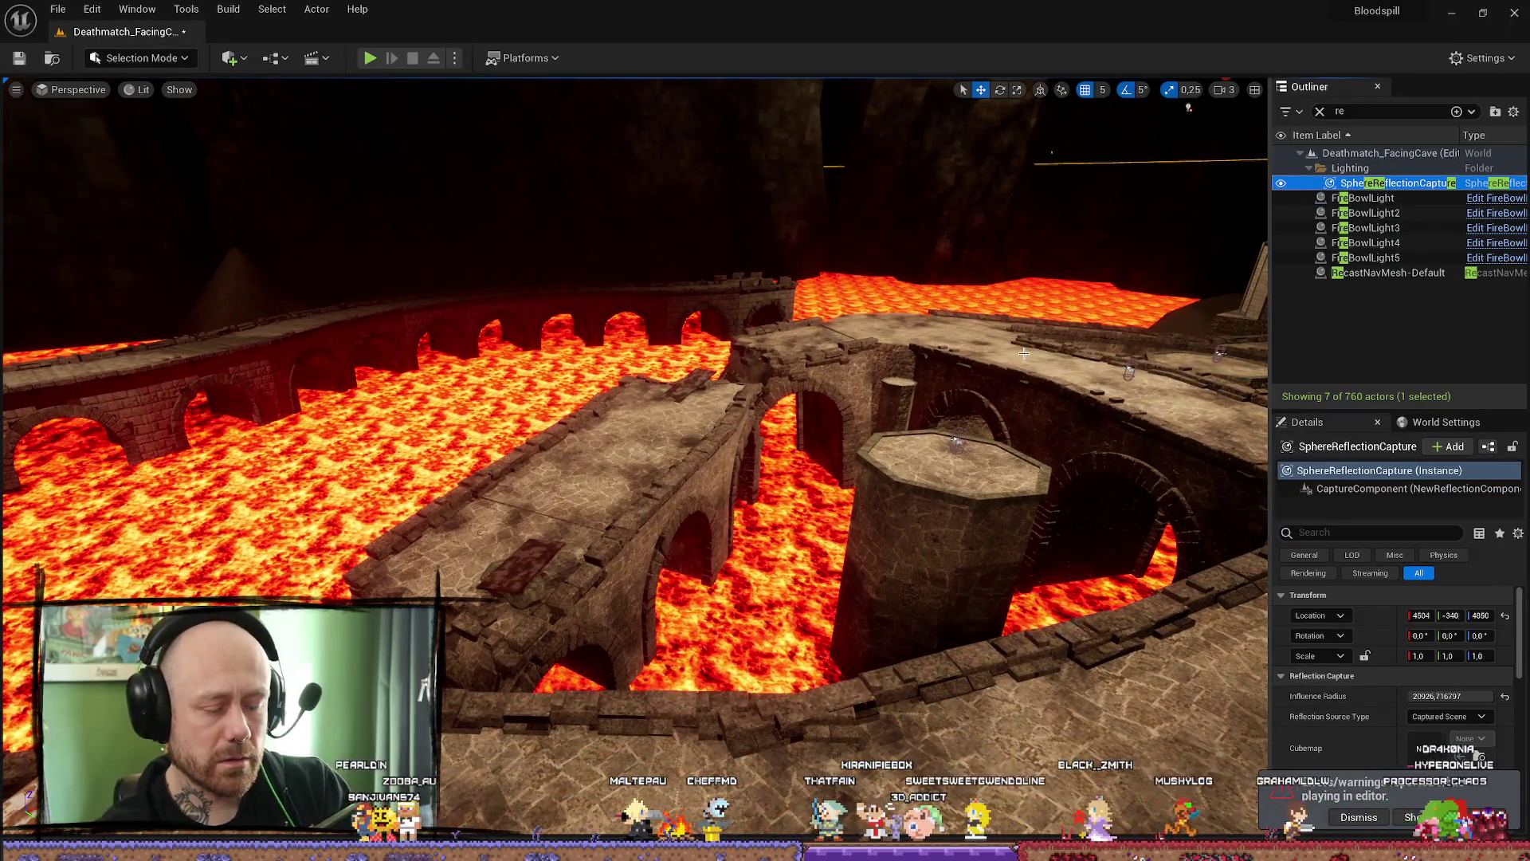
{"action": "key", "text": "Delete"}
- Aim the view toward the castle and launch another play-test (Alt+P)
{"action": "left_click_drag", "start_coordinate": [794, 357], "coordinate": [718, 416]}
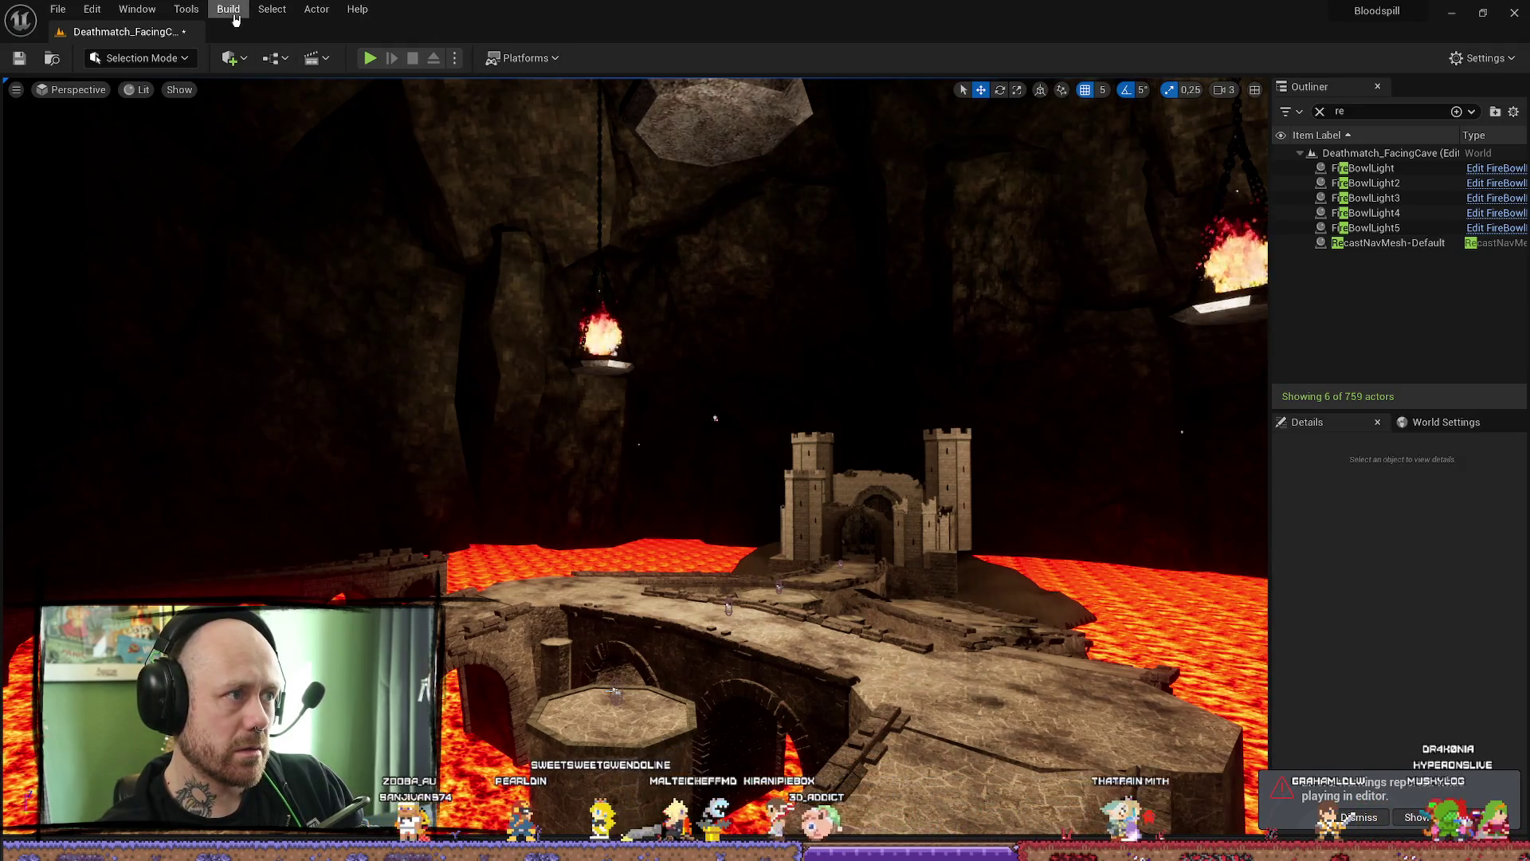
{"action": "key", "text": "alt+p"}
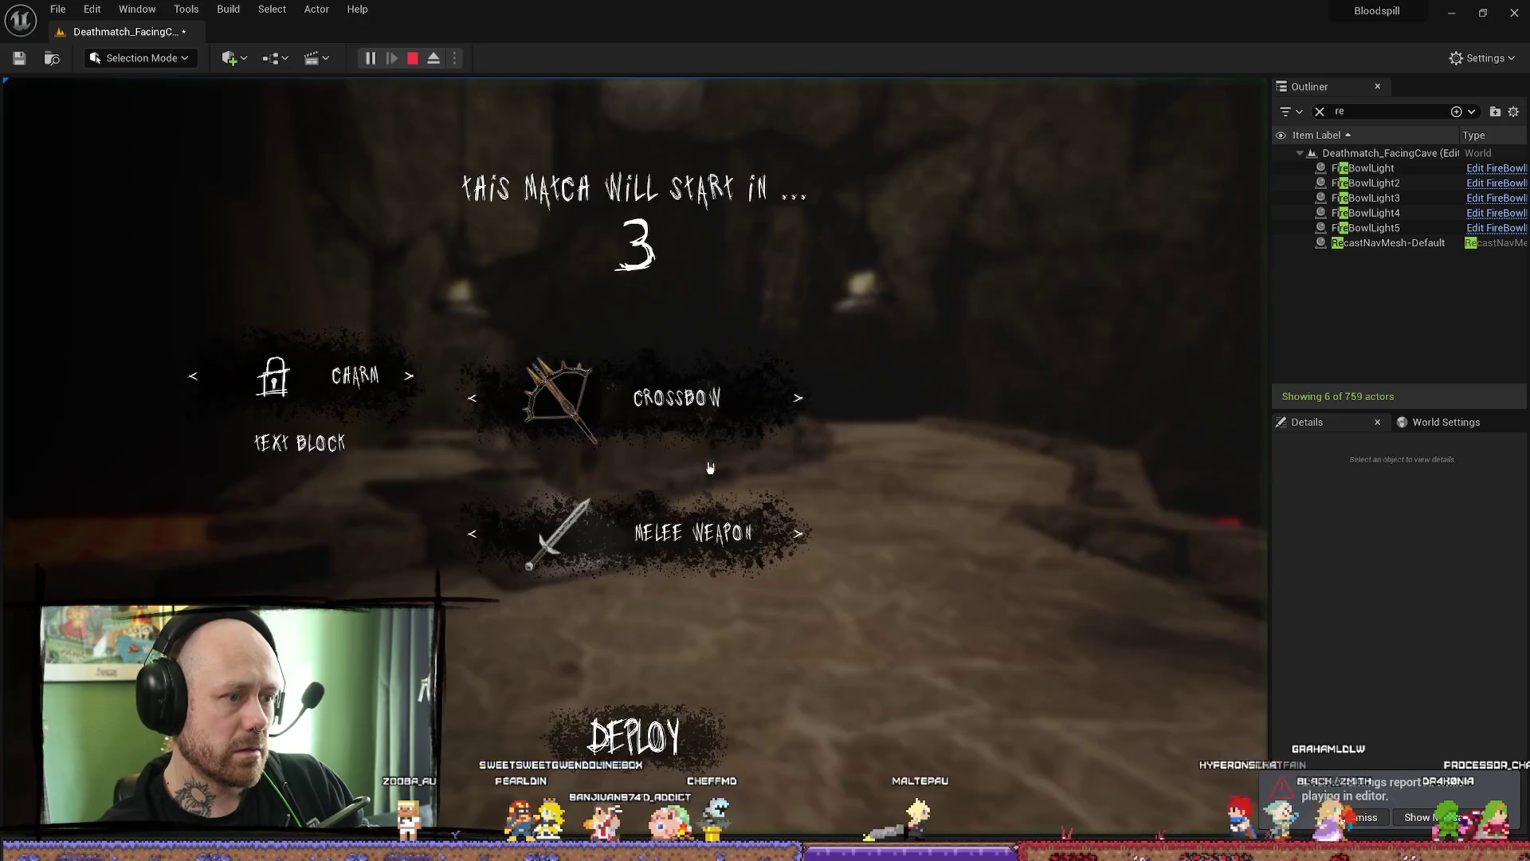
- Enter the match full-screen, walk onto the stone bridge, then end the session
{"action": "key", "text": "F11"}
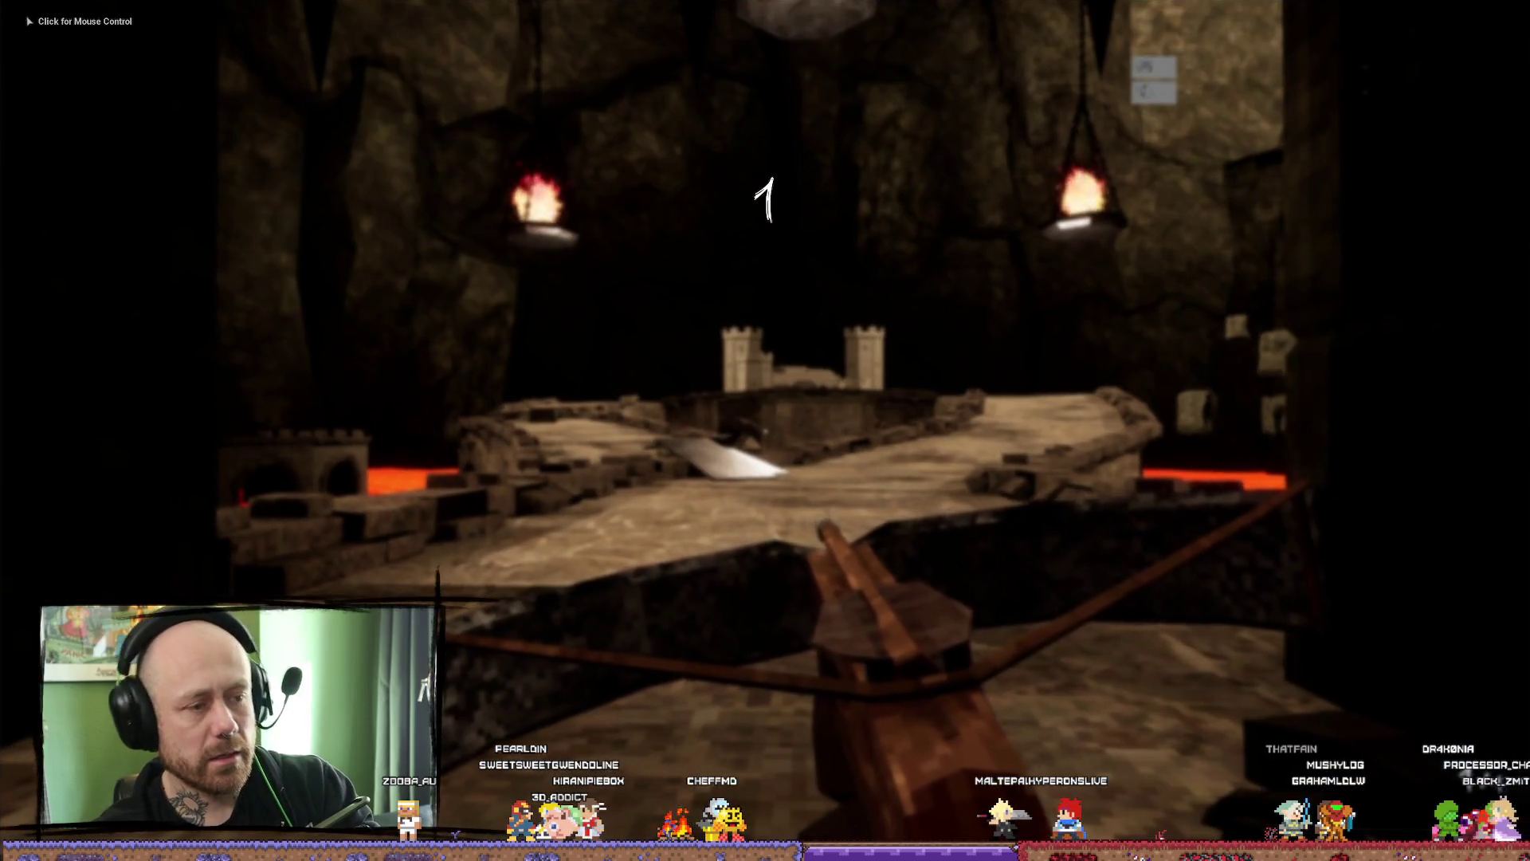
{"action": "key", "text": "w"}
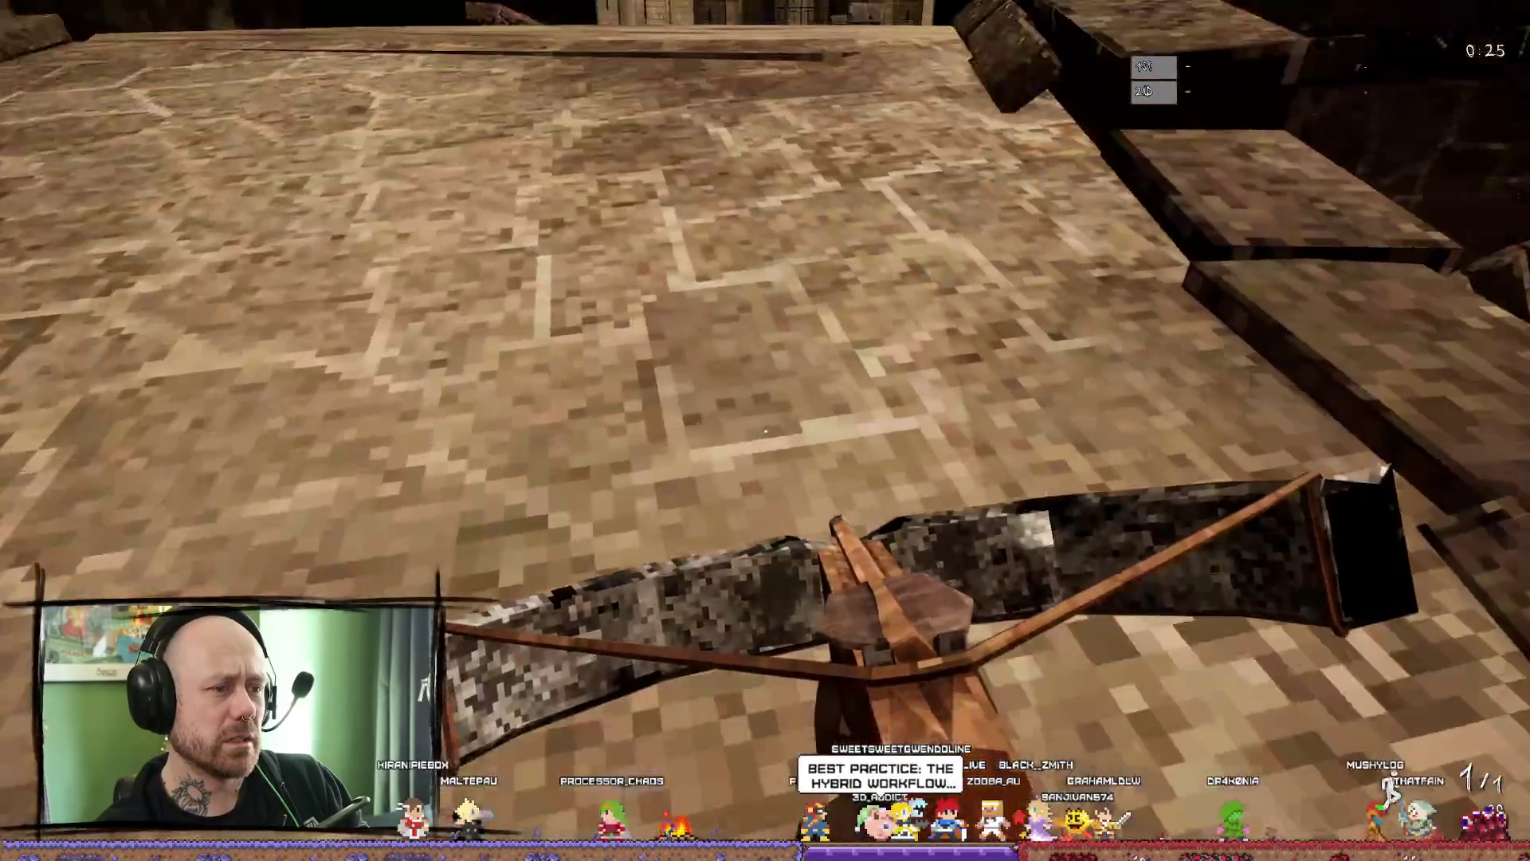
{"action": "key", "text": "Escape"}
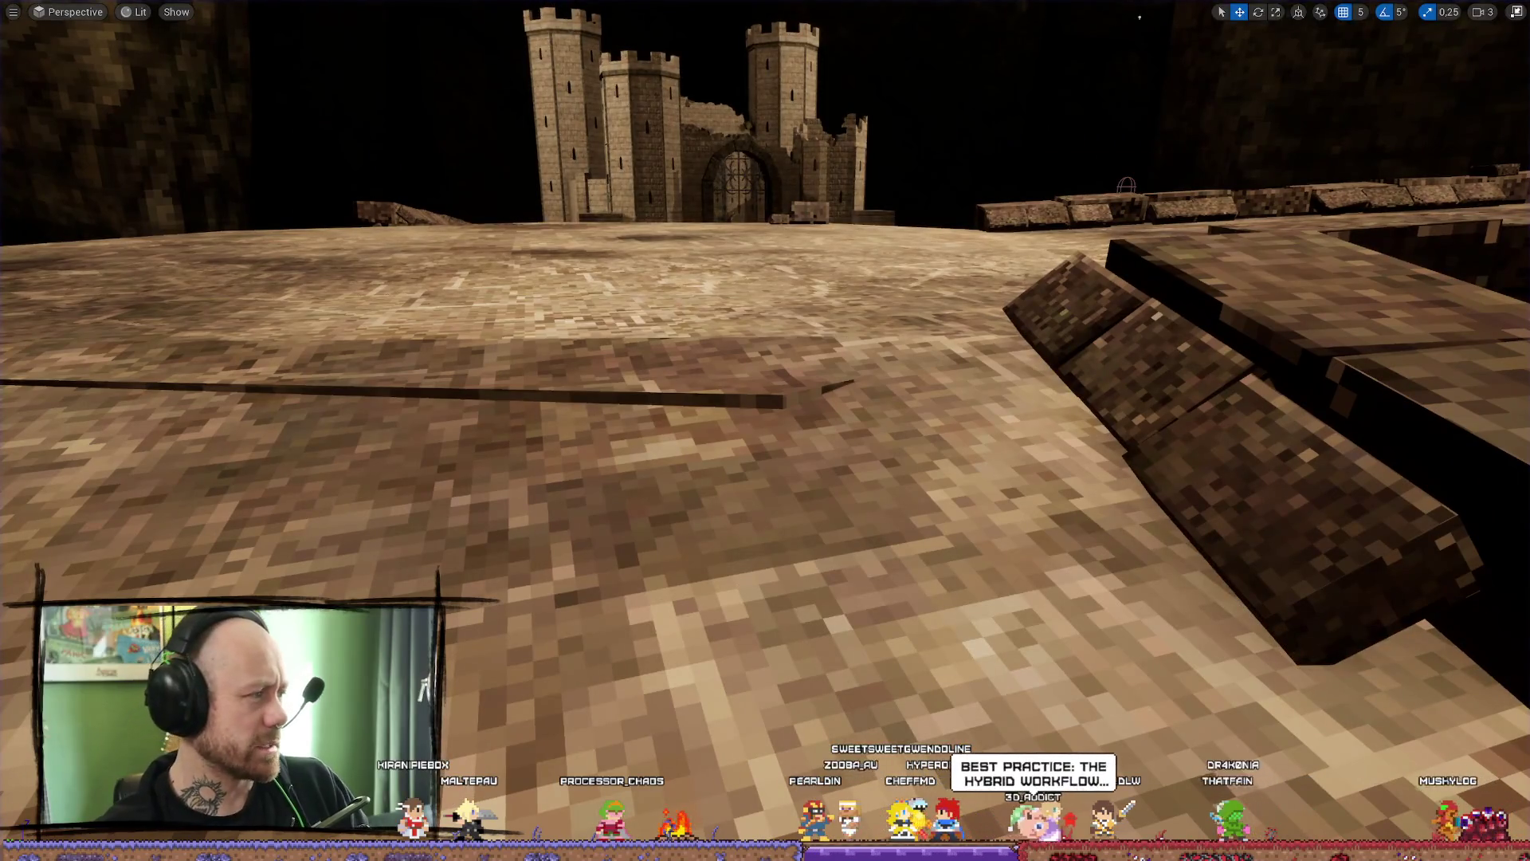
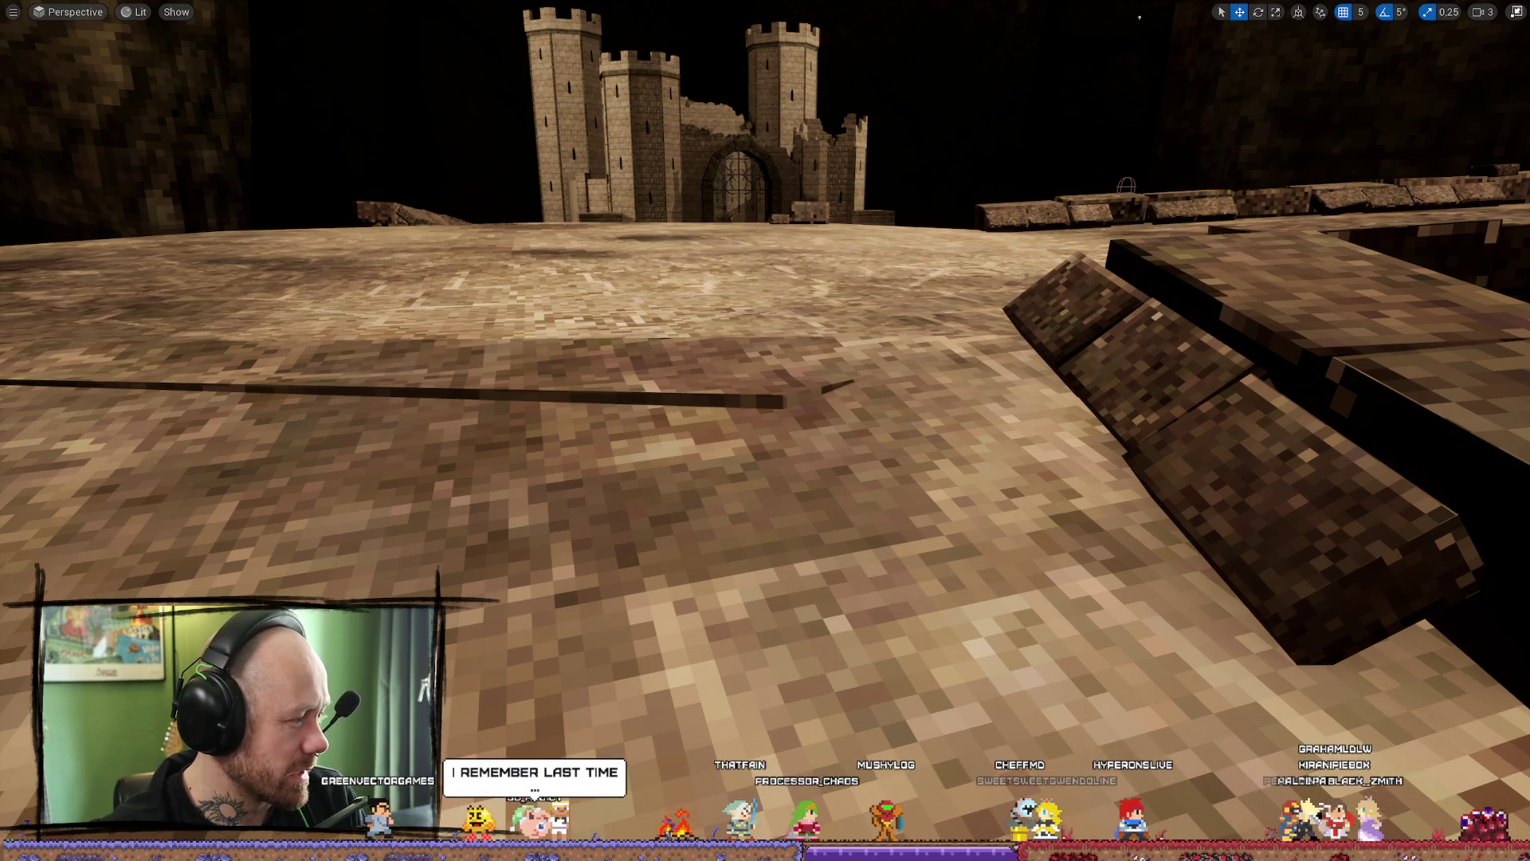
- Switch from the editor to the browser holding the reflection sphere placement thread
{"action": "key", "text": "alt+Tab"}
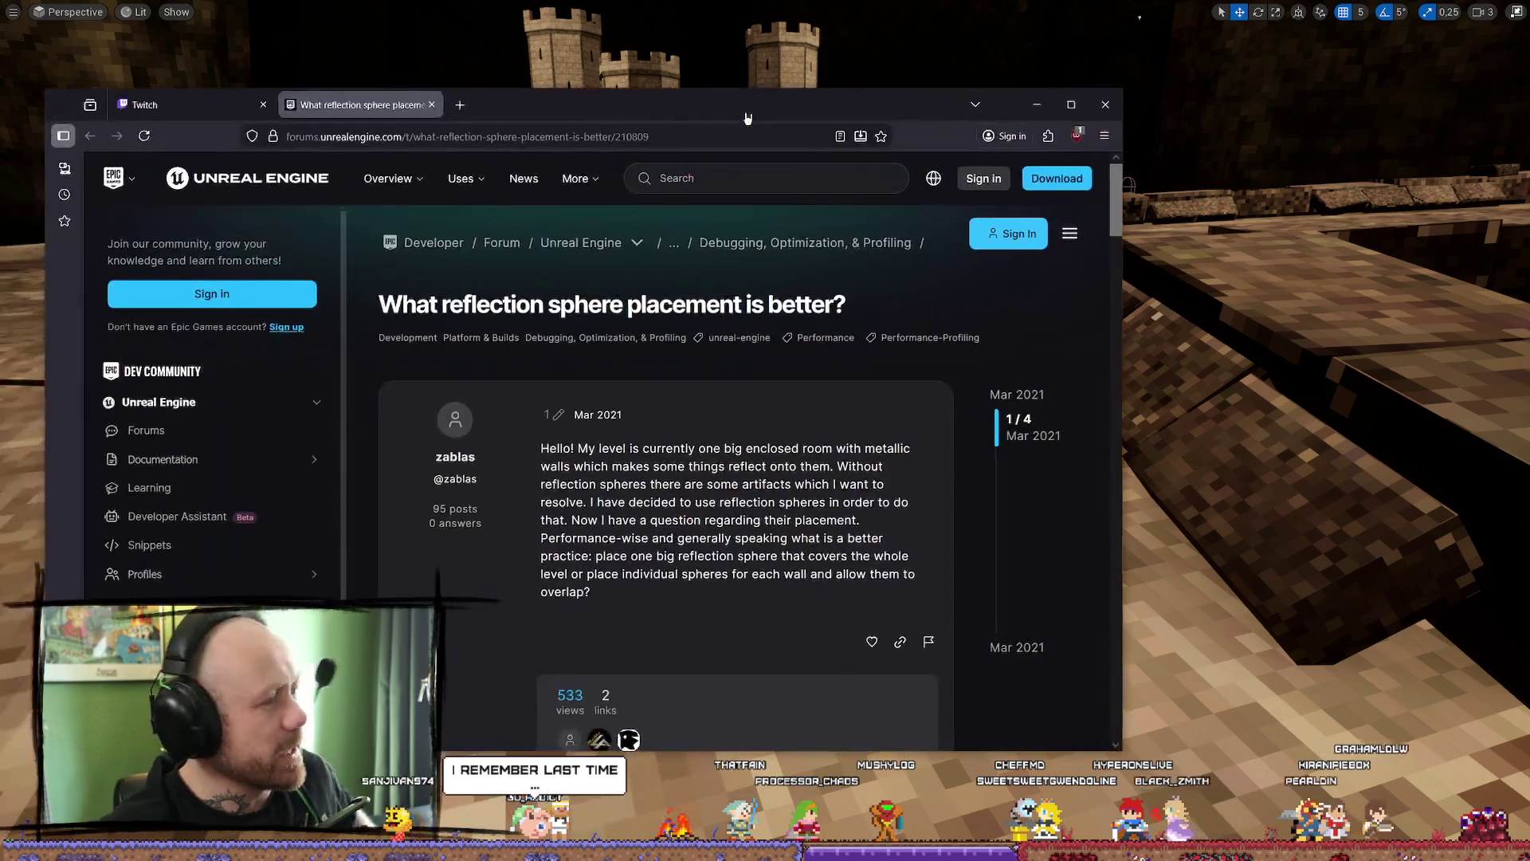
- Maximize the browser to read the thread replies, then minimize it back to the lava cave level
{"action": "left_click", "coordinate": [1068, 103]}
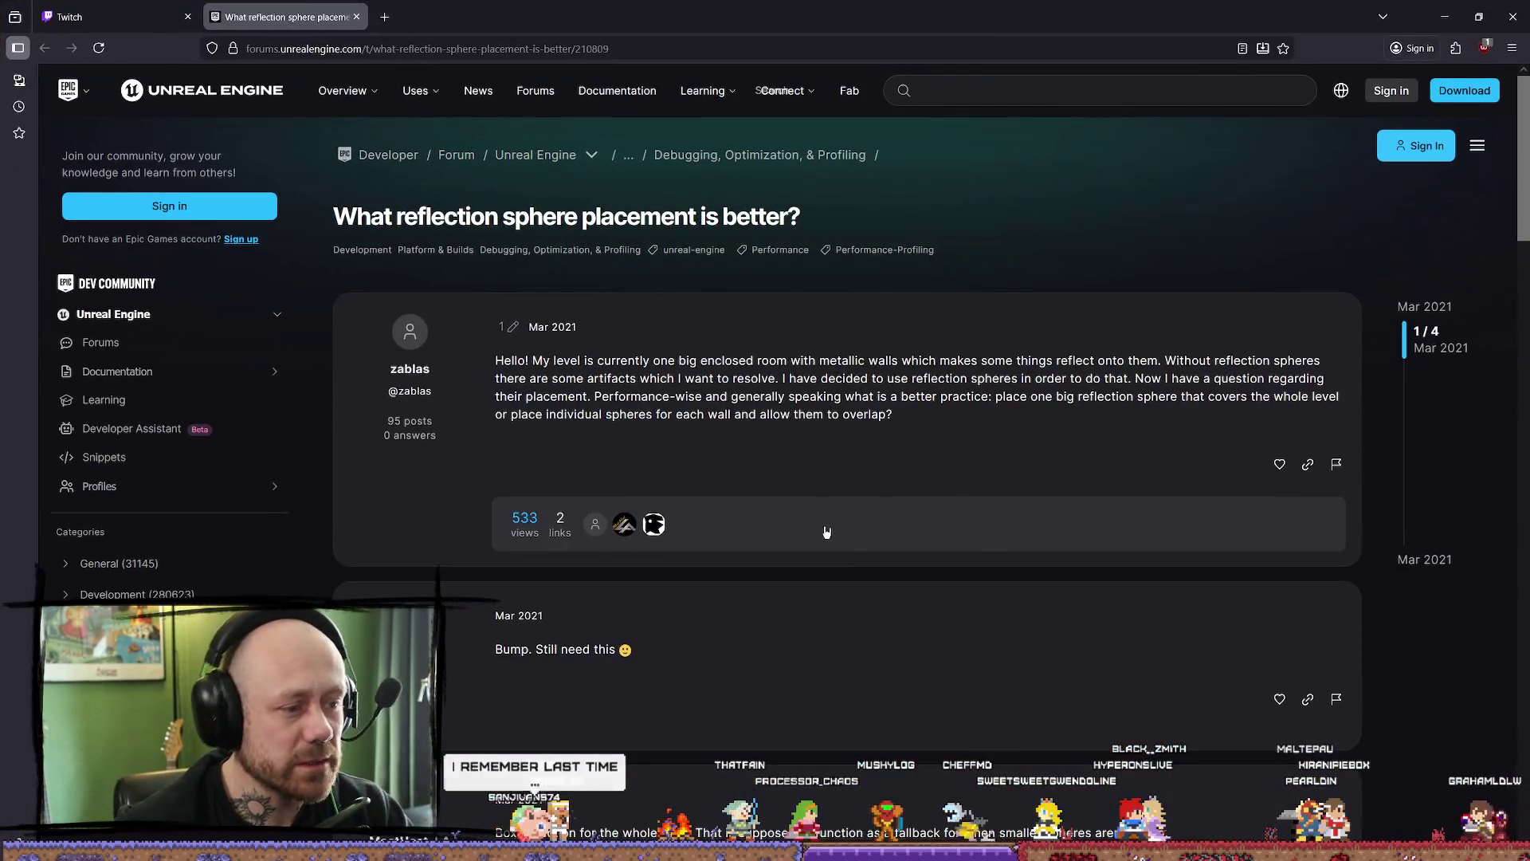
{"action": "scroll", "coordinate": [806, 479], "scroll_direction": "down", "scroll_amount": 5}
{"action": "scroll", "coordinate": [826, 442], "scroll_direction": "down", "scroll_amount": 5}
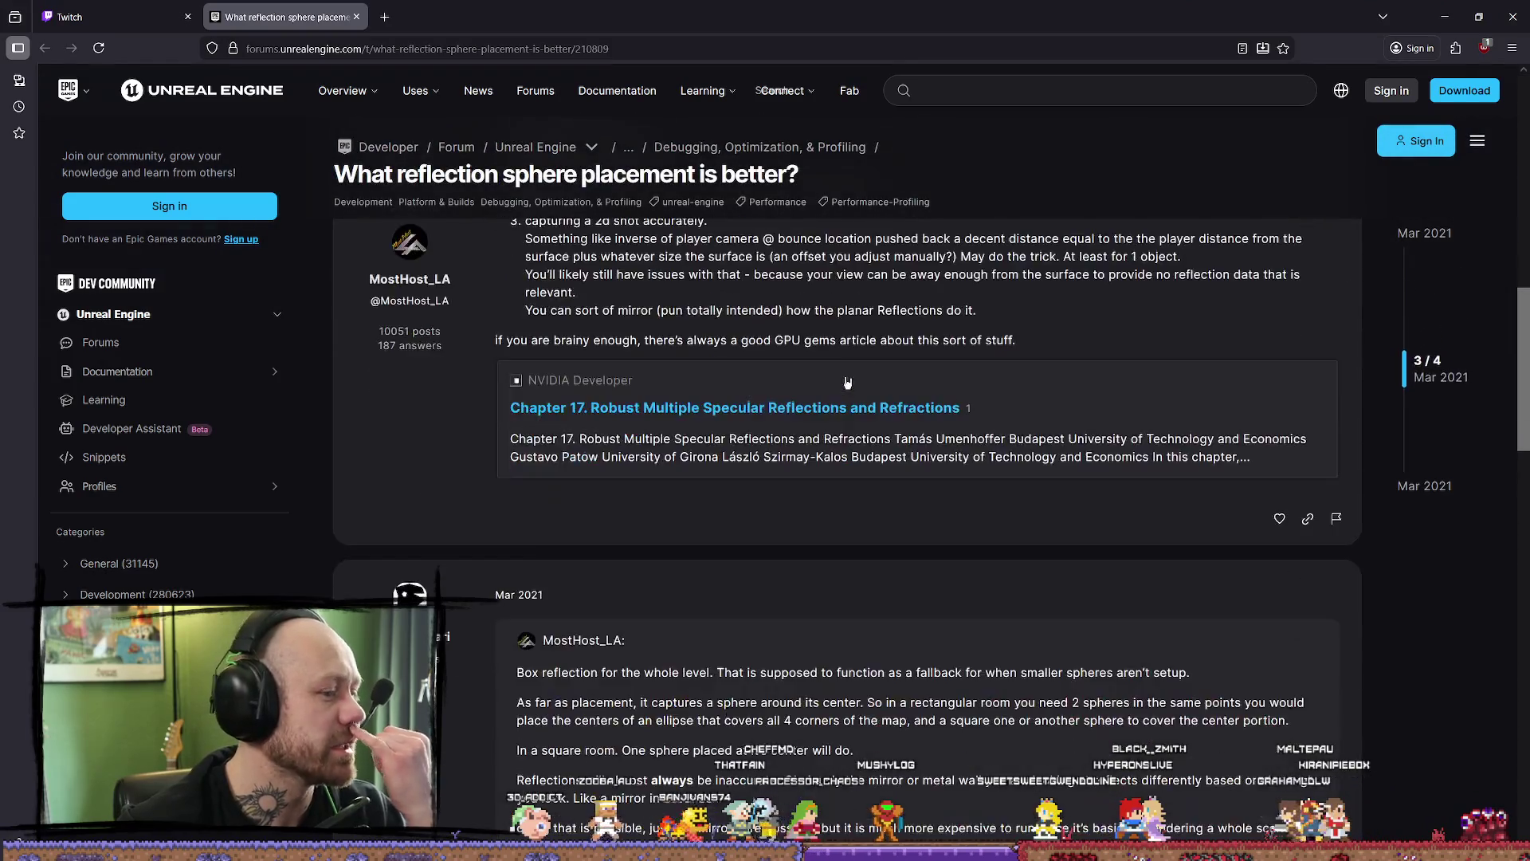
{"action": "scroll", "coordinate": [840, 409], "scroll_direction": "up", "scroll_amount": 5}
{"action": "scroll", "coordinate": [840, 408], "scroll_direction": "down", "scroll_amount": 3}
{"action": "scroll", "coordinate": [667, 518], "scroll_direction": "down", "scroll_amount": 2}
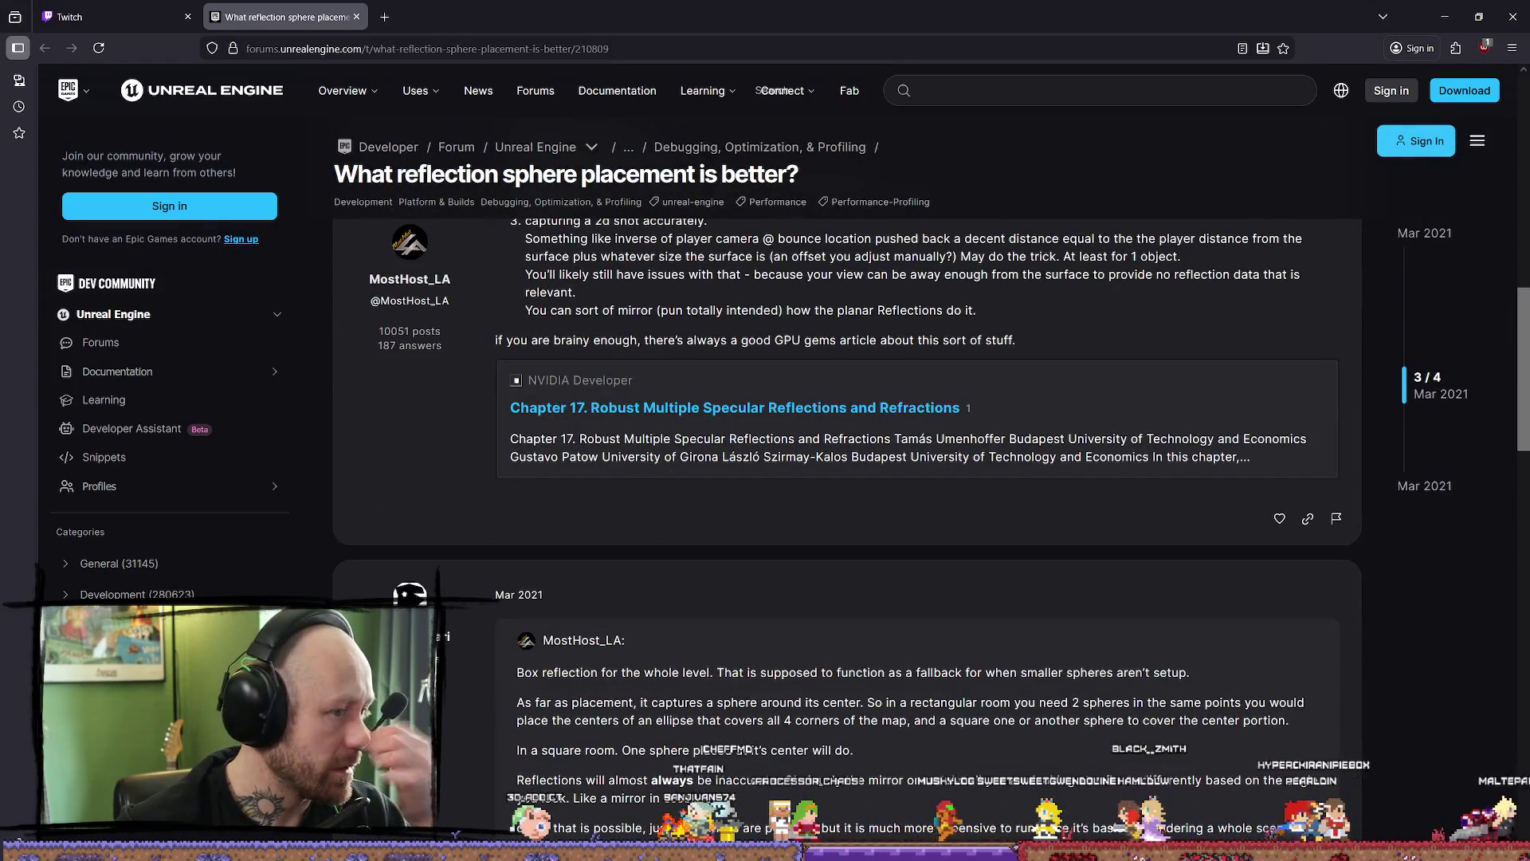
{"action": "scroll", "coordinate": [737, 455], "scroll_direction": "down", "scroll_amount": 2}
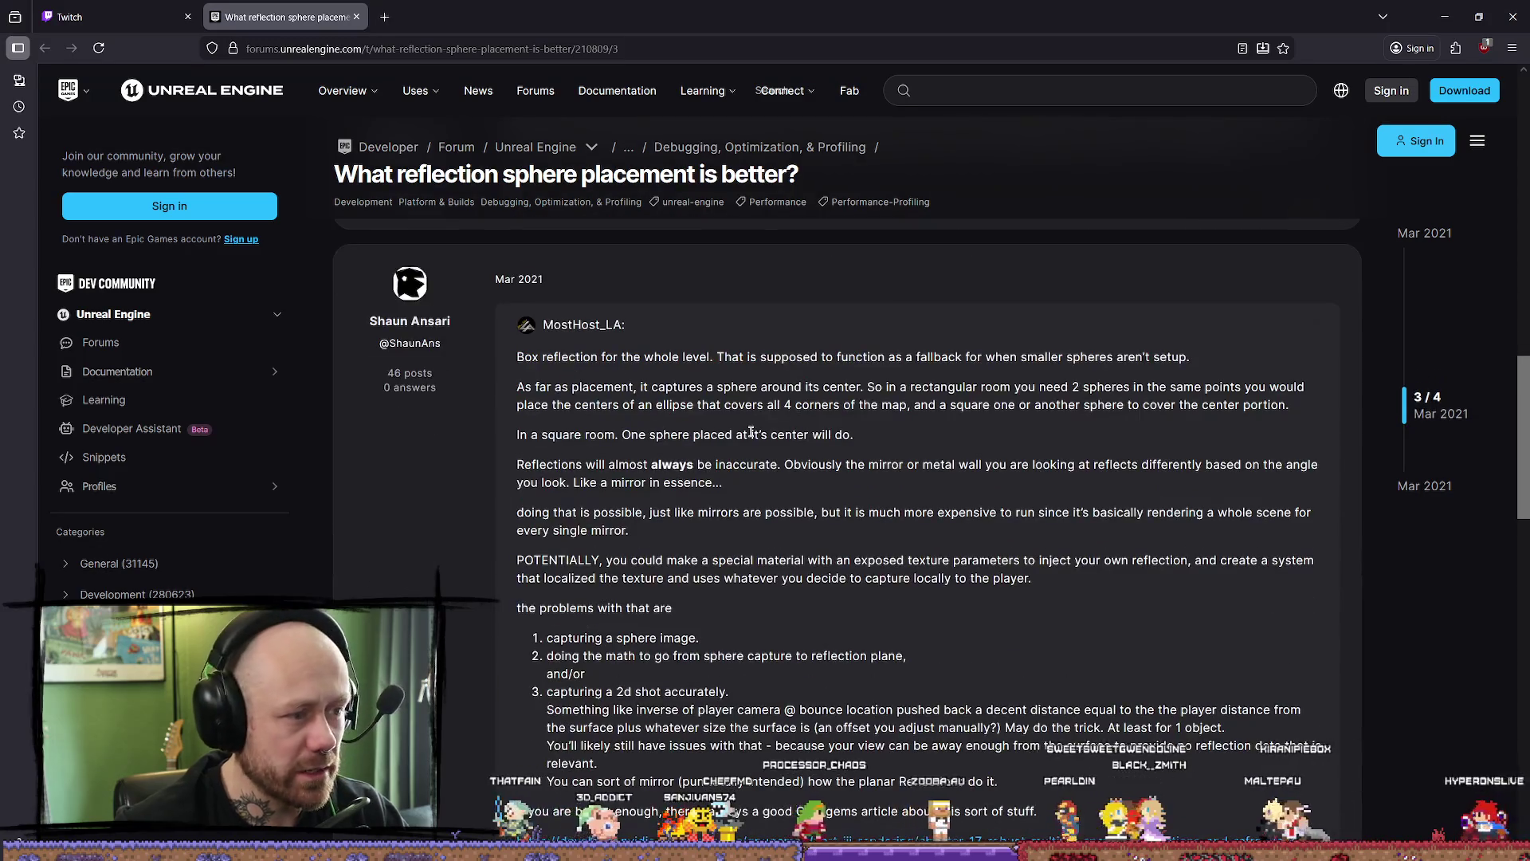
{"action": "scroll", "coordinate": [737, 454], "scroll_direction": "down", "scroll_amount": 3}
{"action": "scroll", "coordinate": [725, 452], "scroll_direction": "up", "scroll_amount": 2}
{"action": "scroll", "coordinate": [741, 478], "scroll_direction": "up", "scroll_amount": 2}
{"action": "scroll", "coordinate": [762, 511], "scroll_direction": "down", "scroll_amount": 3}
{"action": "scroll", "coordinate": [762, 513], "scroll_direction": "down", "scroll_amount": 3}
{"action": "scroll", "coordinate": [762, 512], "scroll_direction": "down", "scroll_amount": 3}
{"action": "scroll", "coordinate": [762, 513], "scroll_direction": "down", "scroll_amount": 2}
{"action": "scroll", "coordinate": [1425, 165], "scroll_direction": "up", "scroll_amount": 3}
{"action": "left_click", "coordinate": [1437, 16]}
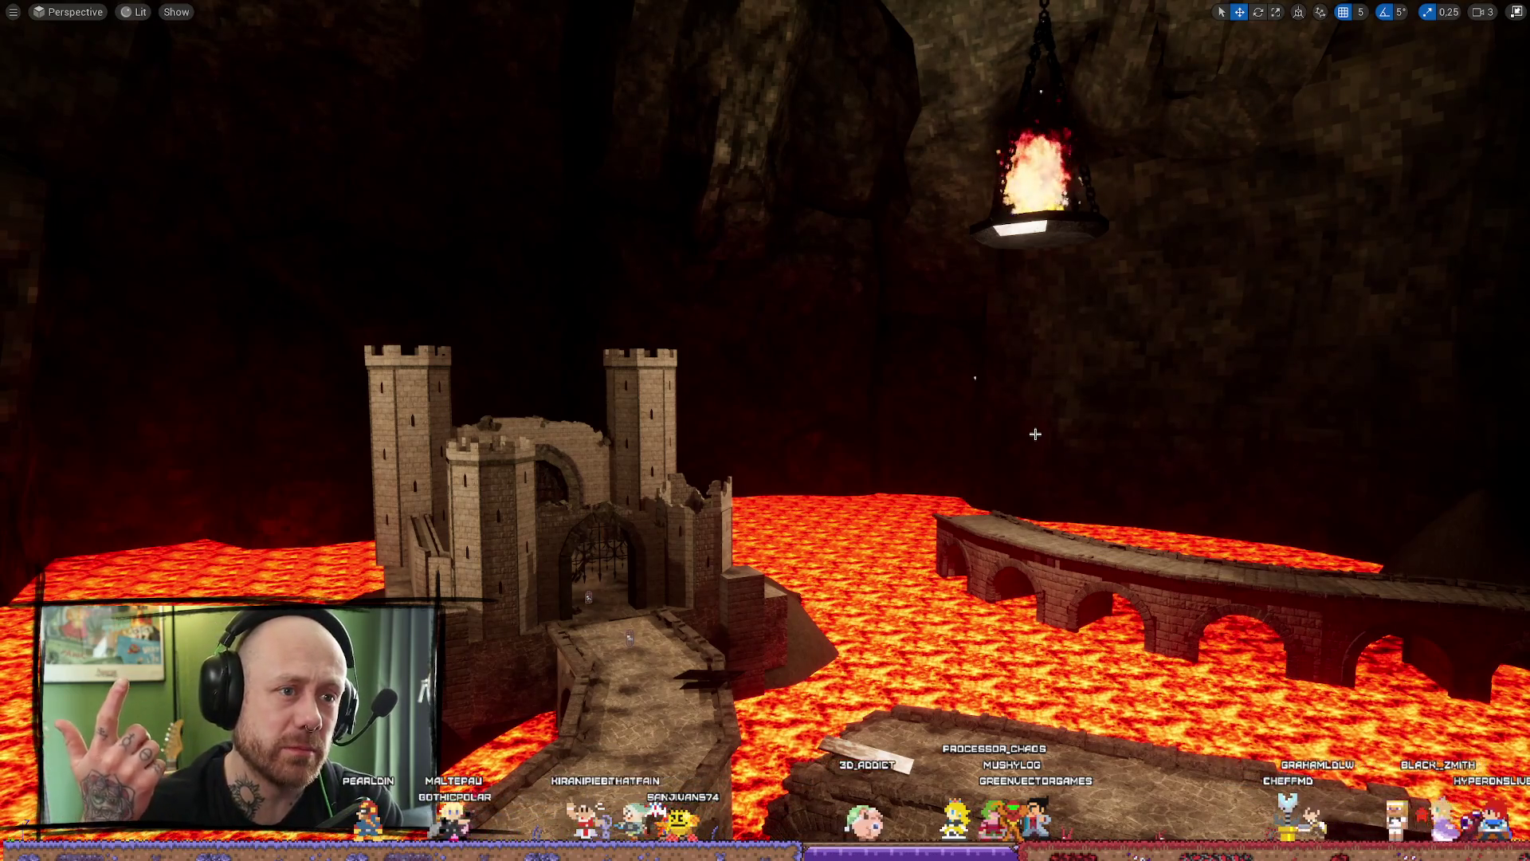
- Fly over the lava toward the torch and bridge, then restore the editor panels around the viewport
{"action": "left_click_drag", "start_coordinate": [1100, 380], "coordinate": [885, 324]}
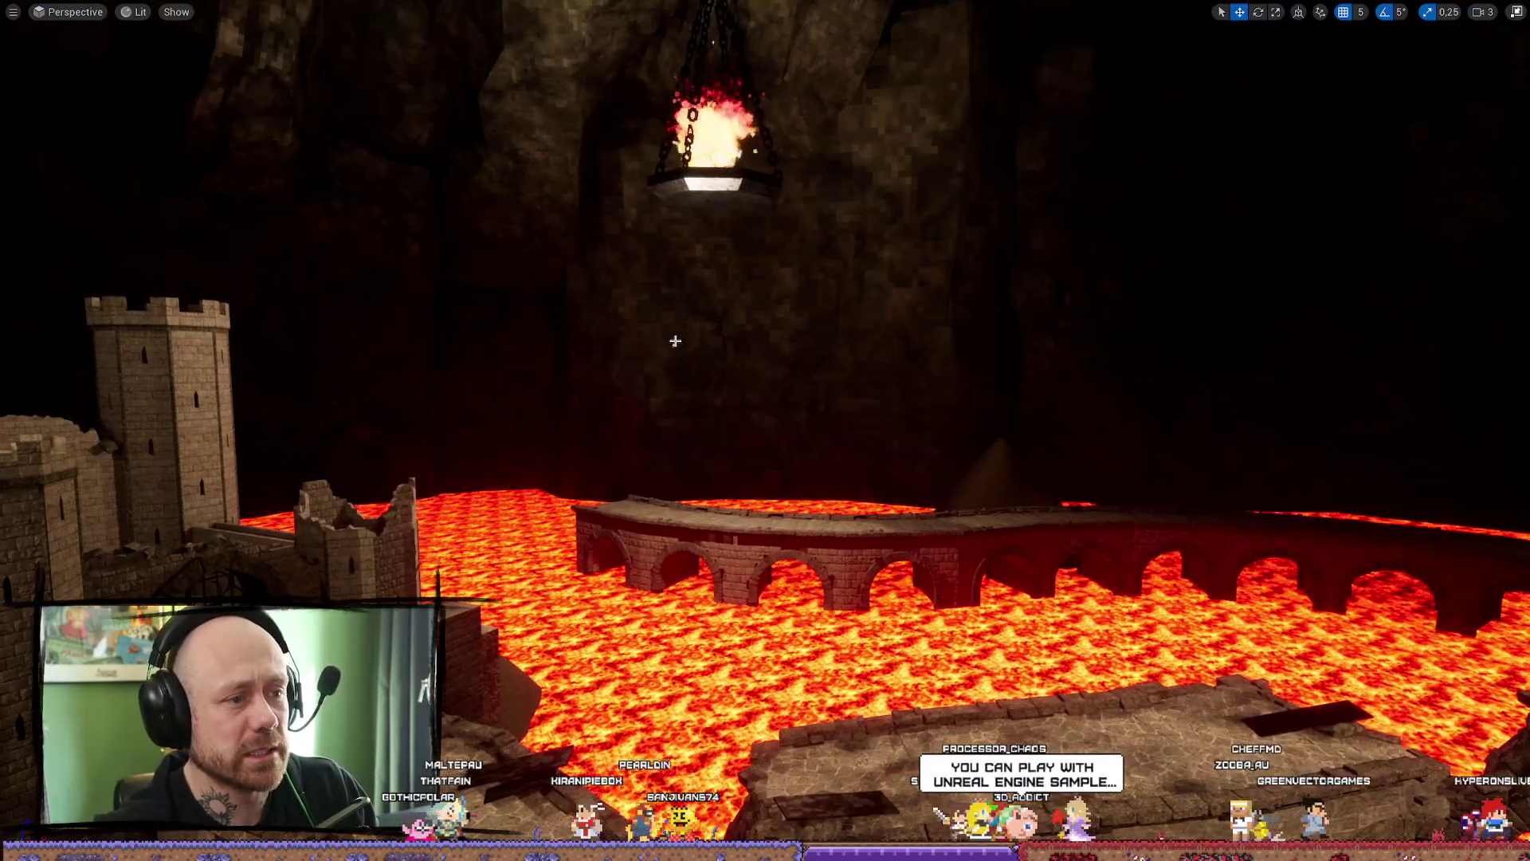
{"action": "left_click_drag", "start_coordinate": [674, 346], "coordinate": [717, 431]}
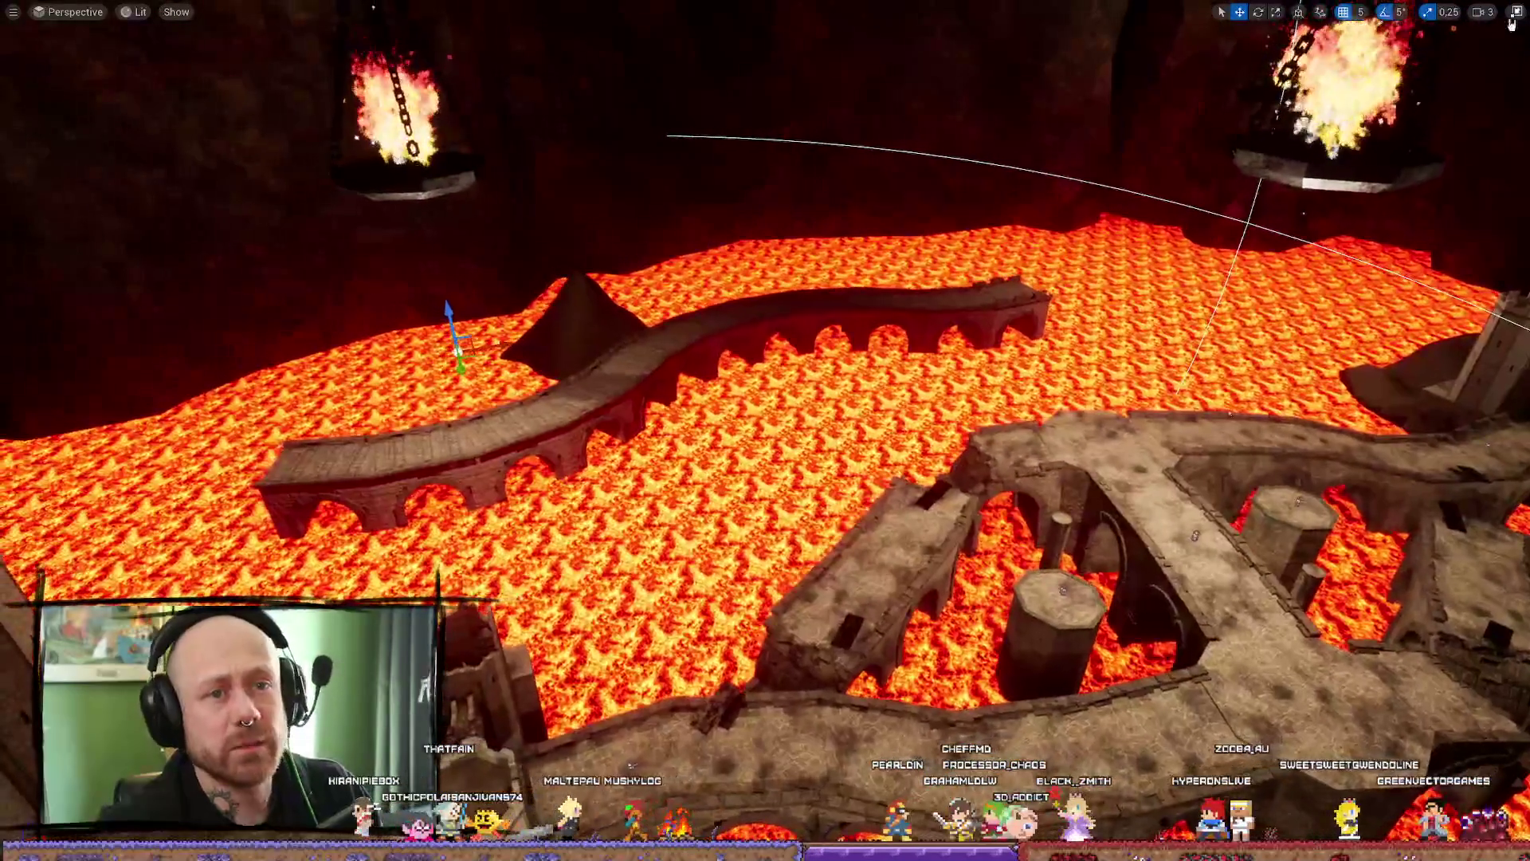
{"action": "key", "text": "F11"}
- Clear the Outliner filter so every actor shows again and drop the PointLight10 selection
{"action": "left_click_drag", "start_coordinate": [718, 430], "coordinate": [623, 395]}
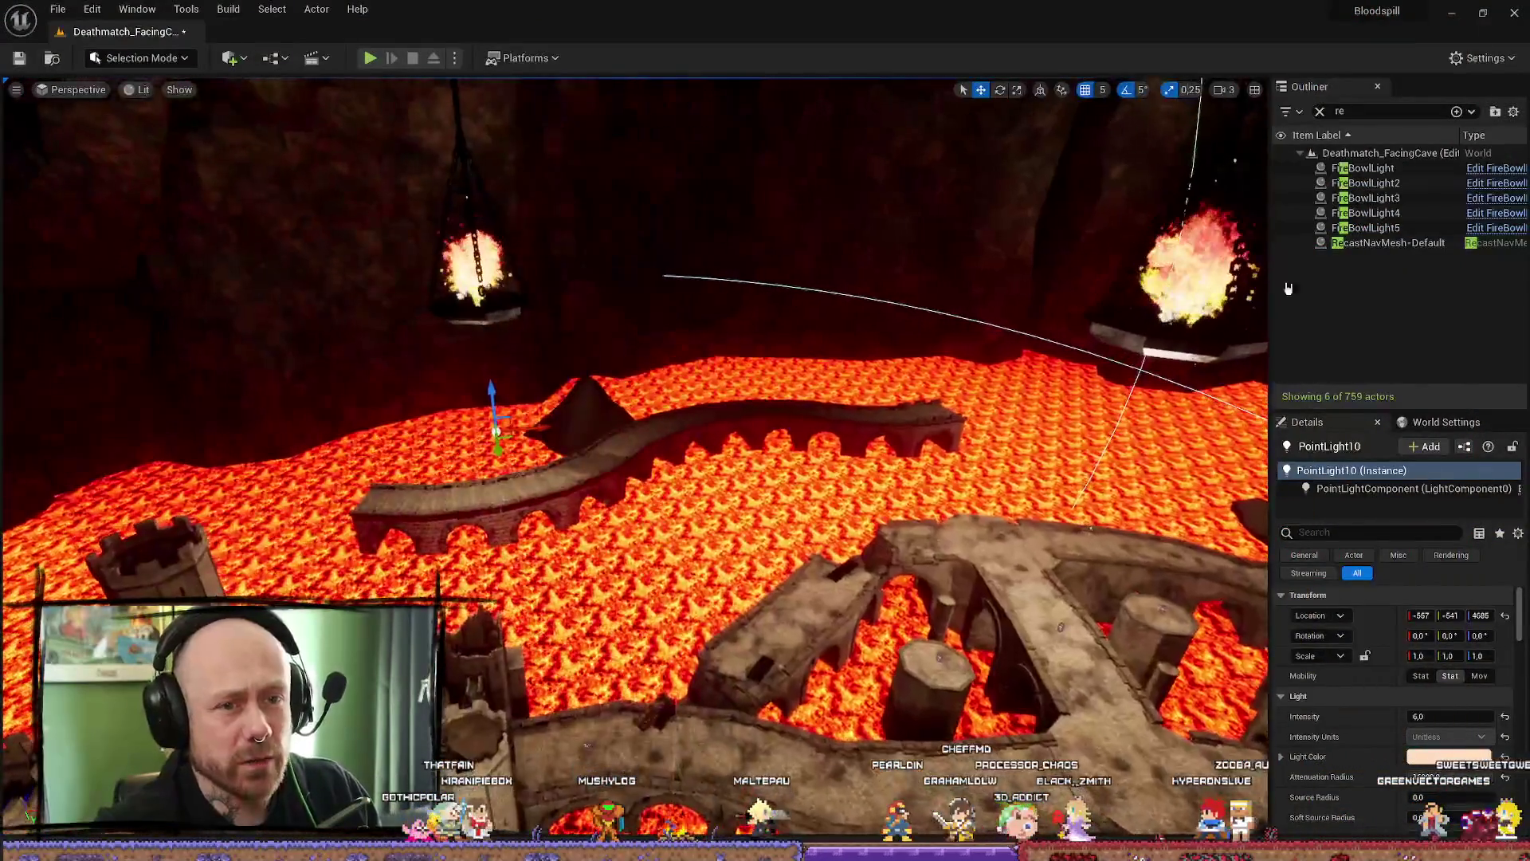
{"action": "left_click", "coordinate": [1319, 111]}
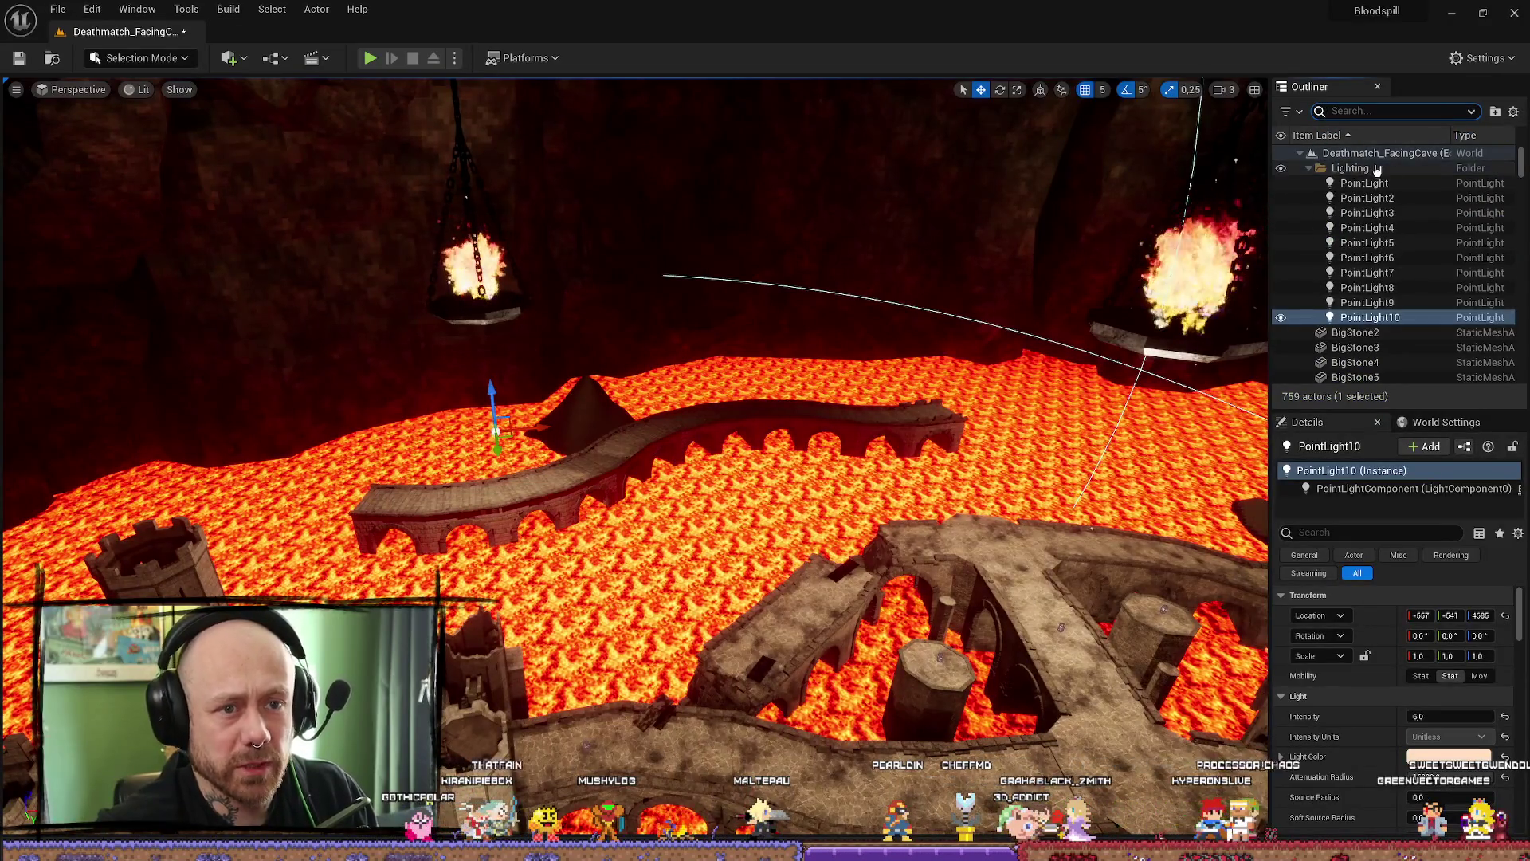
{"action": "key", "text": "Escape"}
{"action": "left_click", "coordinate": [1376, 317]}
- Select PointLight through PointLight5 in the Lighting folder, frame them, then pick PointLight6 alone
{"action": "left_click", "coordinate": [1376, 182]}
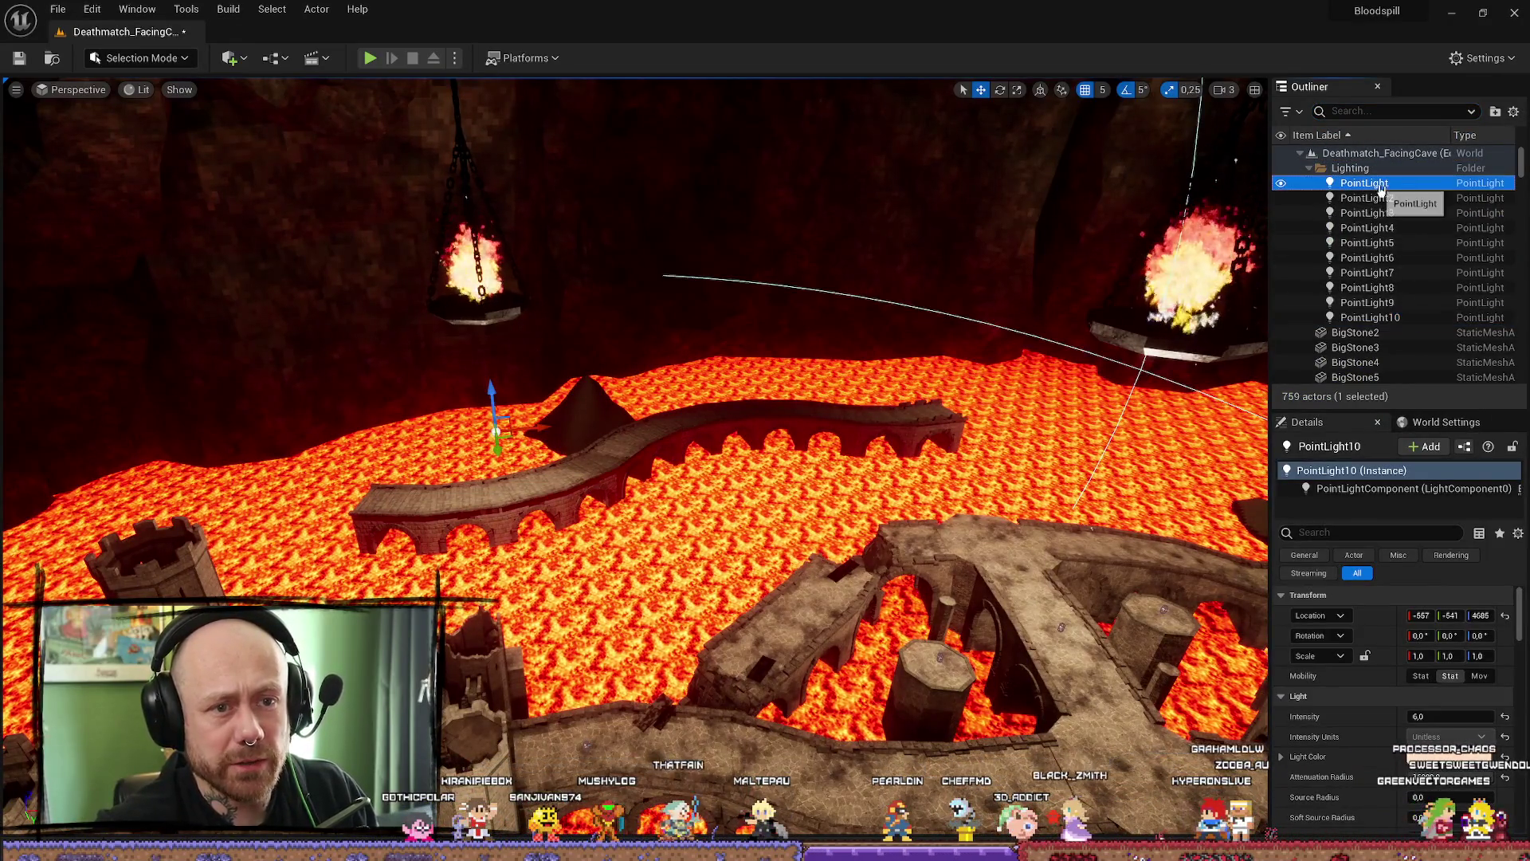
{"action": "left_click", "coordinate": [1365, 244], "text": "shift"}
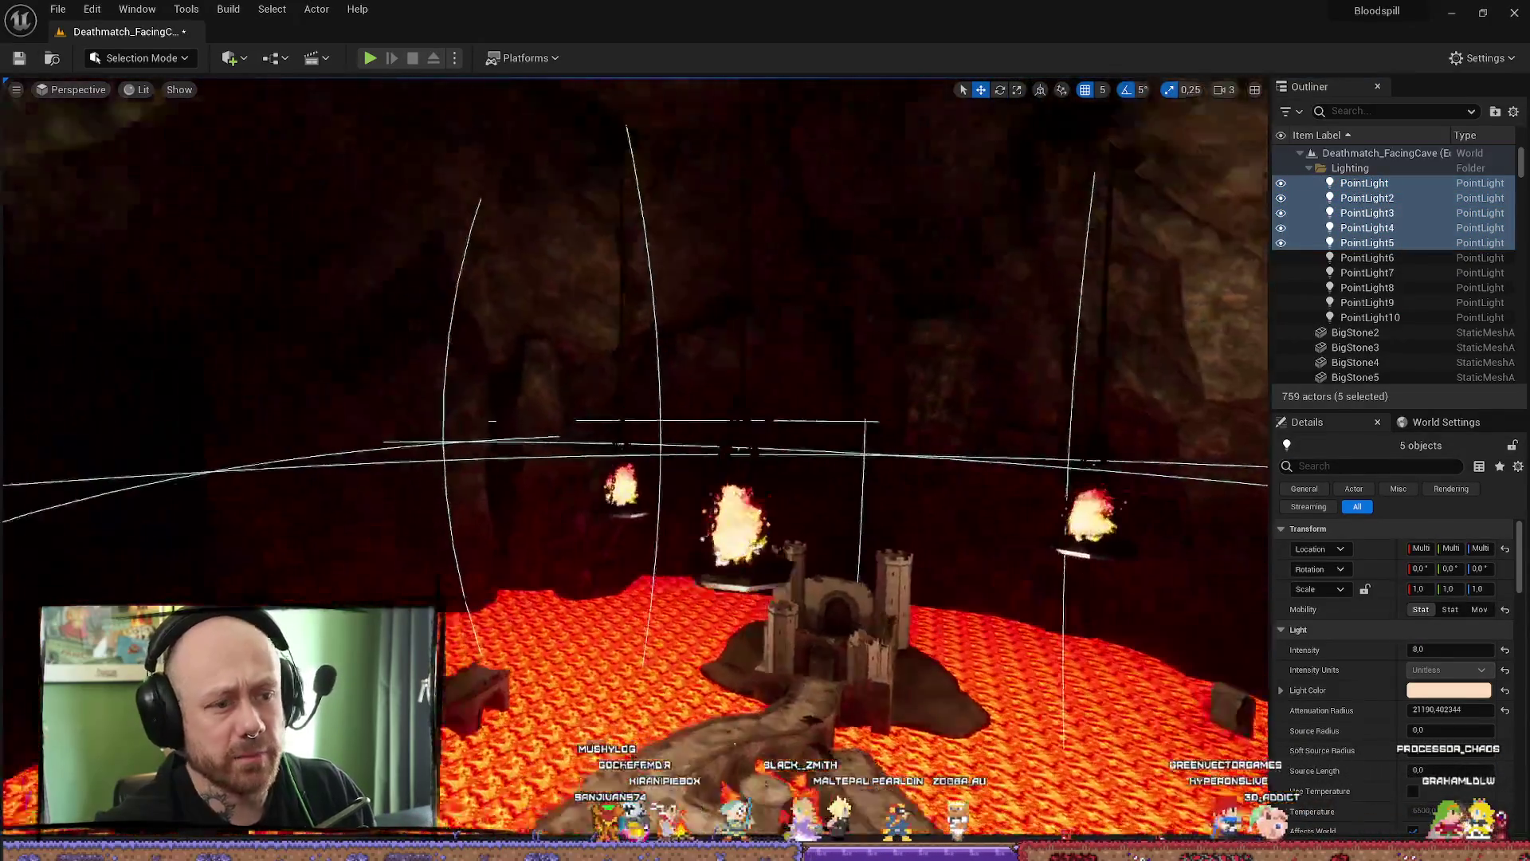
{"action": "scroll", "coordinate": [634, 455], "scroll_direction": "down", "scroll_amount": 5}
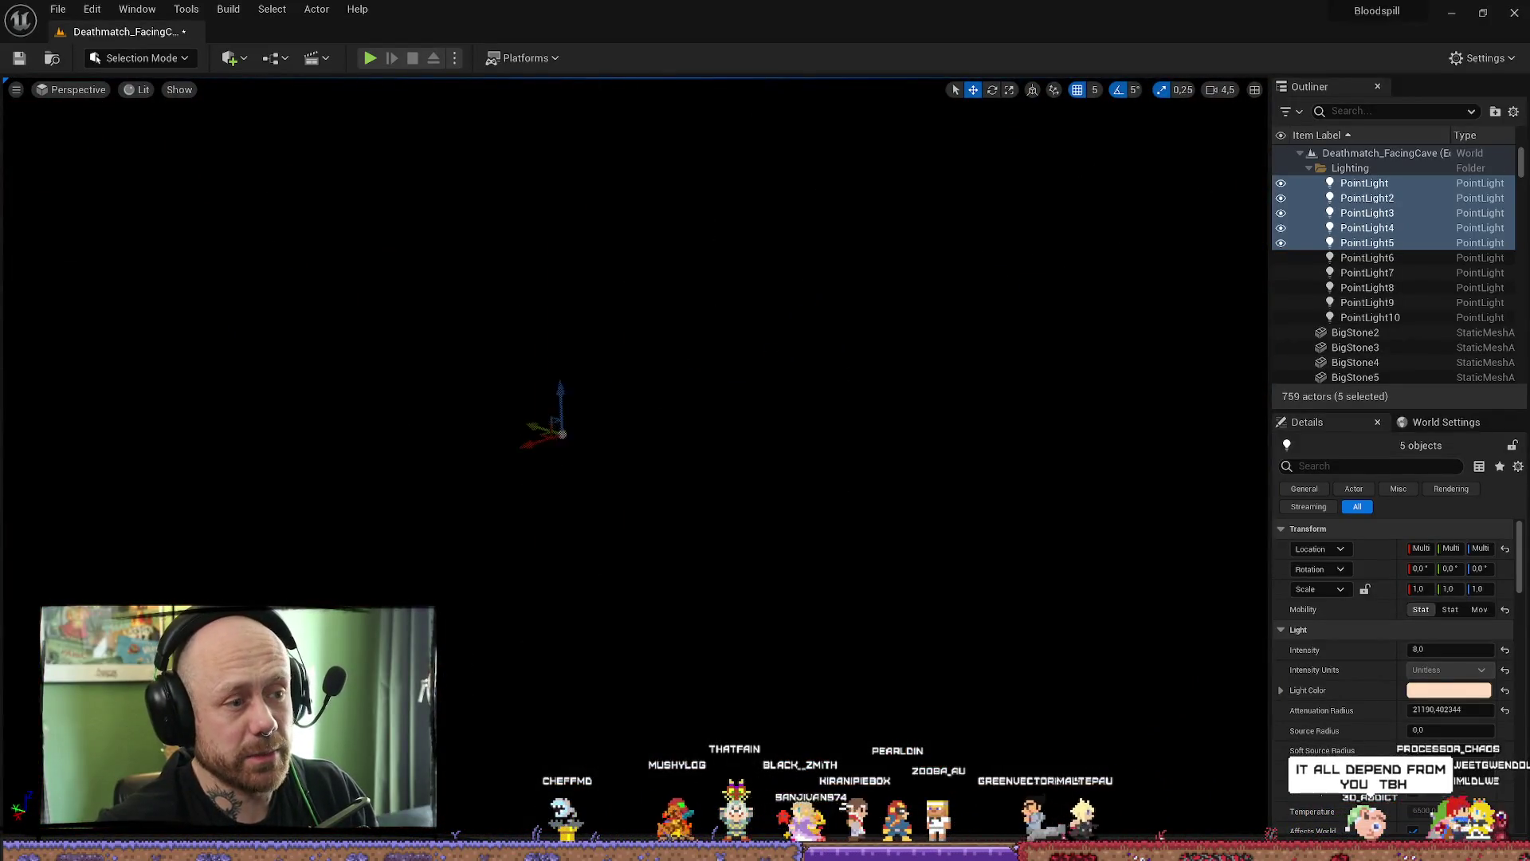
{"action": "key", "text": "f"}
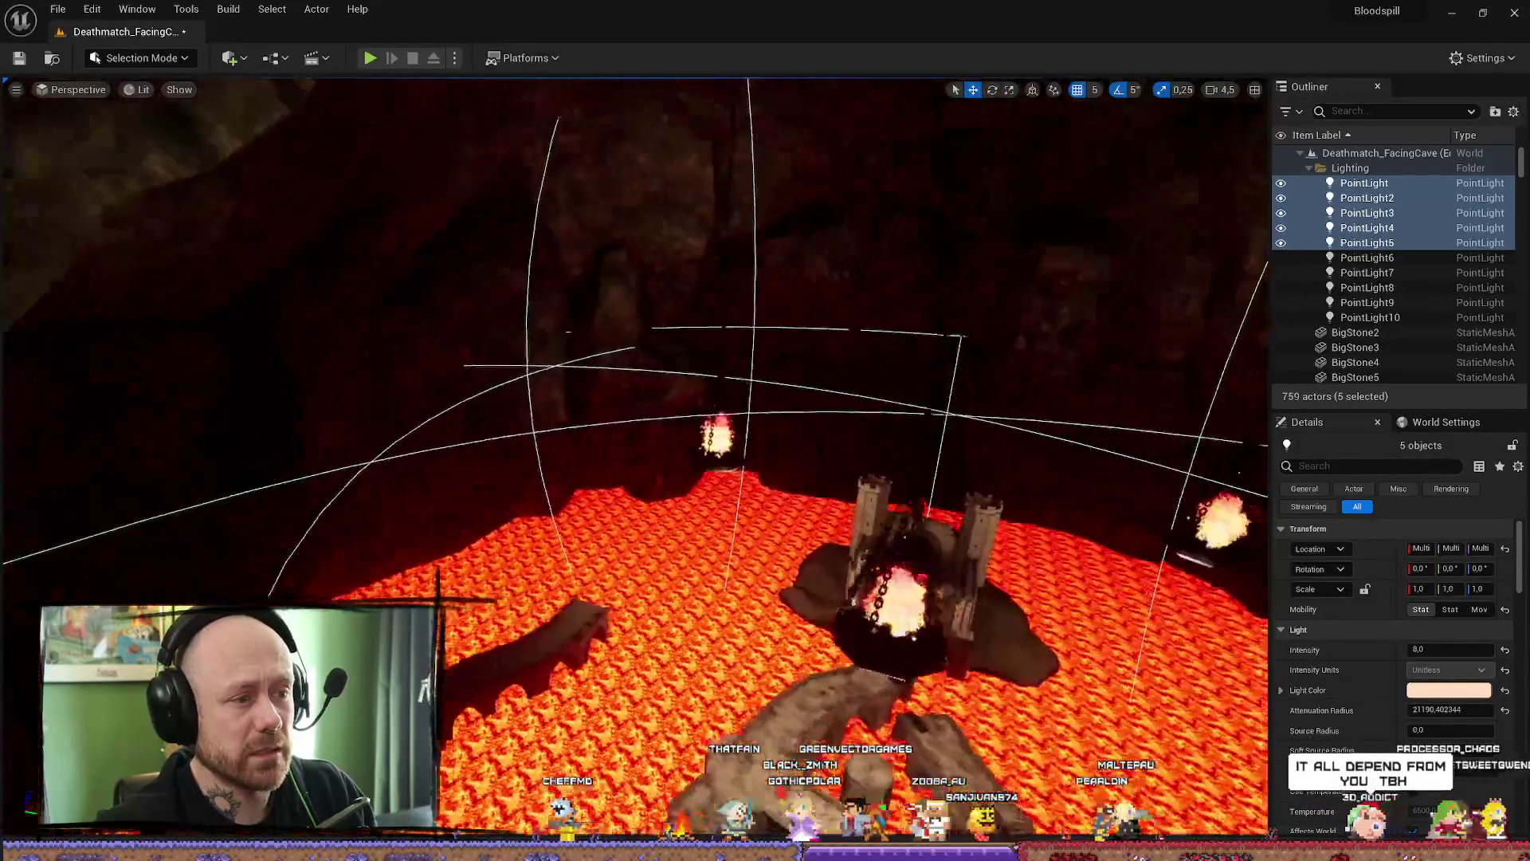
{"action": "scroll", "coordinate": [634, 454], "scroll_direction": "down", "scroll_amount": 5}
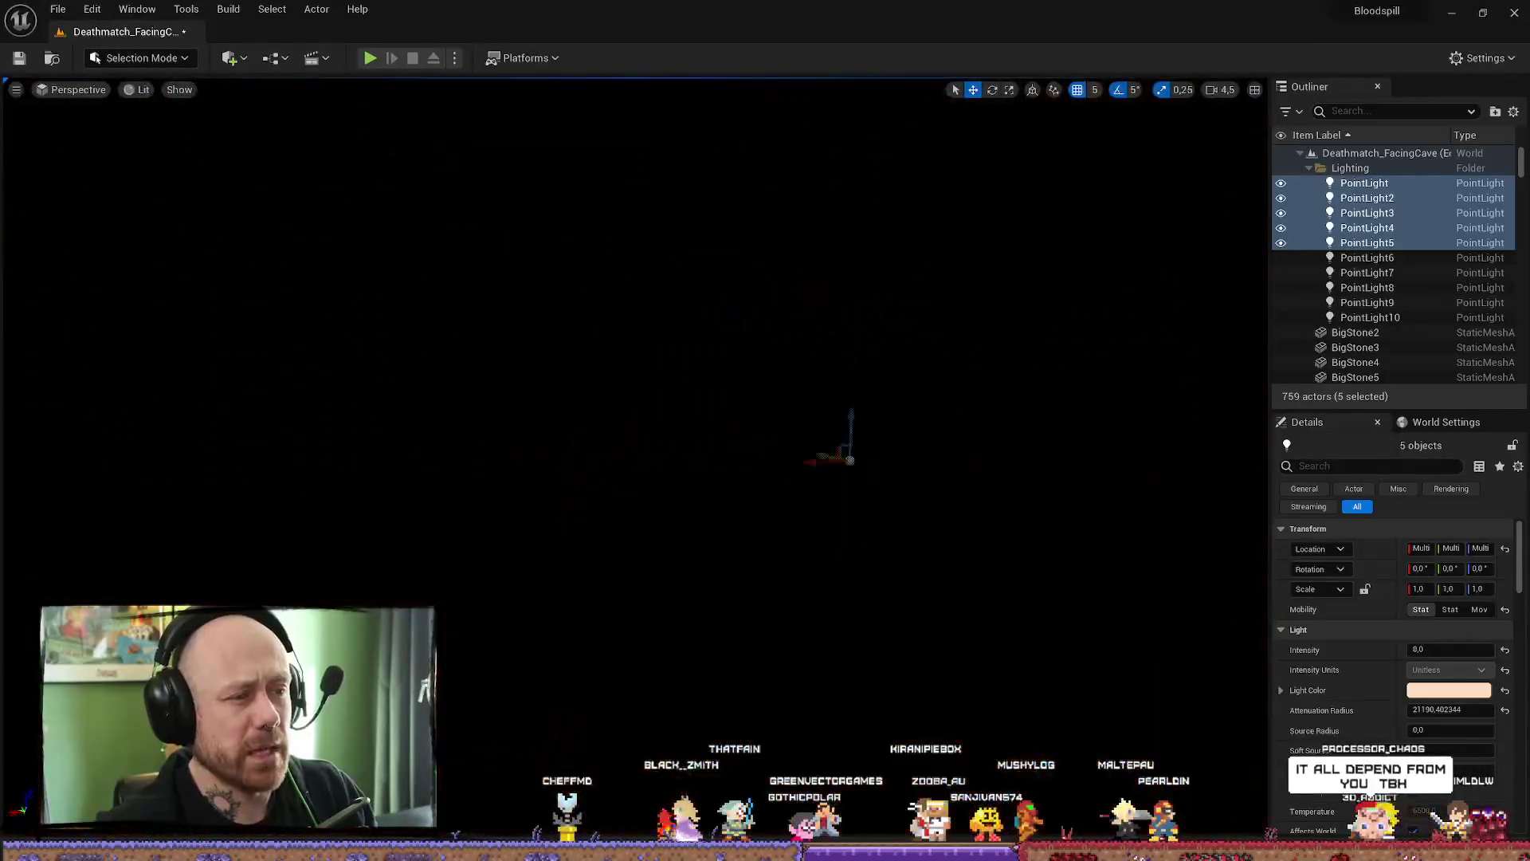
{"action": "key", "text": "f"}
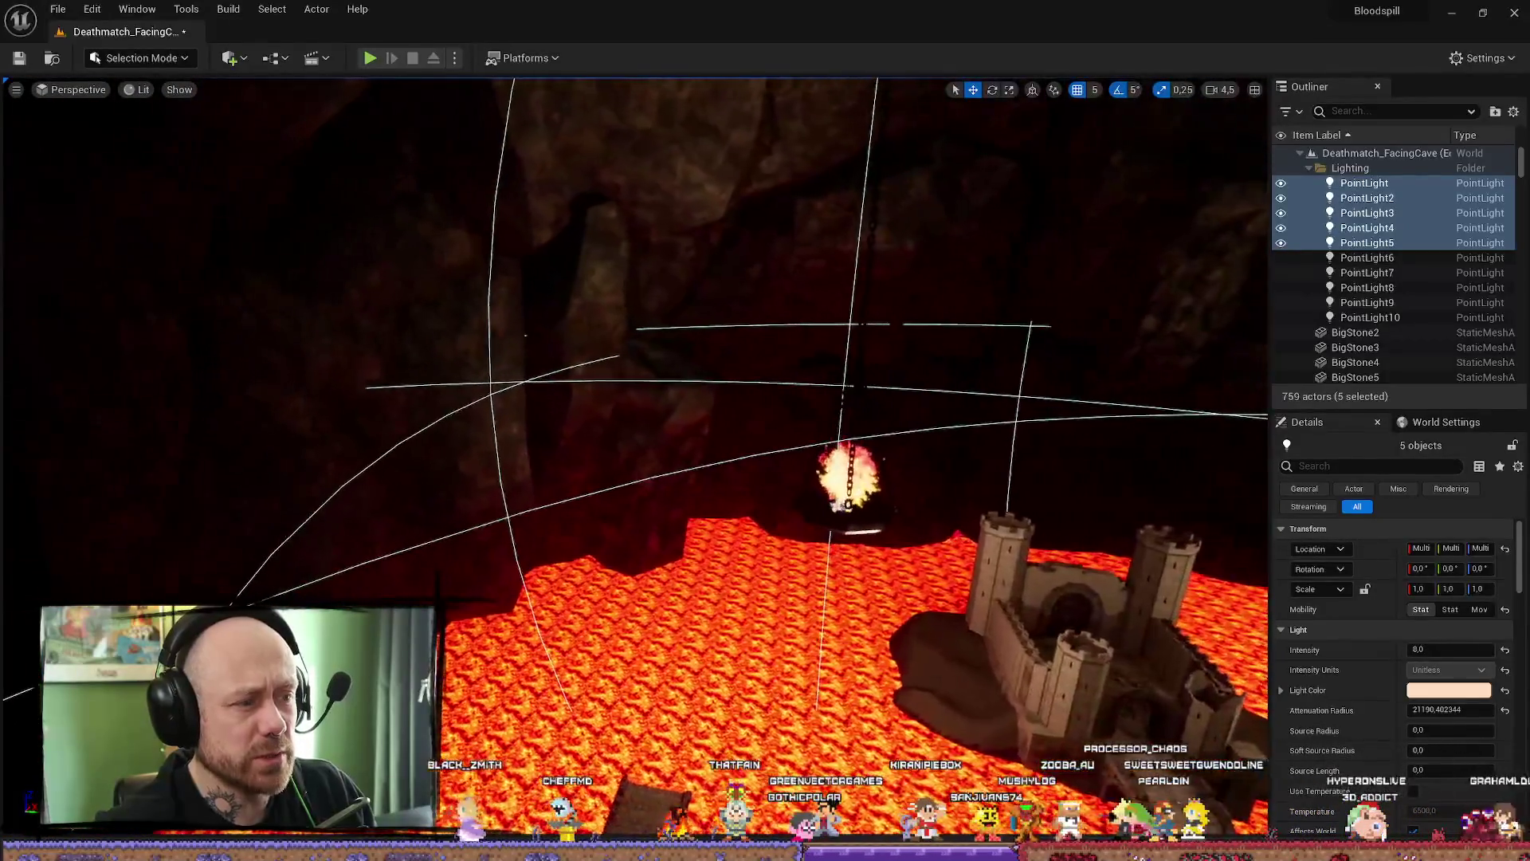
{"action": "left_click", "coordinate": [1376, 259]}
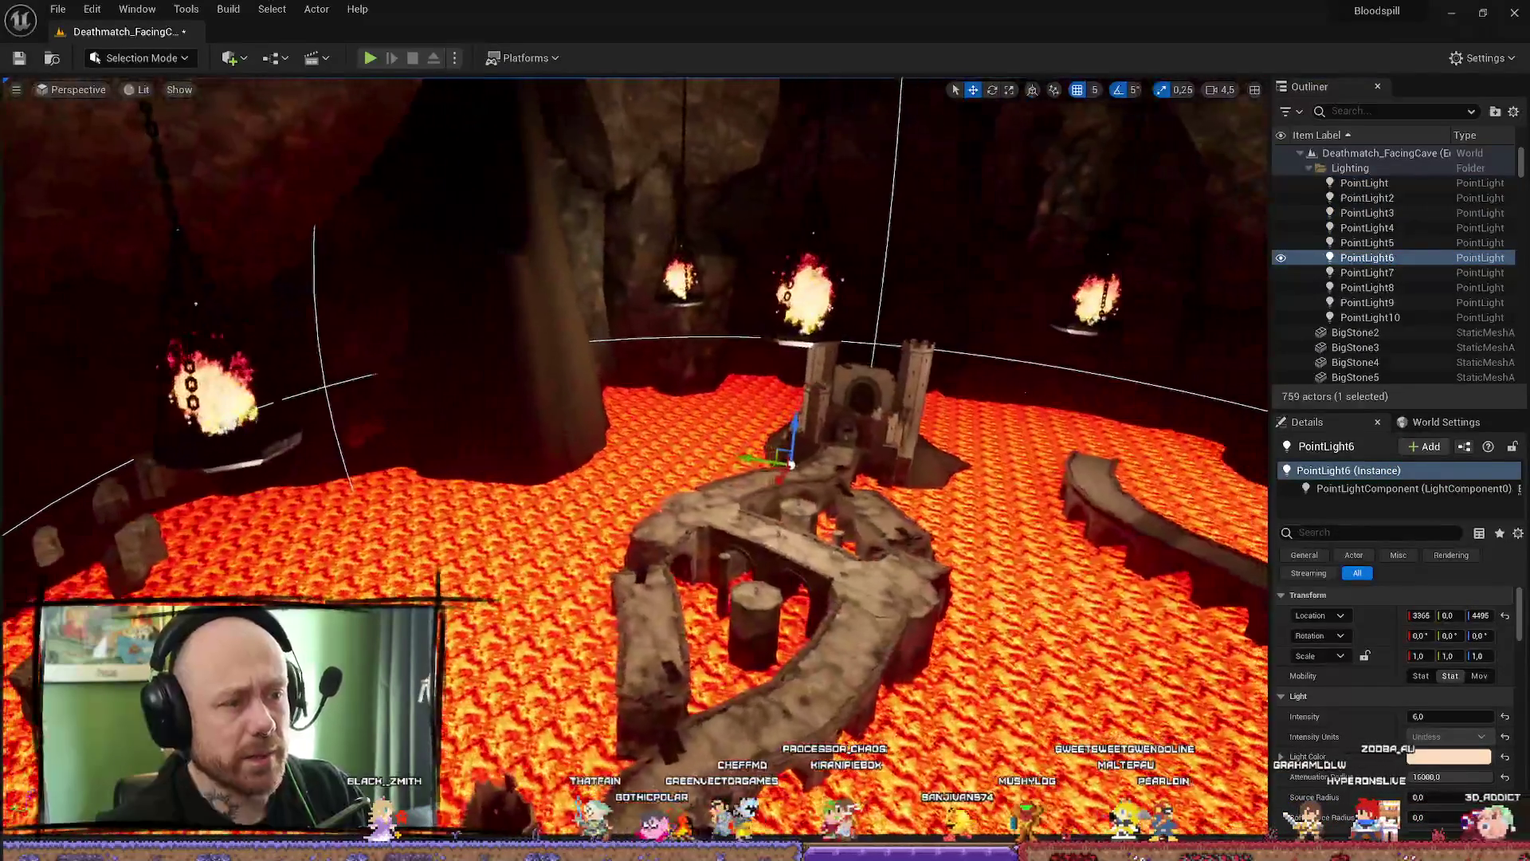
- Look around the cave near the torches, then extend the selection to PointLight6 through PointLight10 and frame them
{"action": "left_click_drag", "start_coordinate": [634, 454], "coordinate": [562, 455]}
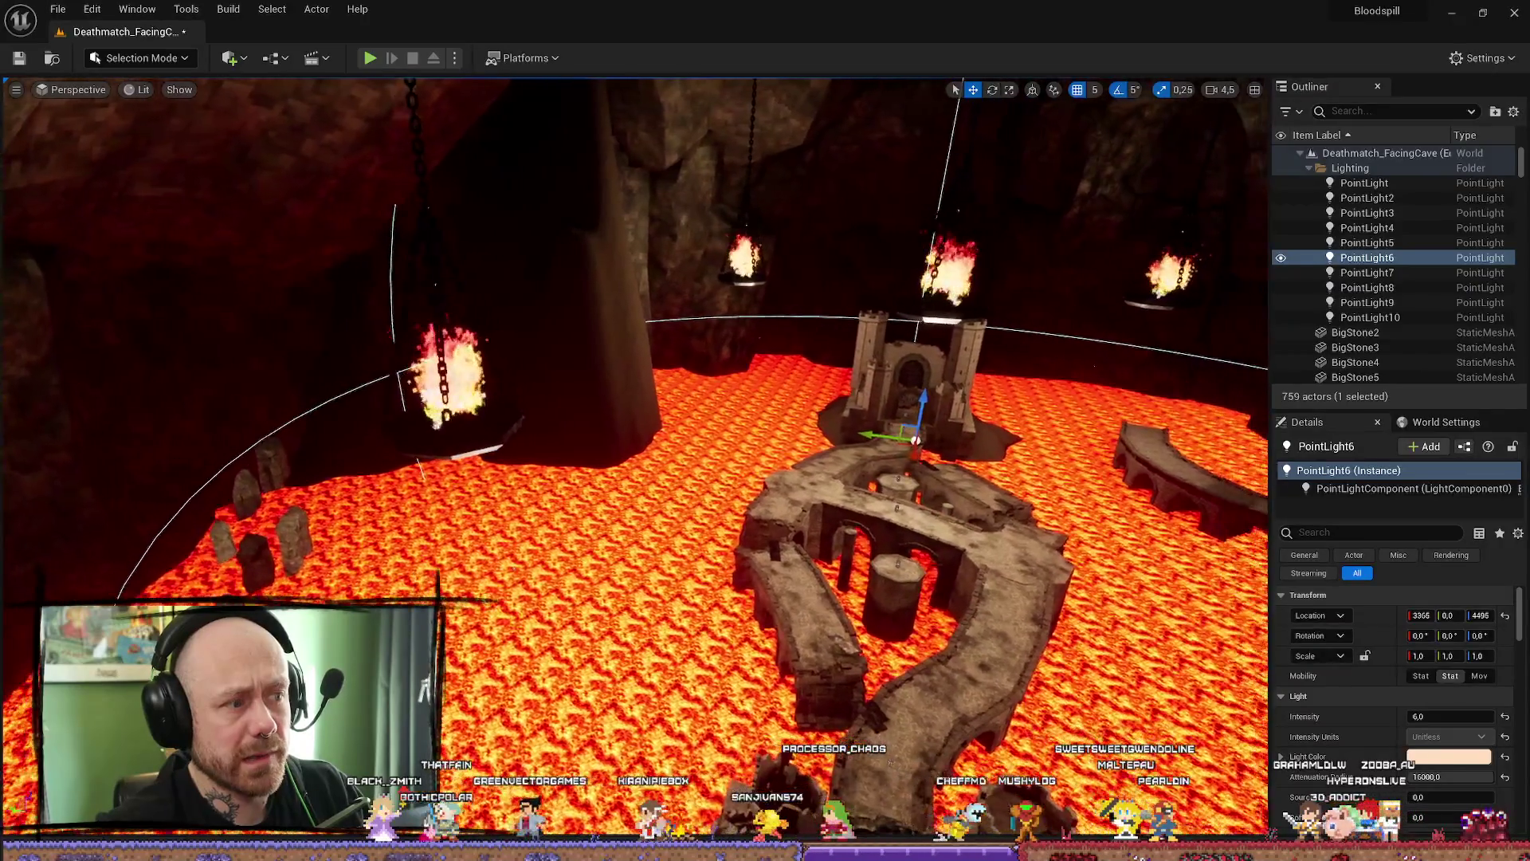
{"action": "key", "text": "s"}
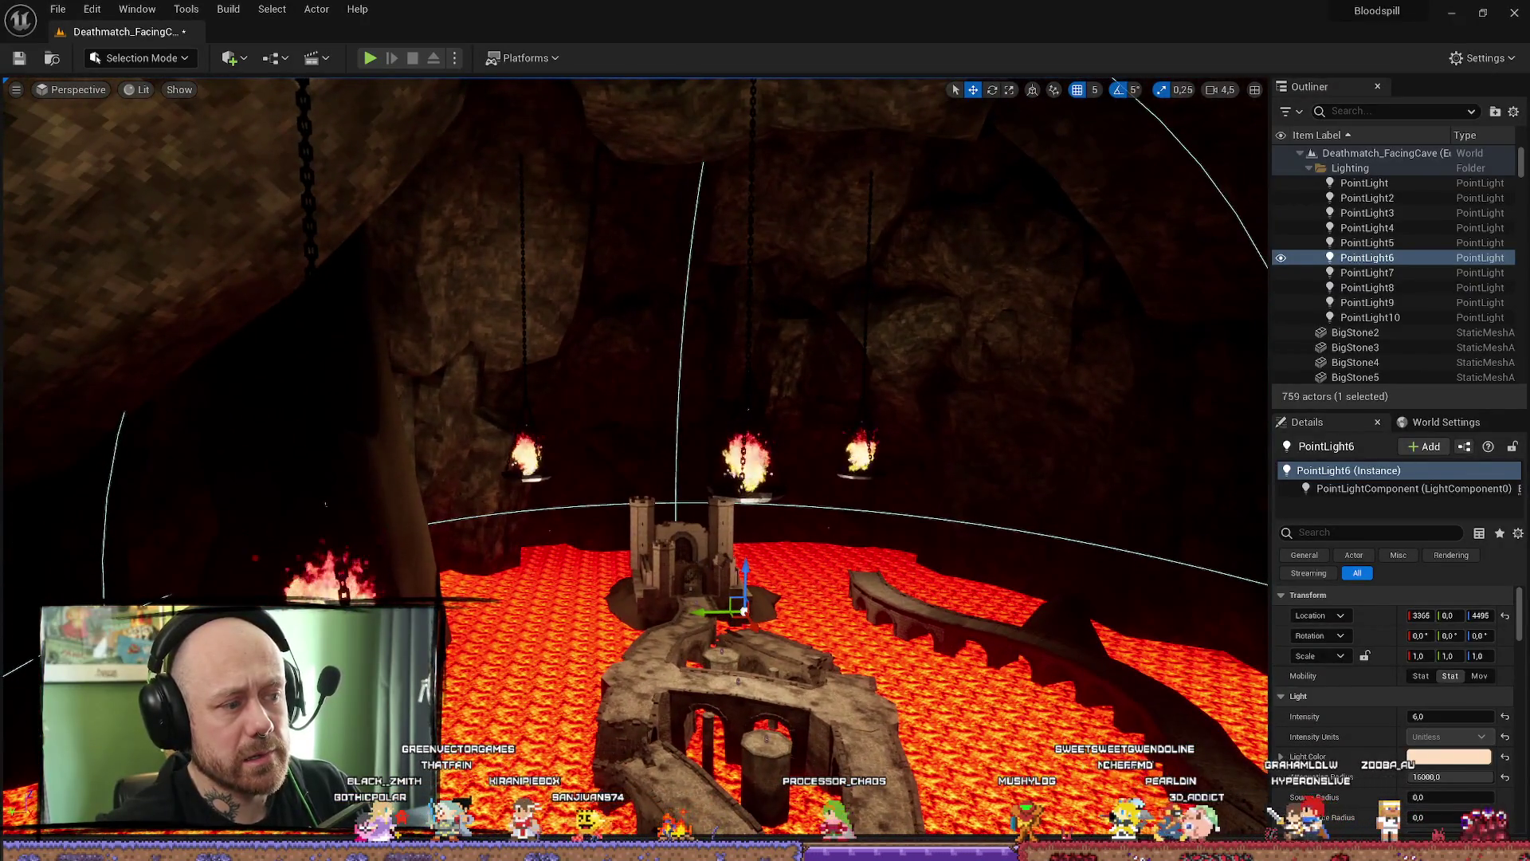
{"action": "left_click_drag", "start_coordinate": [634, 454], "coordinate": [633, 358]}
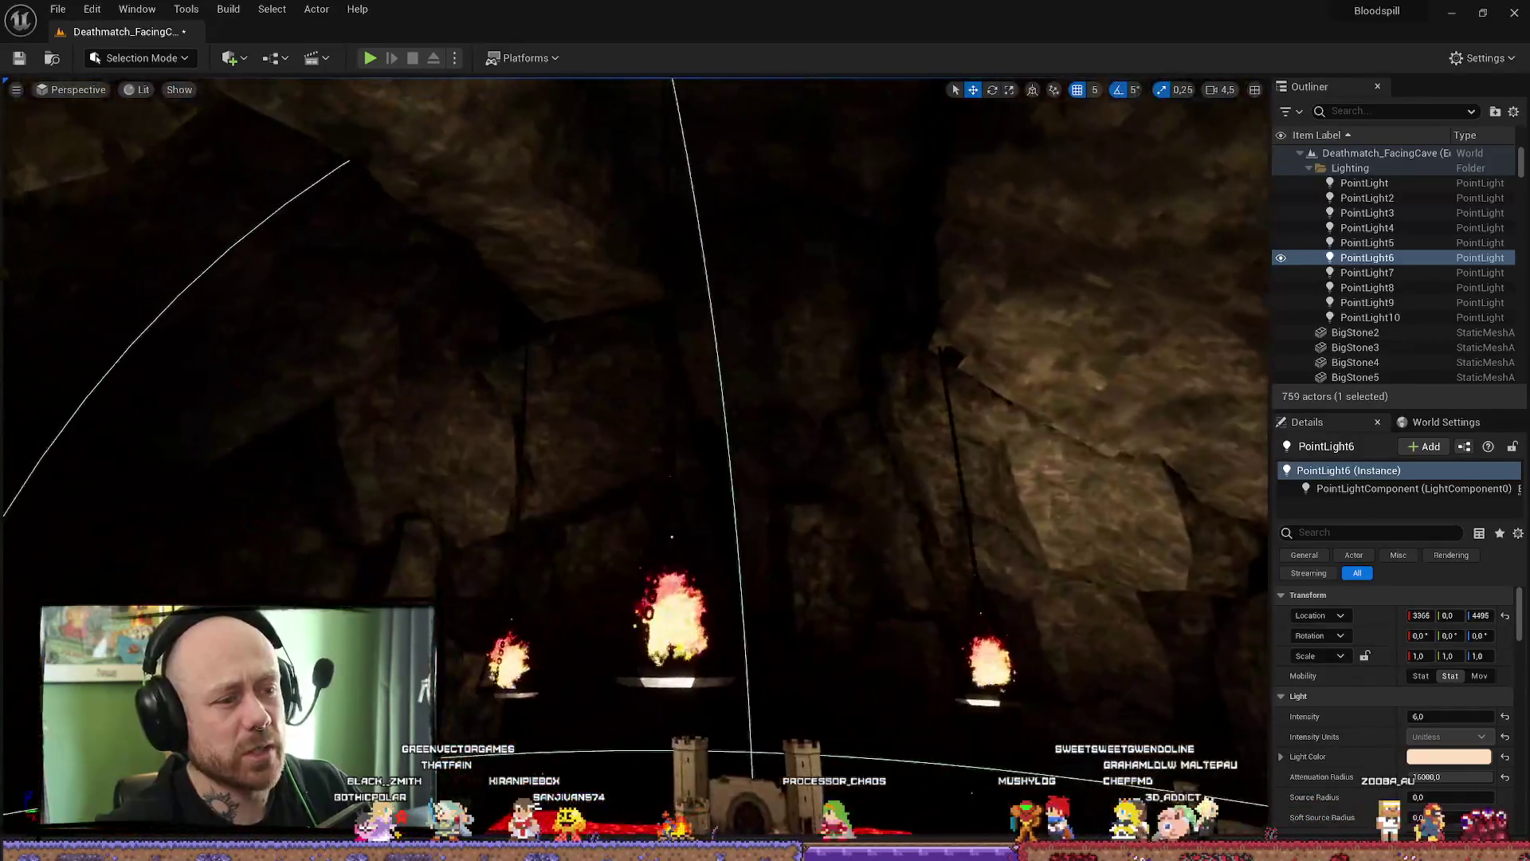
{"action": "left_click_drag", "start_coordinate": [634, 455], "coordinate": [635, 395]}
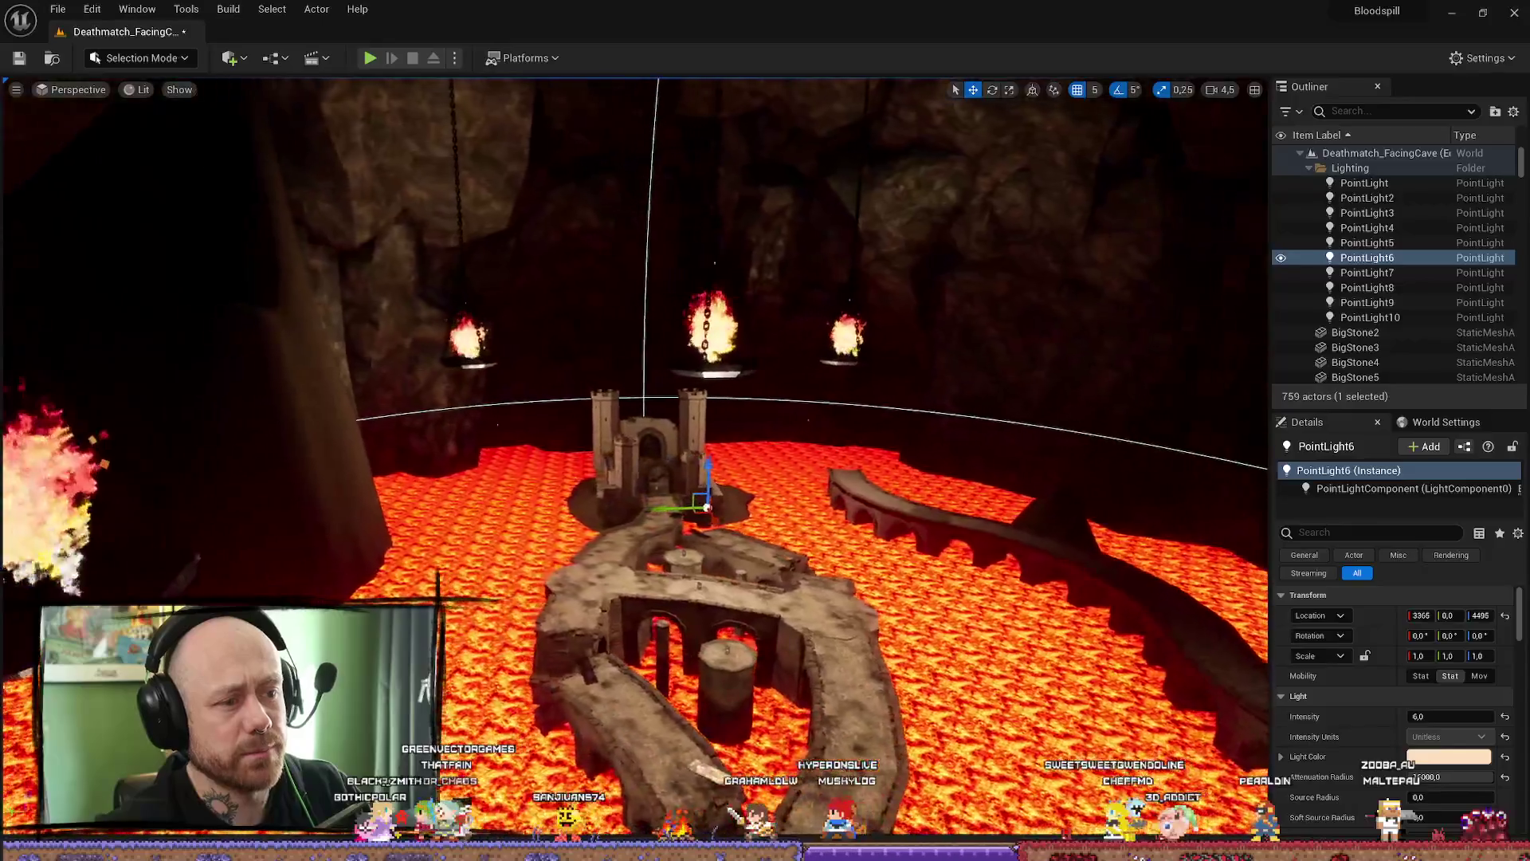
{"action": "left_click_drag", "start_coordinate": [1170, 211], "coordinate": [1169, 168]}
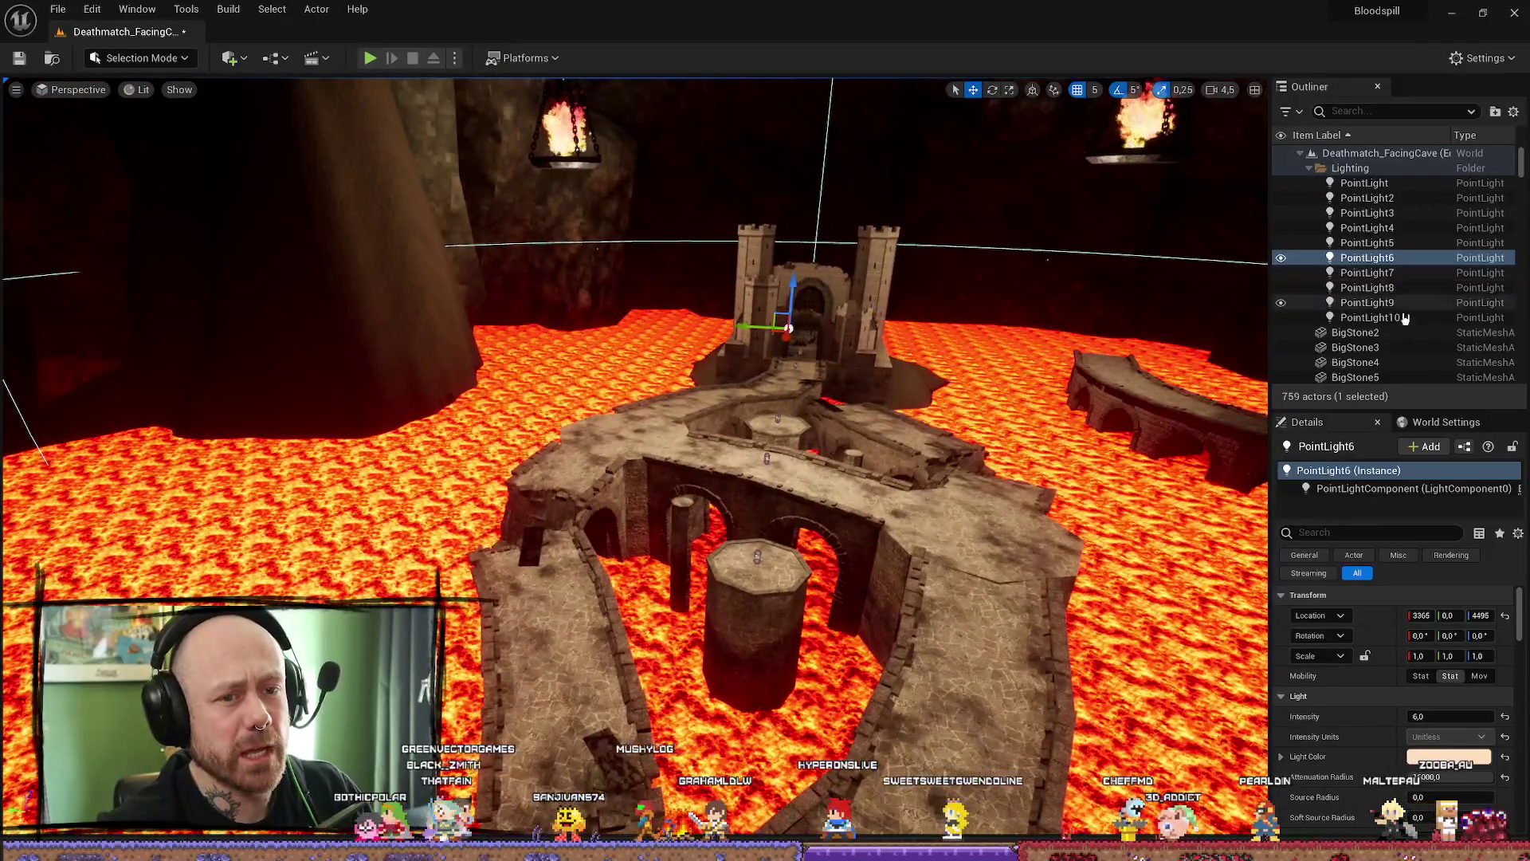
{"action": "left_click", "coordinate": [1370, 317], "text": "shift"}
{"action": "key", "text": "f"}
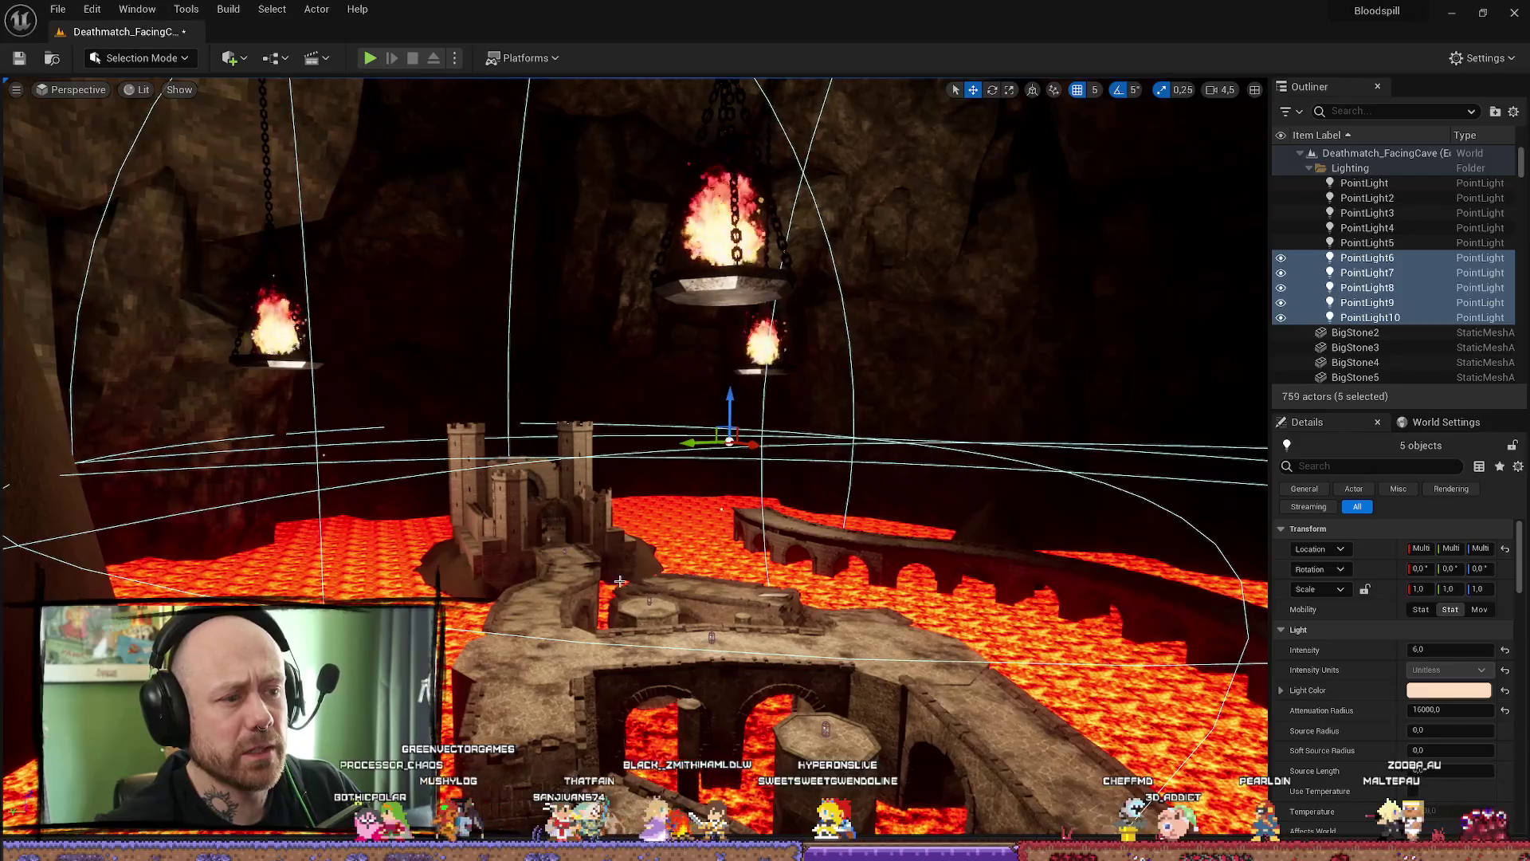
{"action": "left_click_drag", "start_coordinate": [816, 410], "coordinate": [841, 493]}
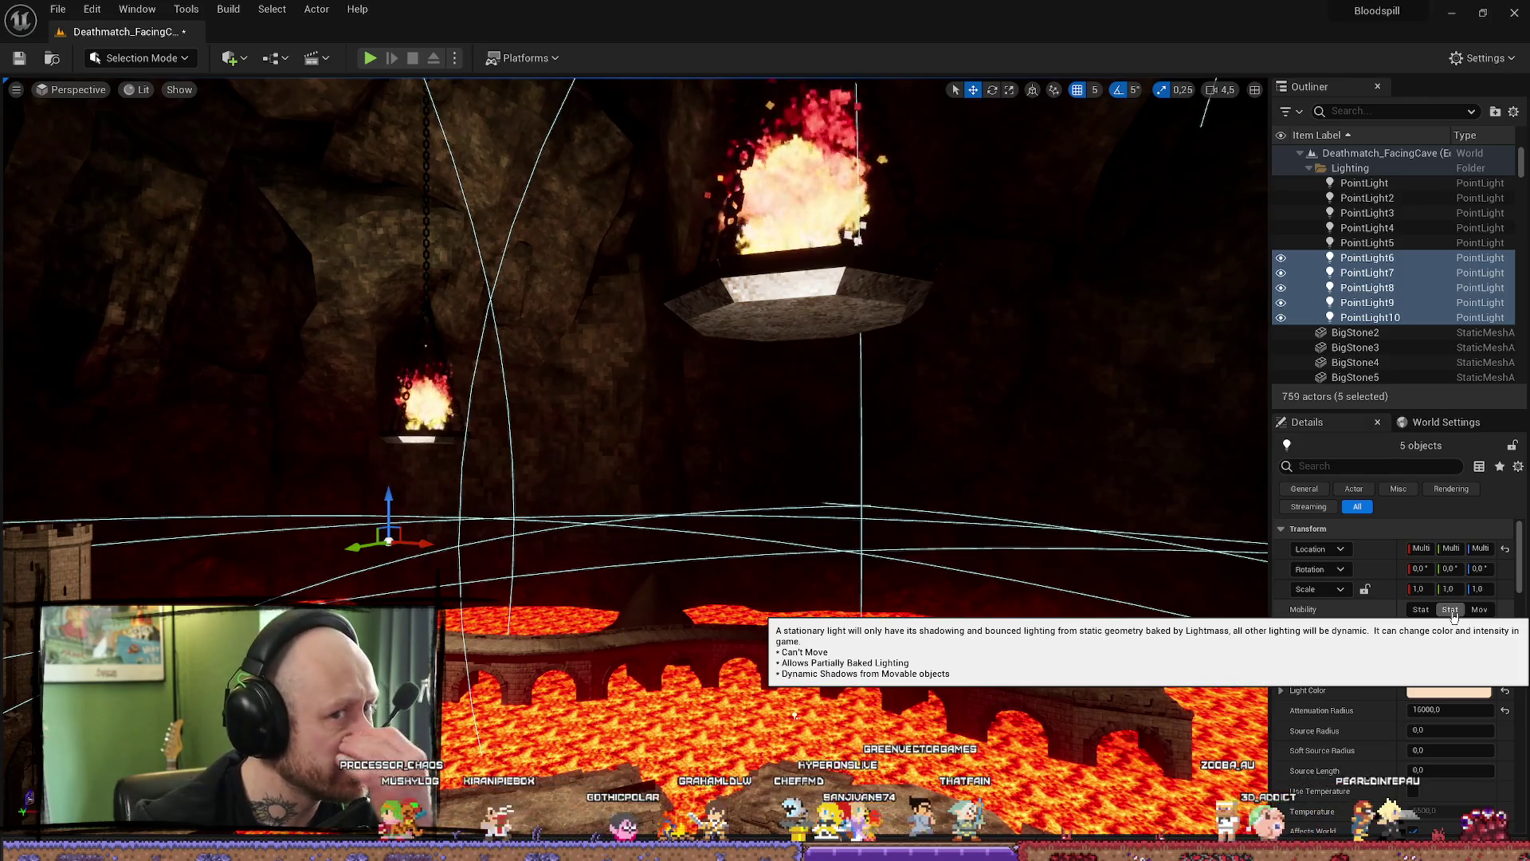
{"action": "mouse_move", "coordinate": [977, 690]}
{"action": "left_mouse_down"}
{"action": "mouse_move", "coordinate": [849, 493]}
{"action": "mouse_move", "coordinate": [814, 689]}
{"action": "mouse_move", "coordinate": [761, 662]}
{"action": "left_mouse_up"}
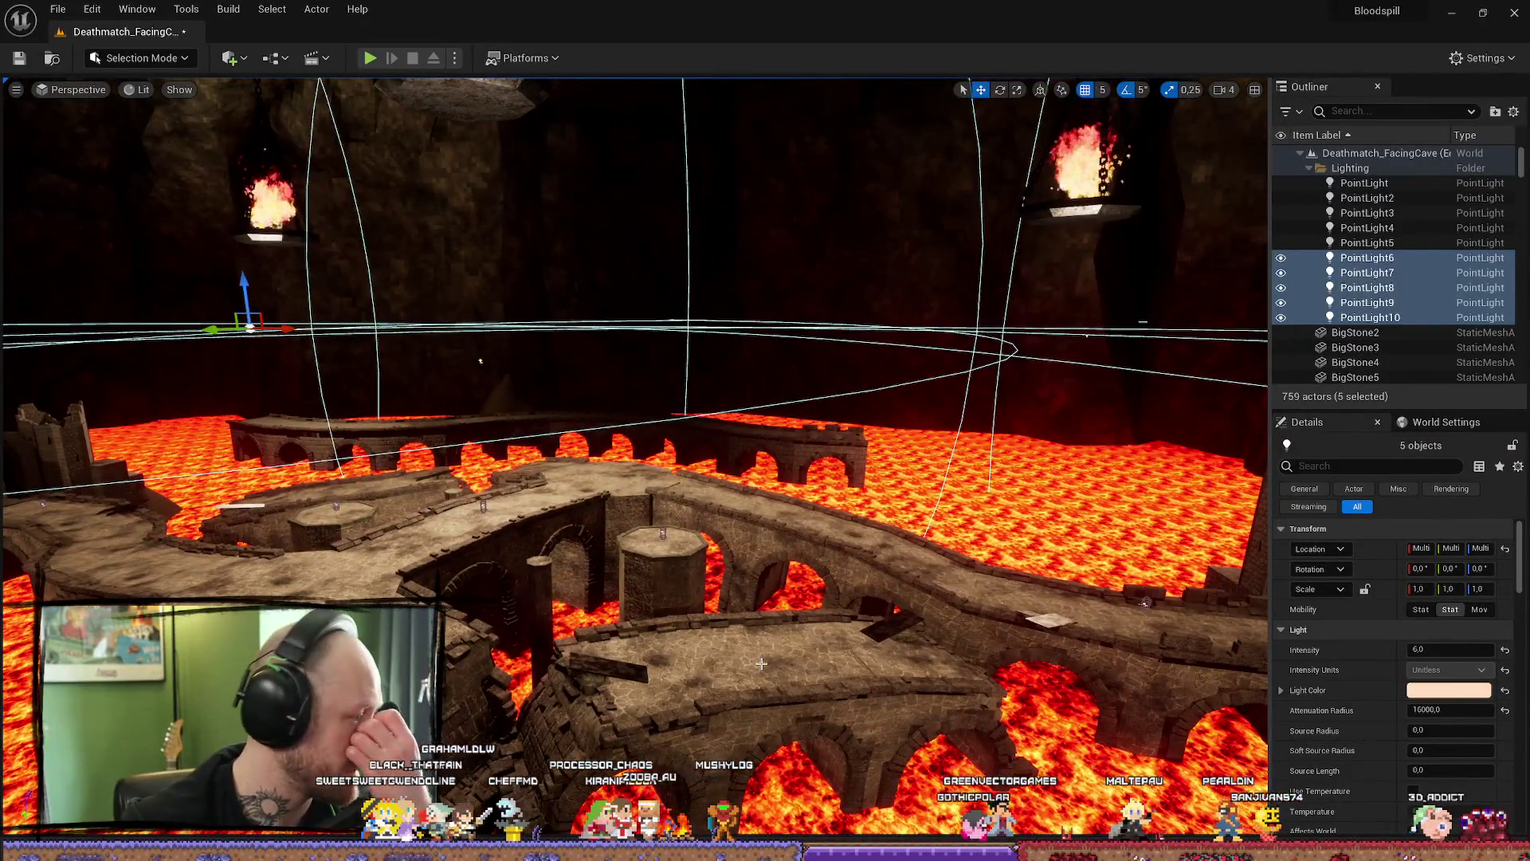